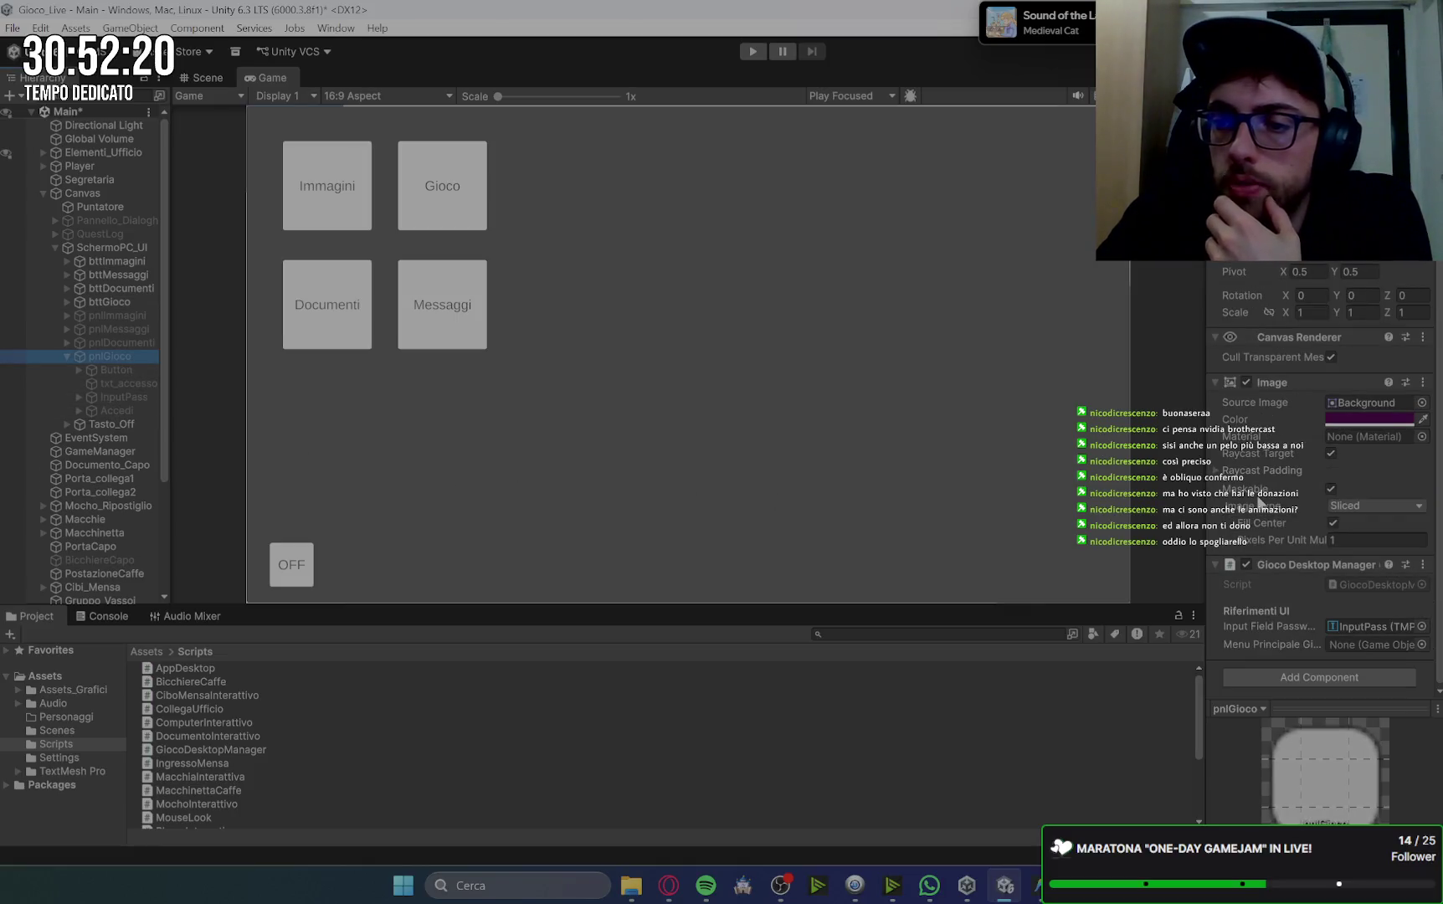
Add the App Desktop script component to pnlGioco, then select the bttGioco button.
click(1320, 677)
text(app)
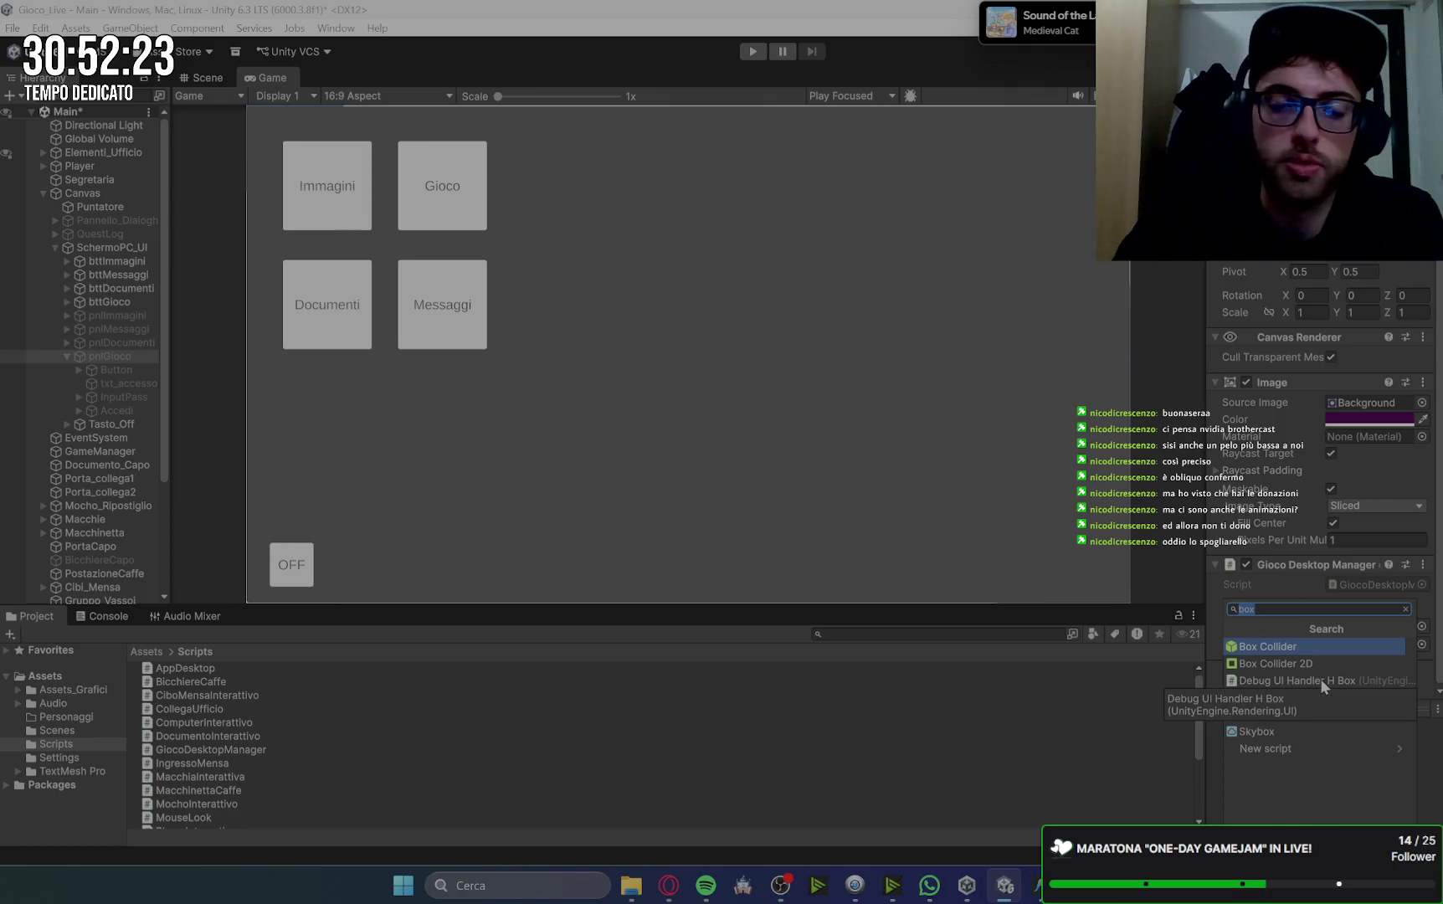
click(1328, 651)
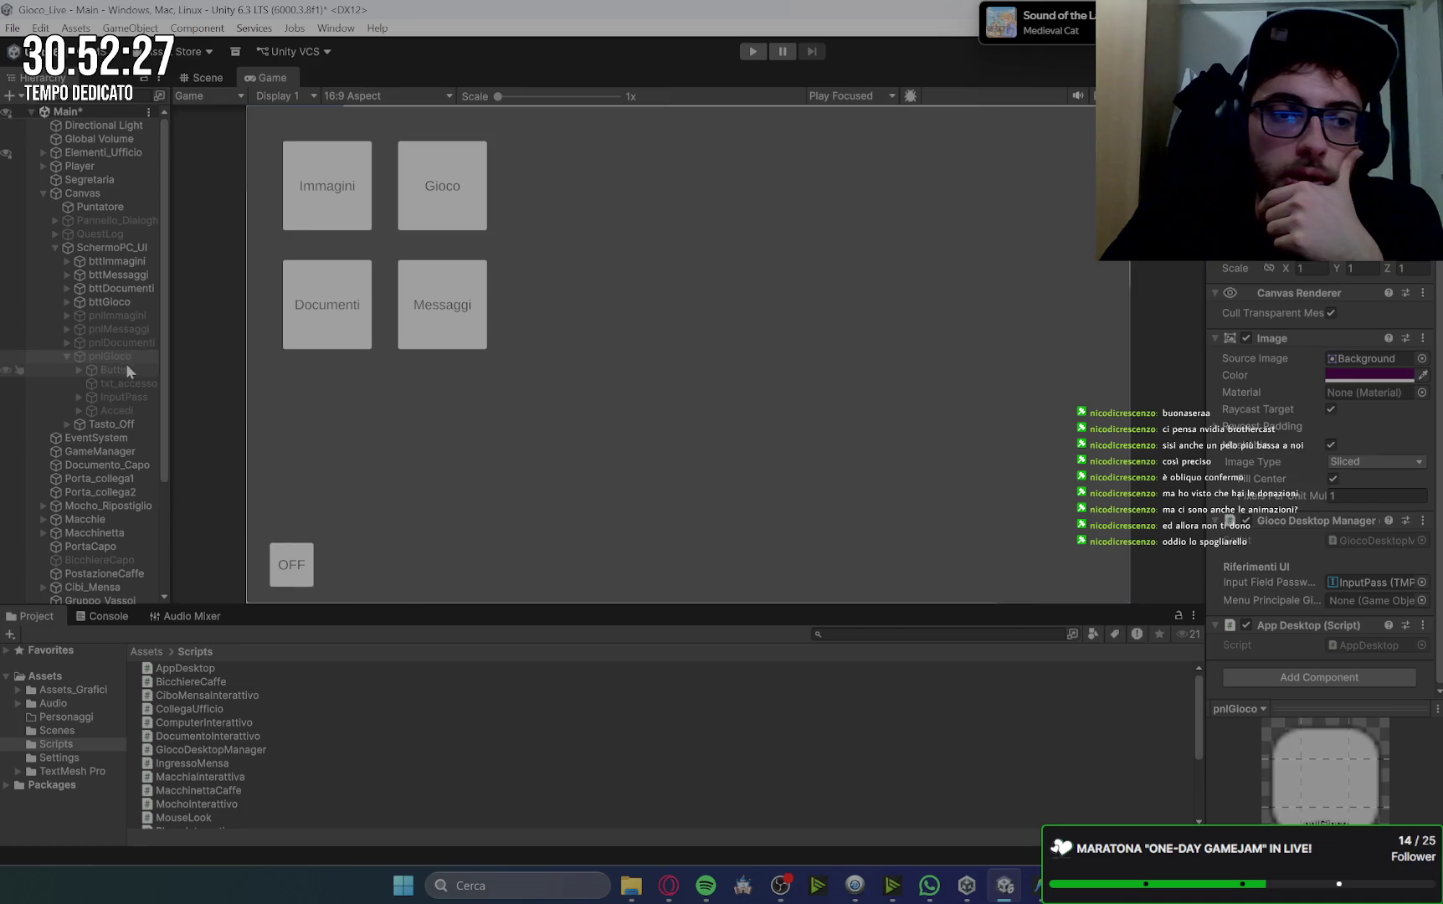
click(119, 301)
scroll(1265, 520, down, 5)
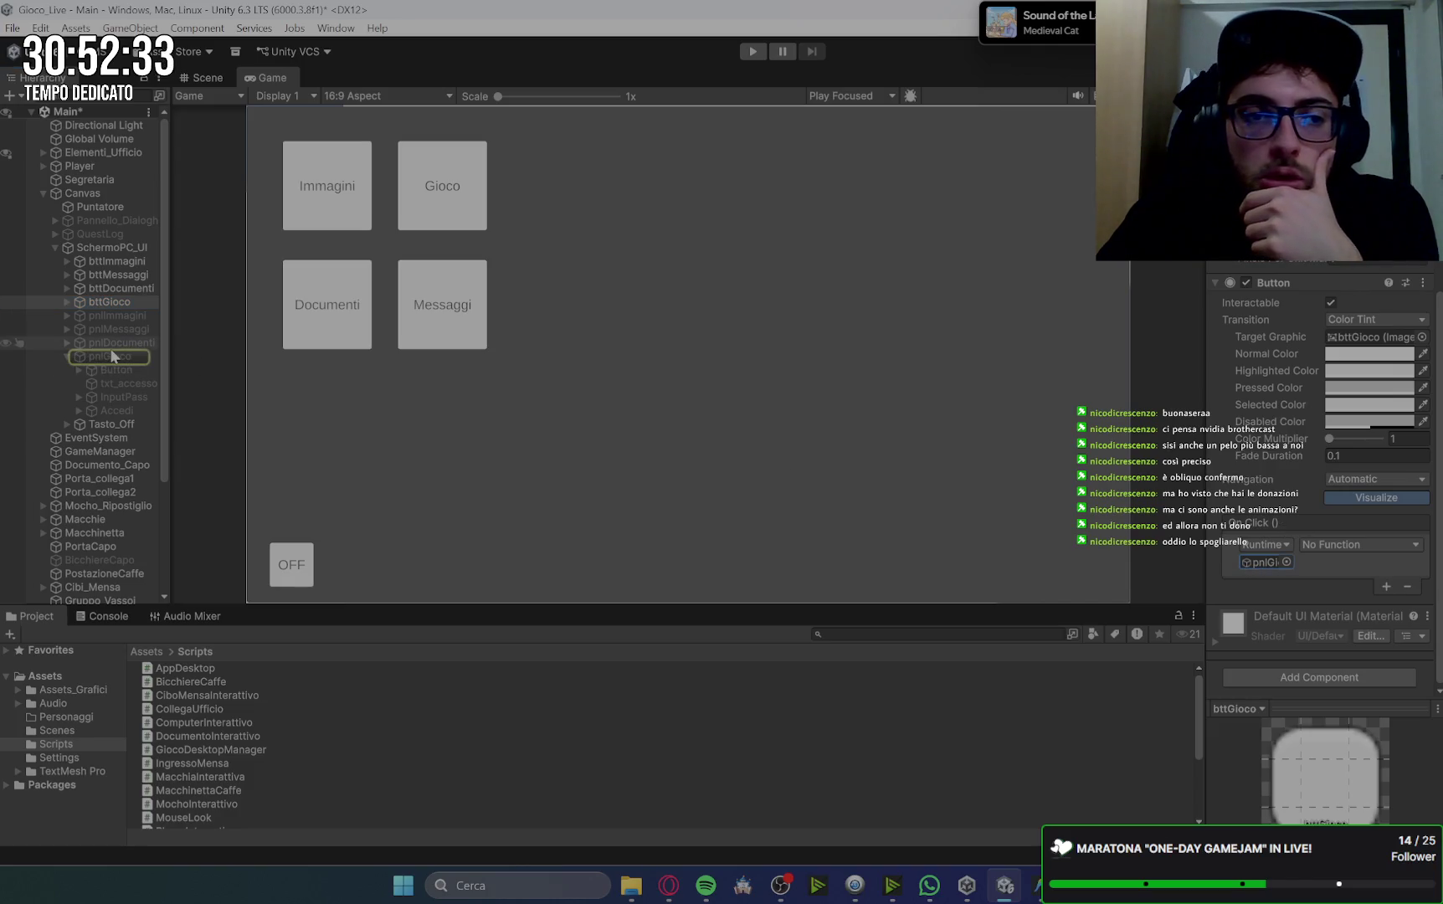
Set the bttGioco On Click () event to call AppDesktop.ApriApp.
click(1361, 545)
mouse_move(1336, 694)
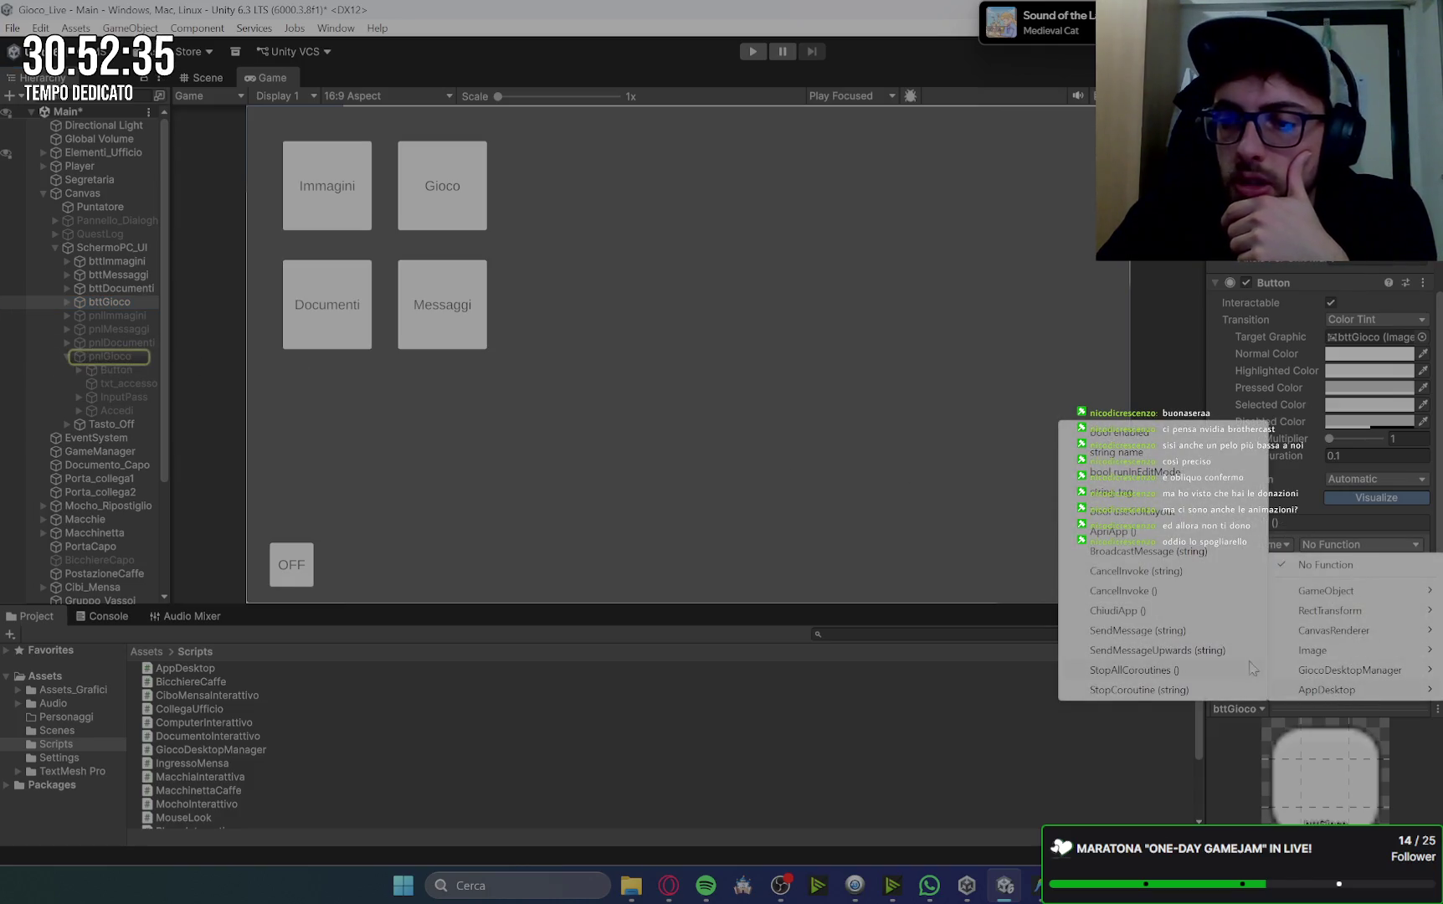
click(1114, 531)
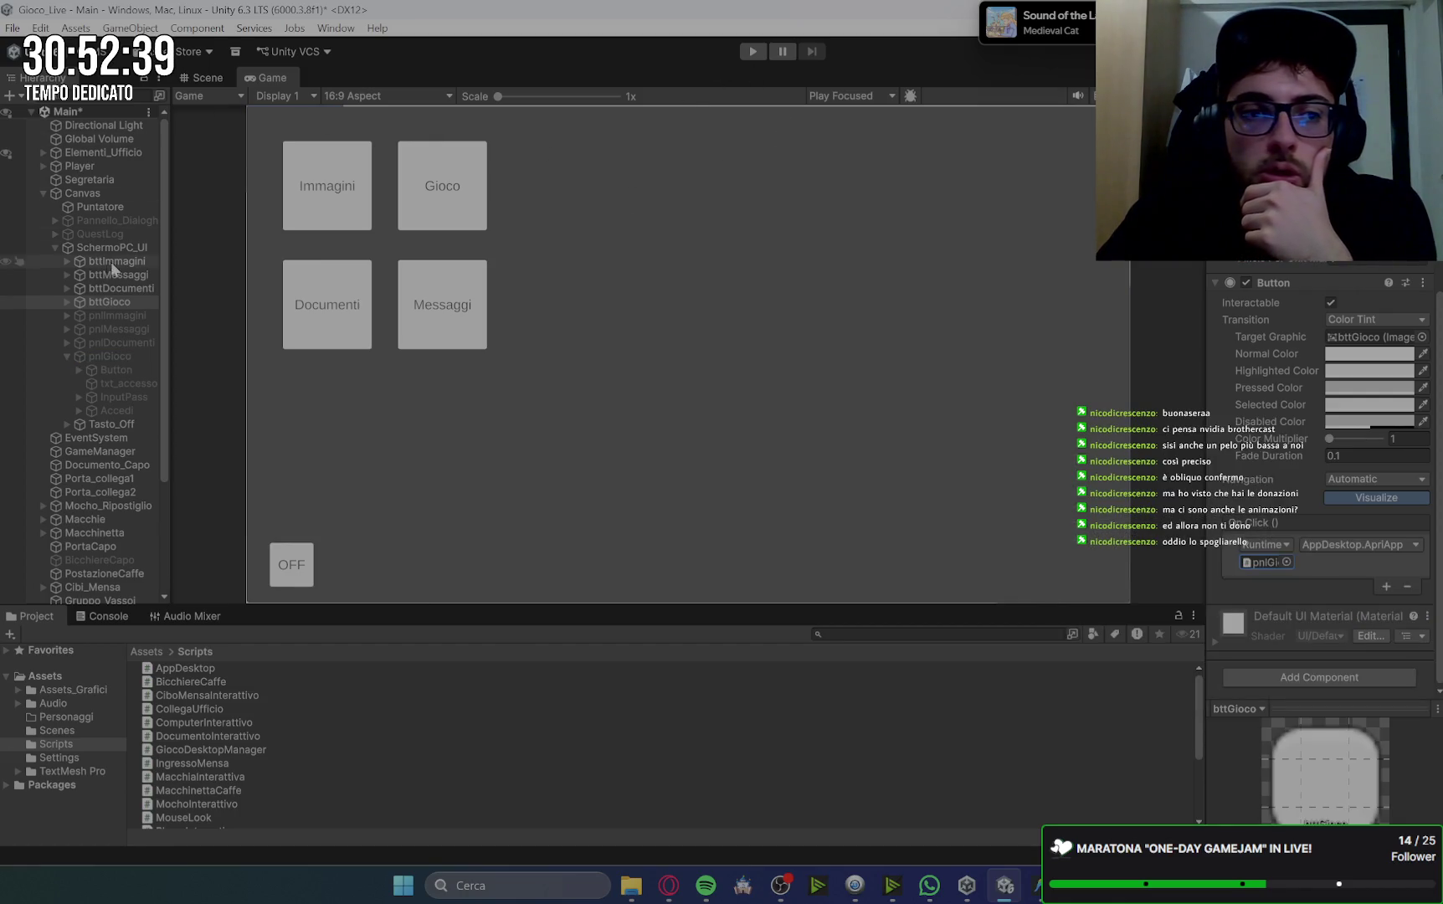
Check the Gemini chat instructions, then return to the Unity editor.
click(678, 892)
scroll(1205, 556, down, 4)
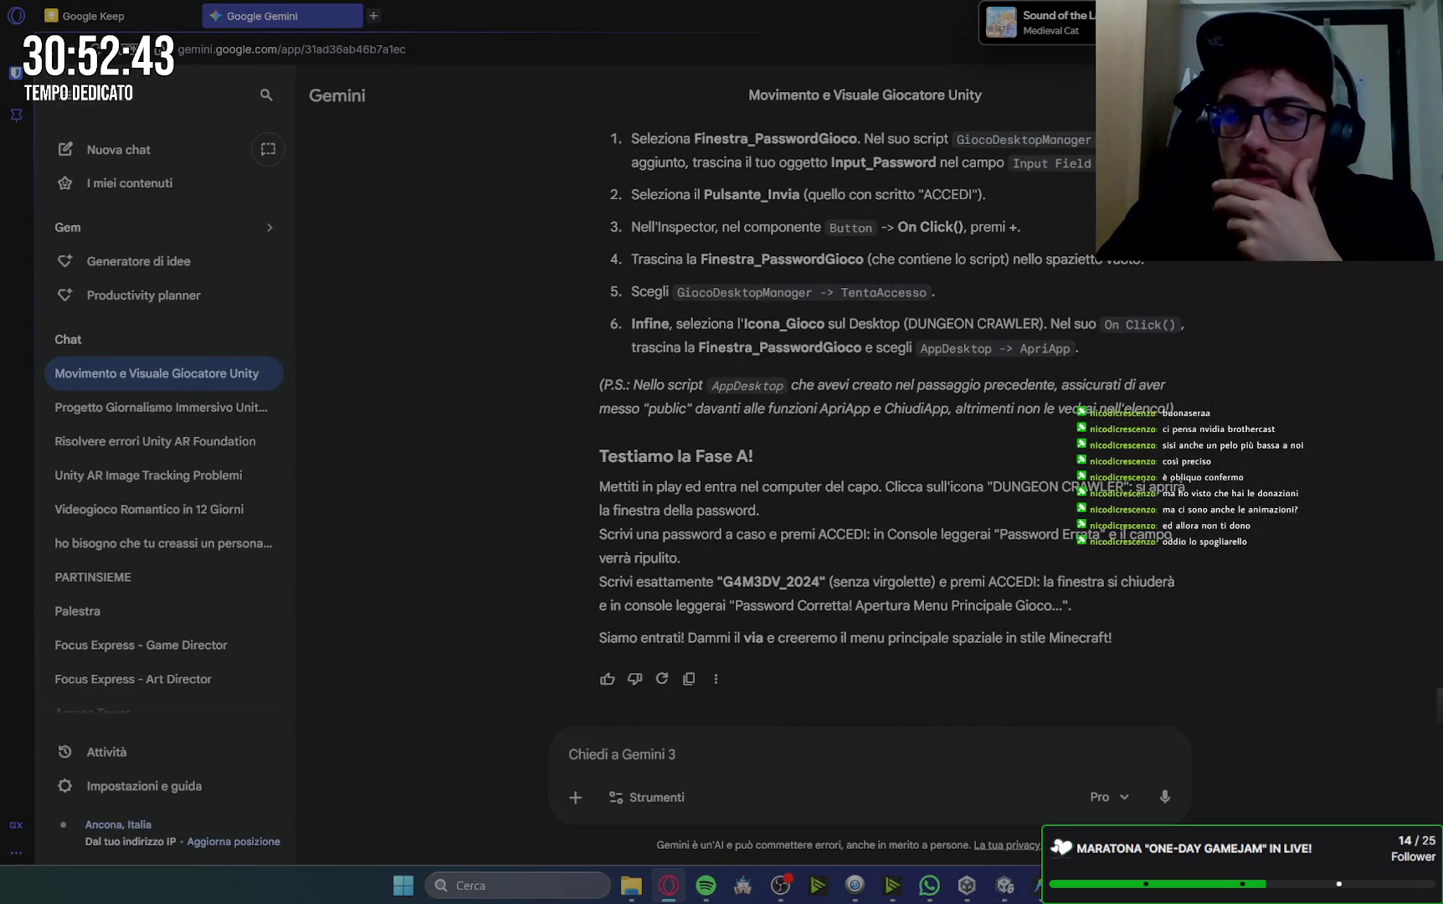
key(alt+Tab)
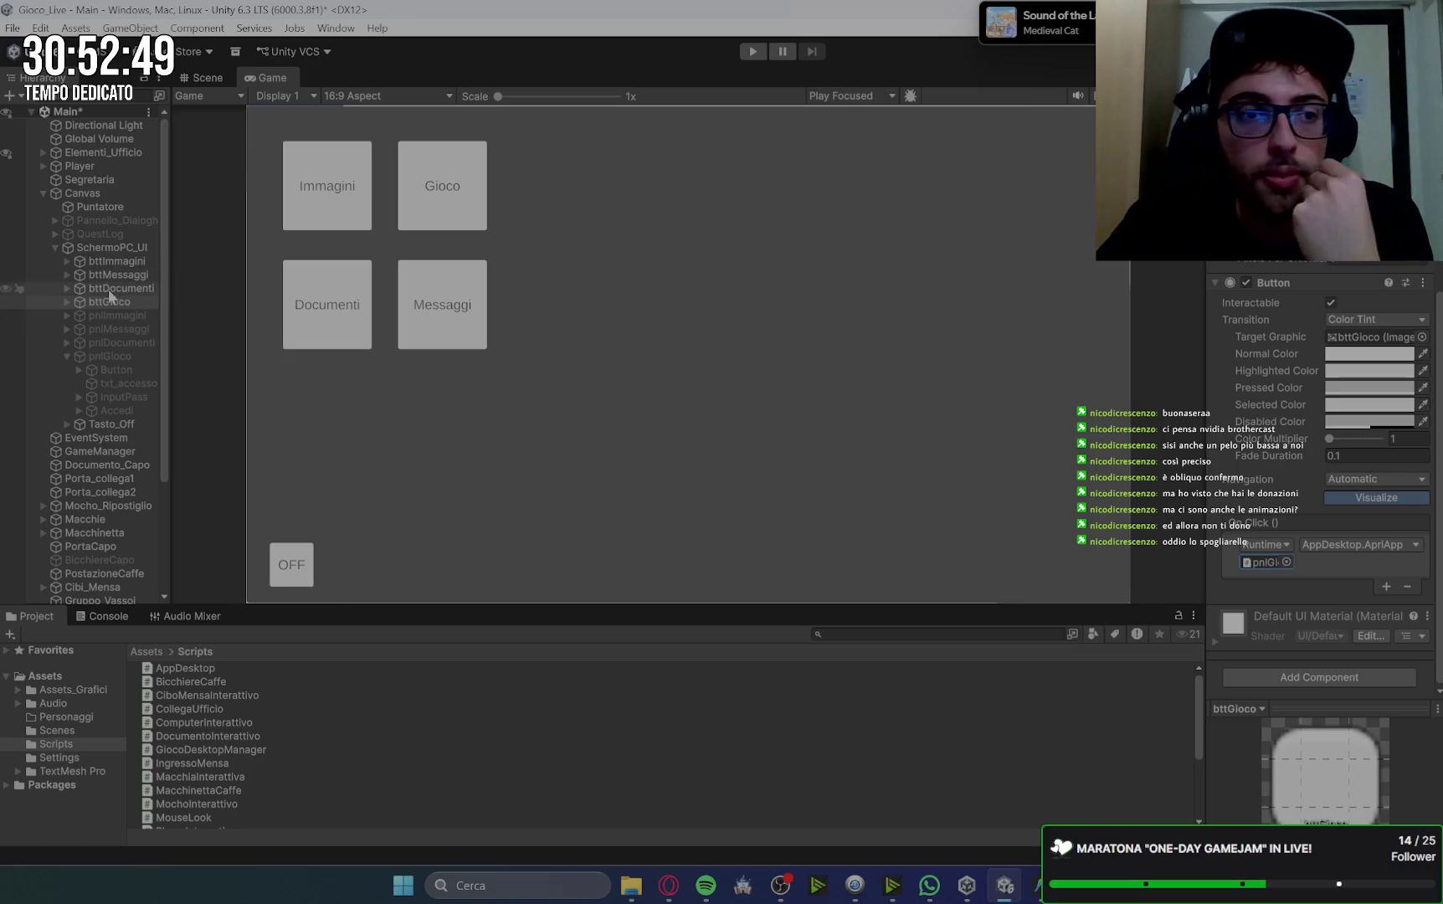
Select SchermoPC_UI in the Hierarchy and enter Play mode.
click(125, 246)
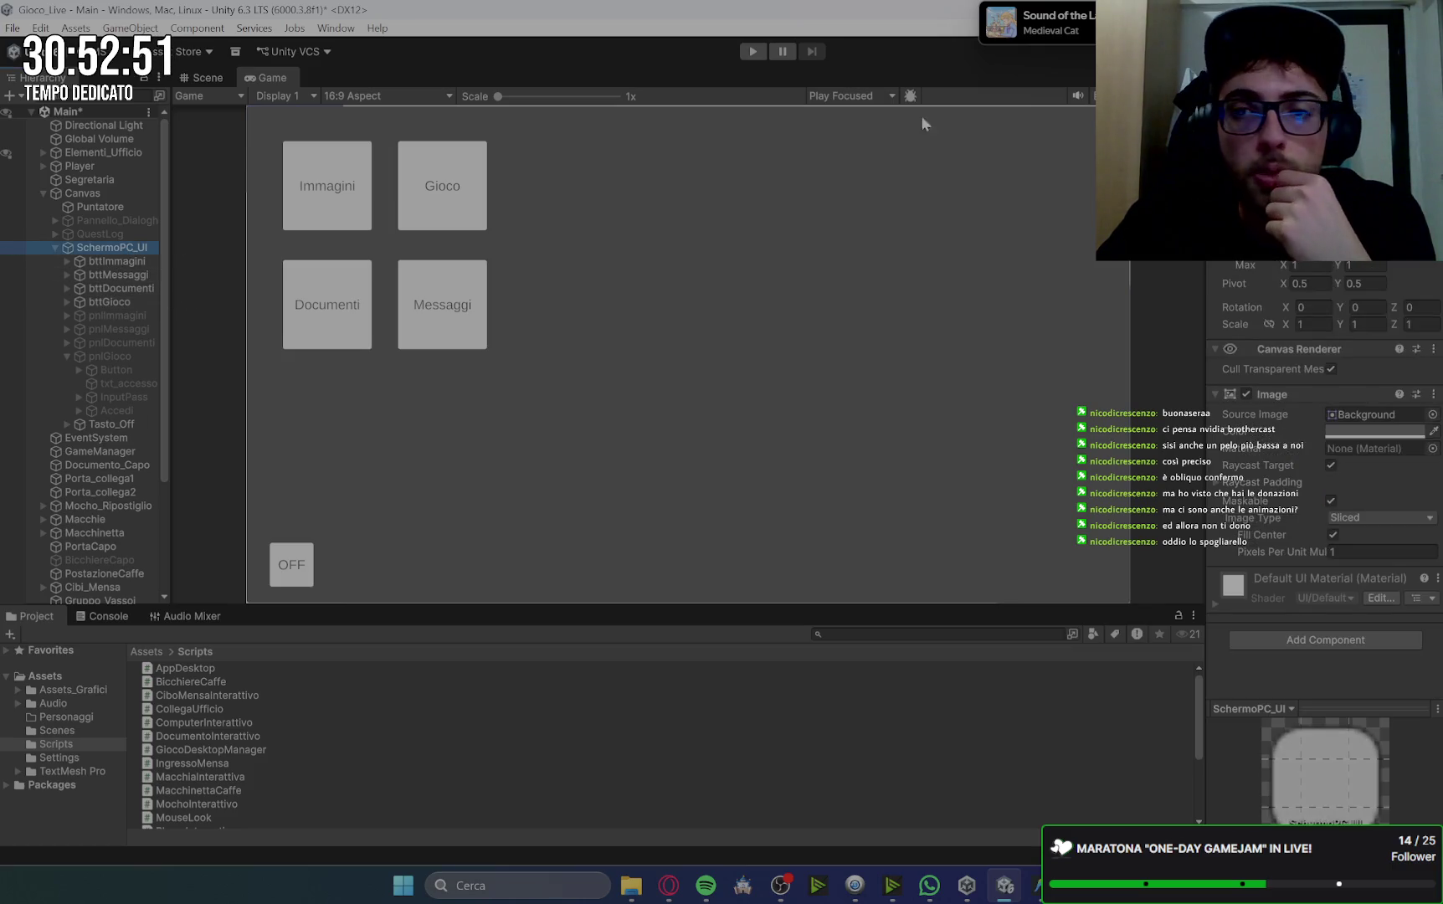
click(753, 51)
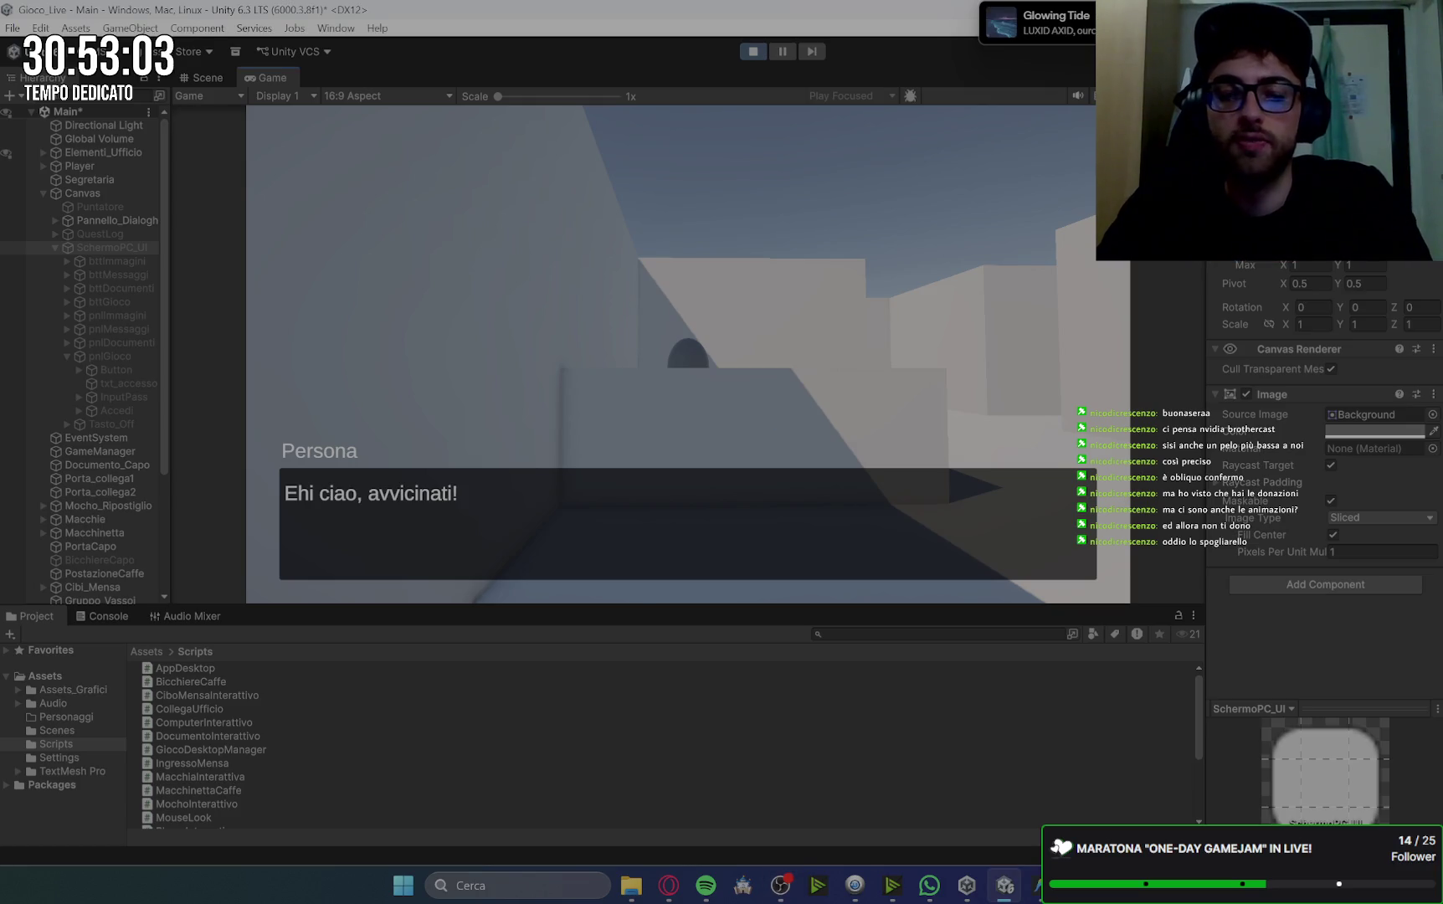
Dismiss the greeting, select Player, and set its Player Movement Speed to 20.
key(w)
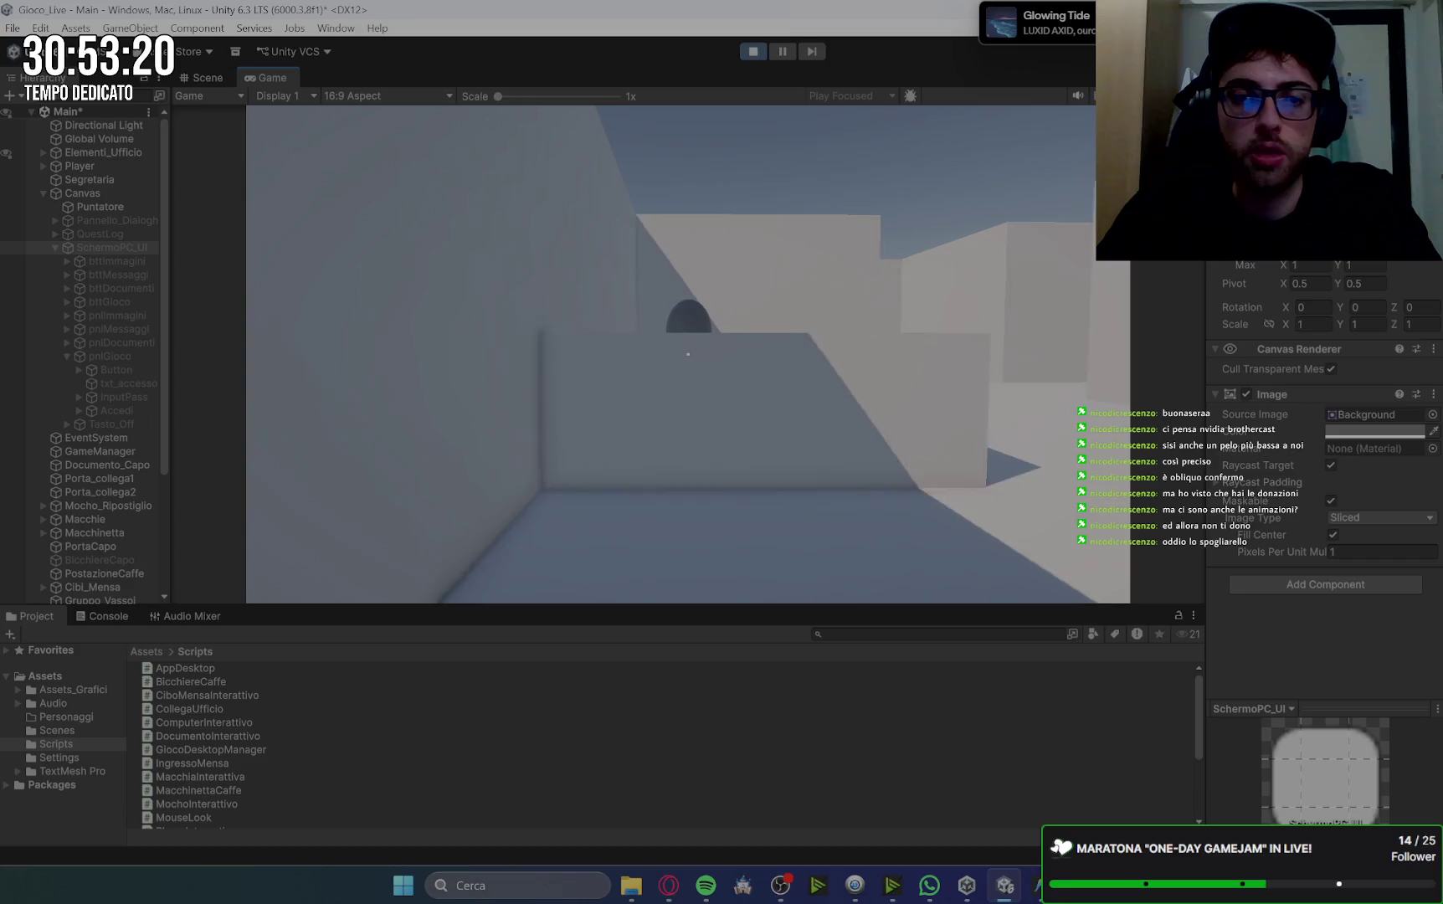
click(100, 168)
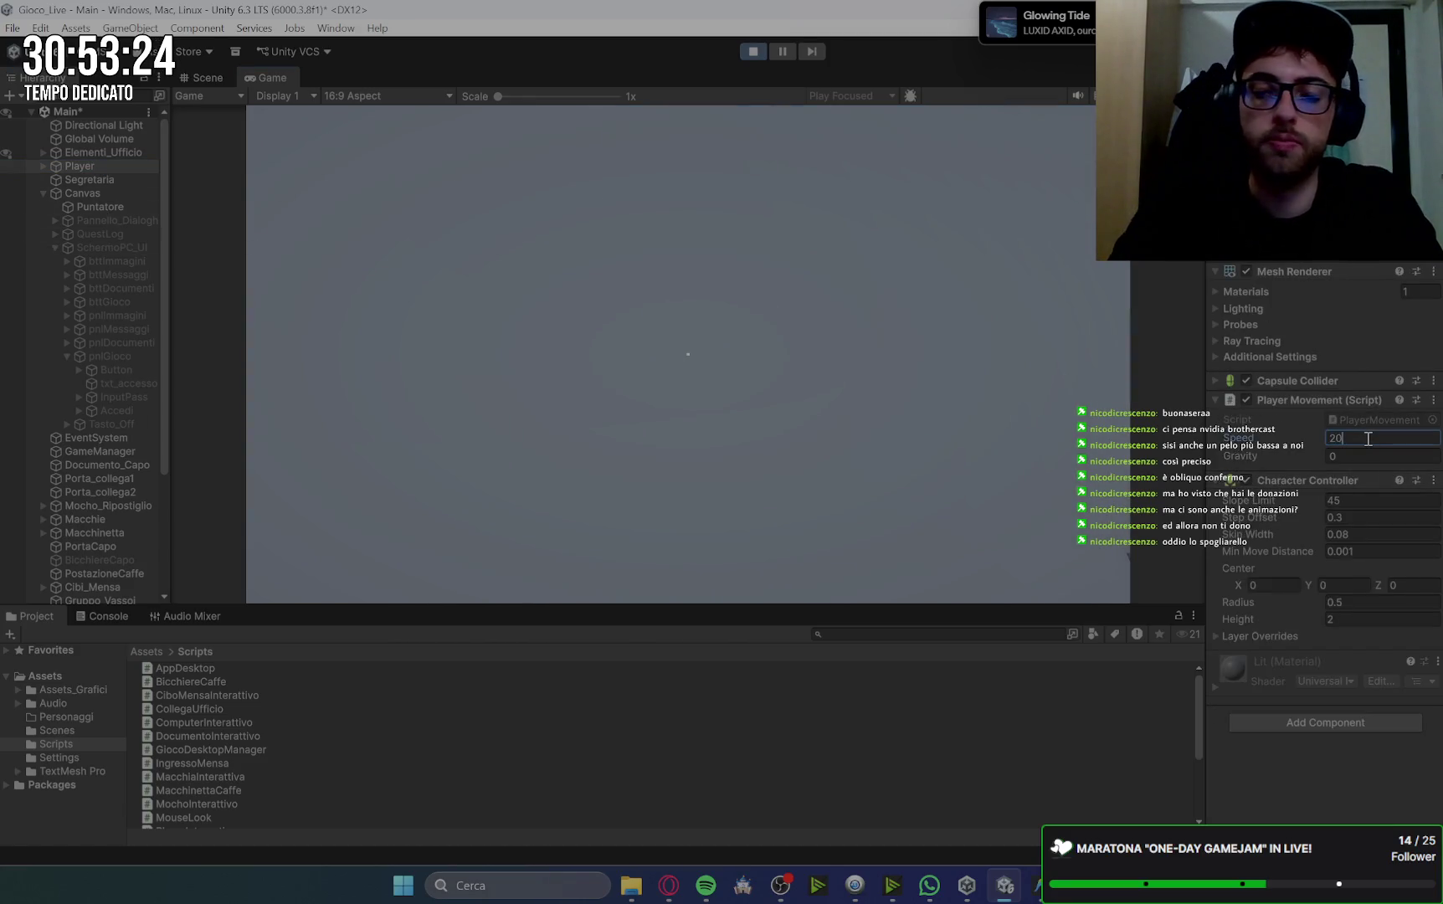
click(789, 355)
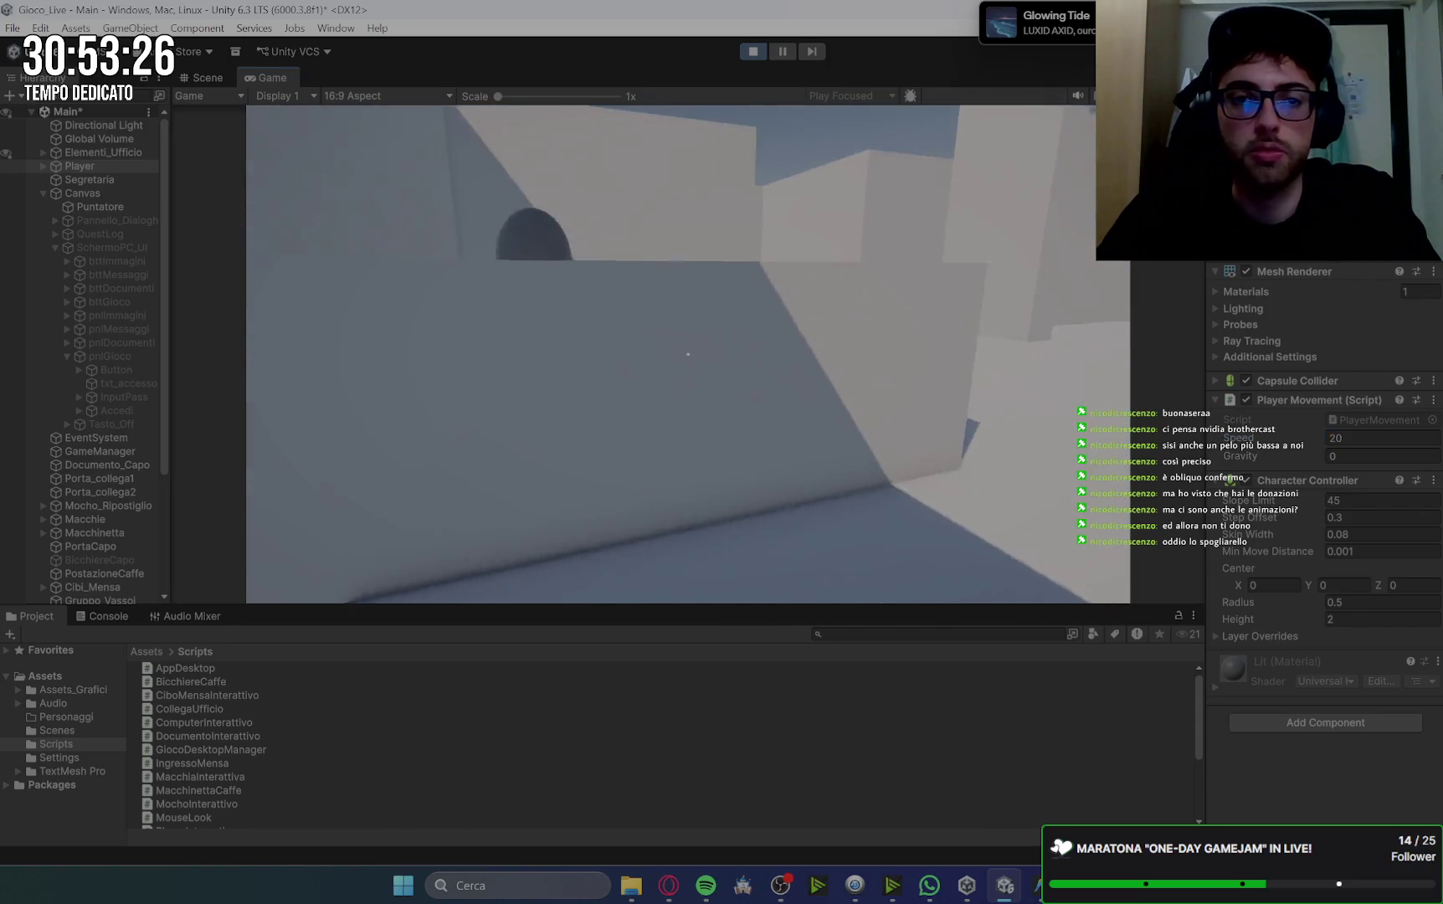
Start the document quest and collect documents from the colleagues.
key(e)
key(e)
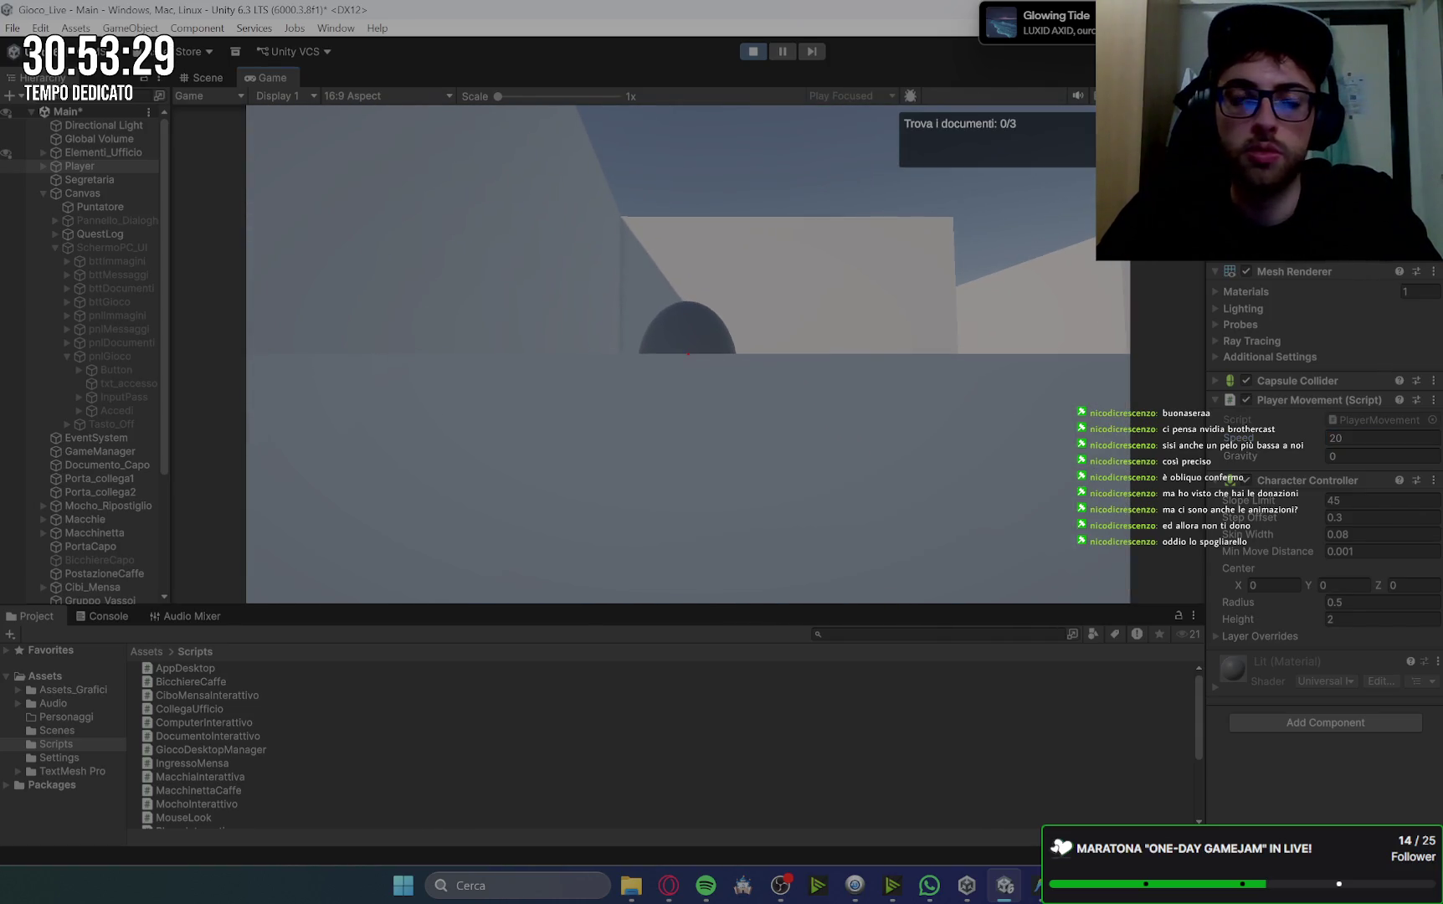
key(e)
key(space)
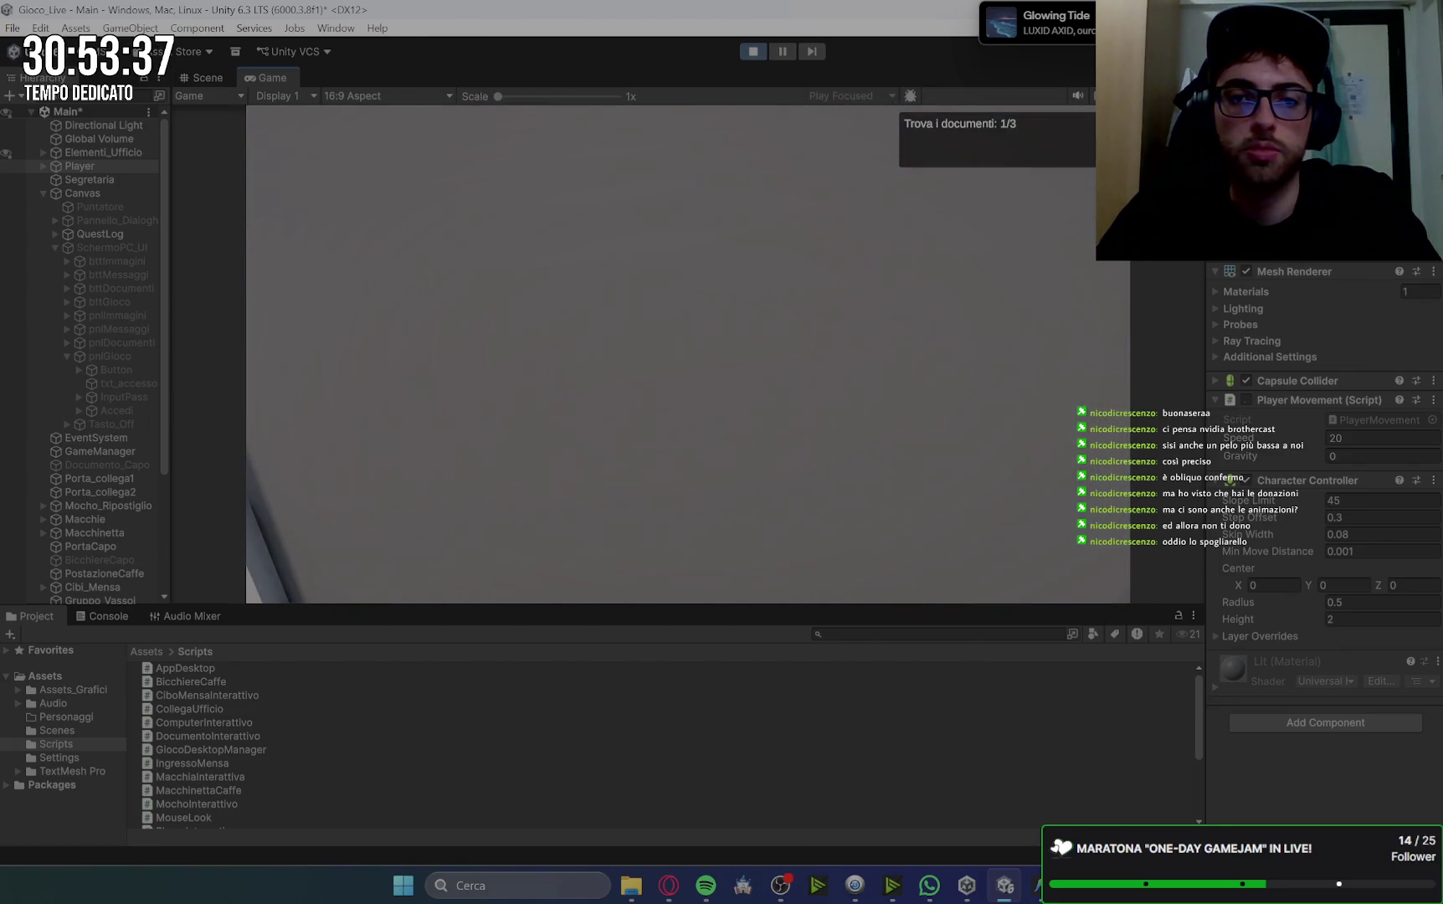
key(e)
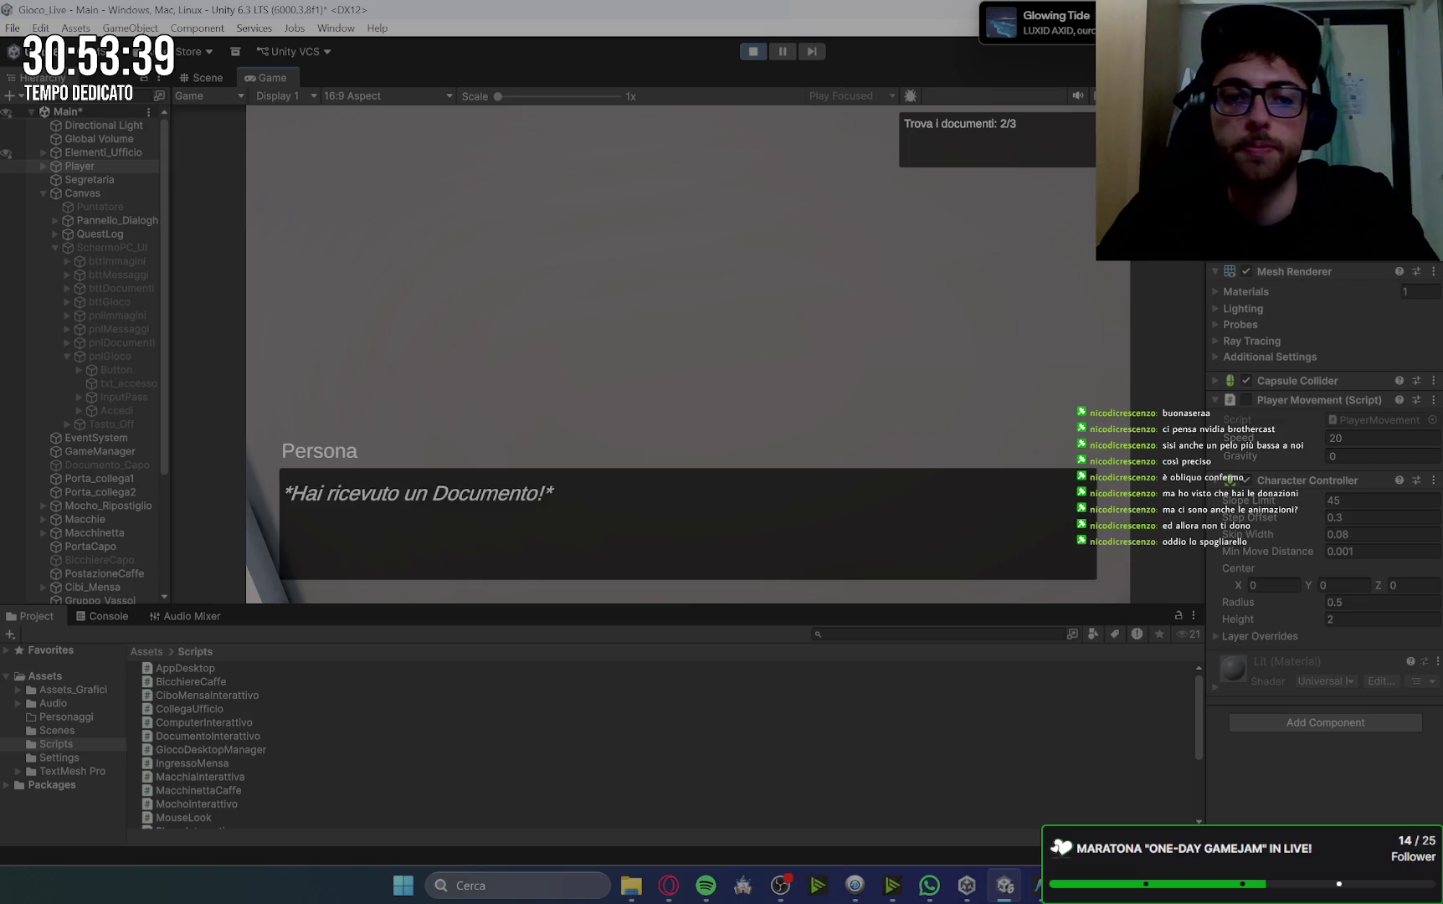
key(space)
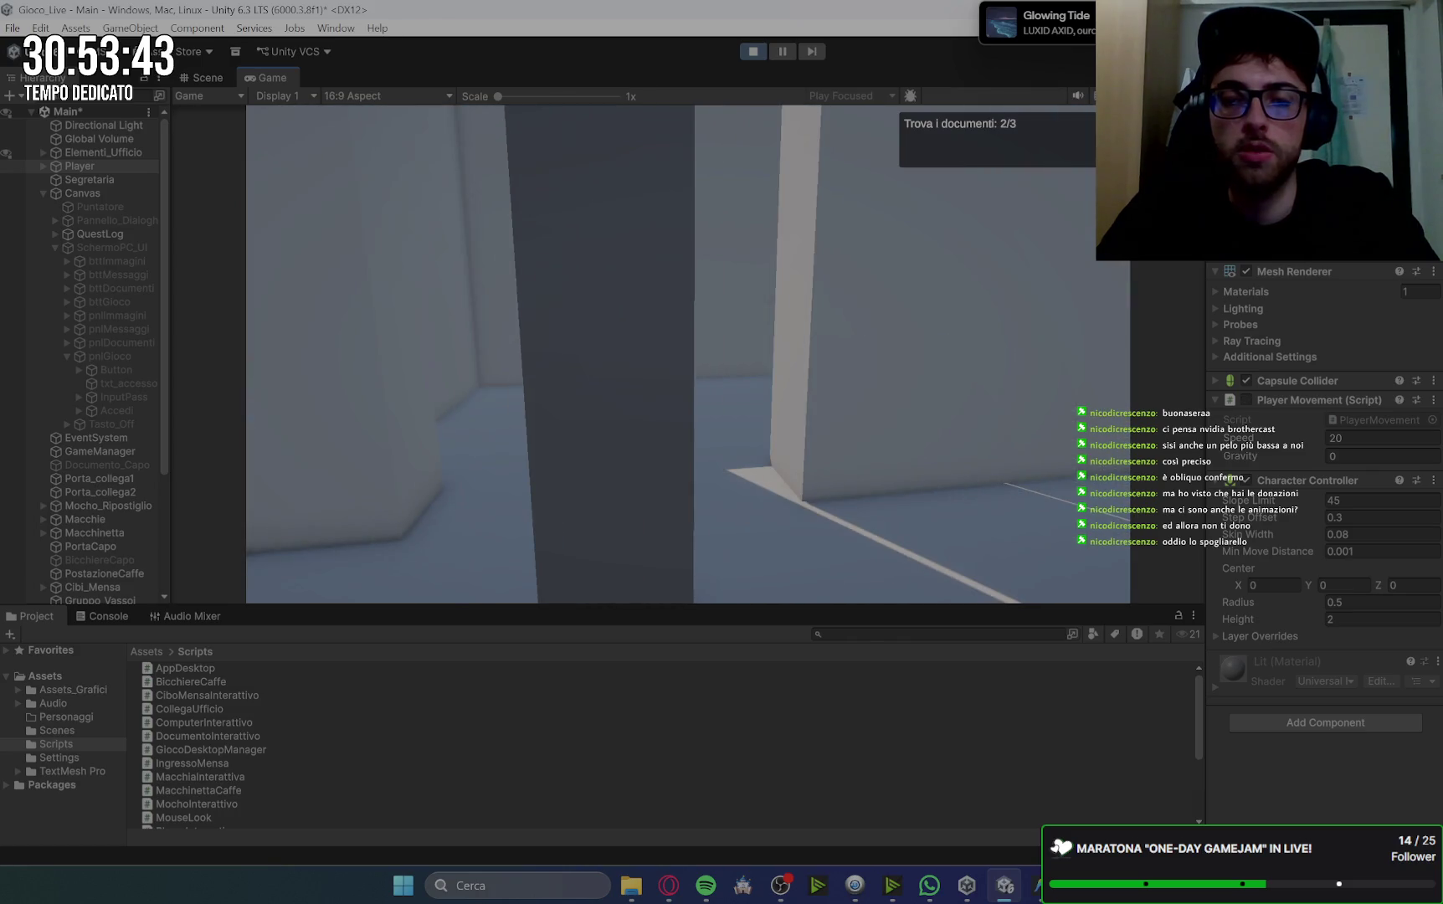
key(e)
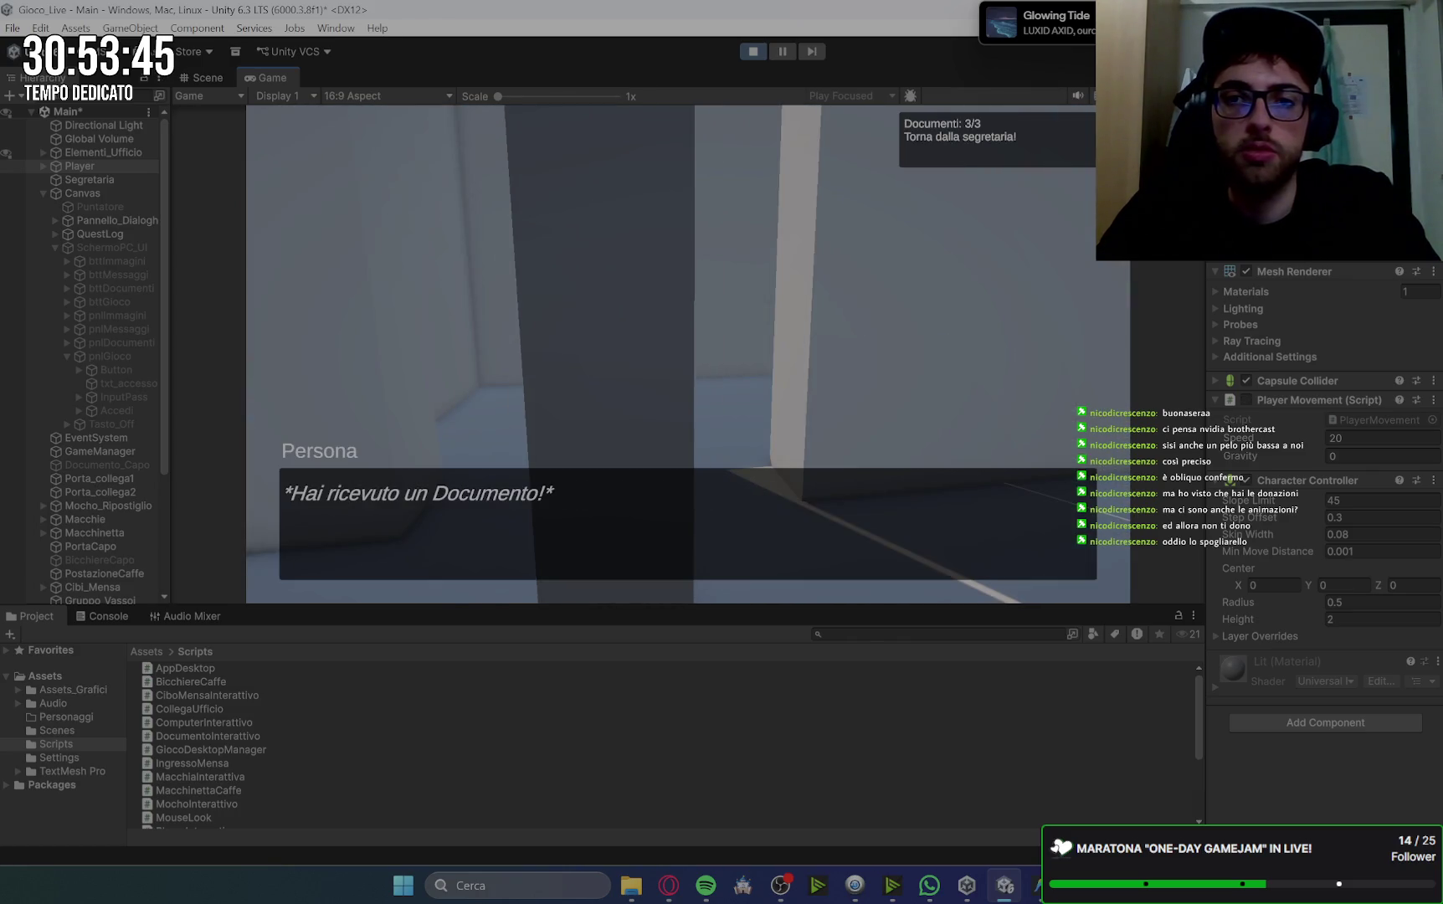
key(space)
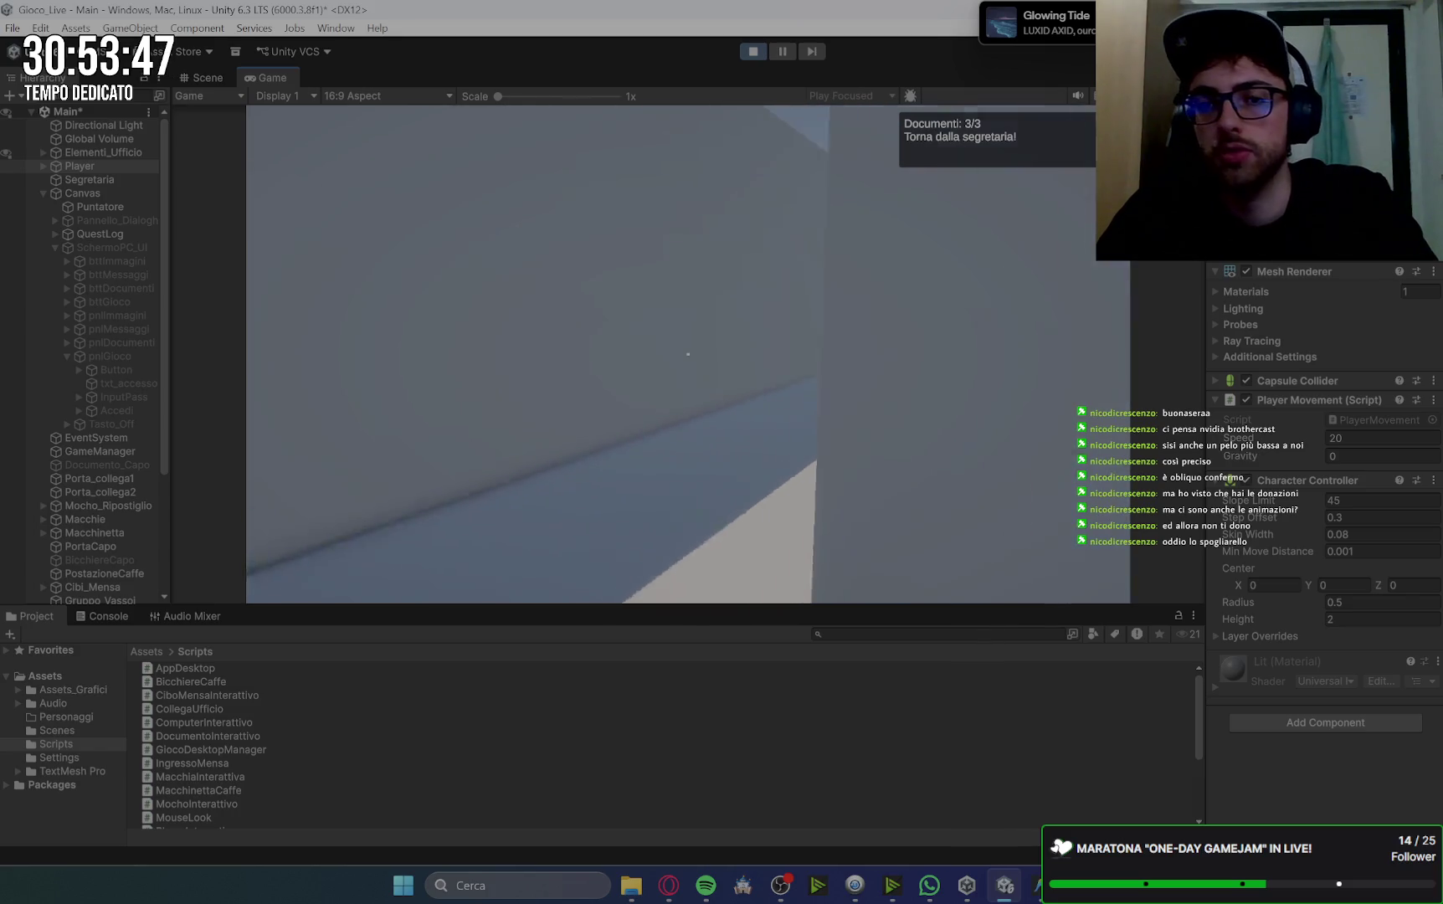
Hand the three documents to the secretary and accept the mop task.
key(w)
key(e)
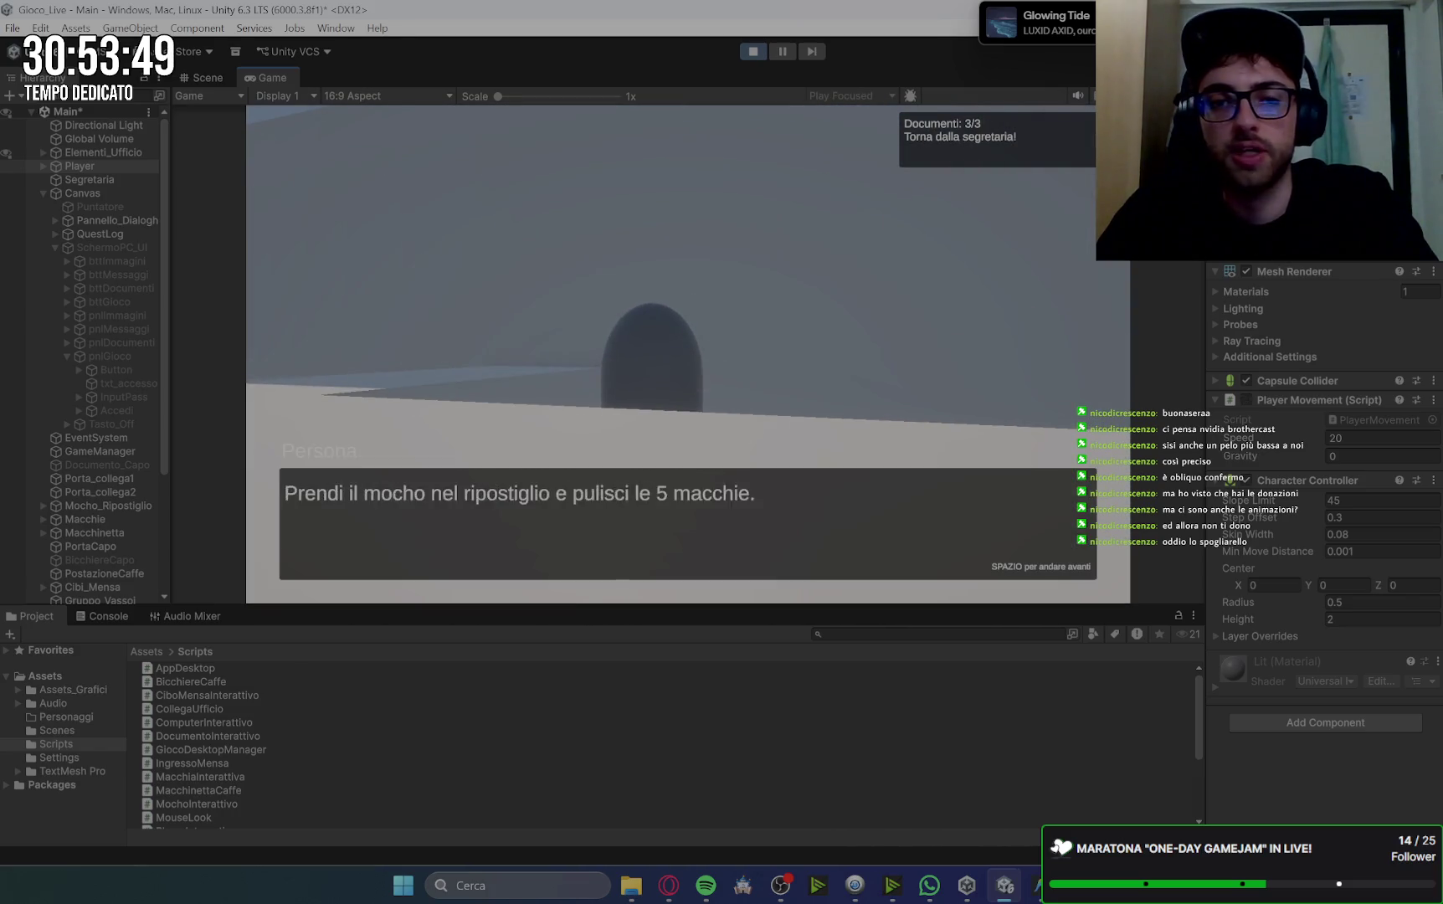
key(space)
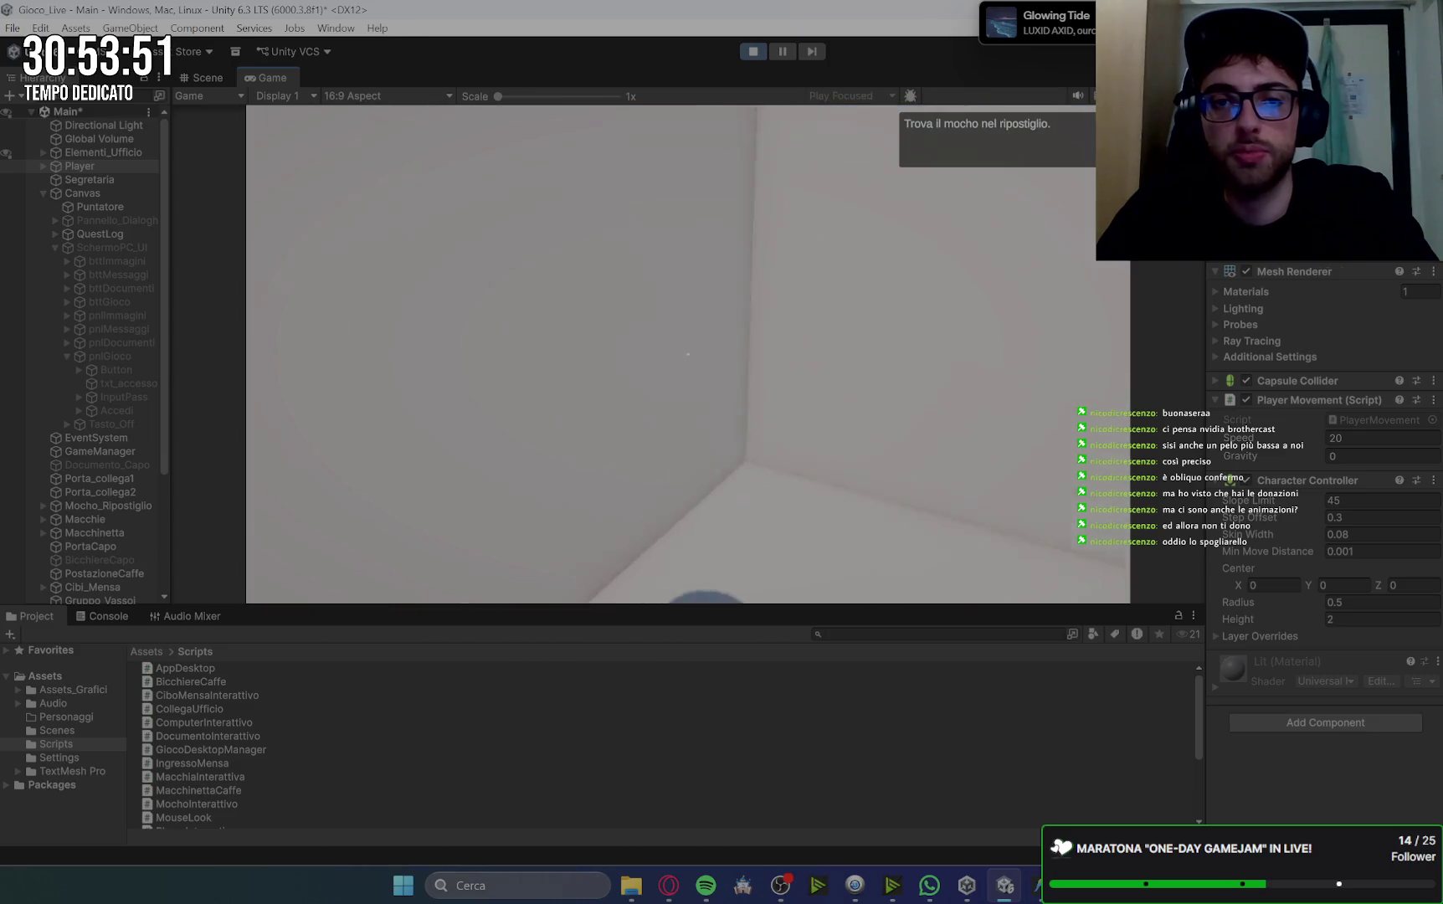
Pick up the mop, clean all five floor stains, and put the mop back down.
key(w)
key(e)
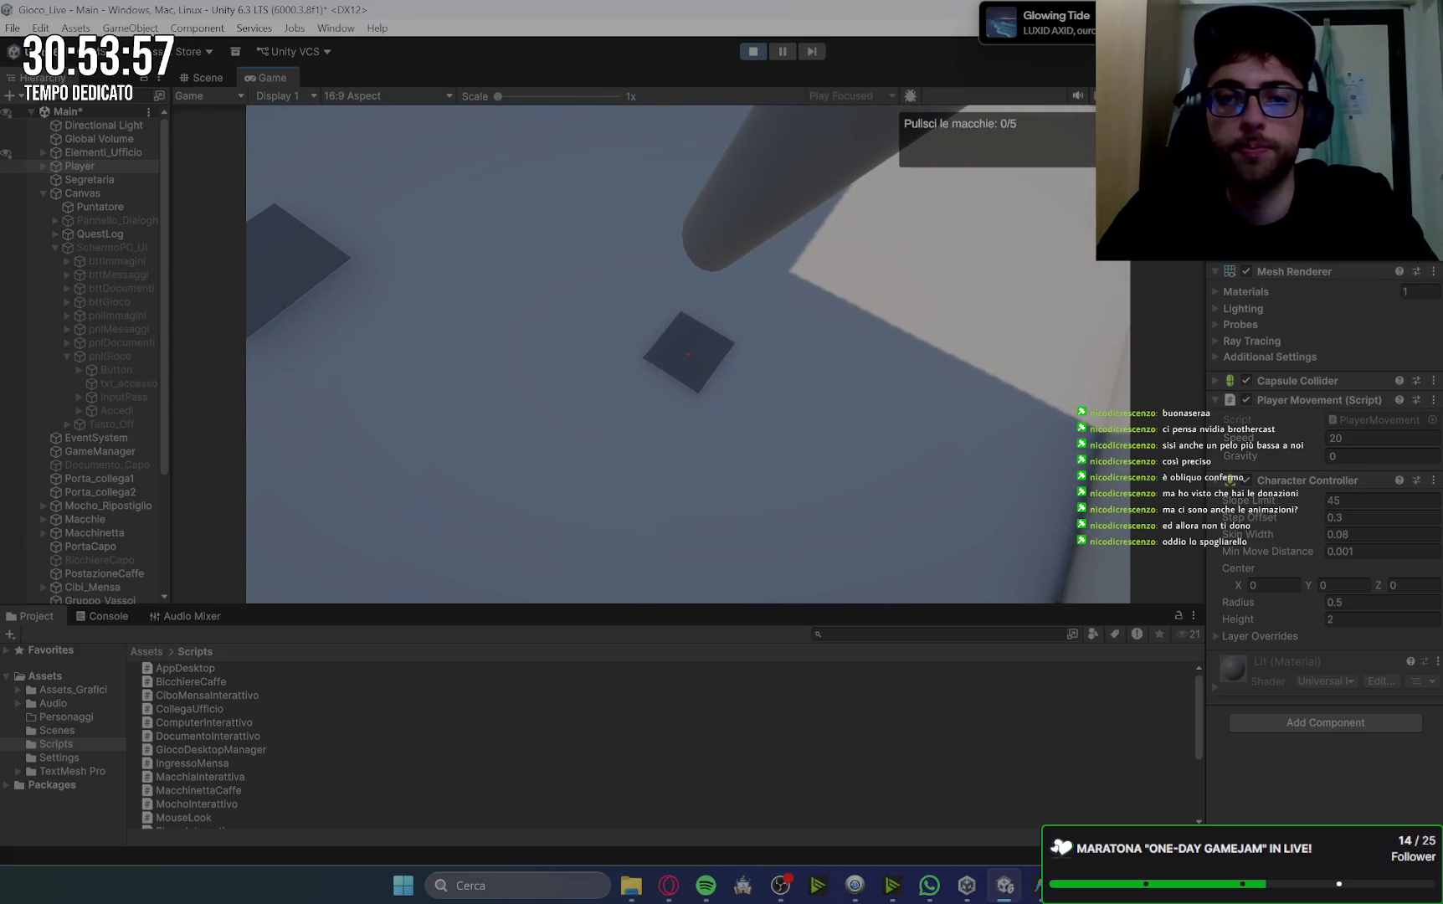
key(e)
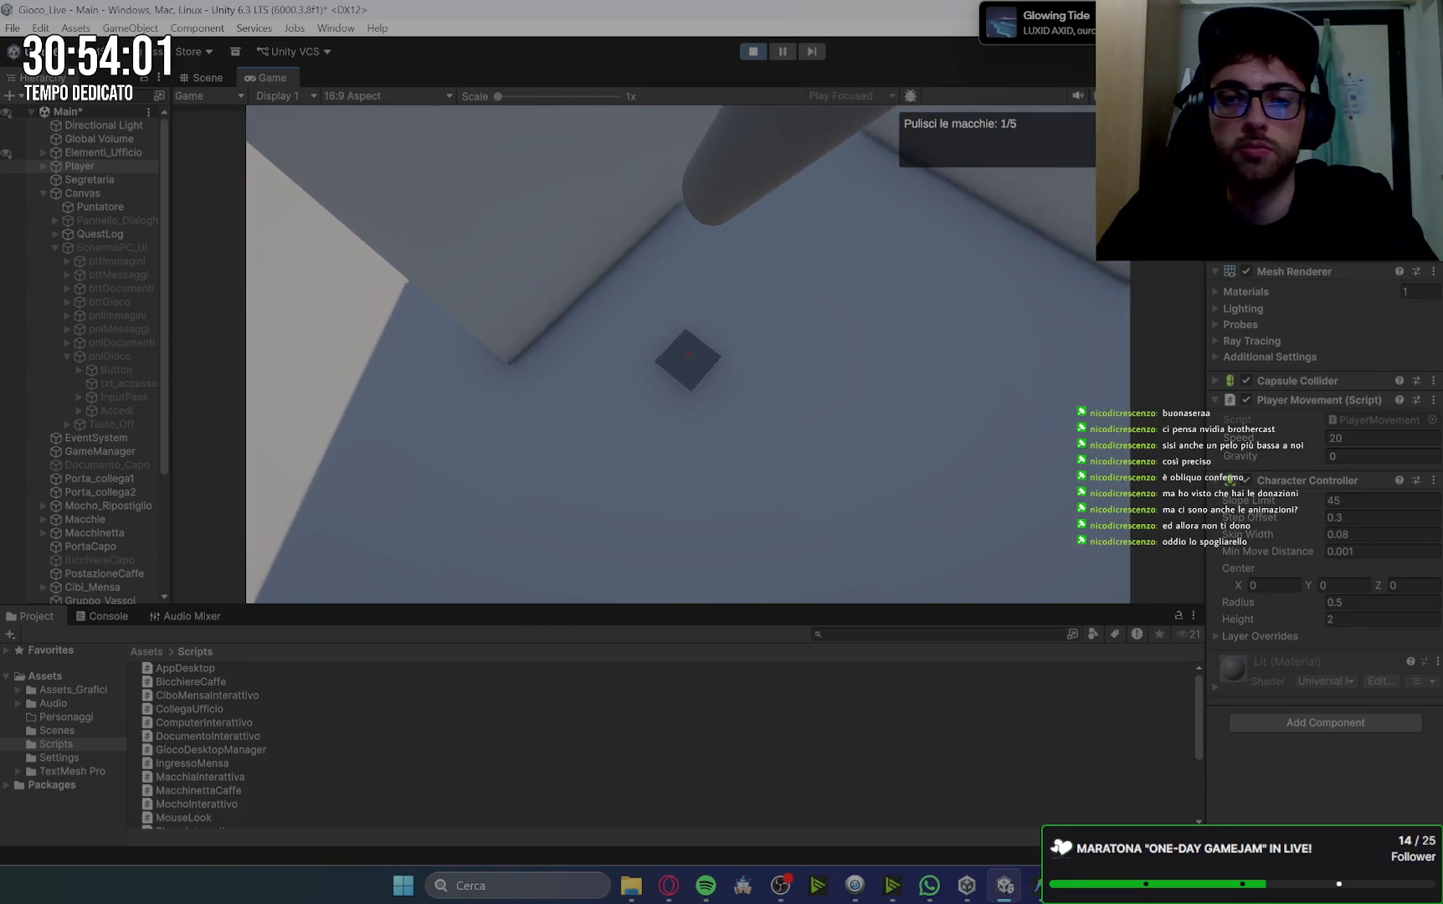
key(e)
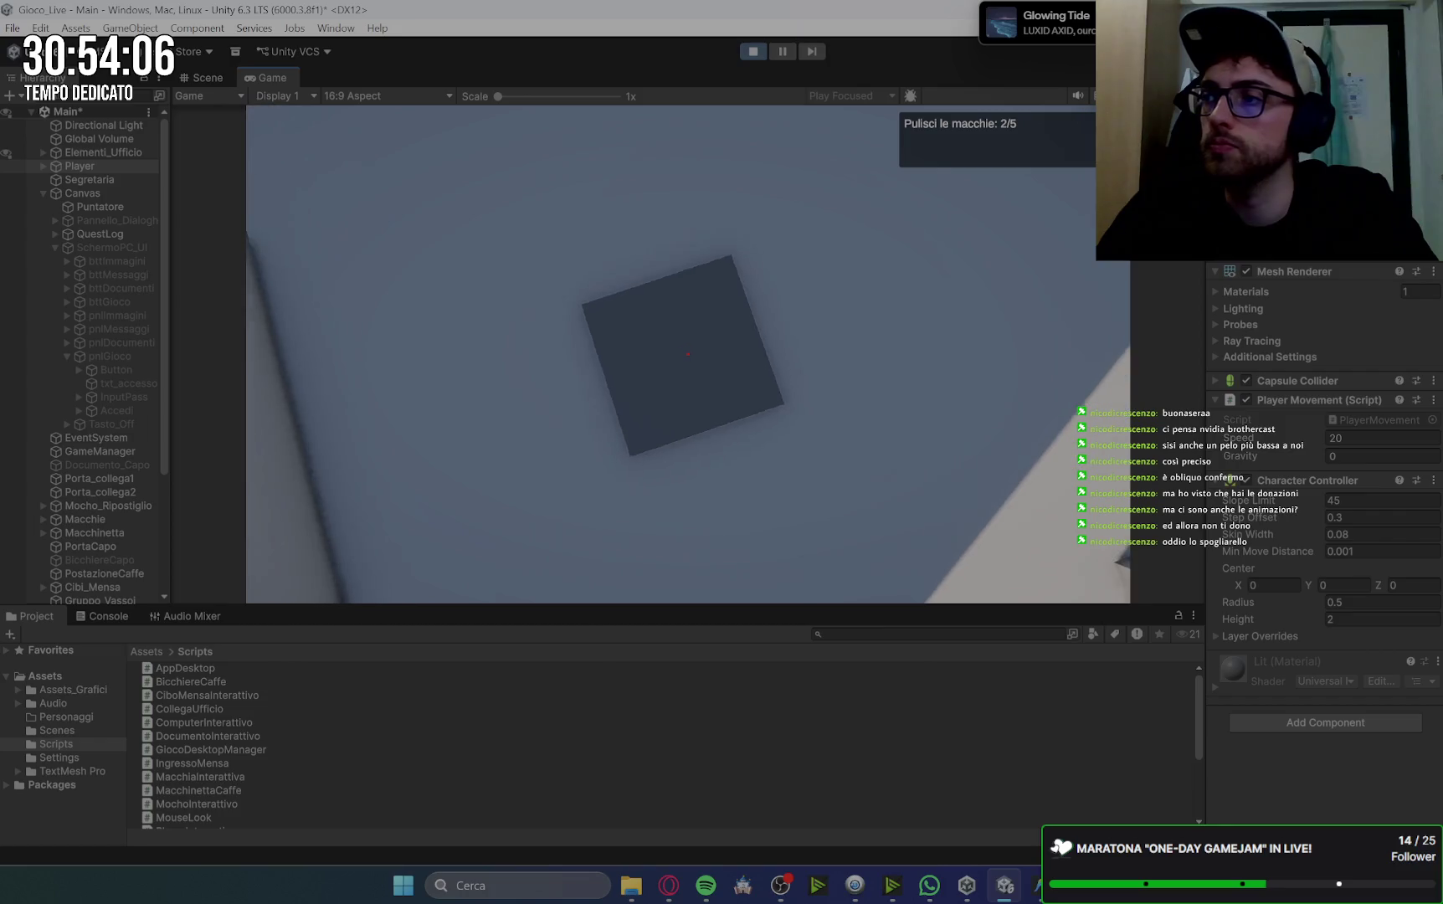
key(e)
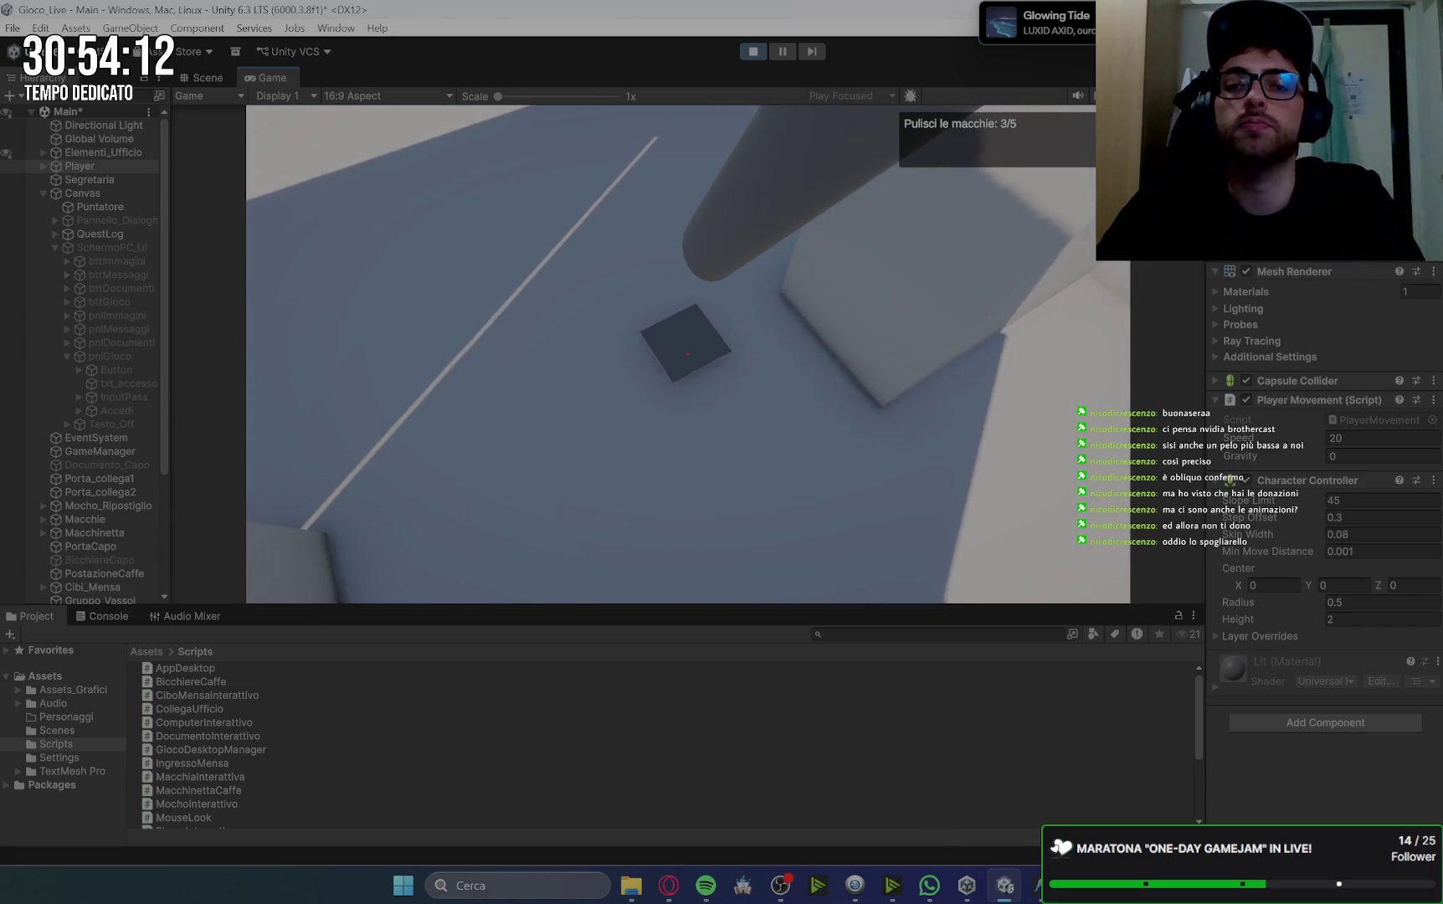
key(e)
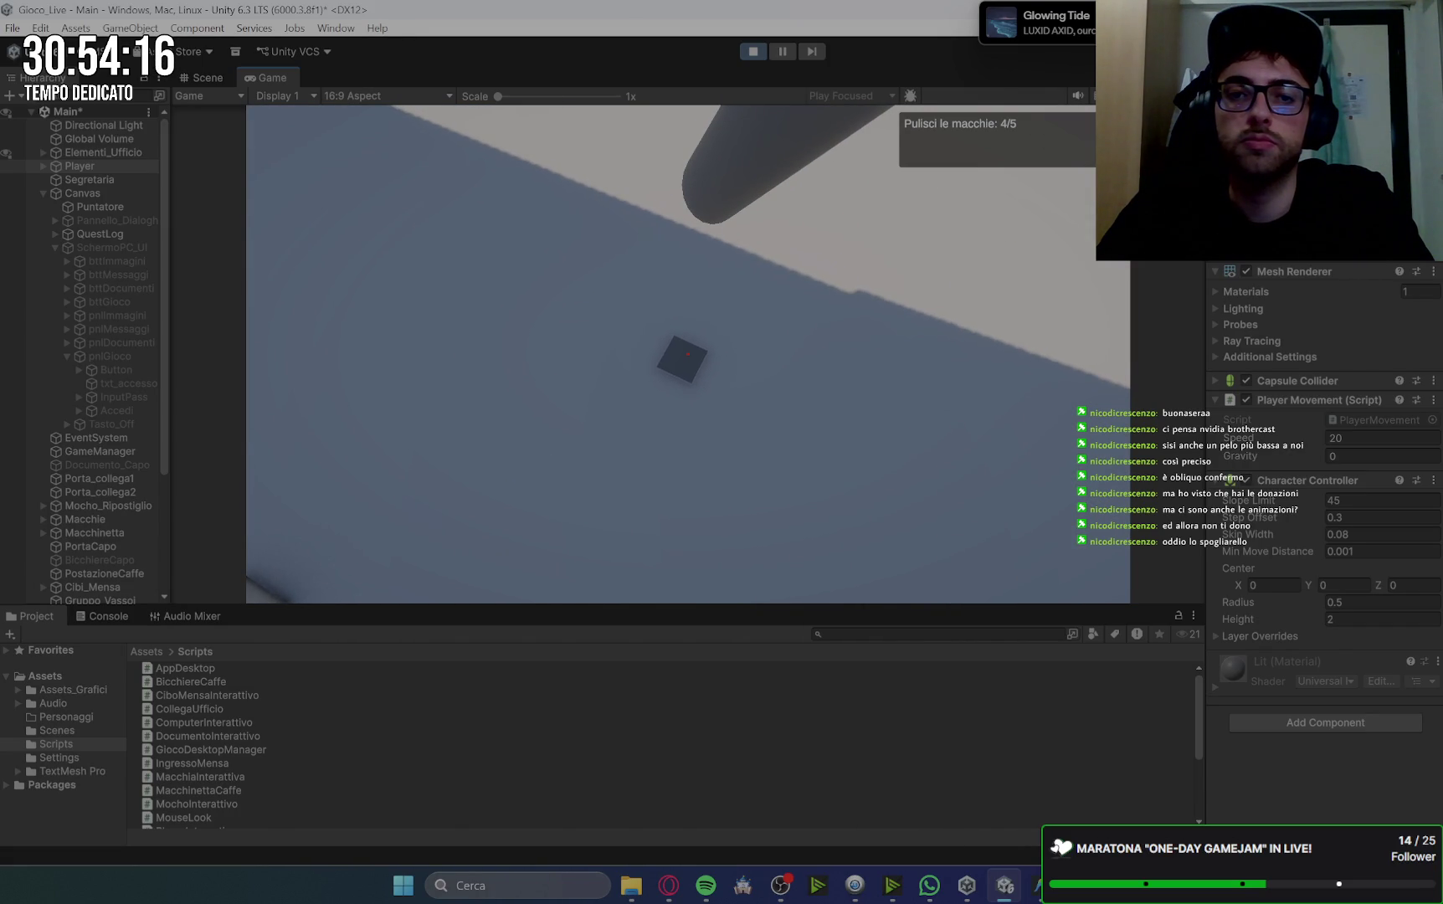
key(e)
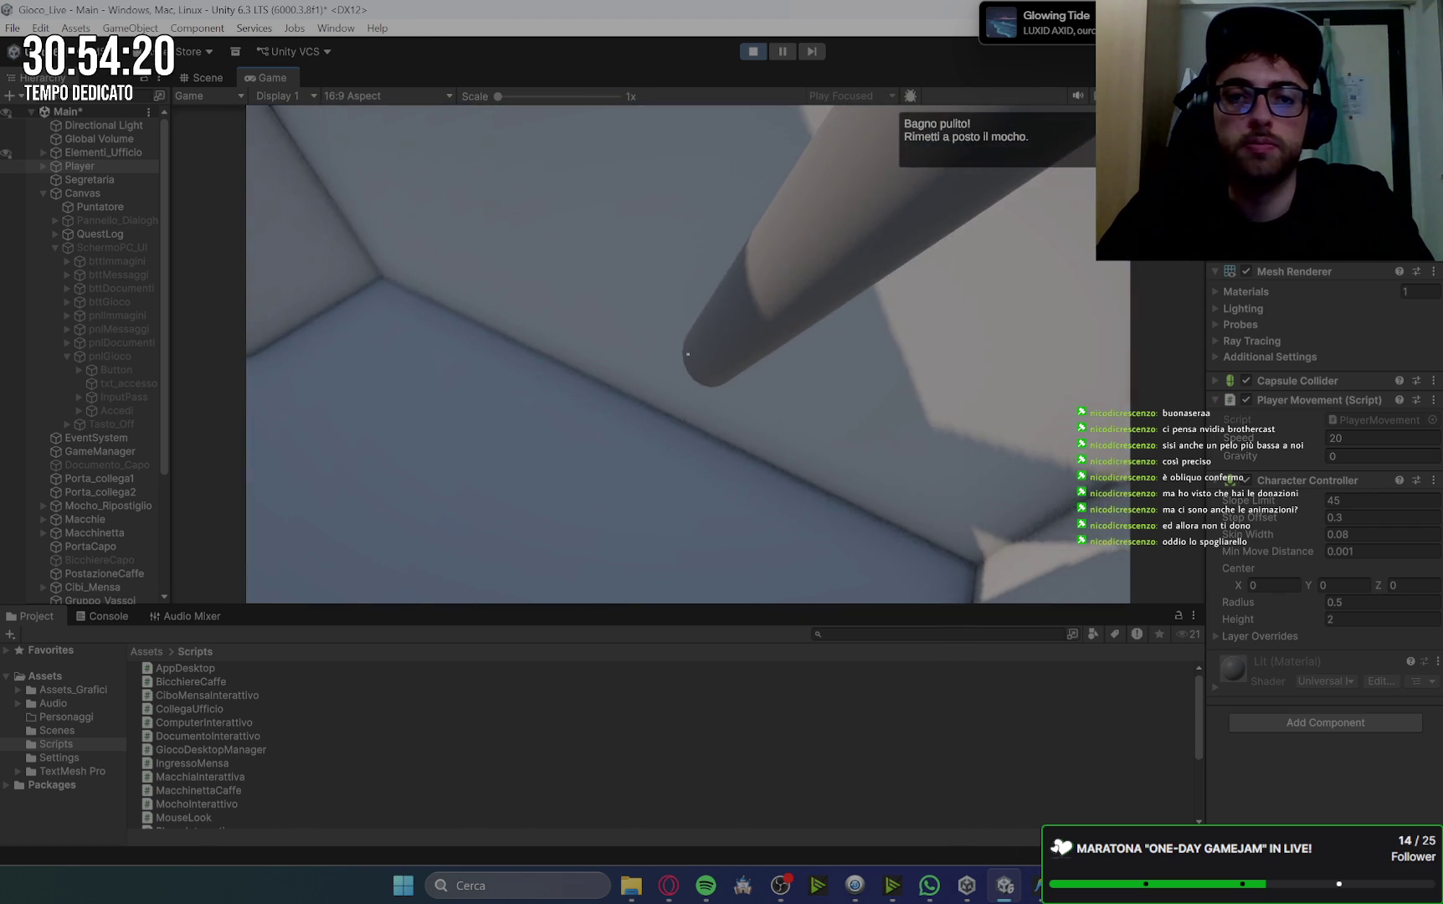
key(e)
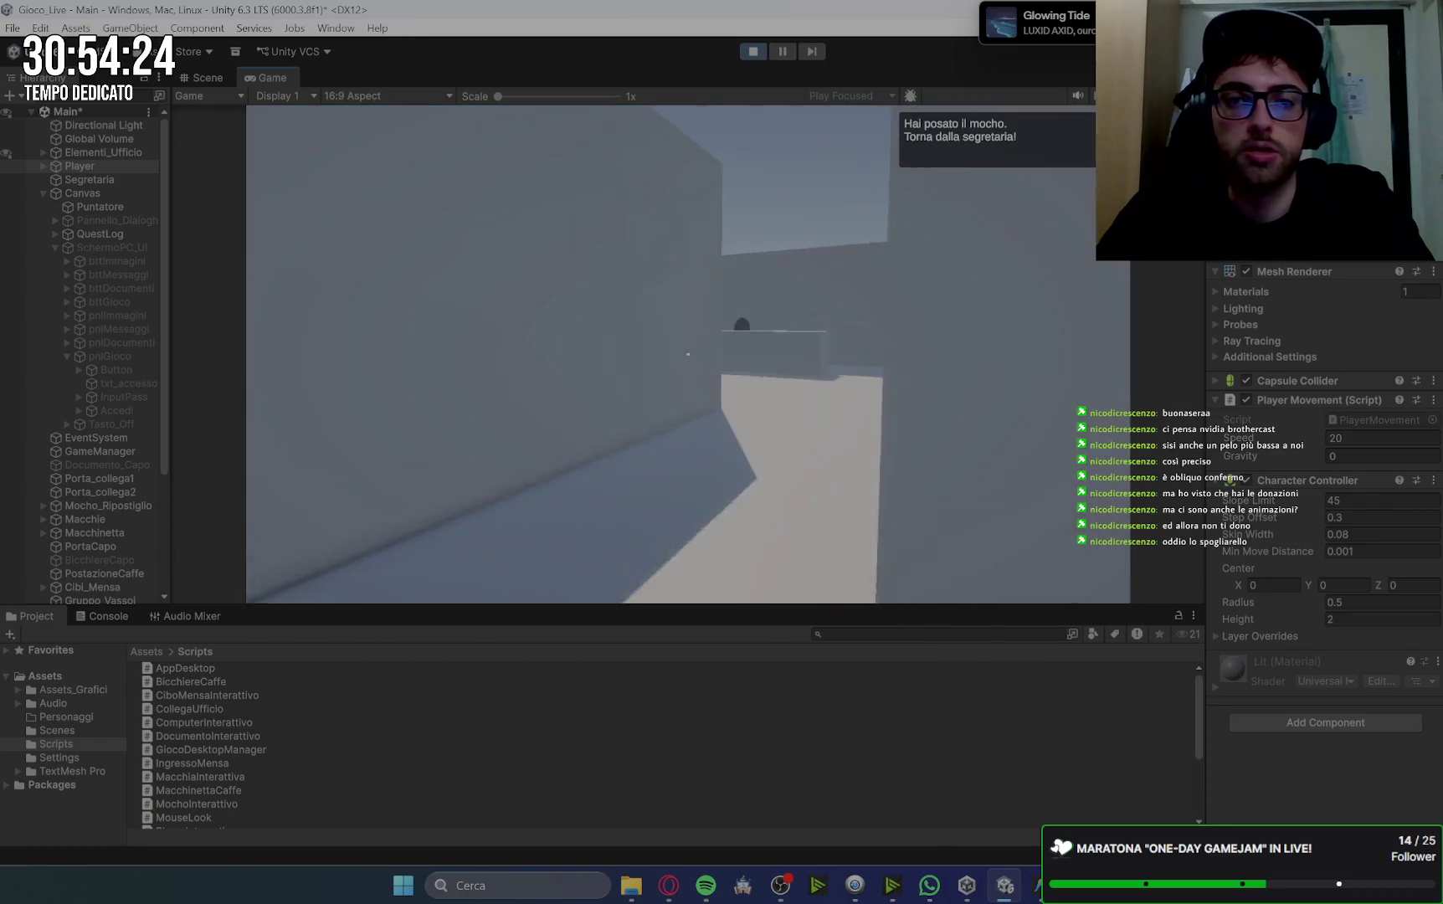
Take the secretary's coffee task, brew coffee, and deliver it to the boss's office.
key(e)
key(e)
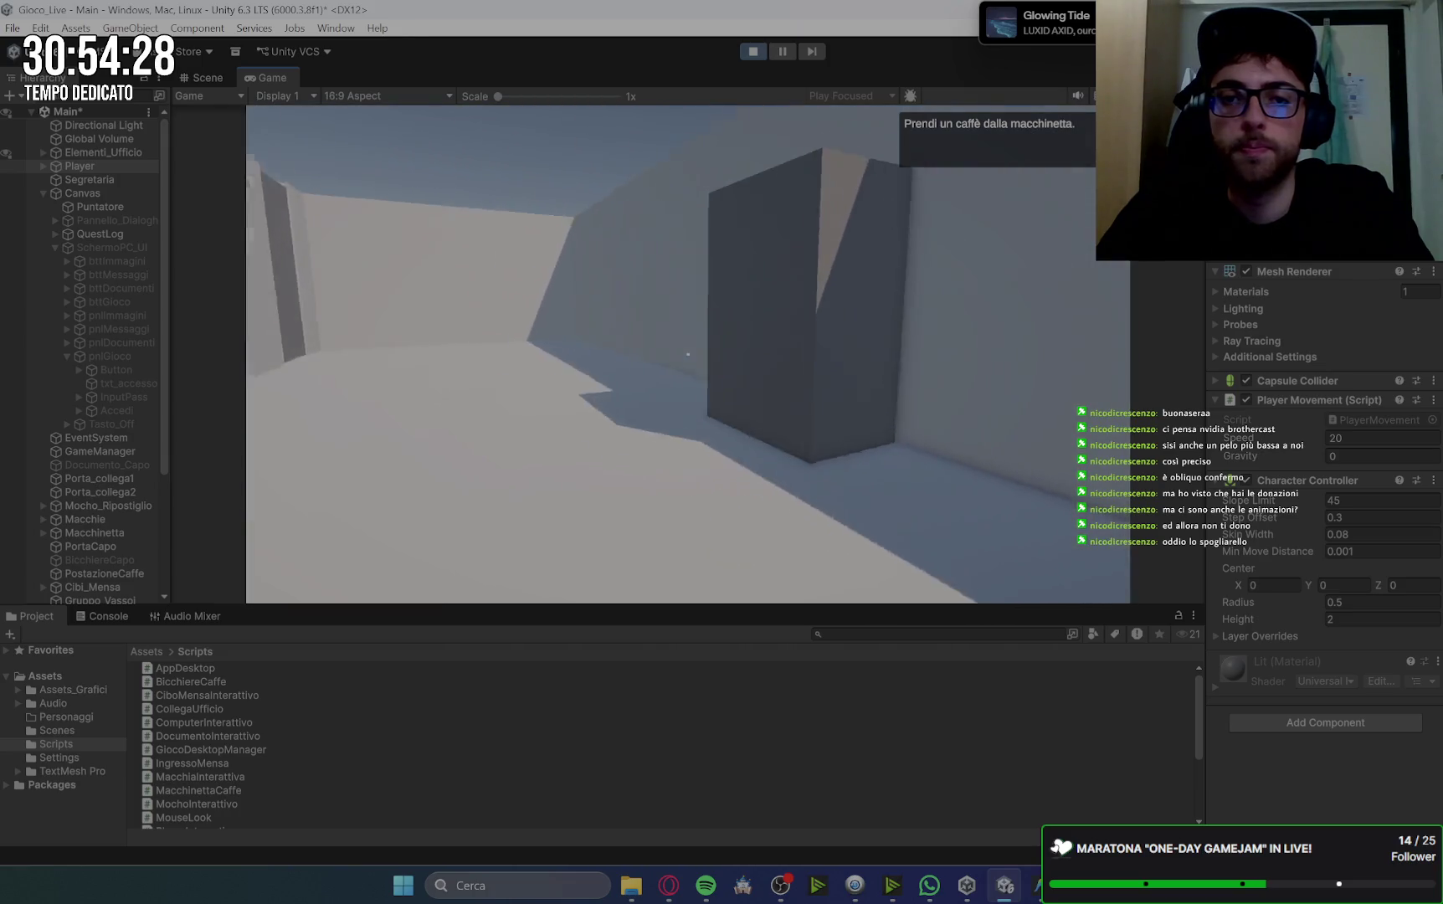
key(e)
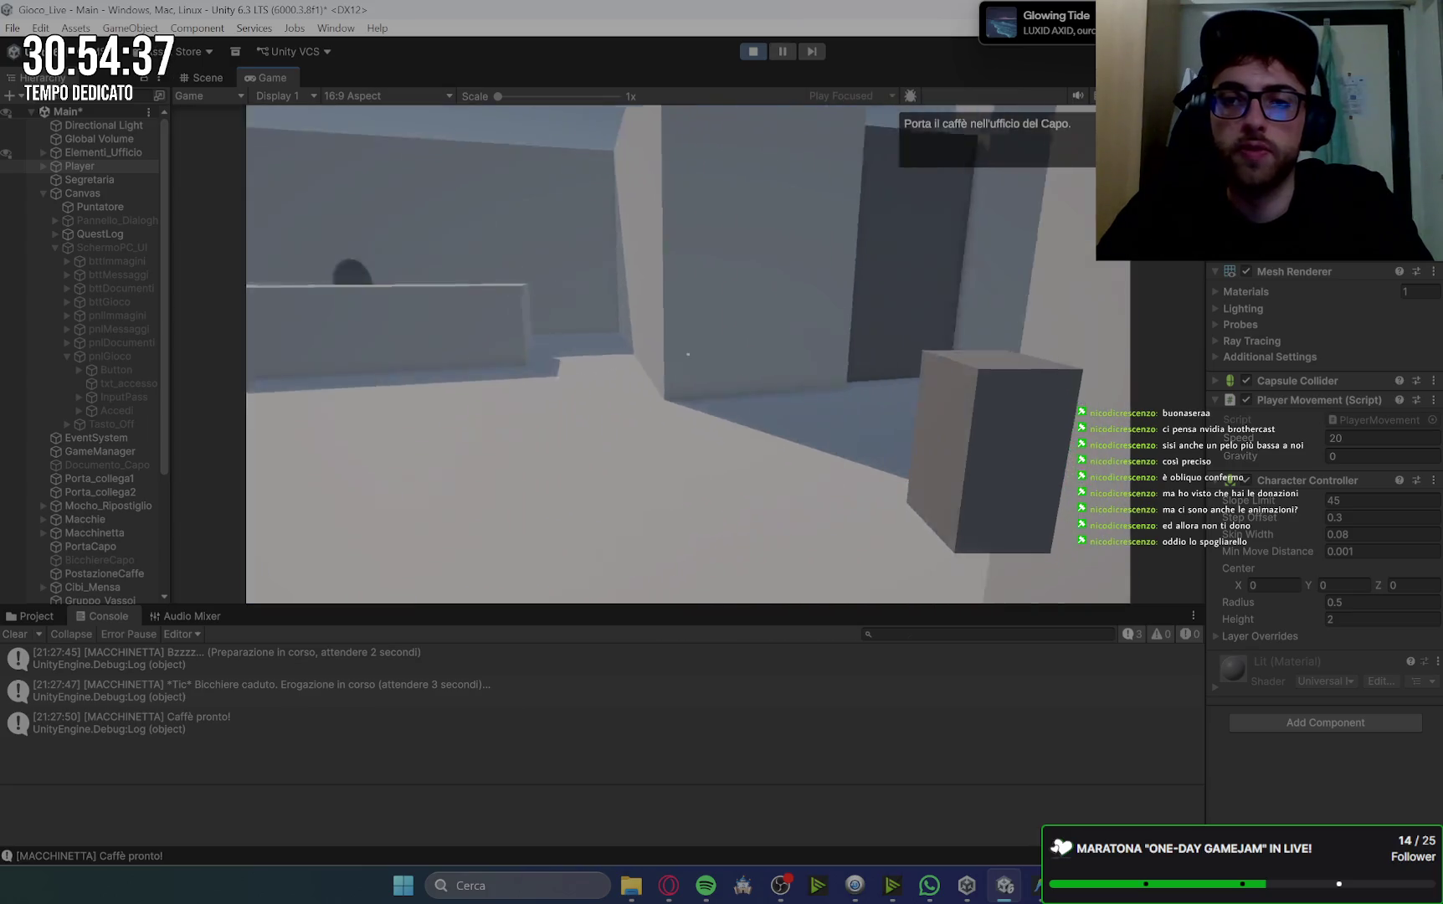
key(e)
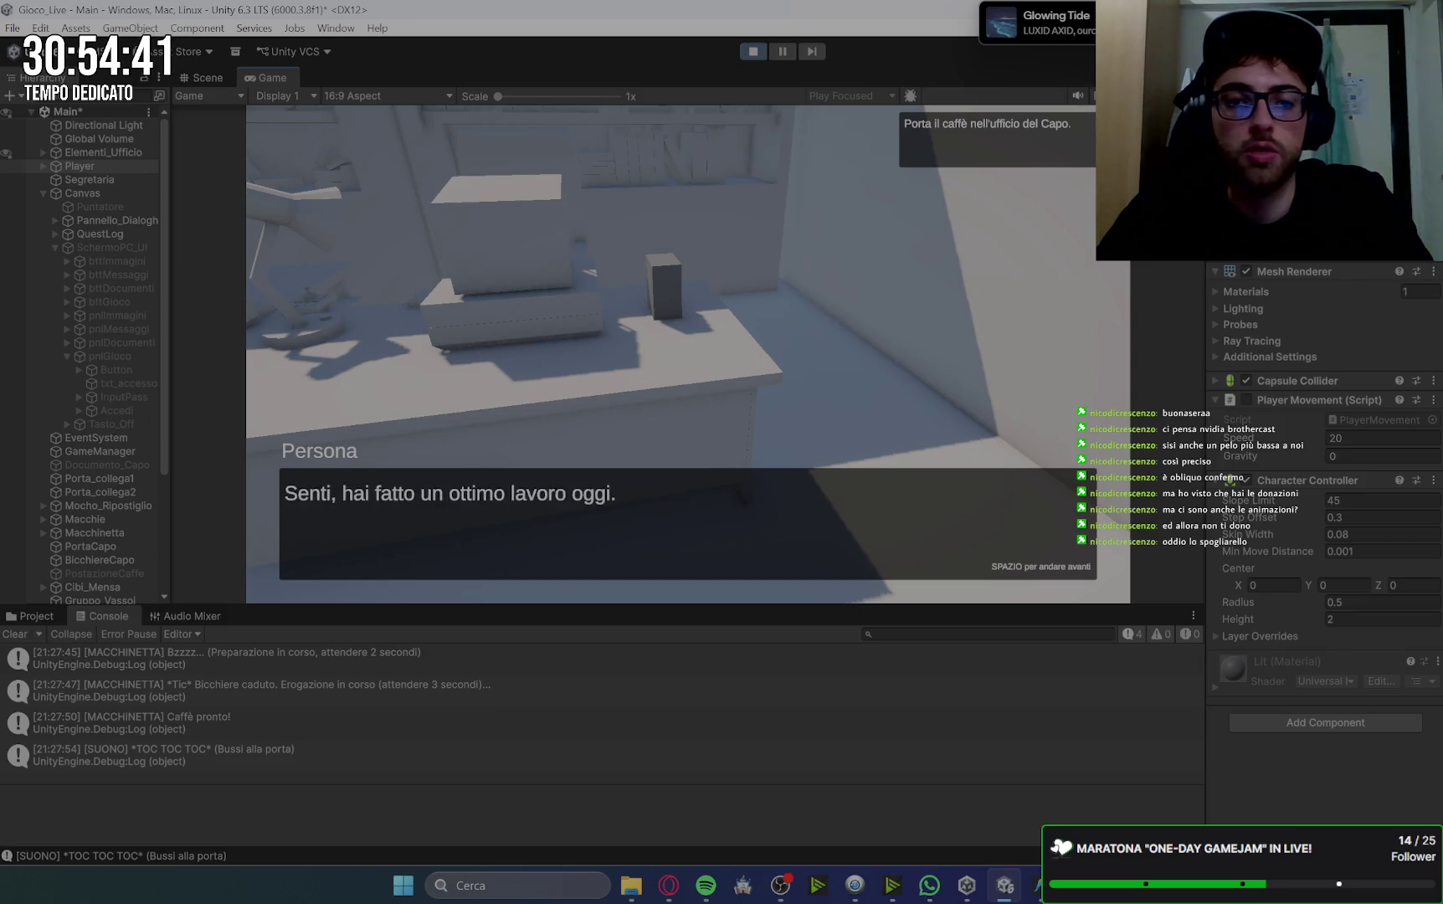
key(space)
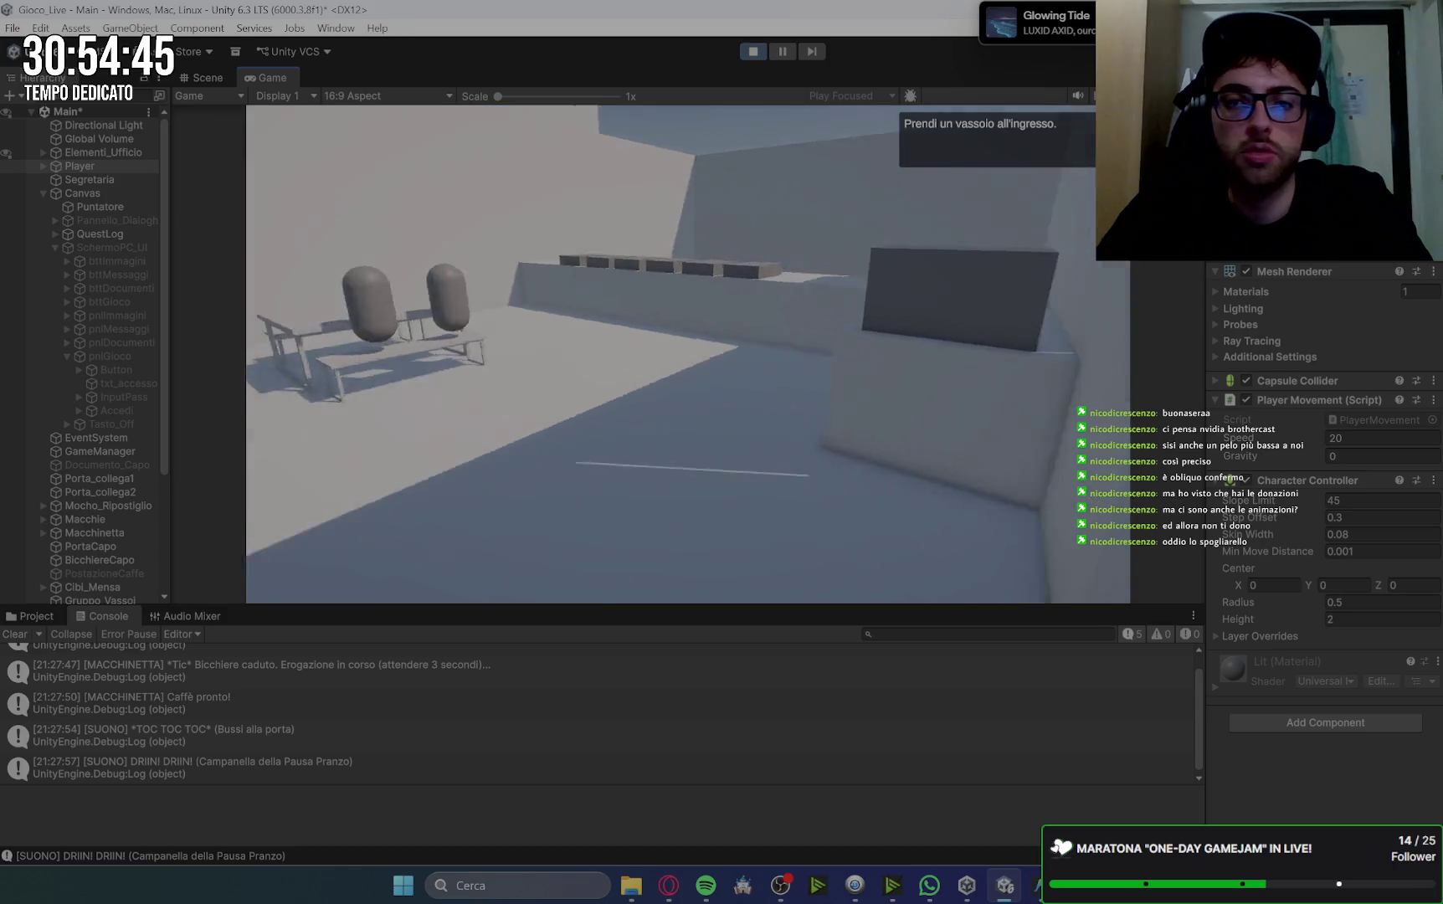
Pick three food items for the lunch tray.
key(space)
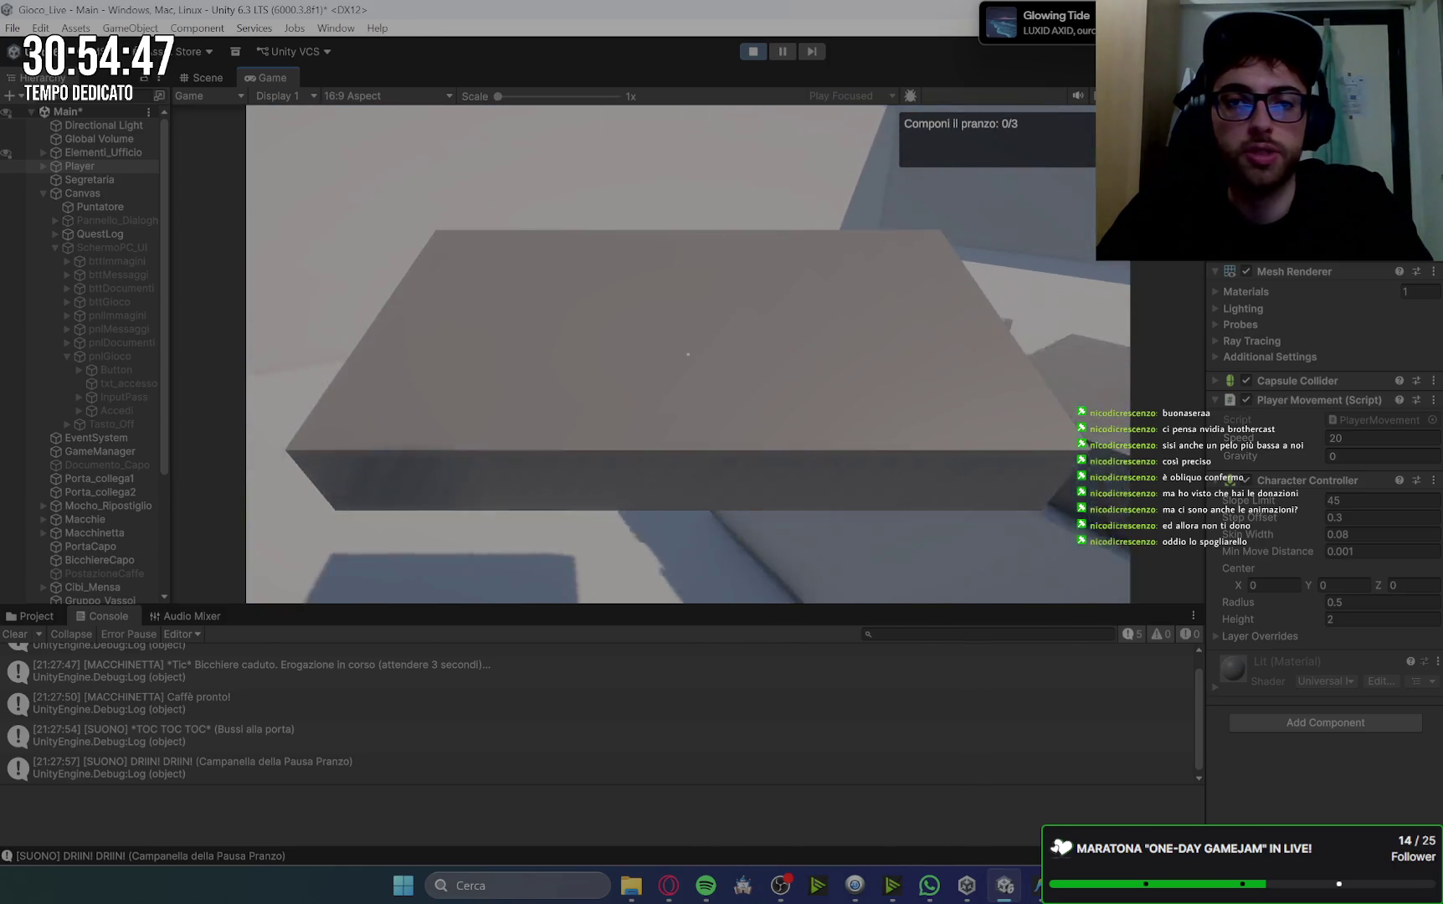
click(688, 354)
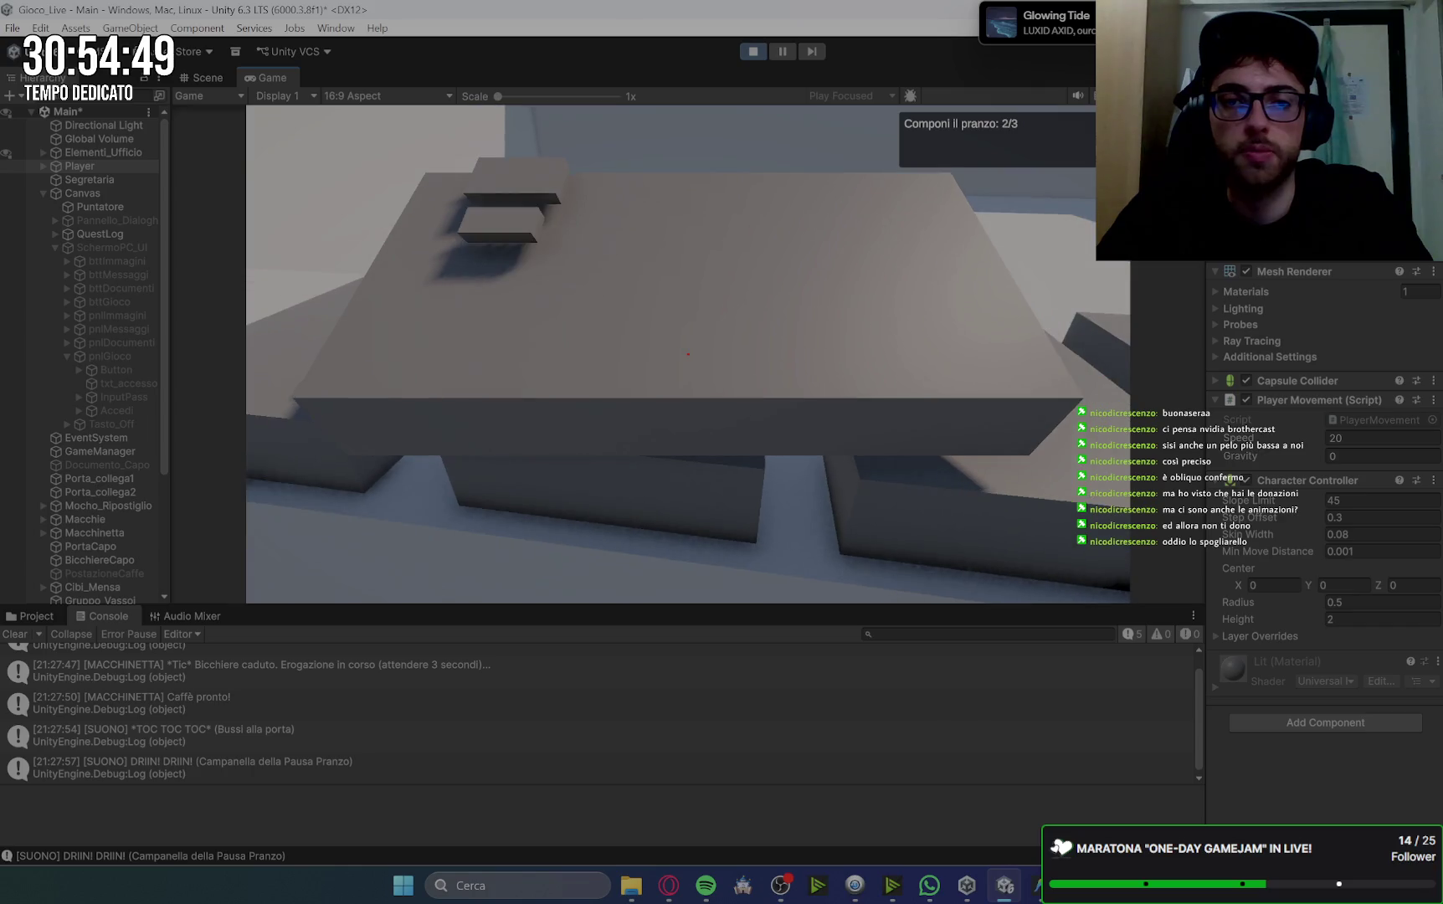
click(688, 354)
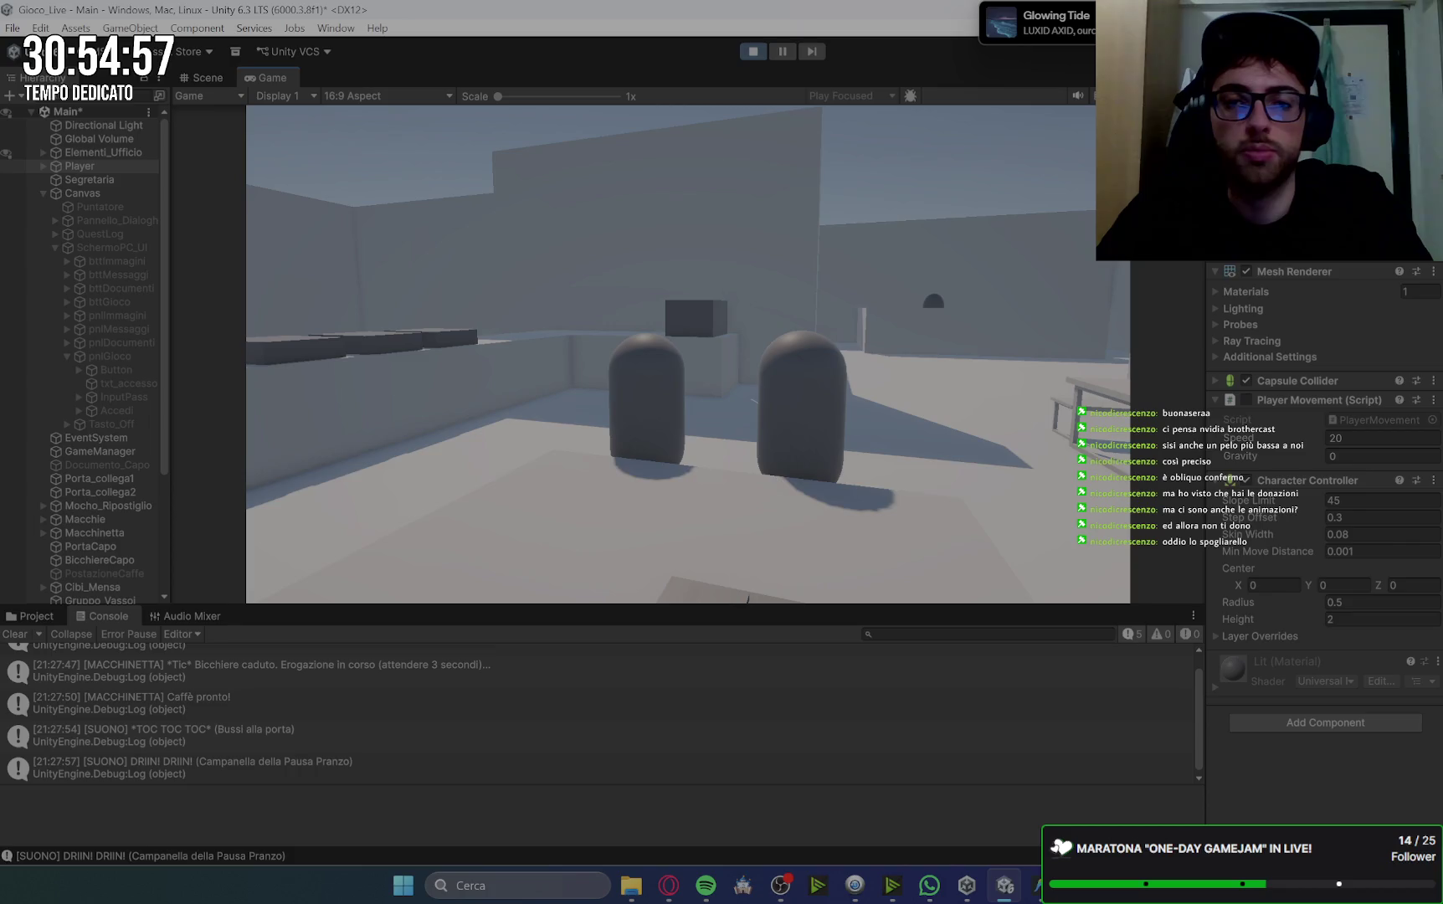
Talk to both colleagues at the table, then walk out of the canteen.
key(e)
key(space)
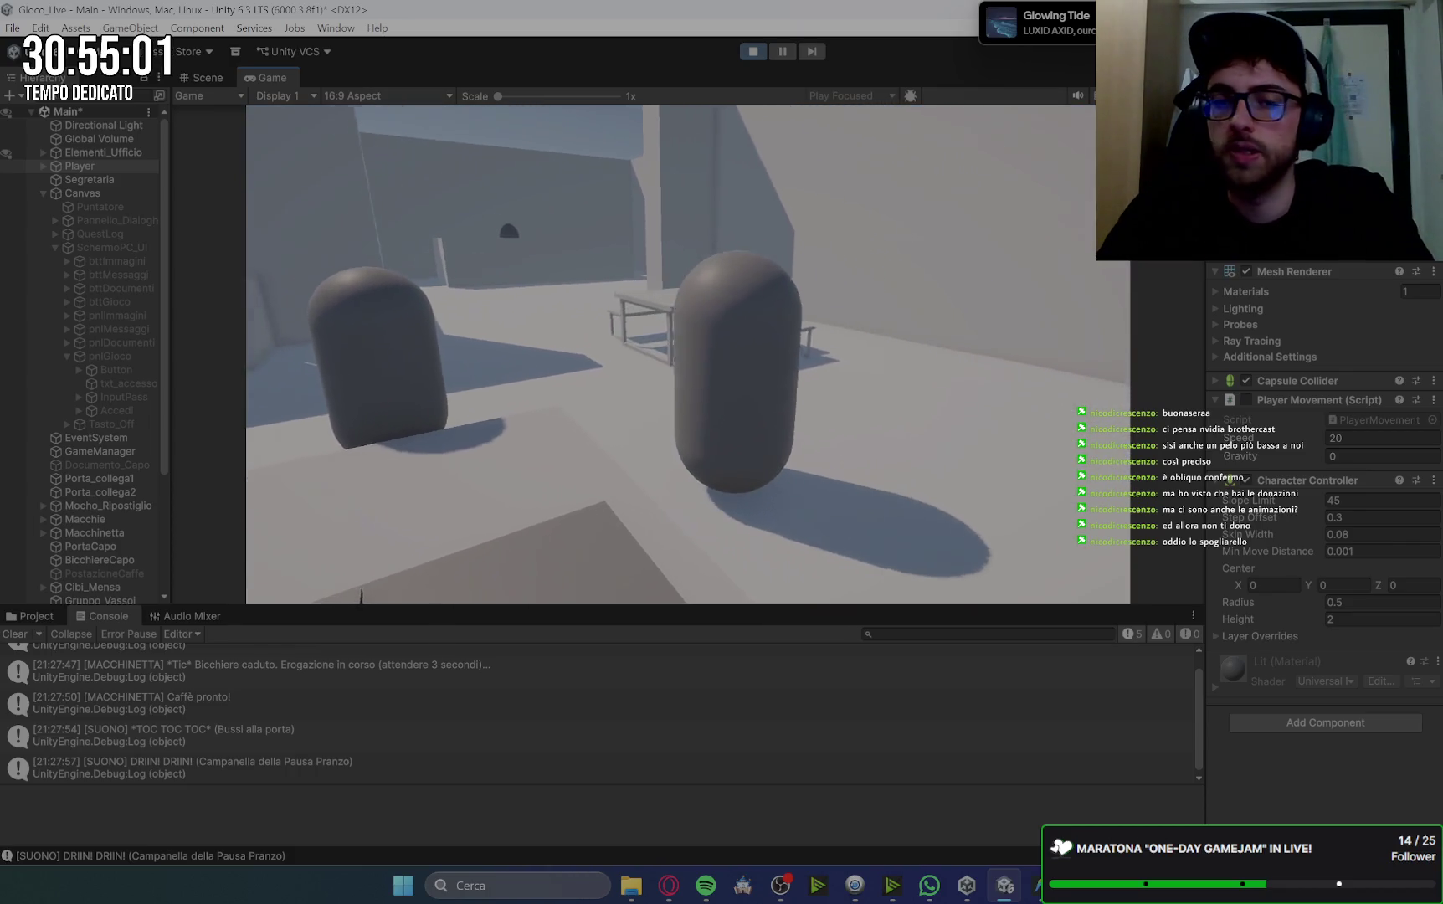
key(e)
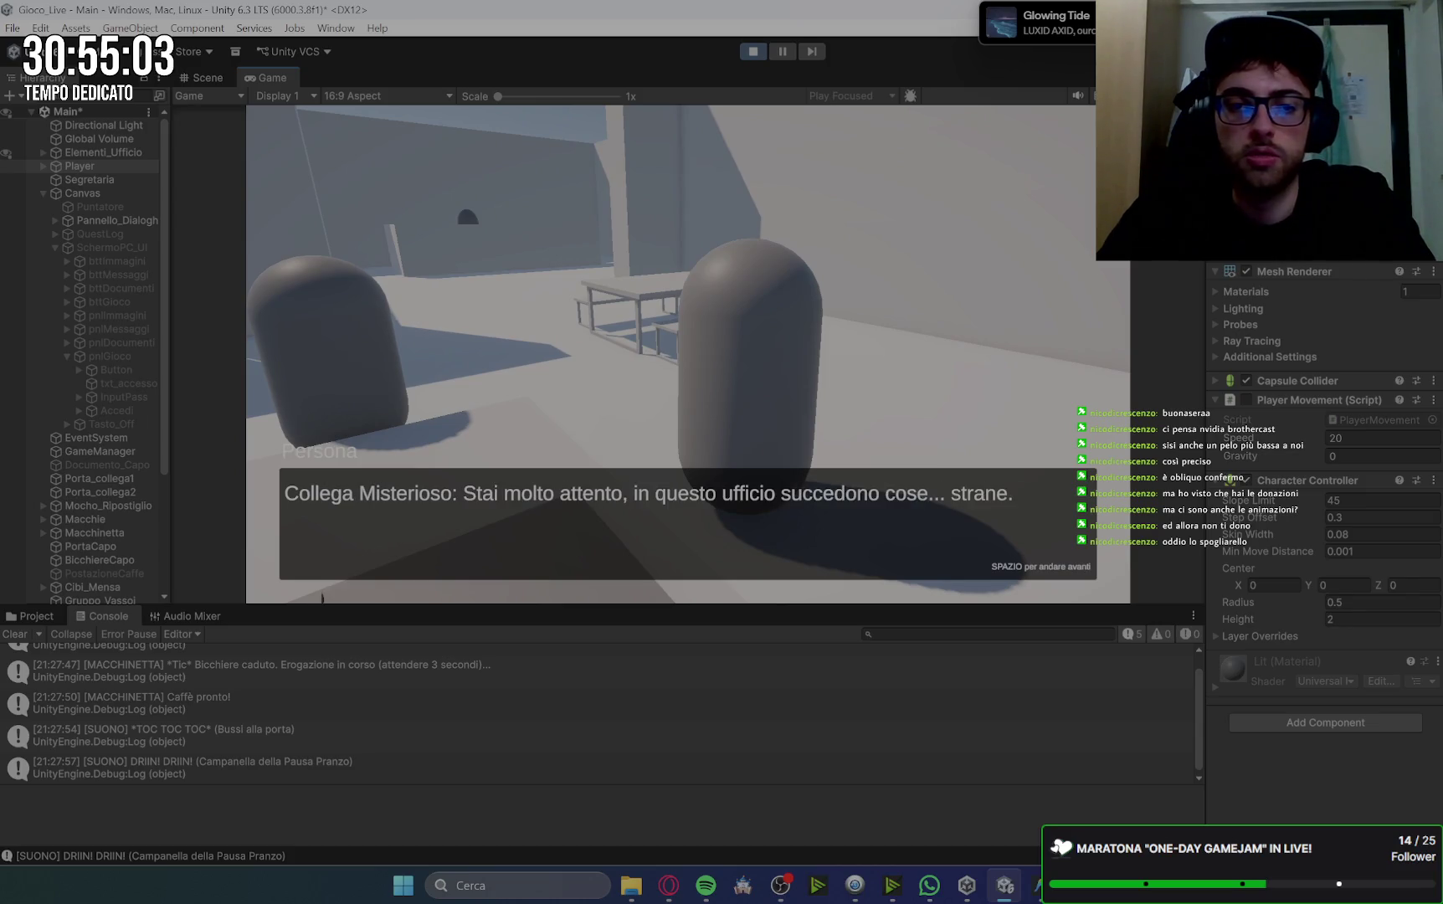
key(space)
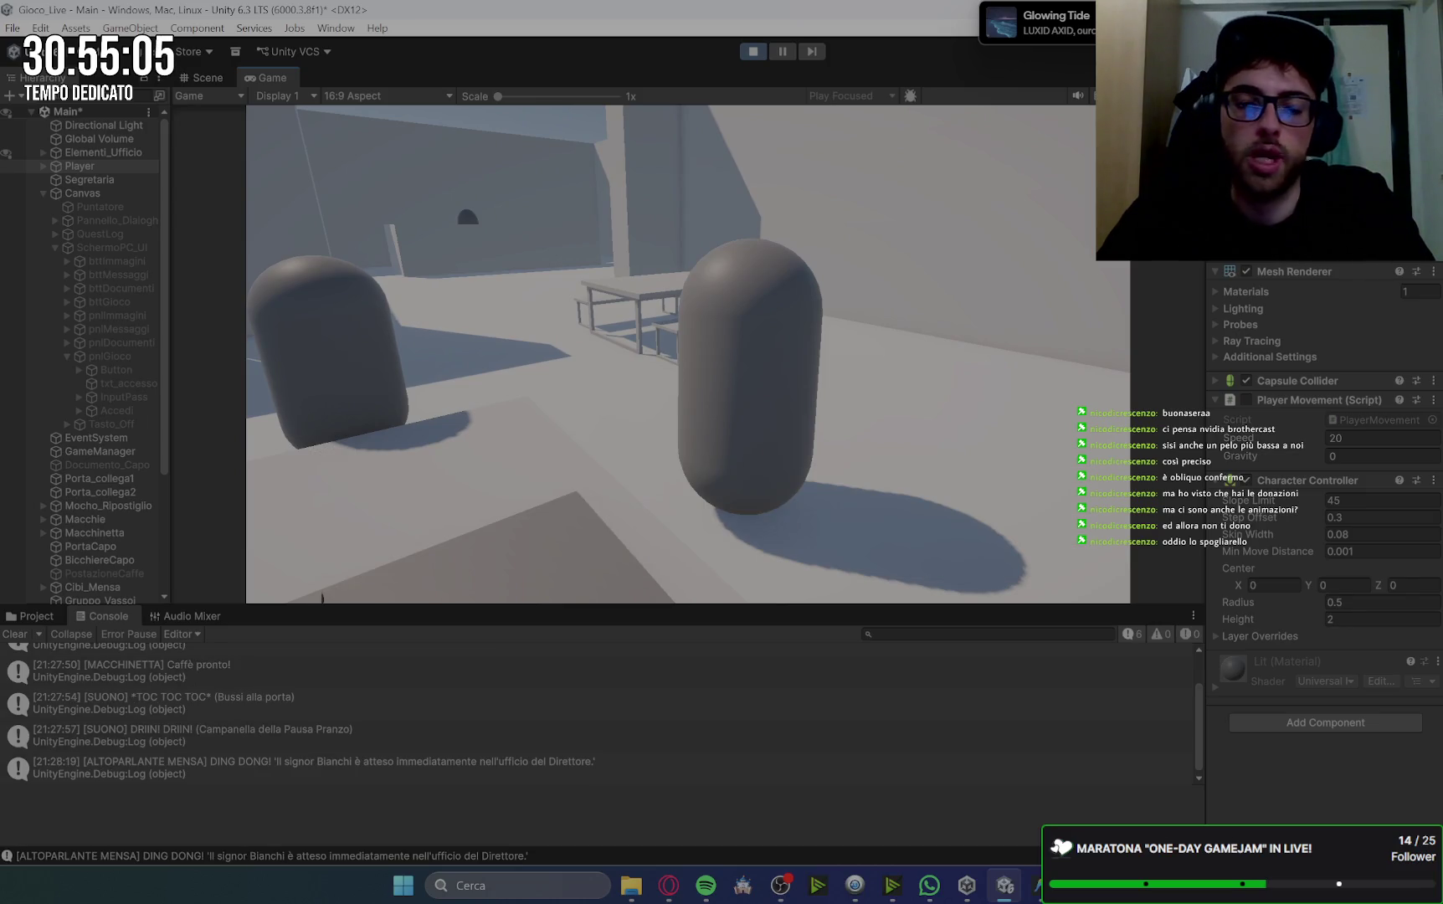
key(space)
key(s)
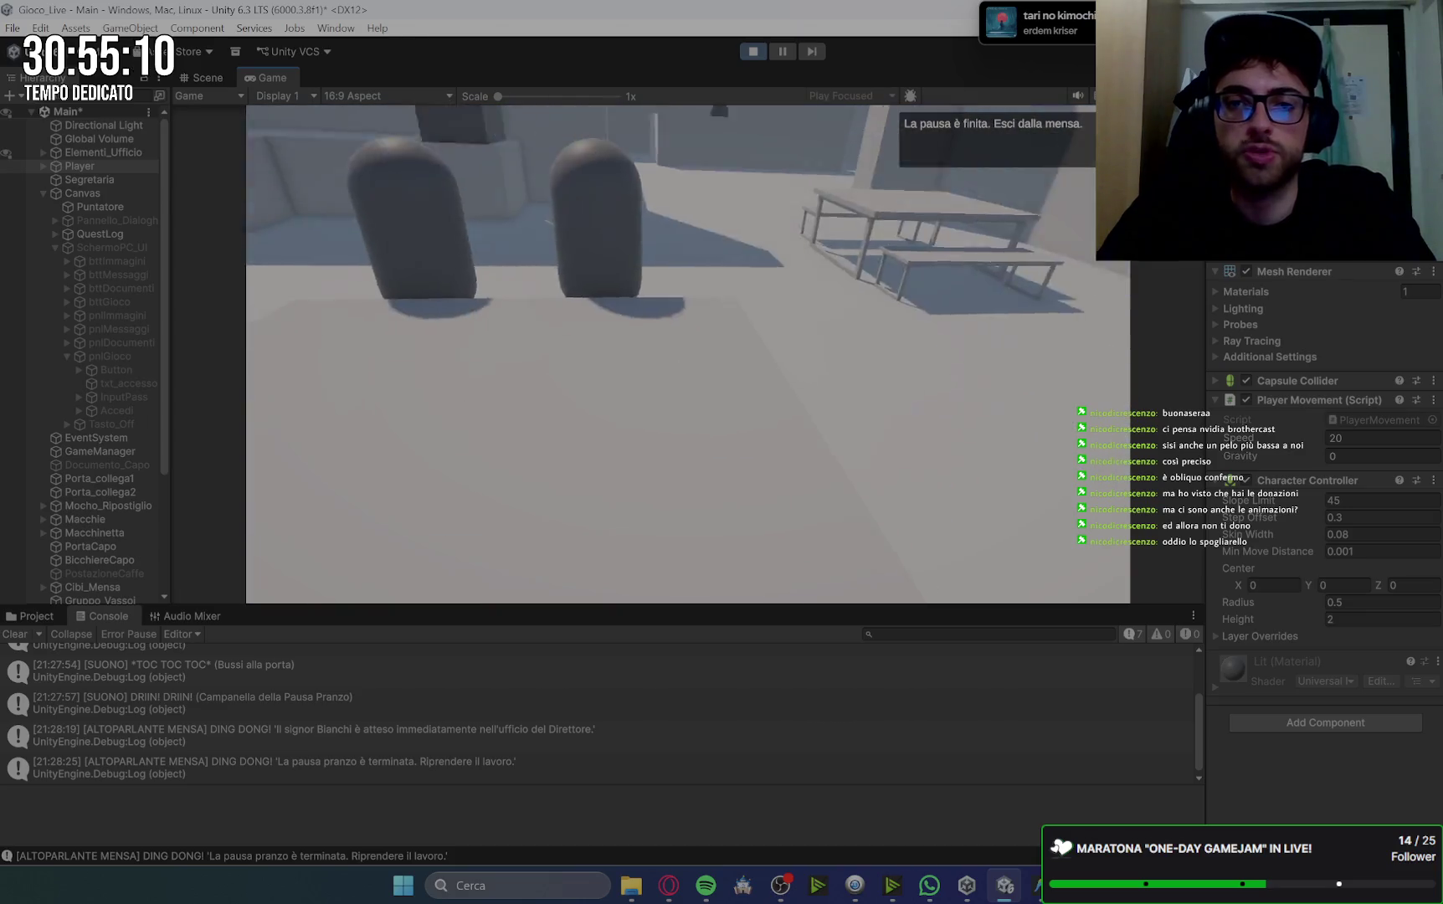
key(w)
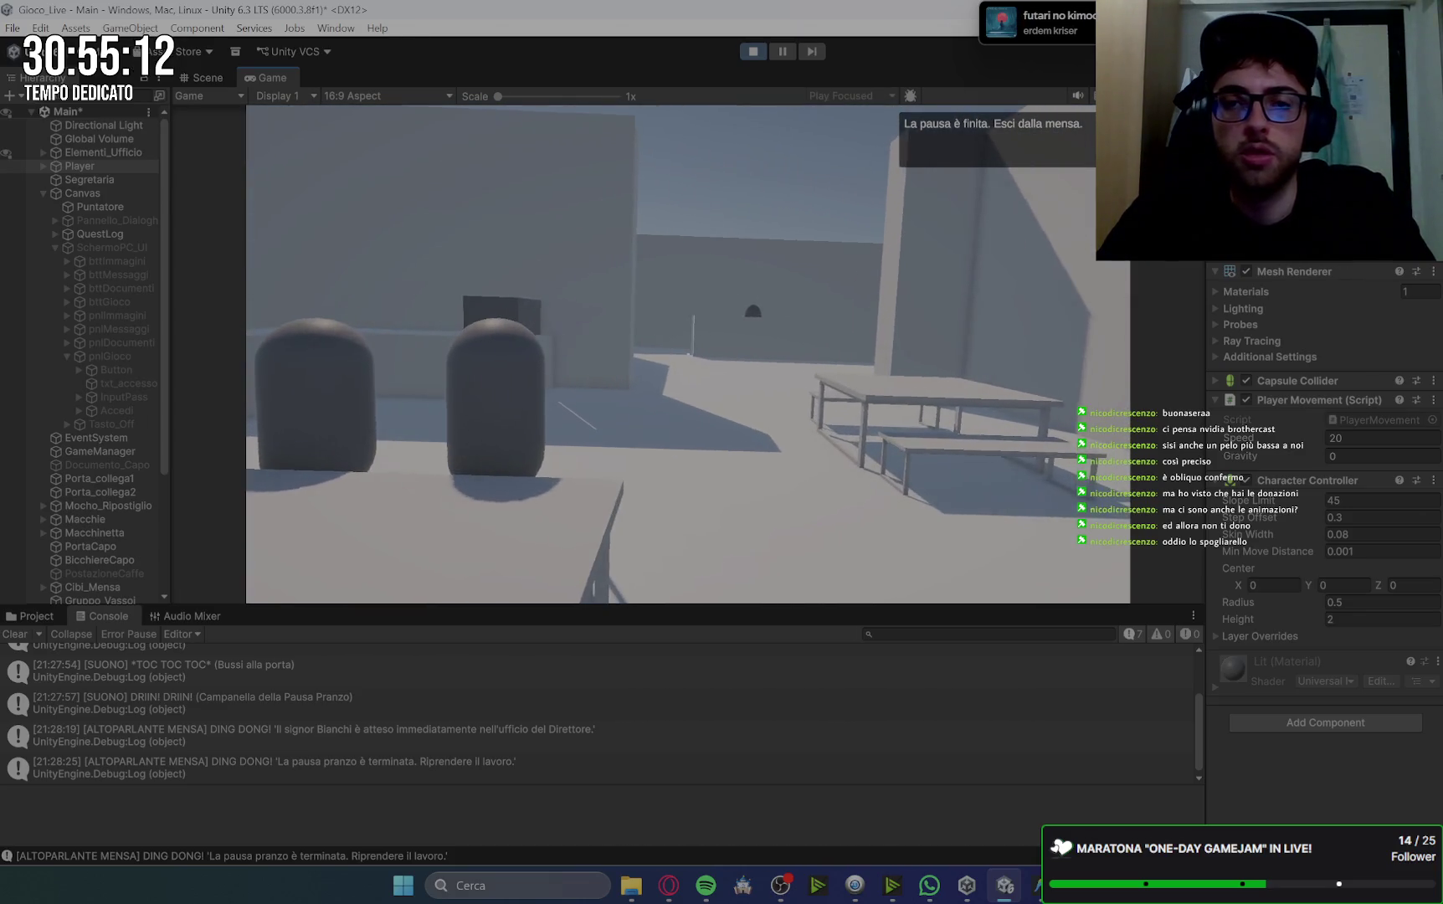
key(w)
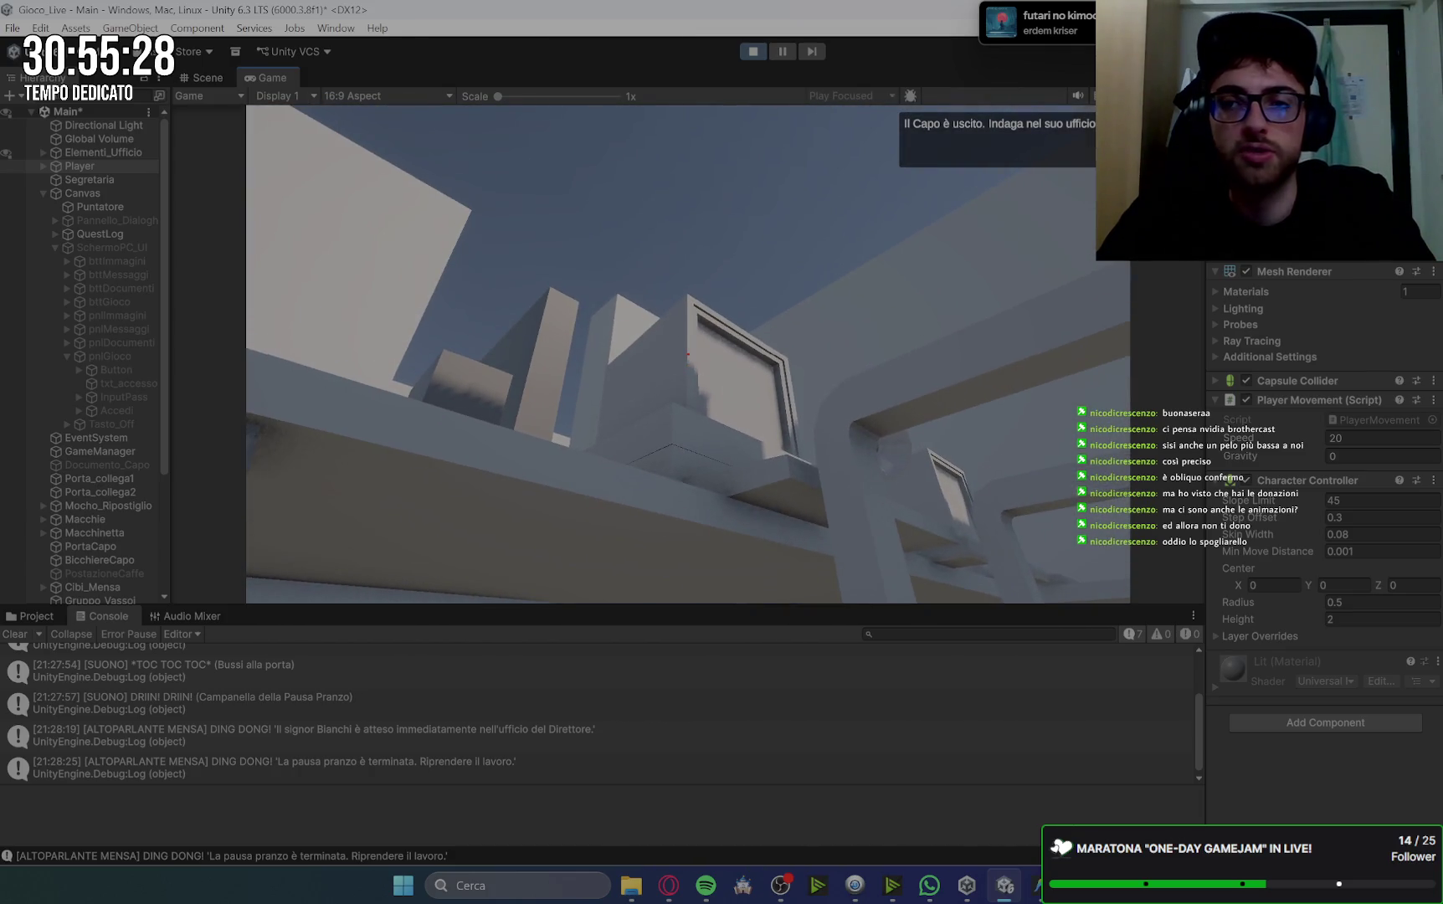
Use the in-game PC, opening and closing the Immagini window.
click(688, 355)
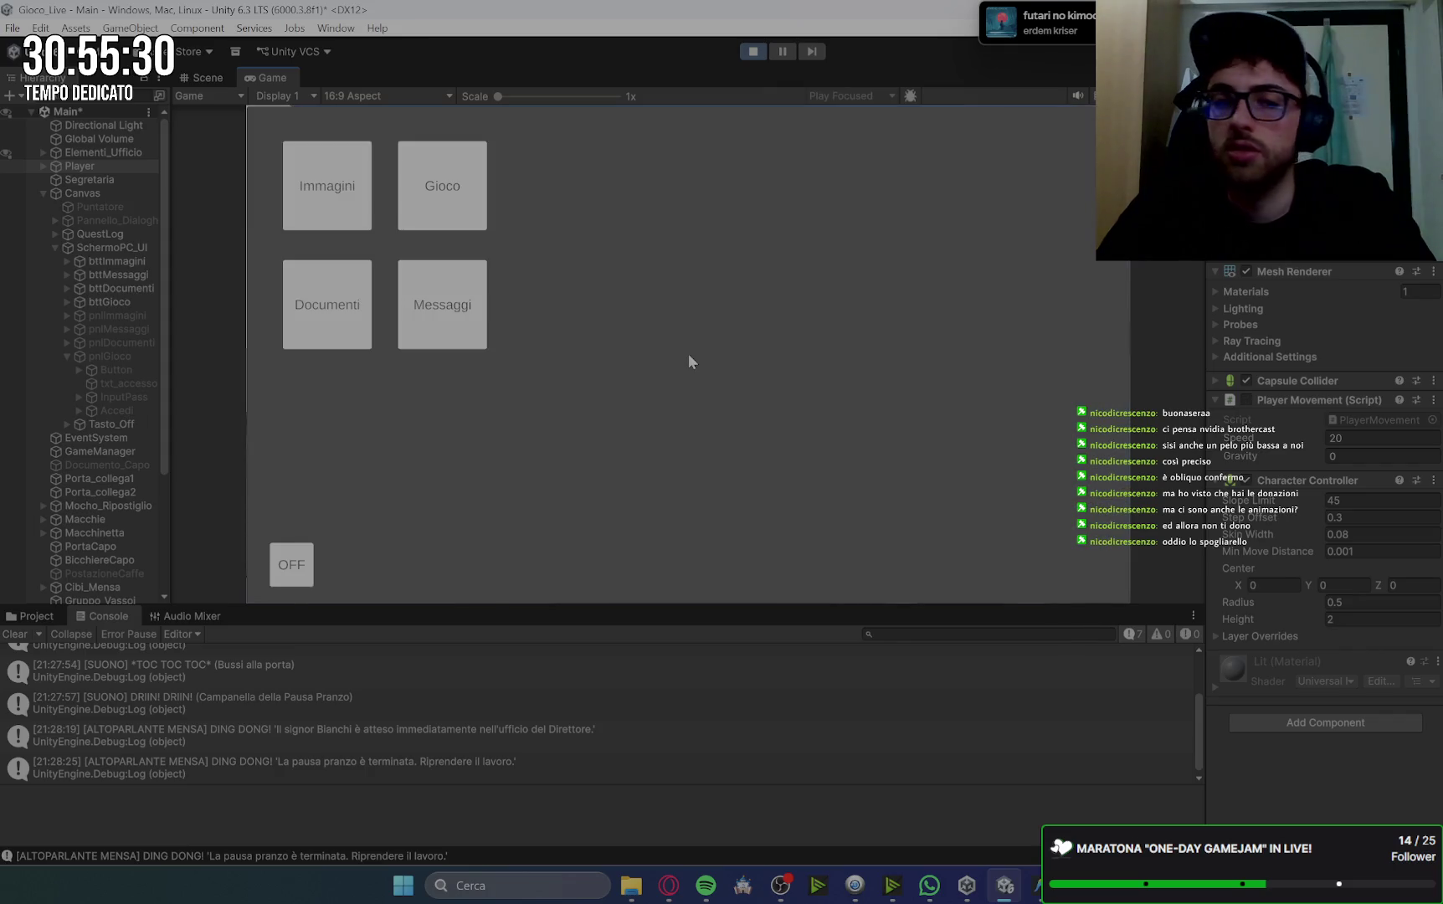
click(336, 196)
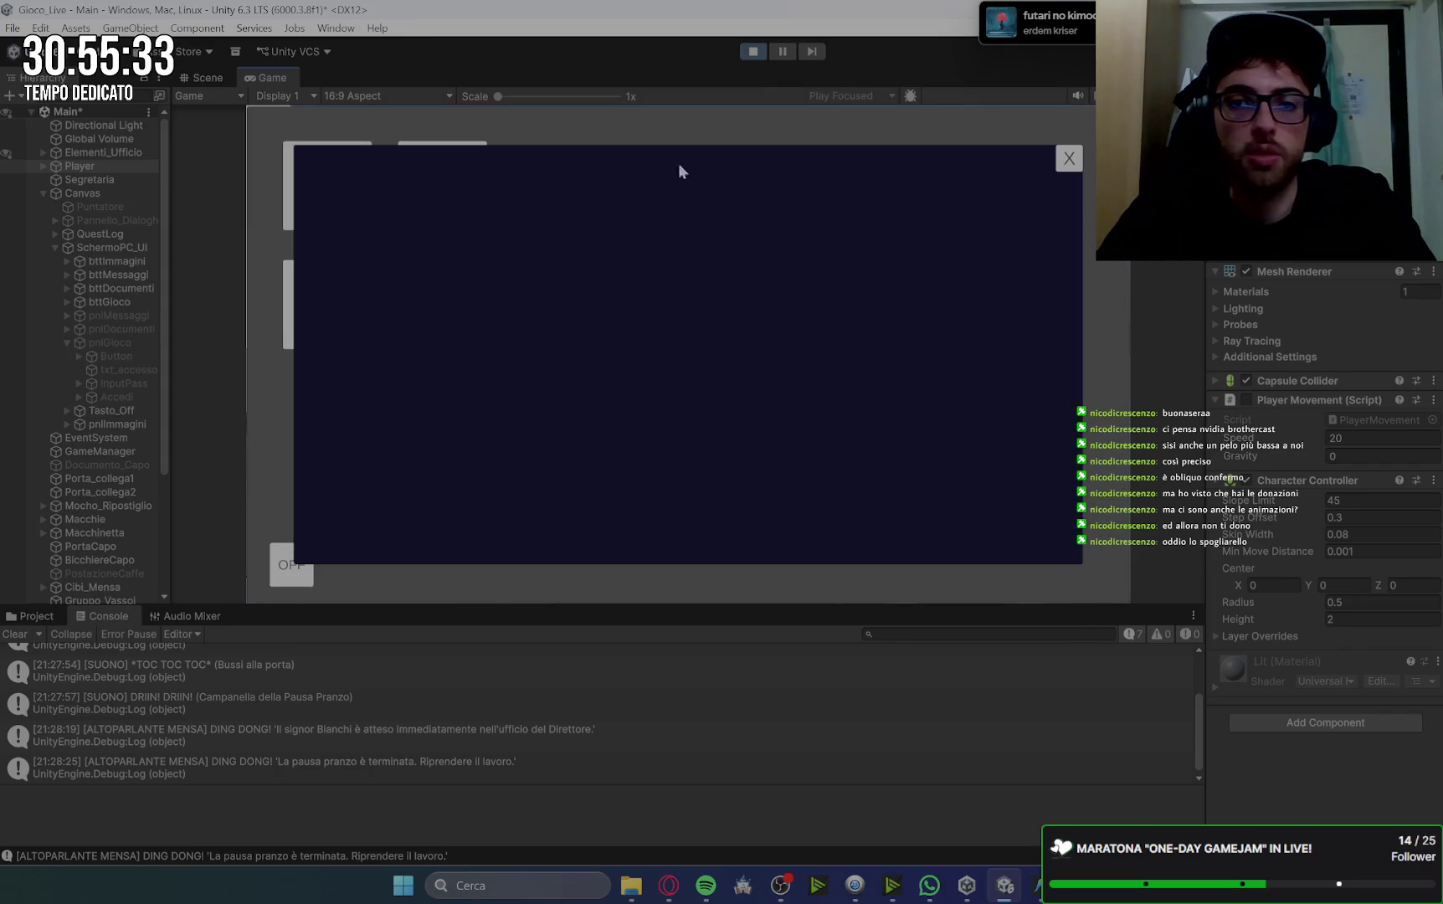
click(1071, 164)
click(327, 304)
click(1074, 164)
Open and close the Messaggi window, then open the Gioco beta-code prompt.
click(483, 304)
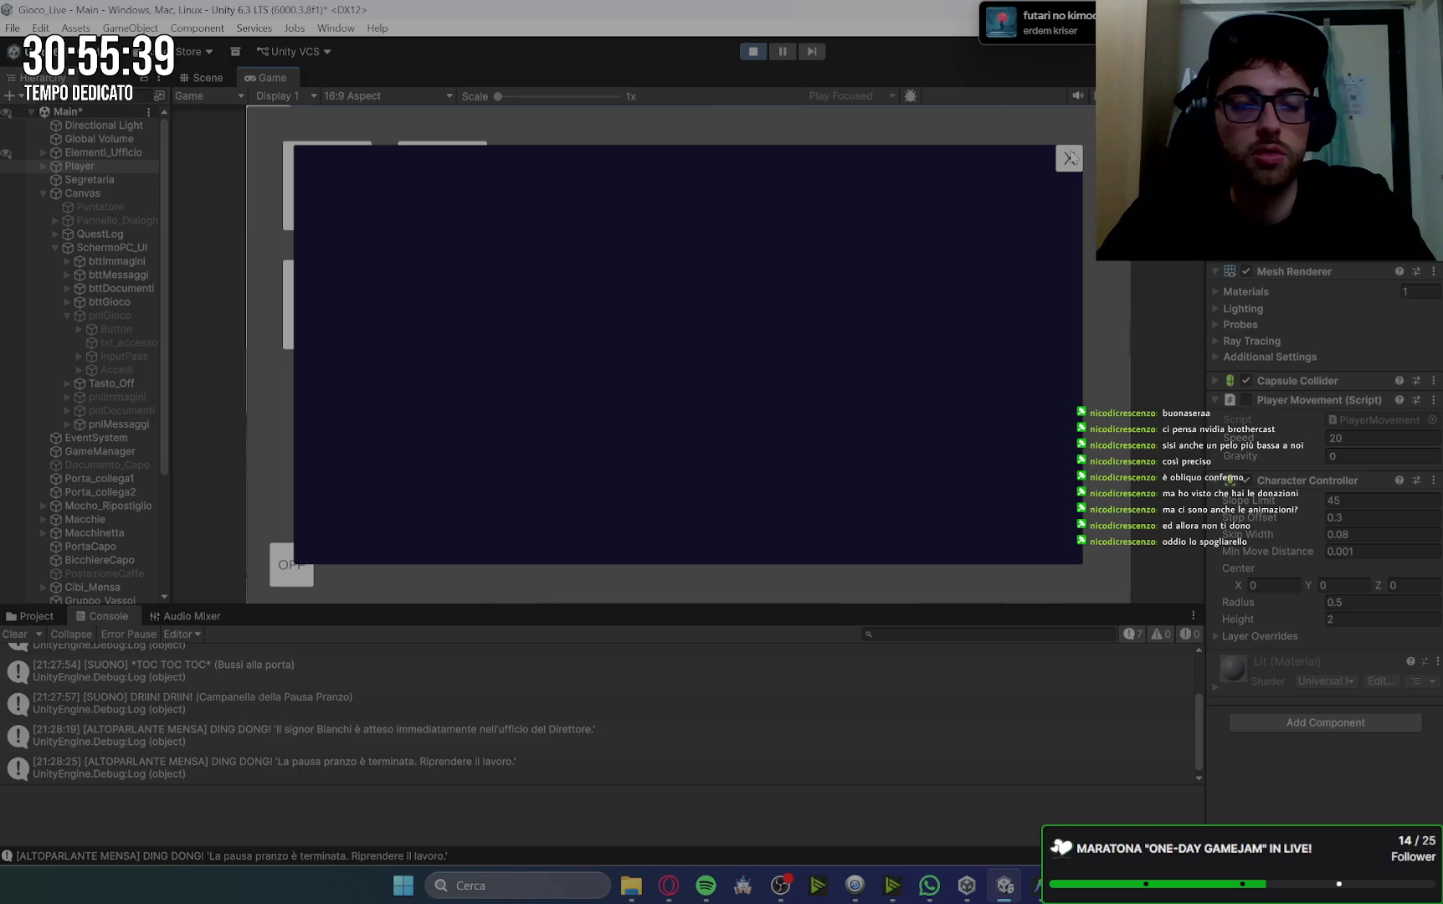
click(1070, 157)
click(351, 305)
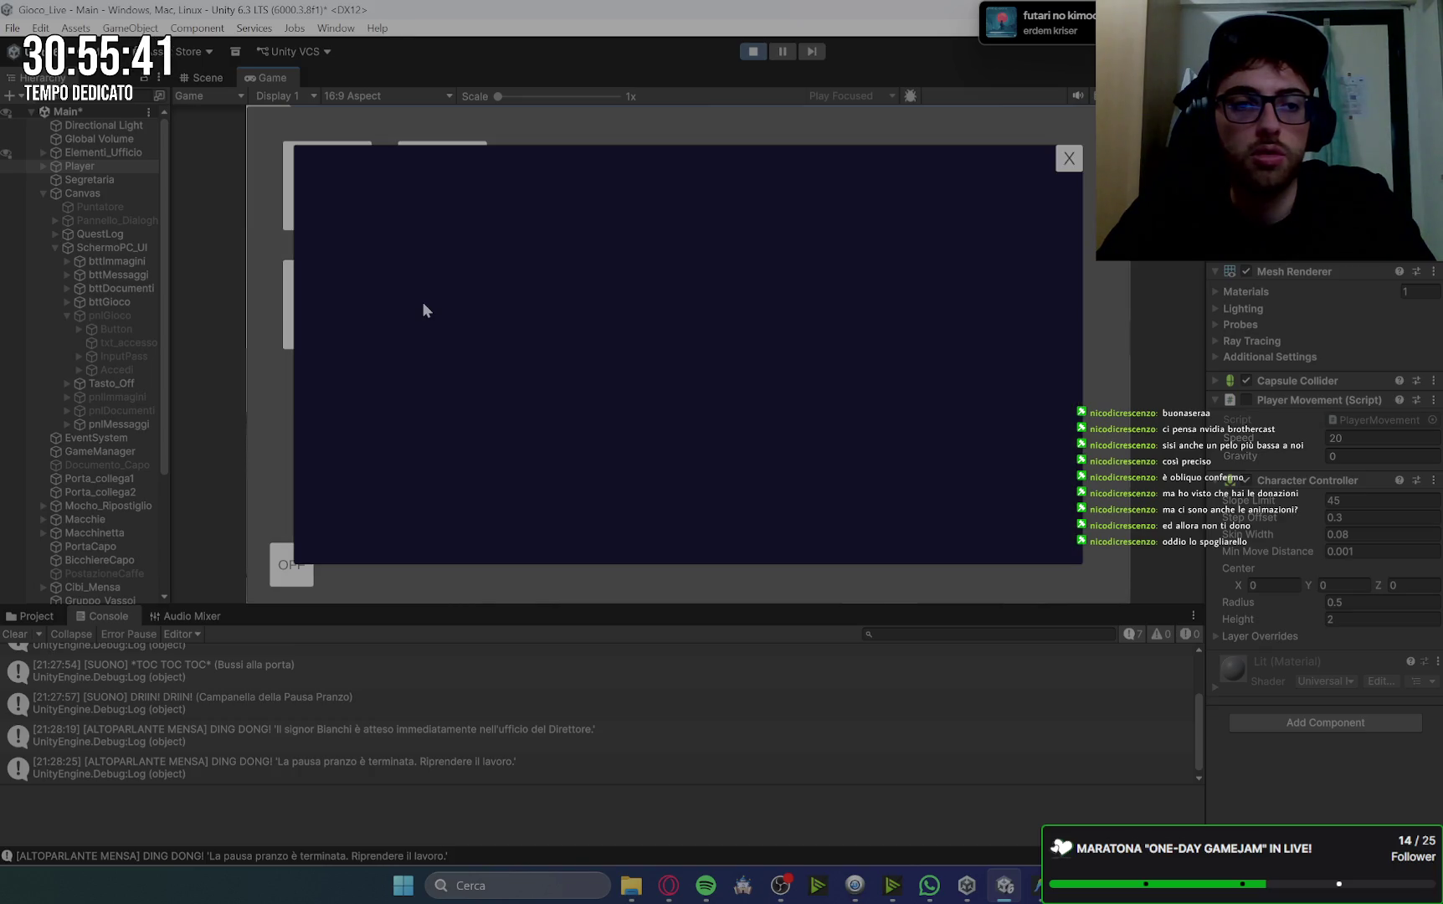
click(1068, 157)
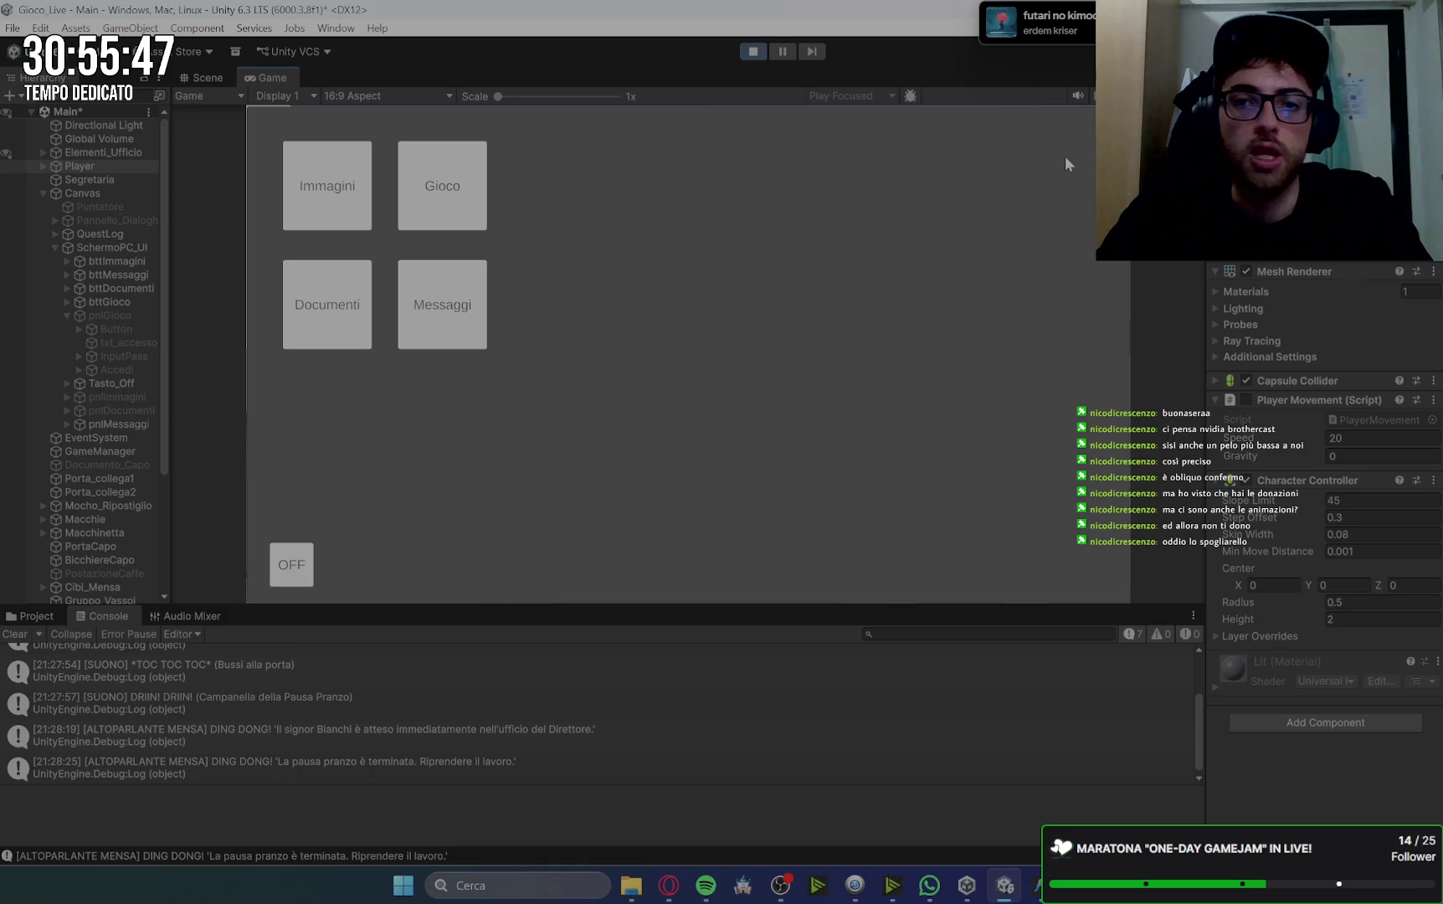
click(460, 197)
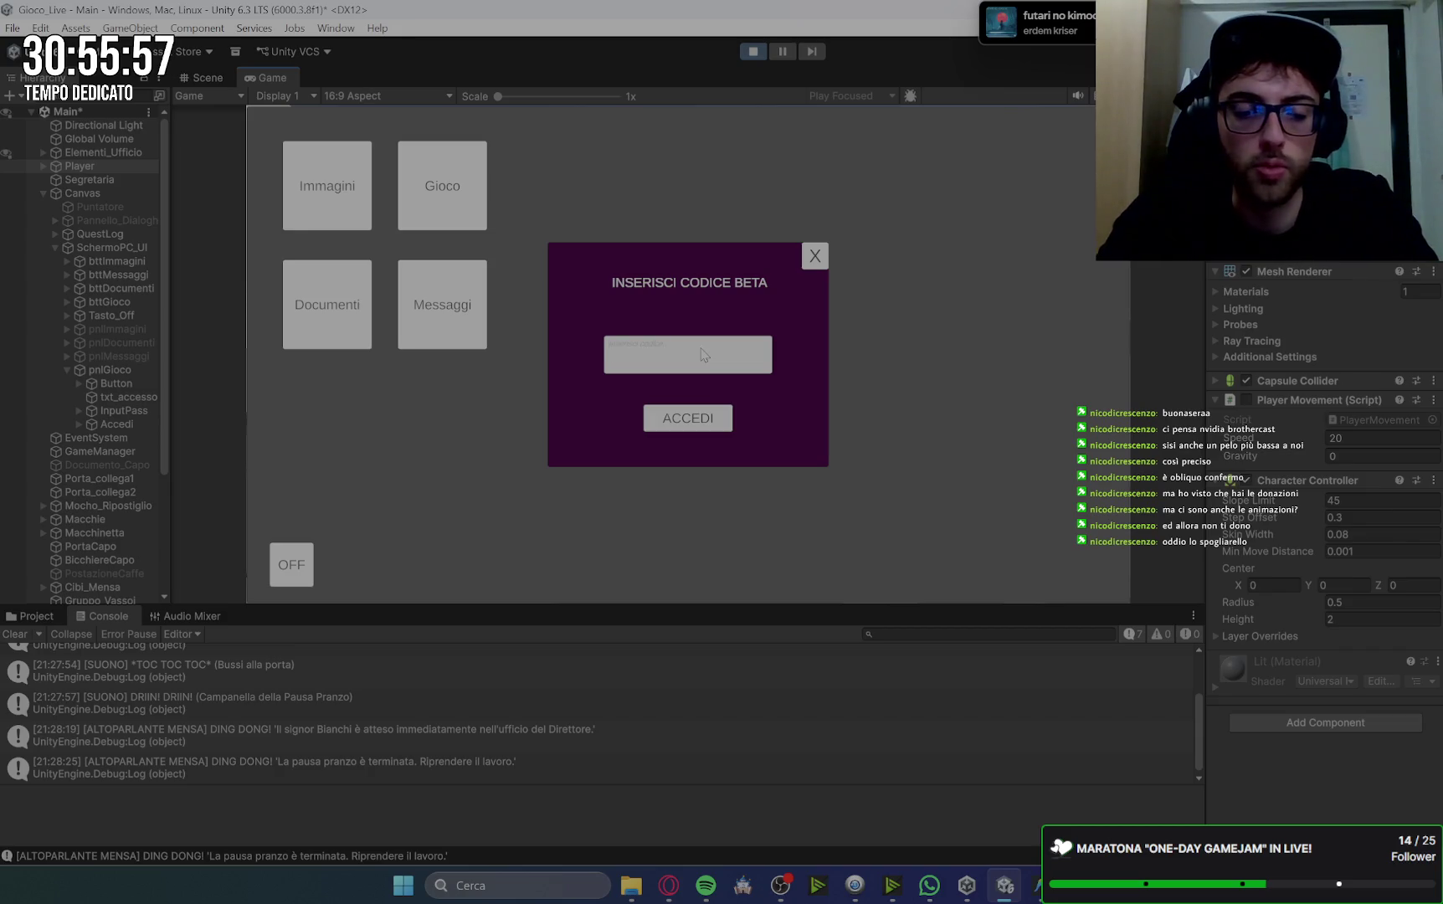
Test a wrong then the correct beta code, stop Play mode, and view GiocoDesktopManager.cs.
text(asdfadfaf)
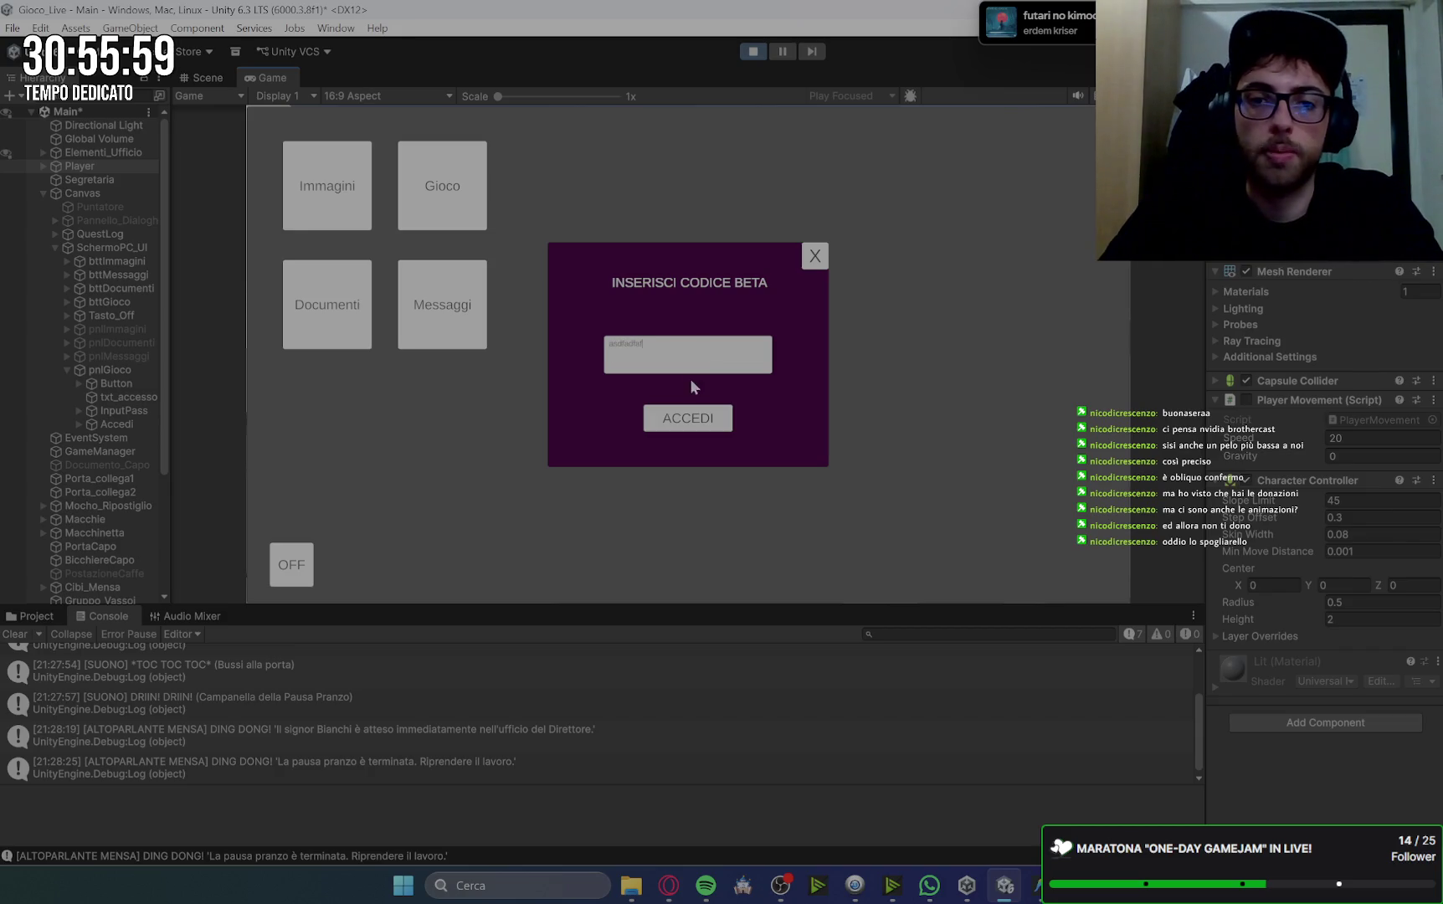
click(692, 413)
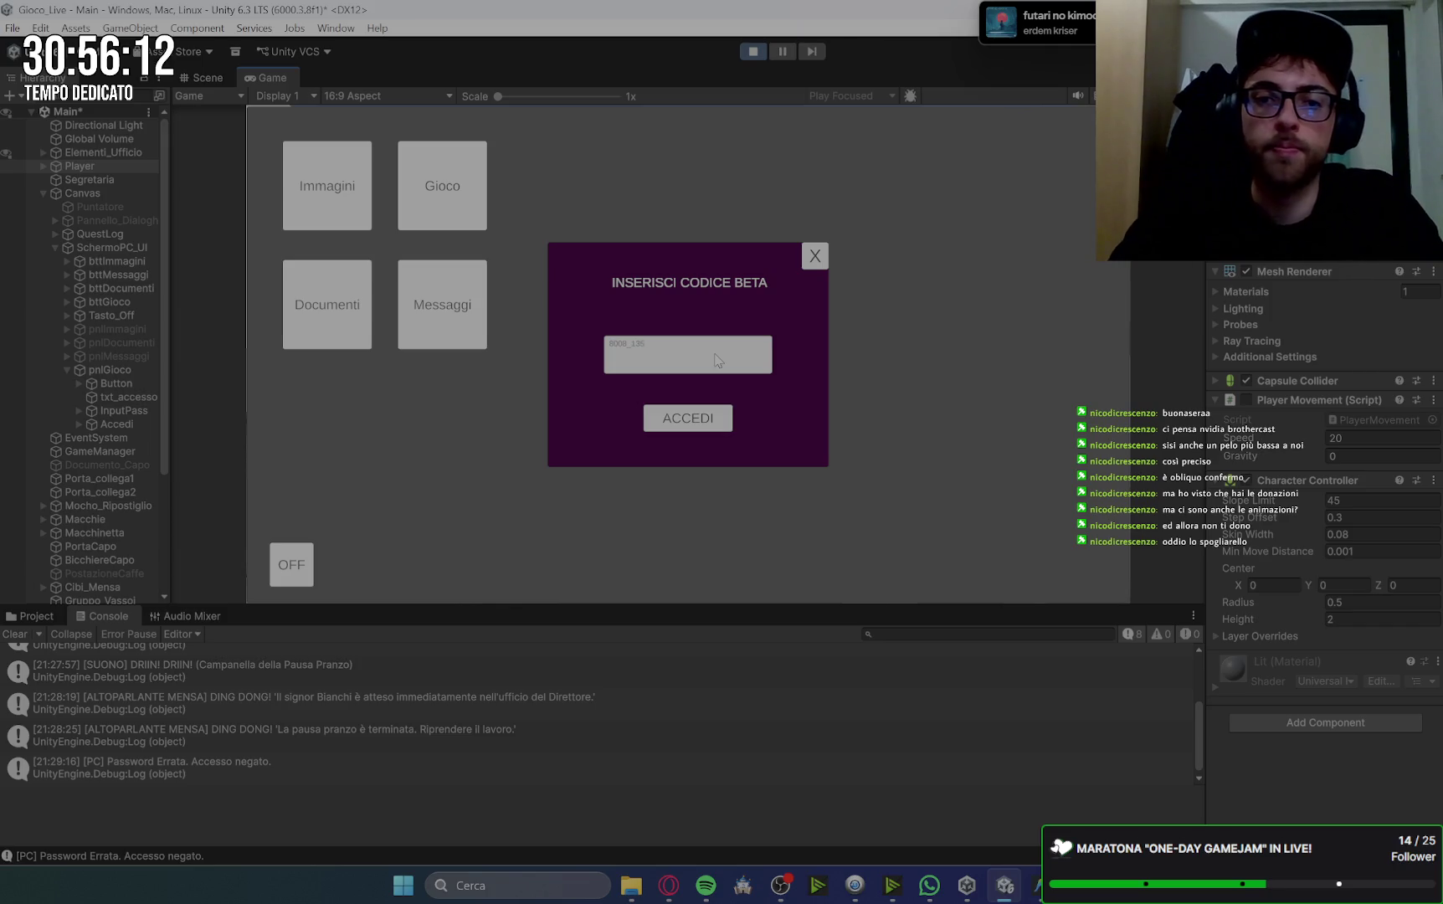
click(706, 420)
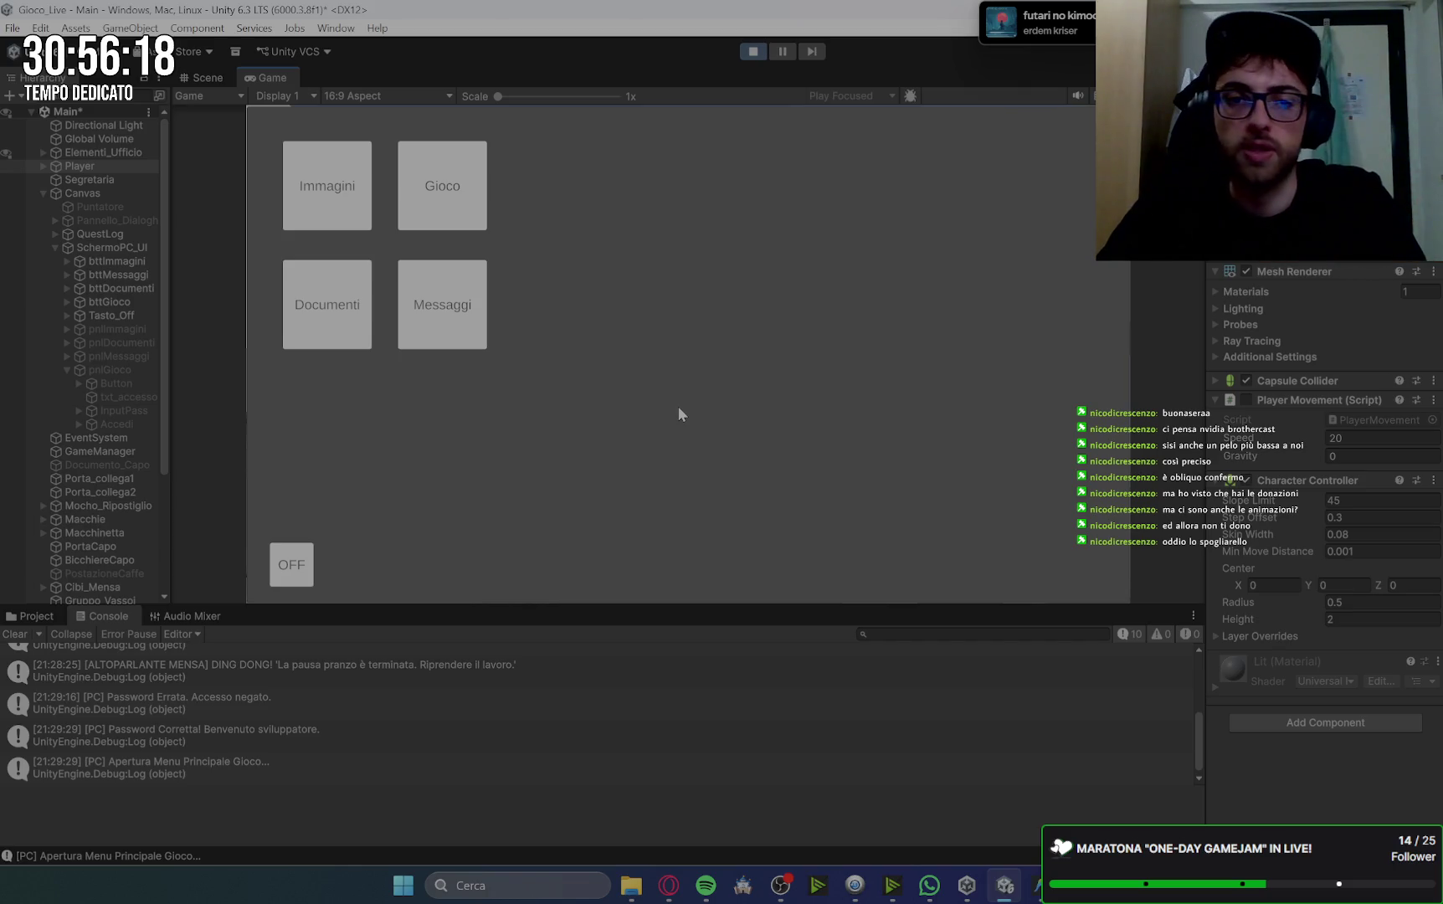
click(755, 52)
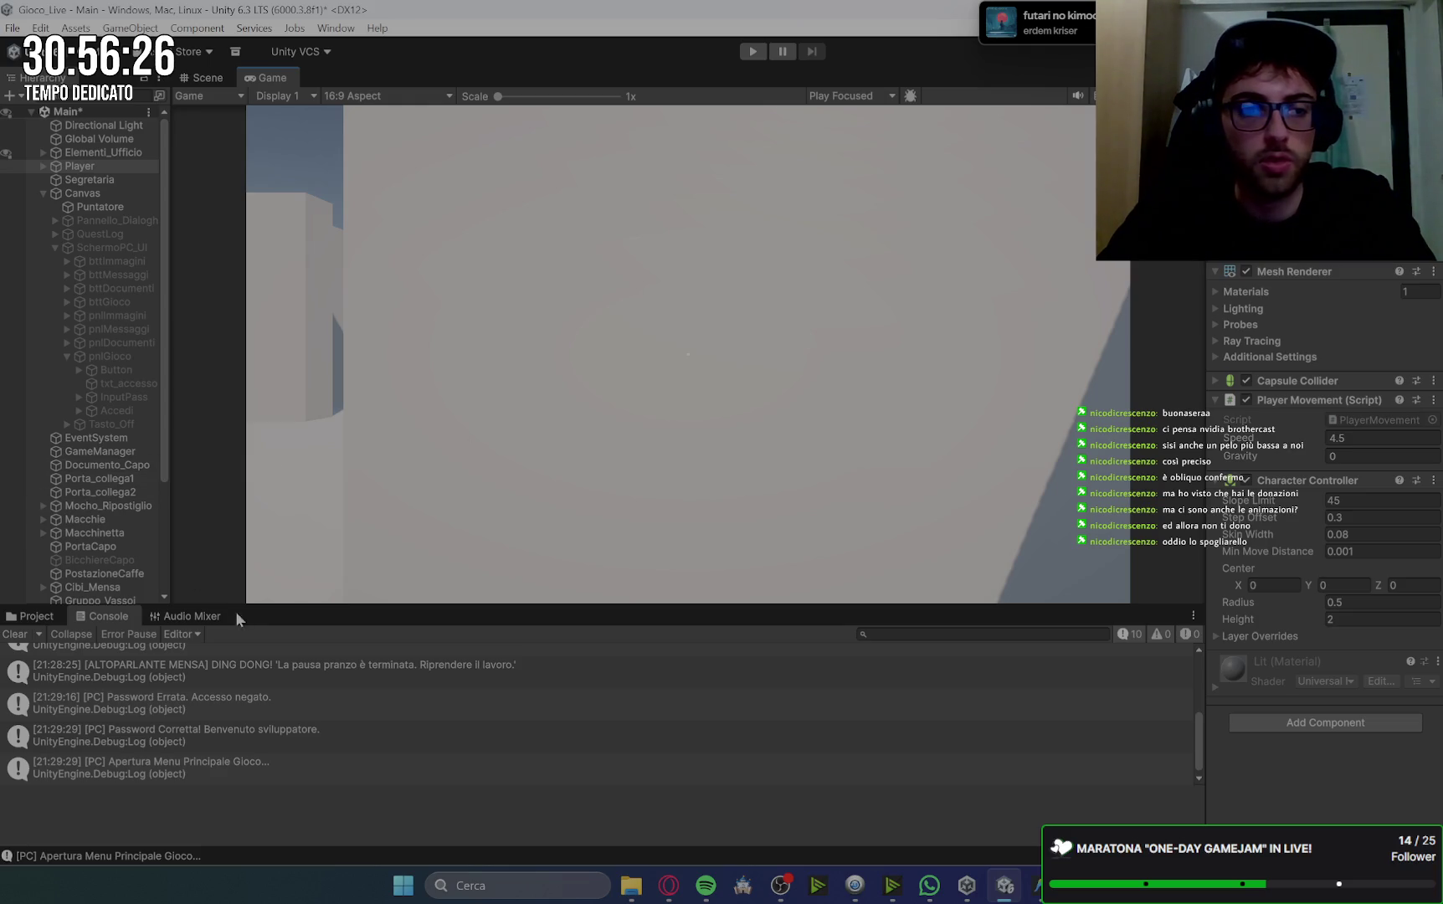
click(1036, 885)
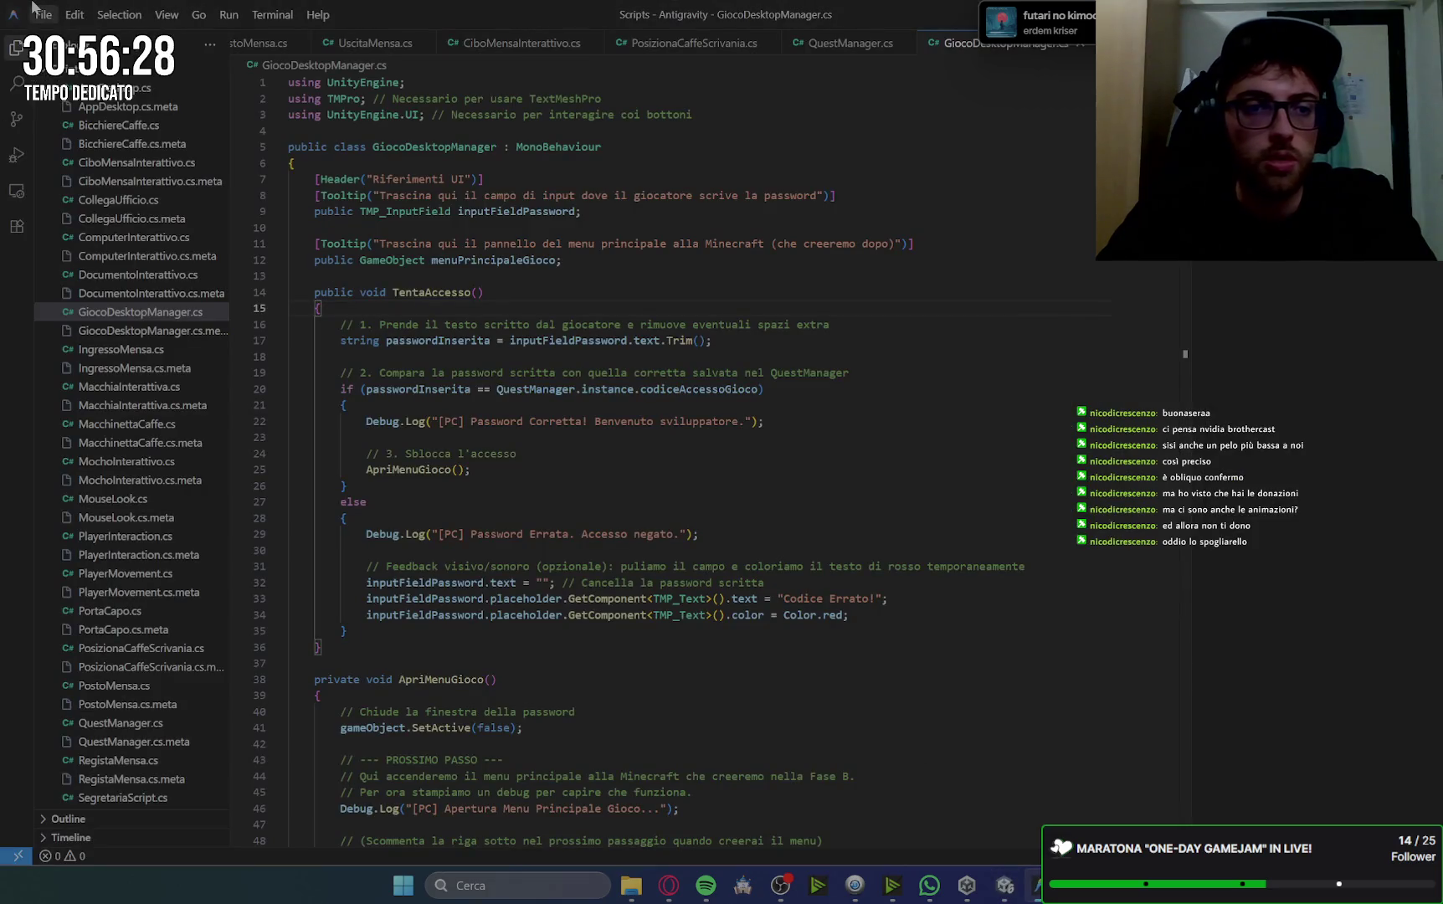
Open CiboMensaInterattivo.cs and skim through its code.
click(134, 163)
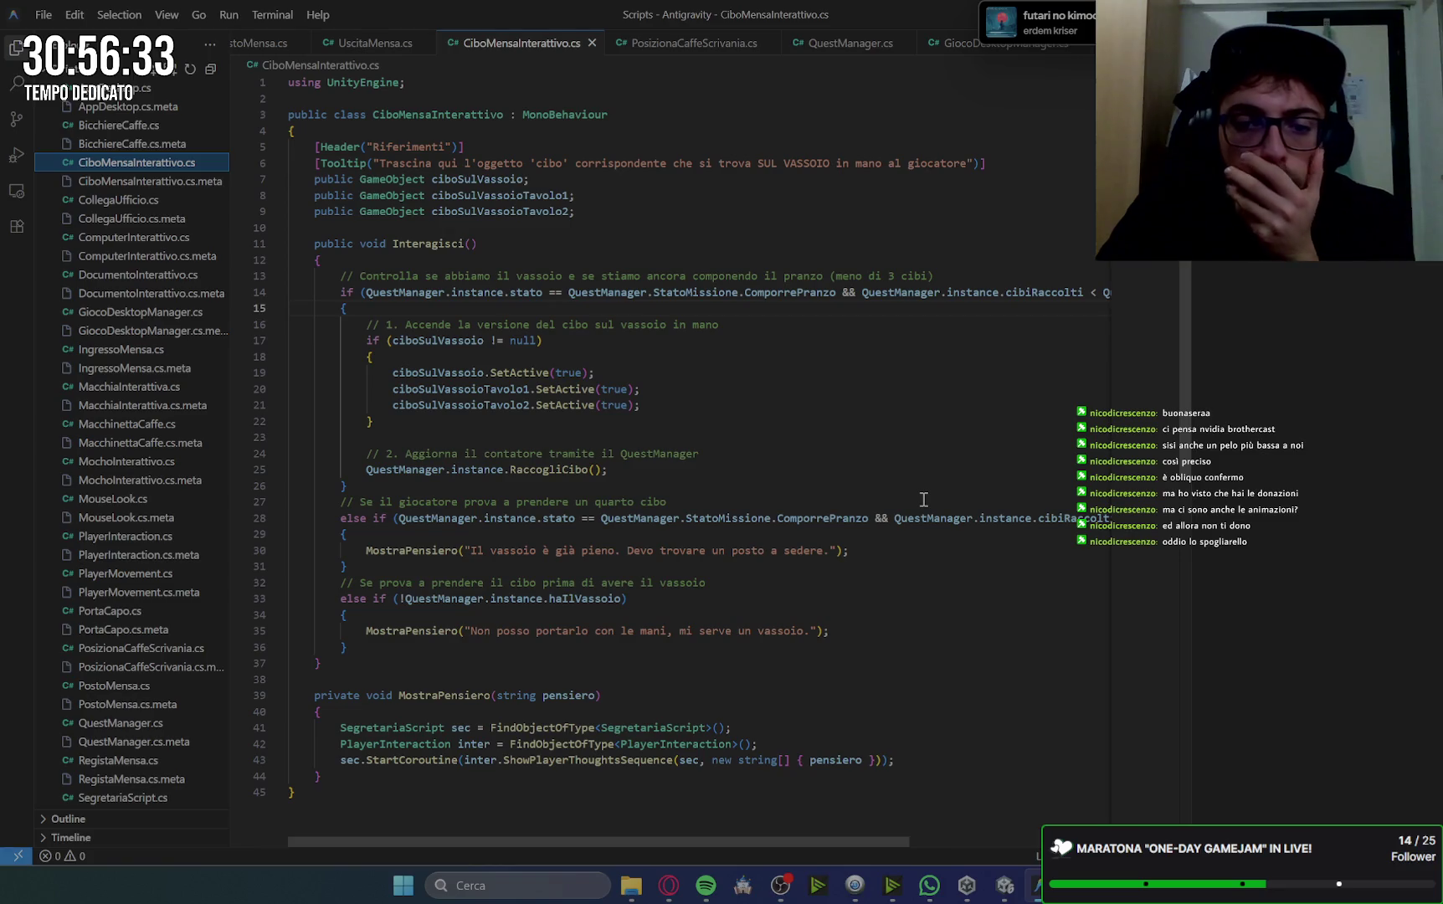
scroll(923, 500, down, 1)
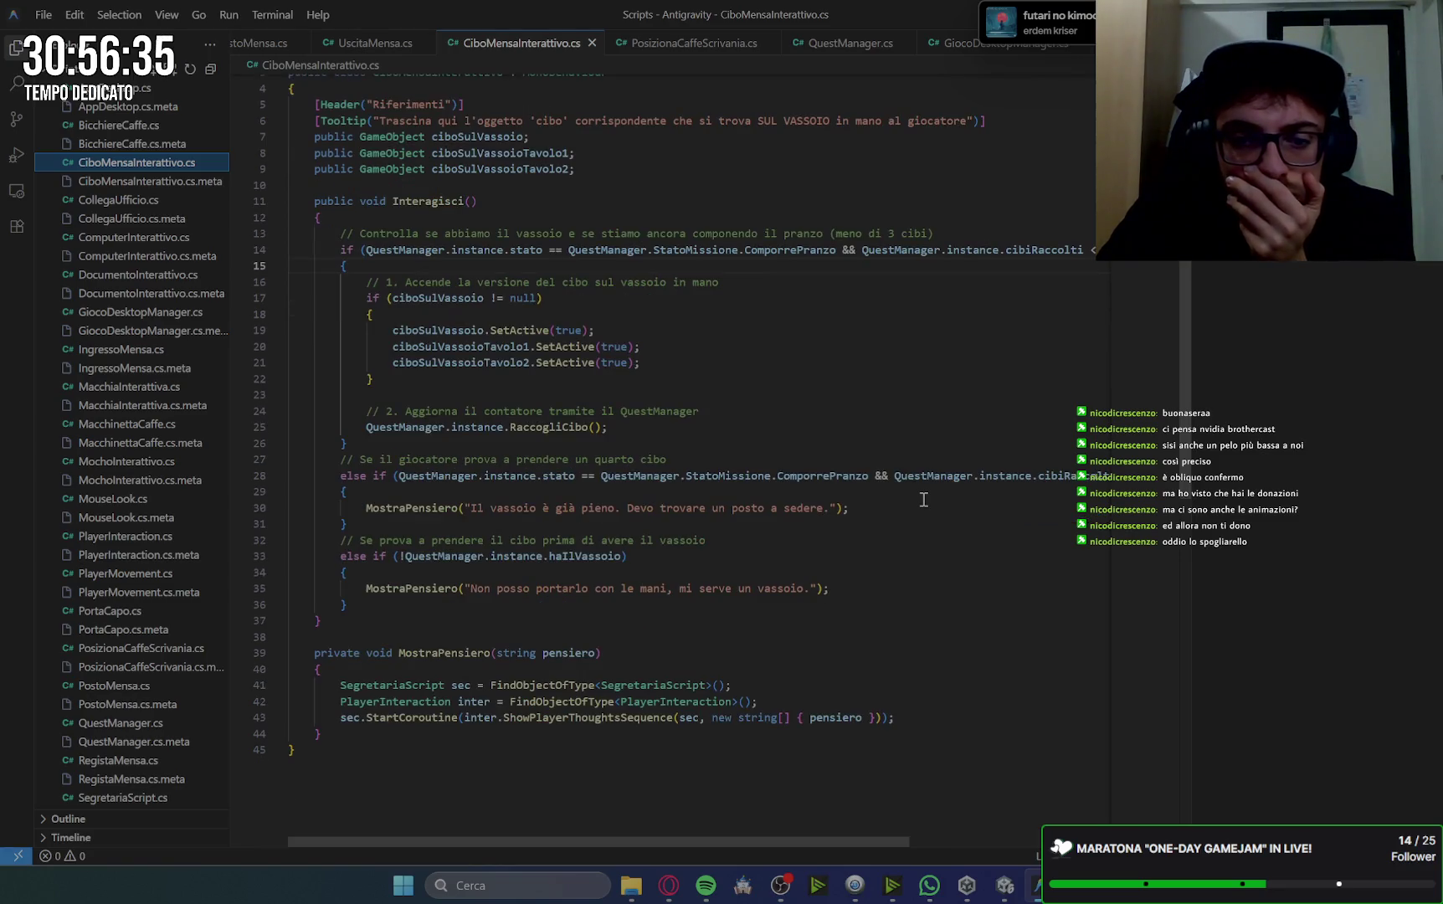
scroll(923, 499, down, 2)
scroll(923, 500, up, 4)
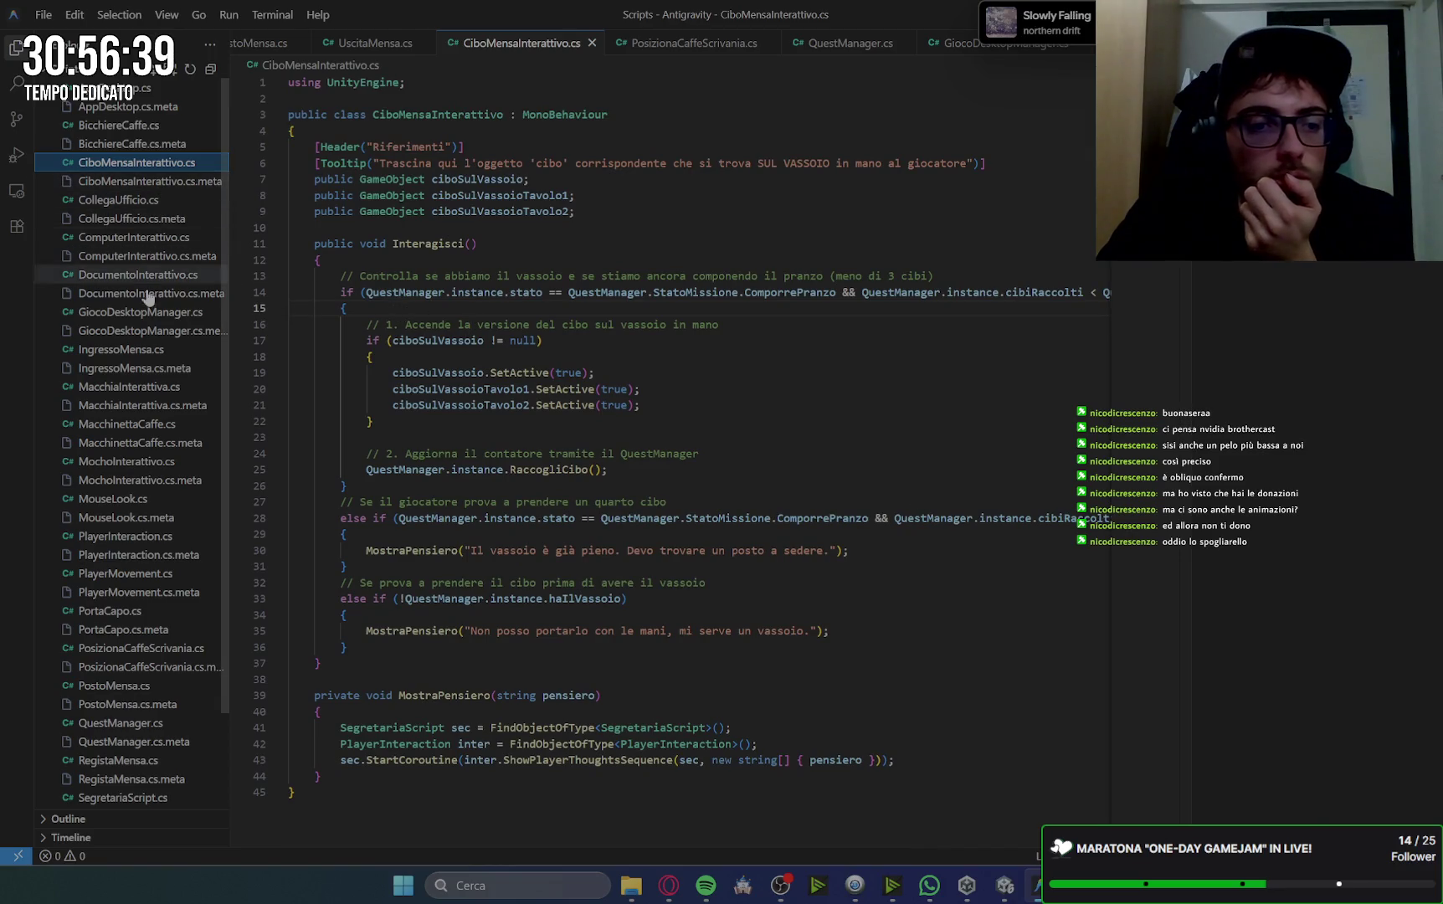
Open PostoMensa.cs, read the SedutaEDialogo code and select RegistaMensa on line 91.
click(124, 690)
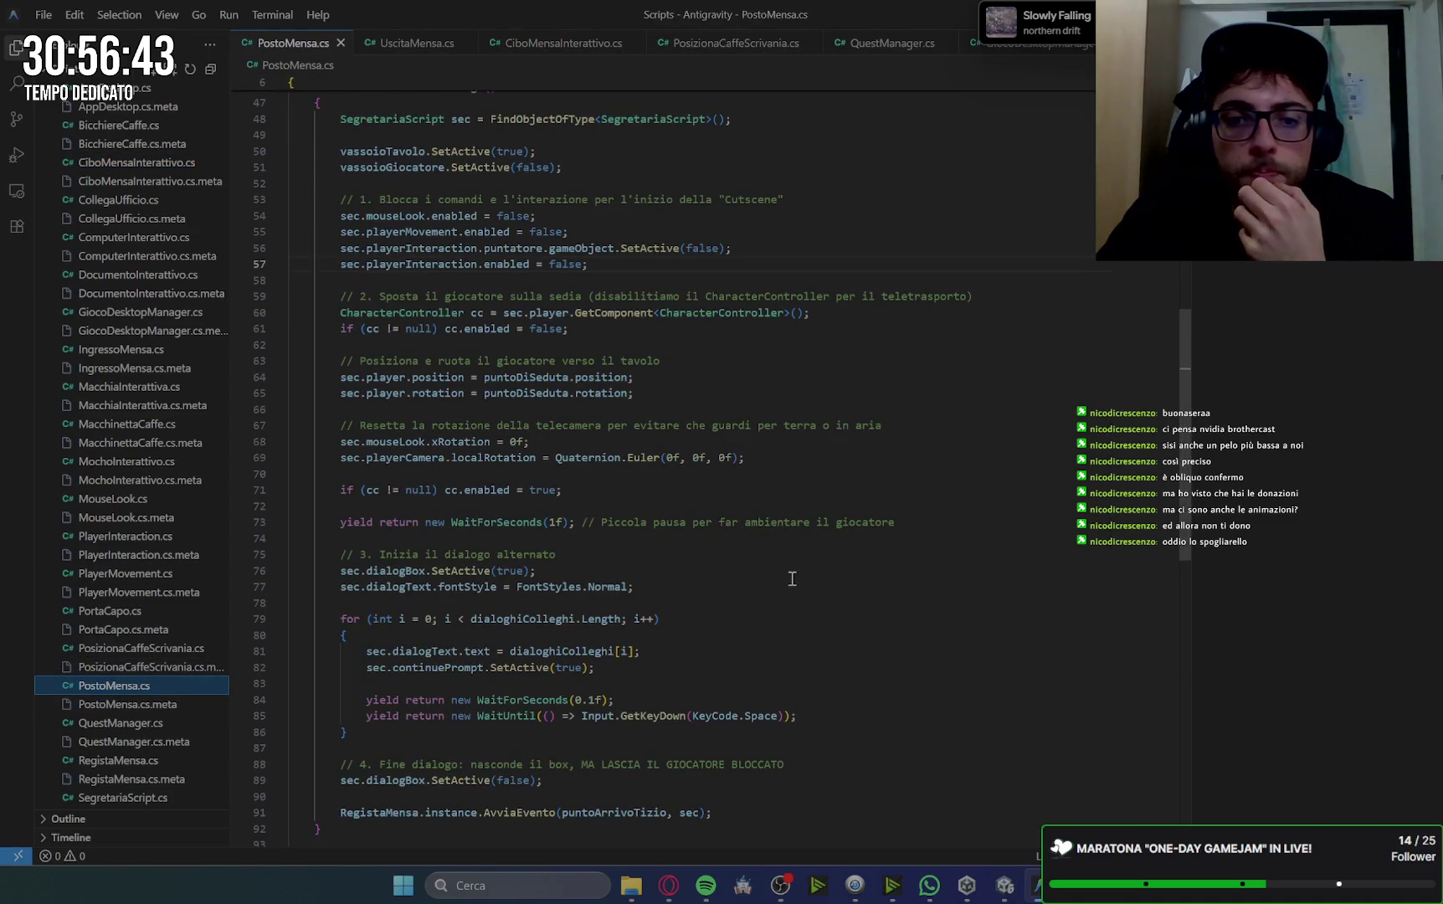
scroll(792, 578, up, 10)
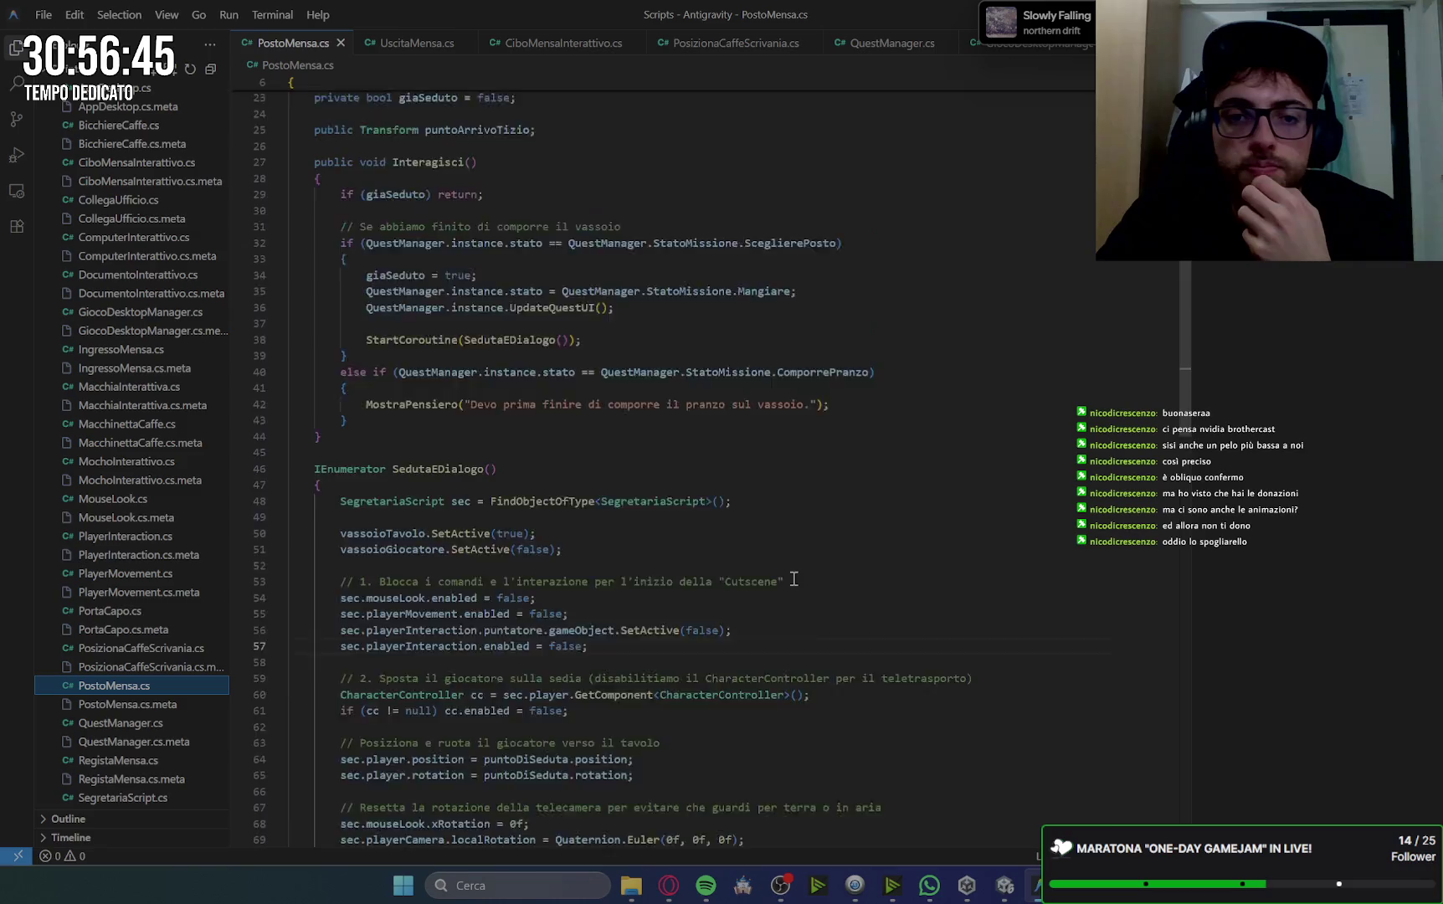
scroll(793, 579, down, 1)
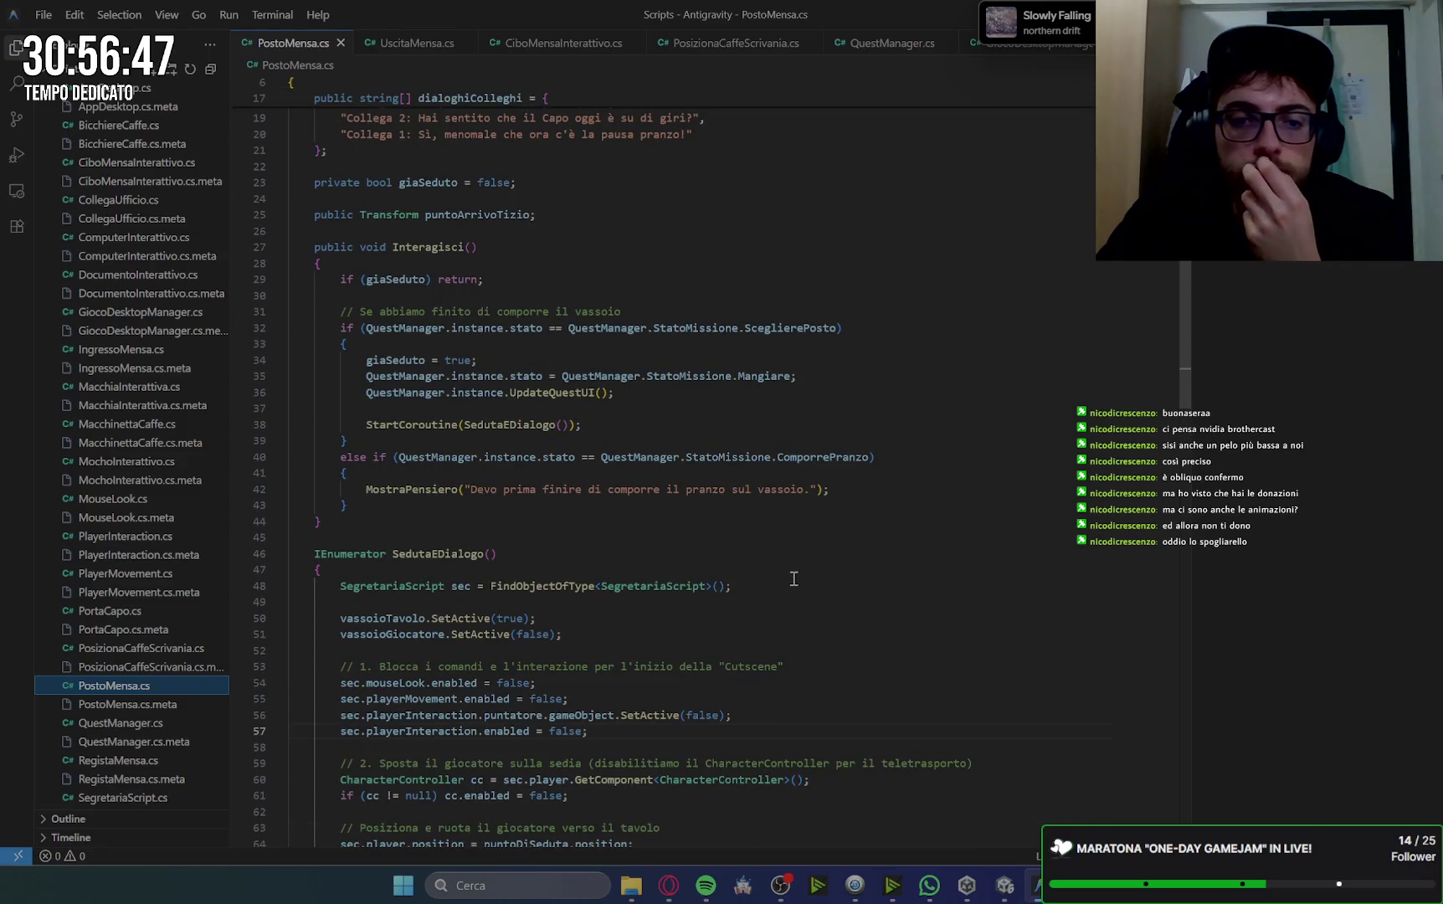
scroll(794, 578, down, 1)
scroll(793, 578, down, 2)
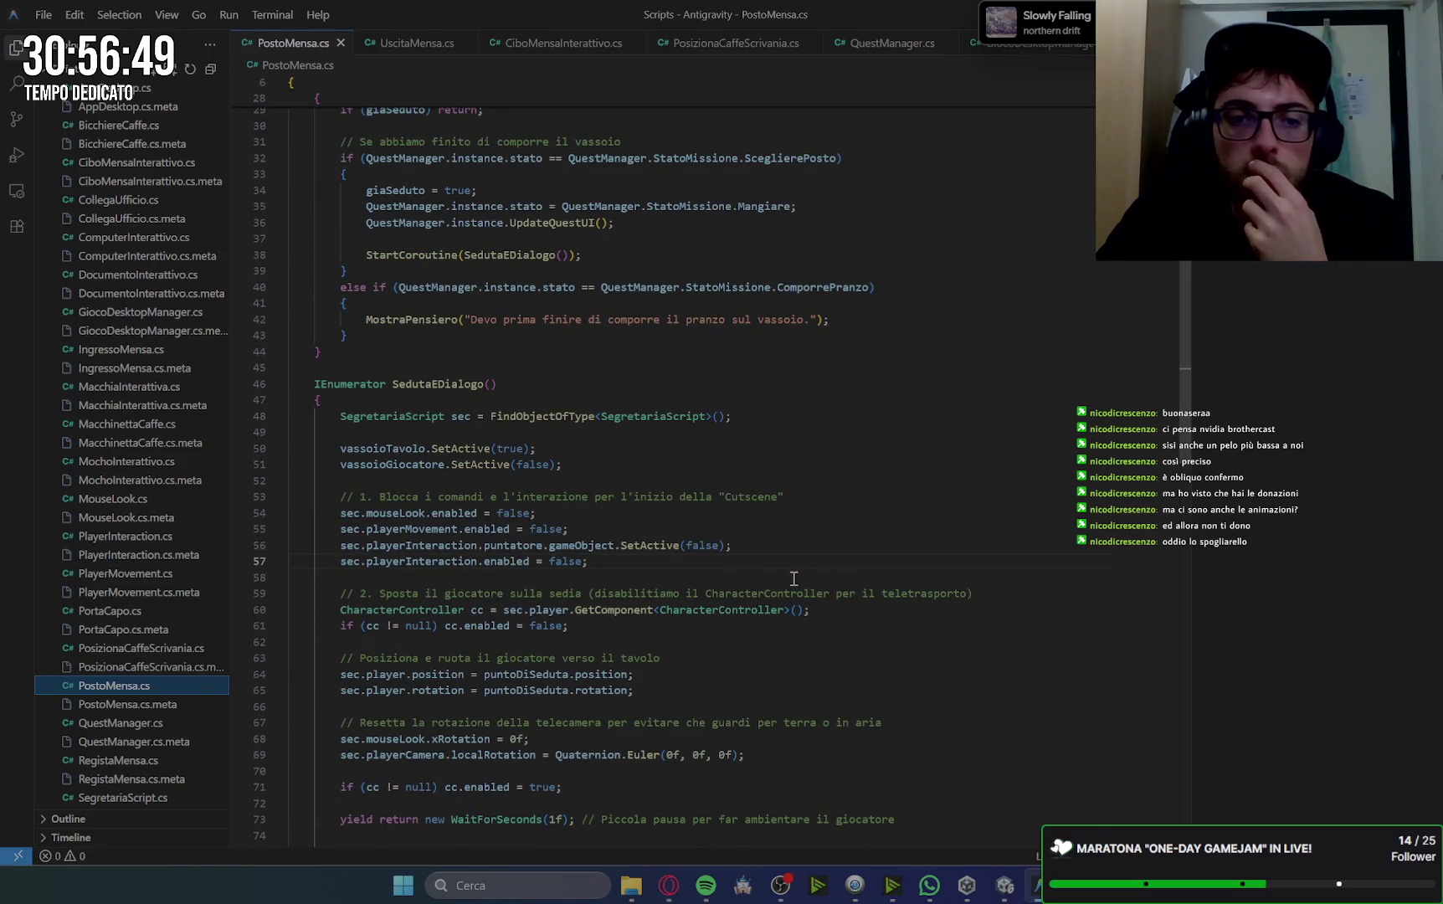
scroll(793, 579, down, 2)
scroll(794, 578, down, 2)
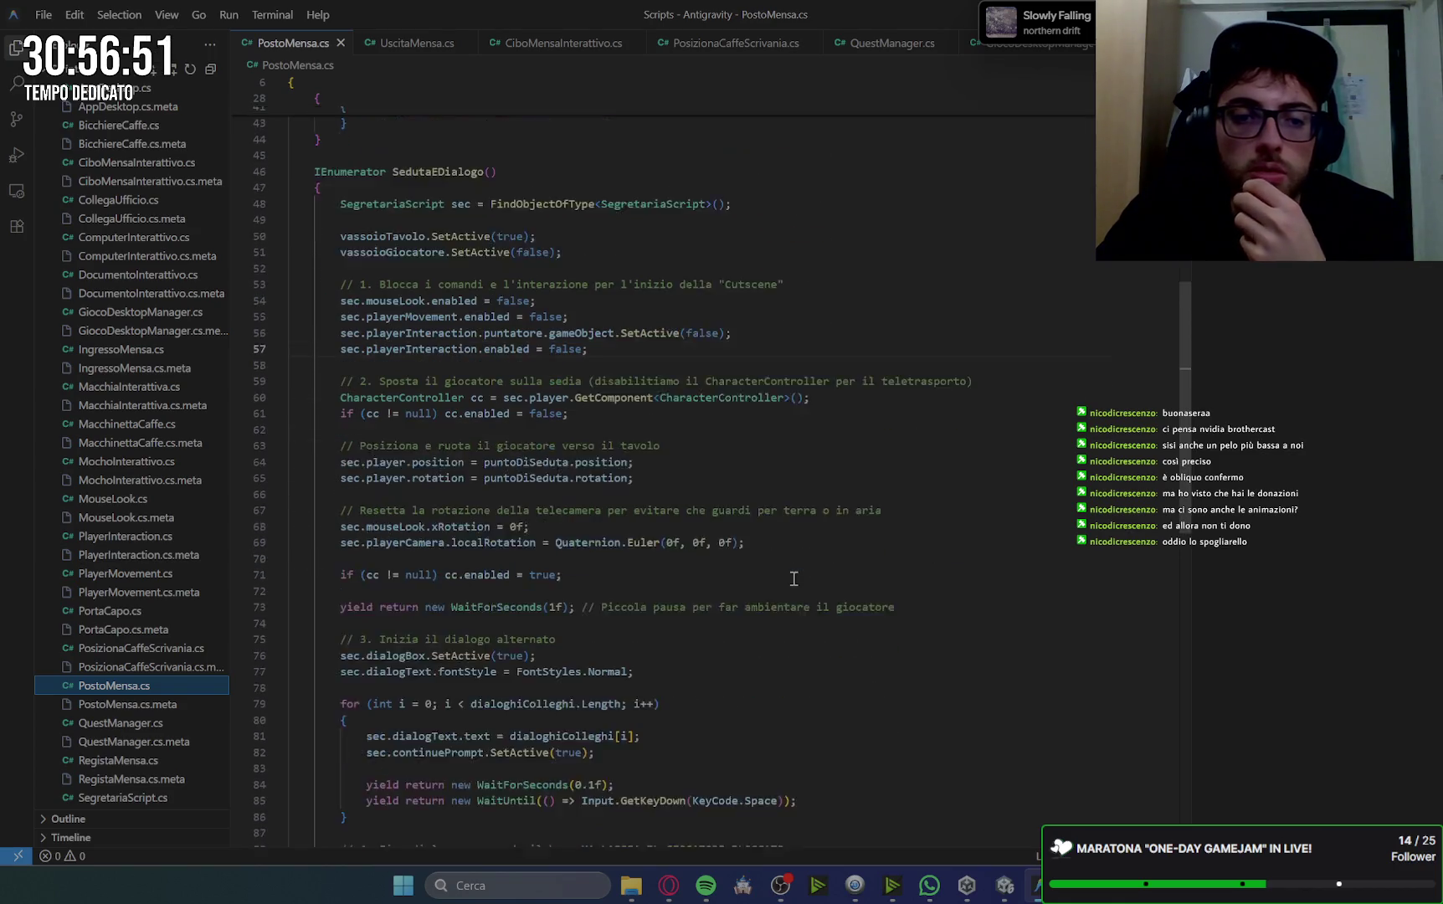
scroll(793, 578, down, 2)
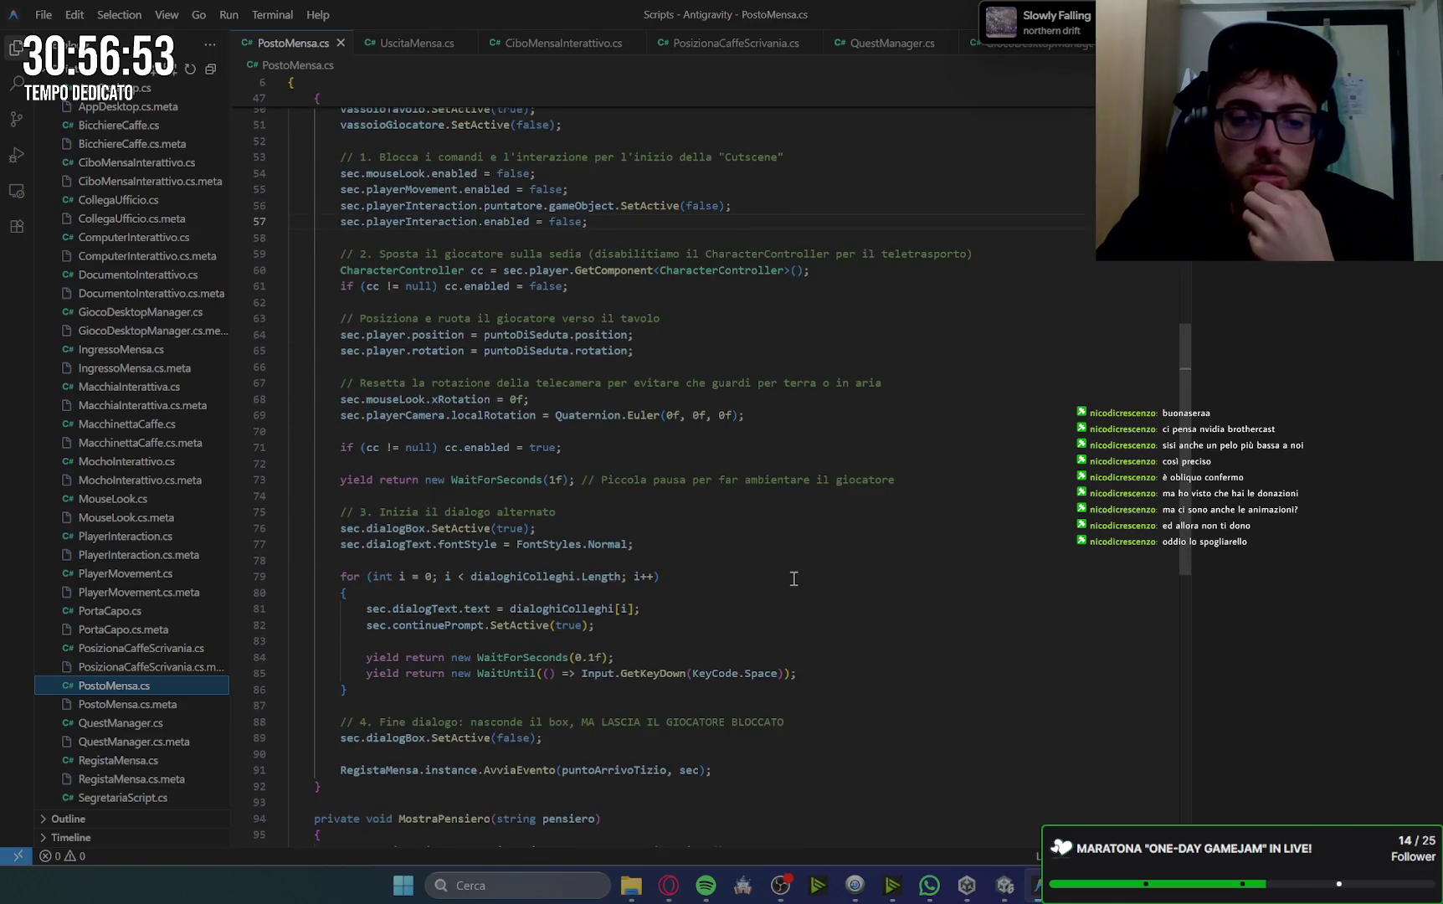
scroll(794, 578, down, 3)
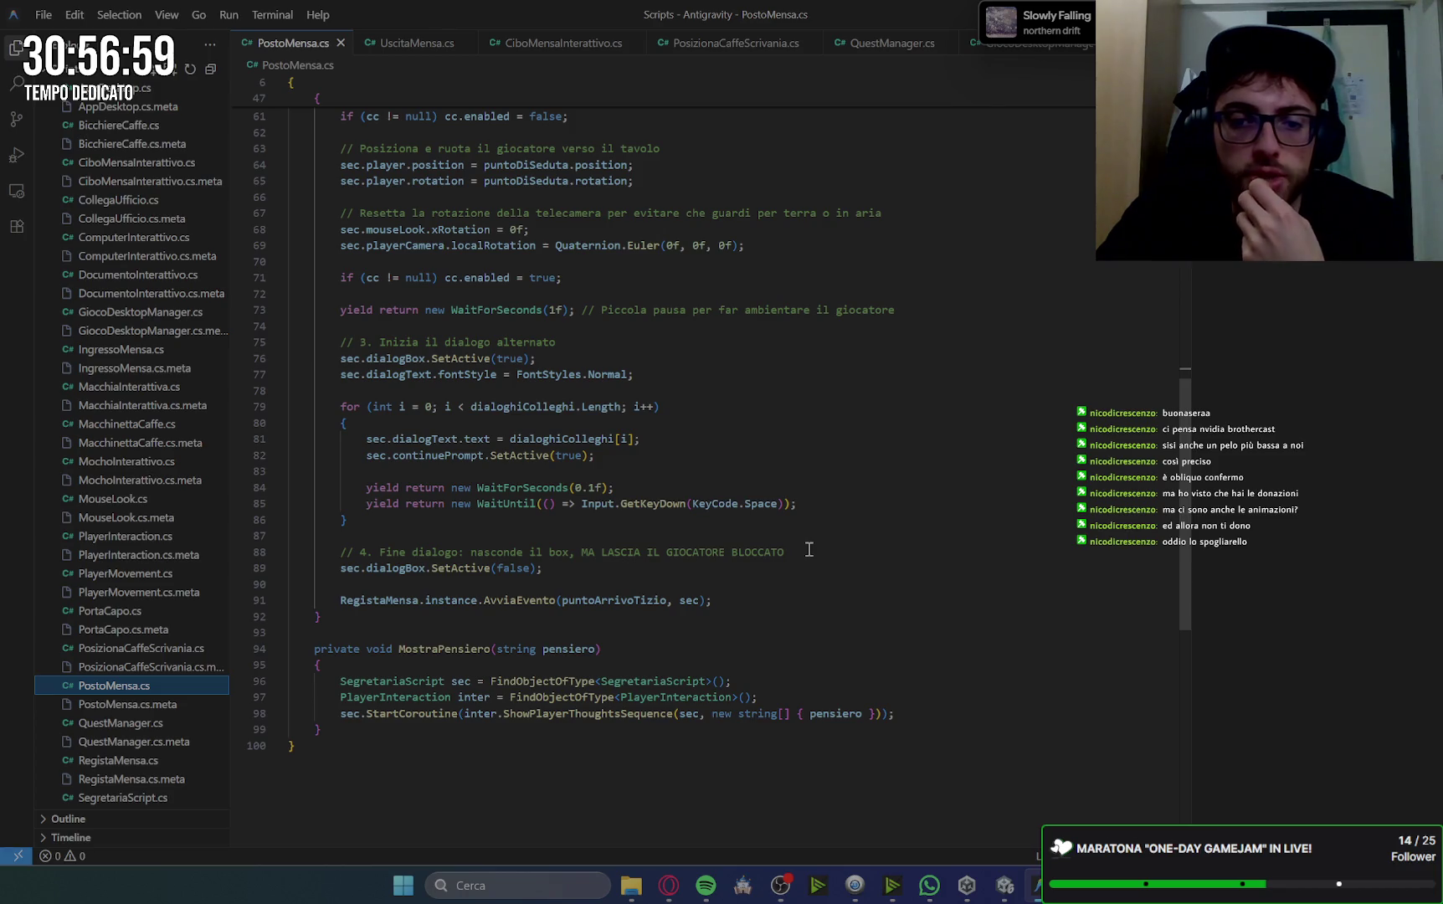
click(377, 611)
double_click(376, 601)
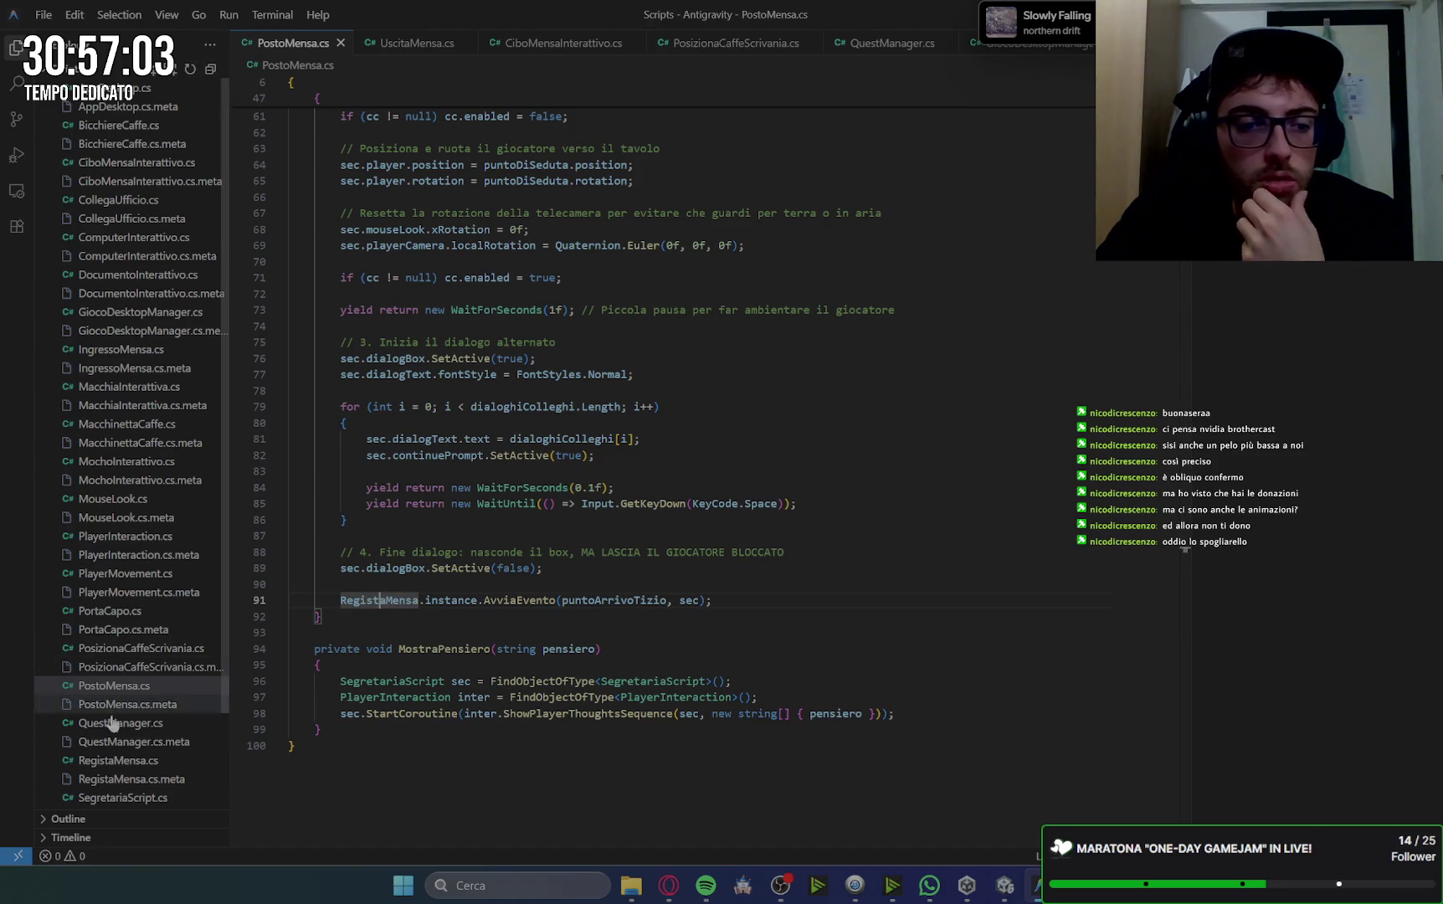
click(132, 761)
scroll(840, 581, down, 7)
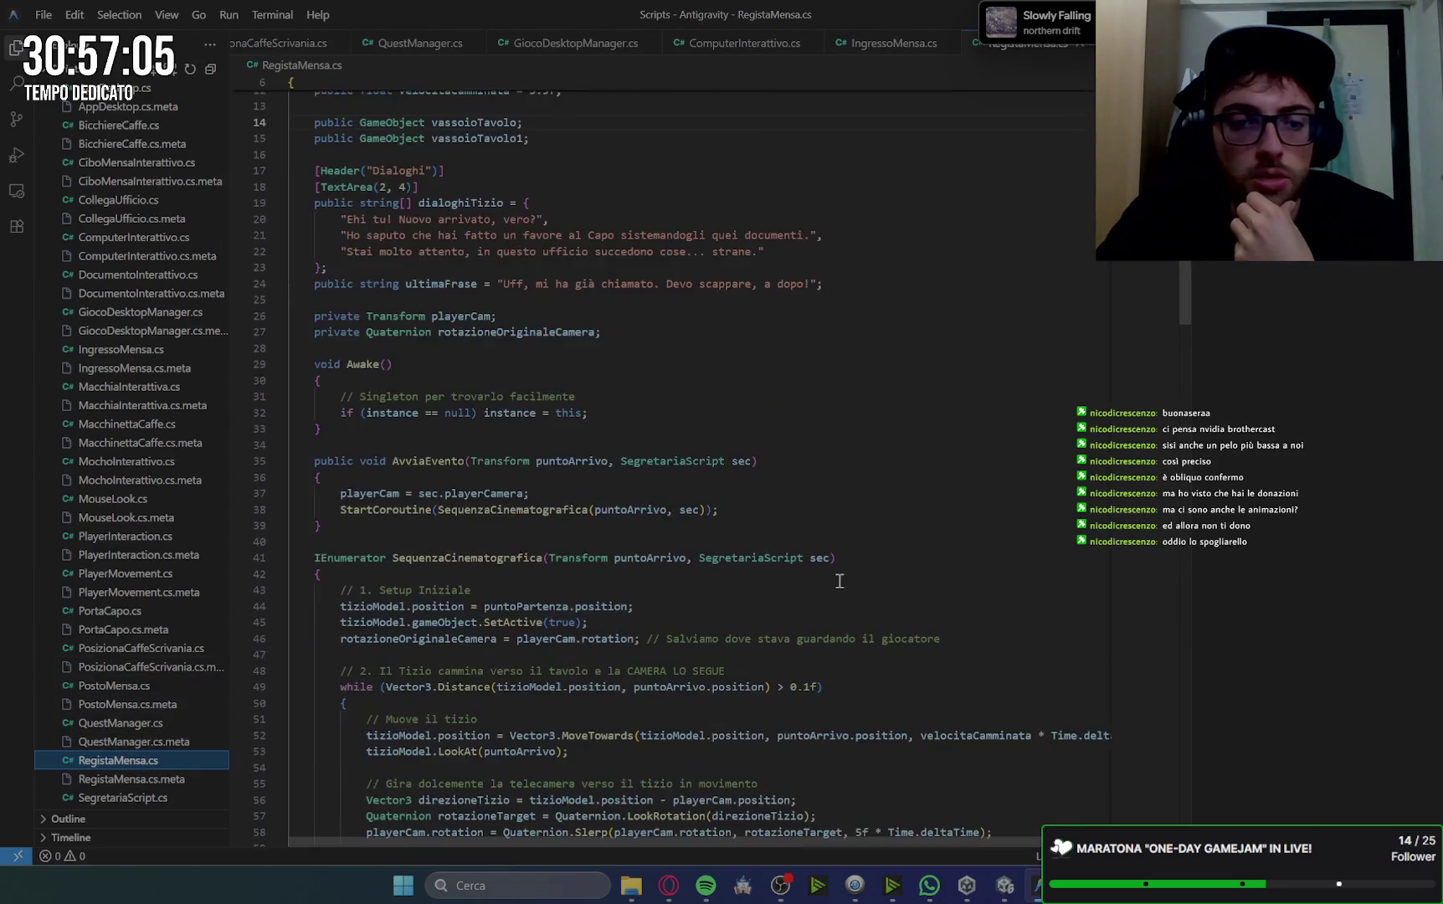
scroll(839, 581, down, 5)
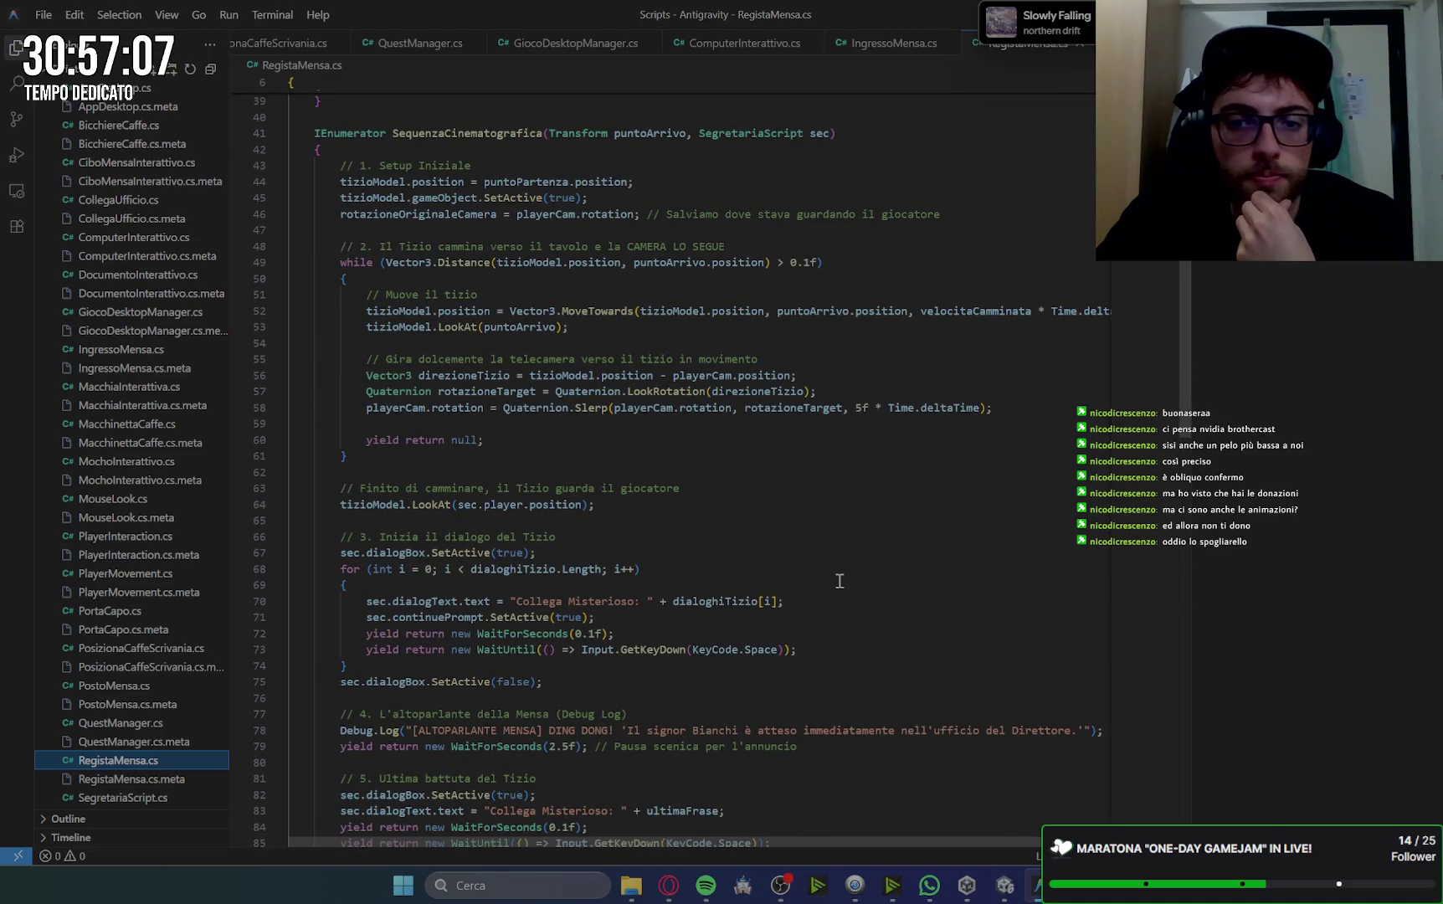
scroll(840, 581, down, 3)
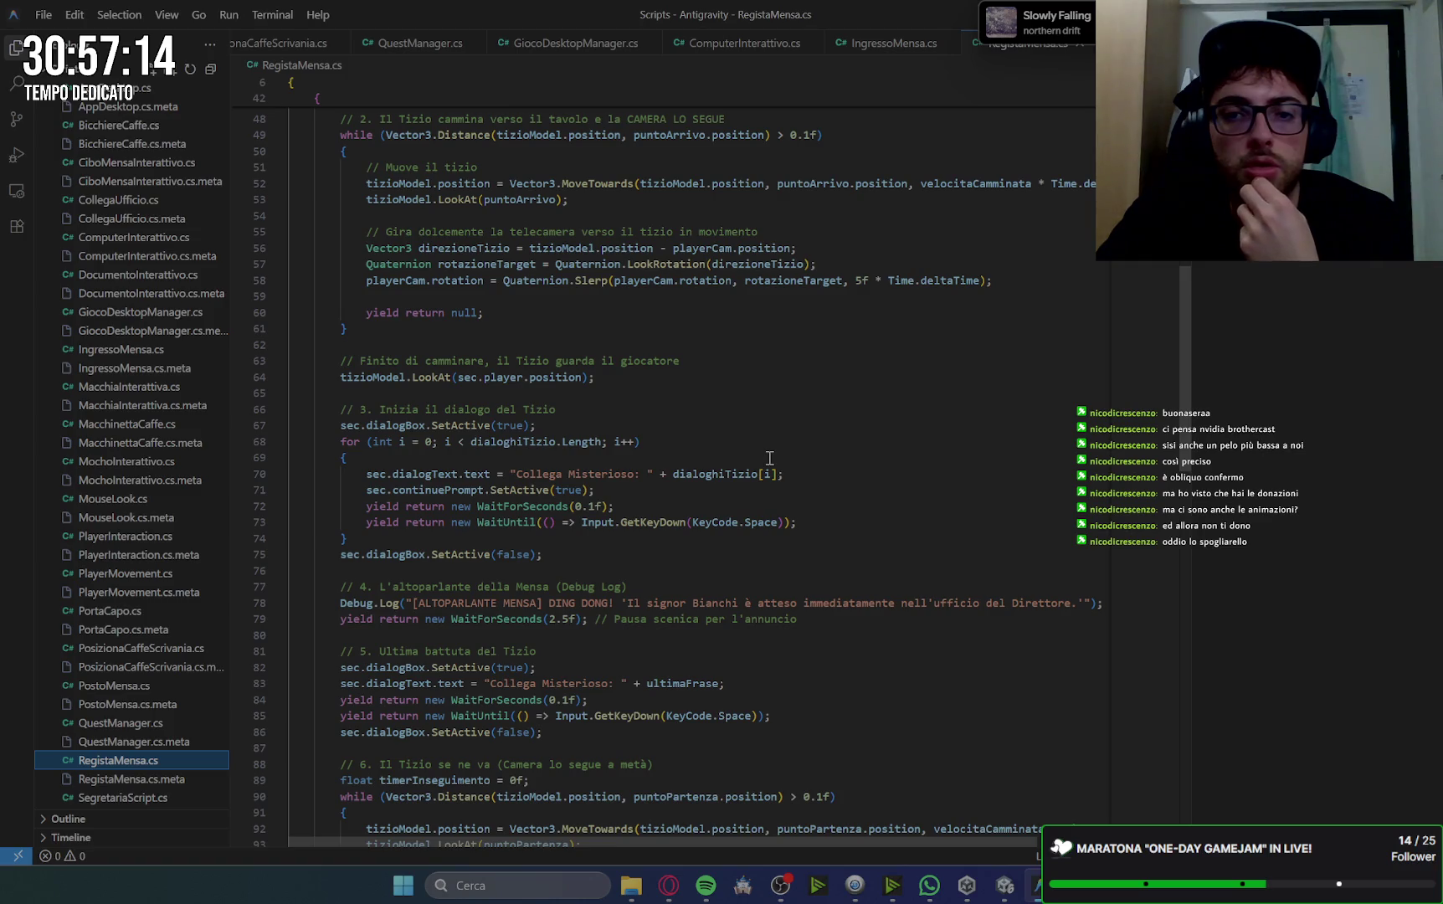
click(861, 279)
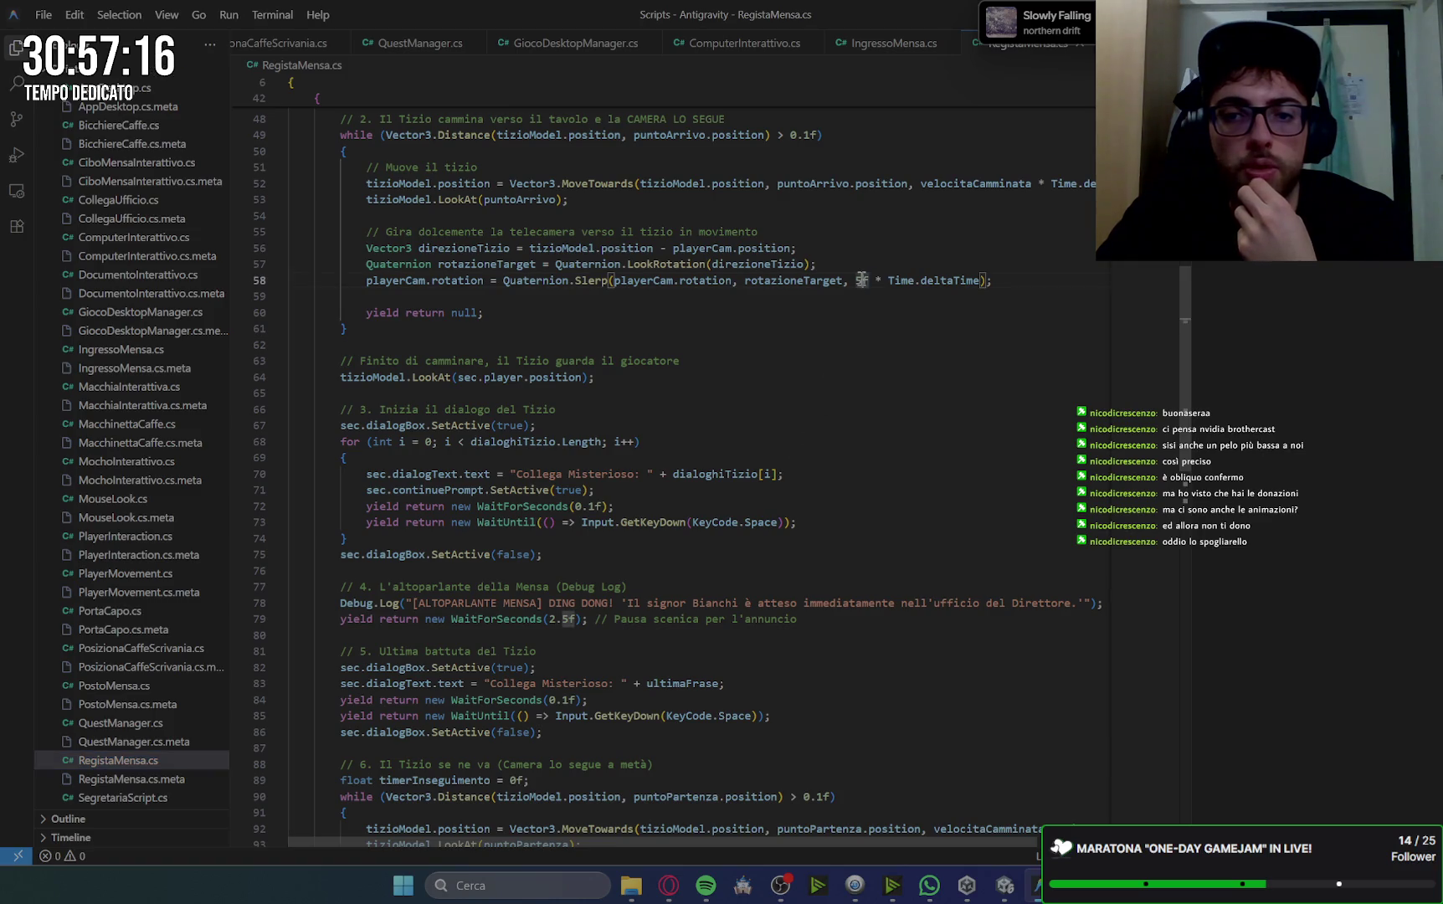
drag(861, 279, 988, 280)
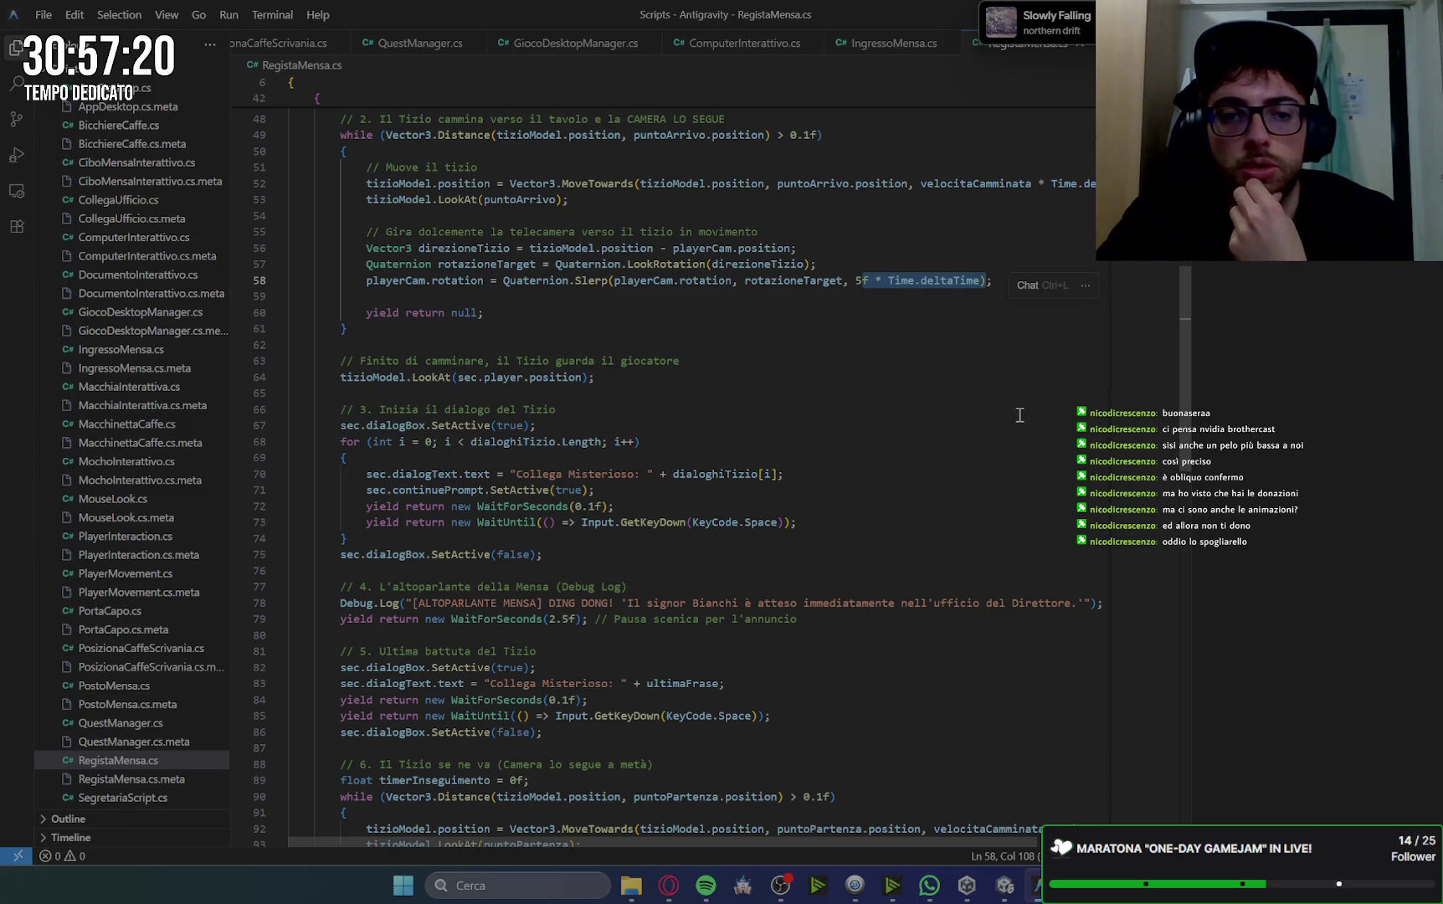
scroll(1019, 415, up, 1)
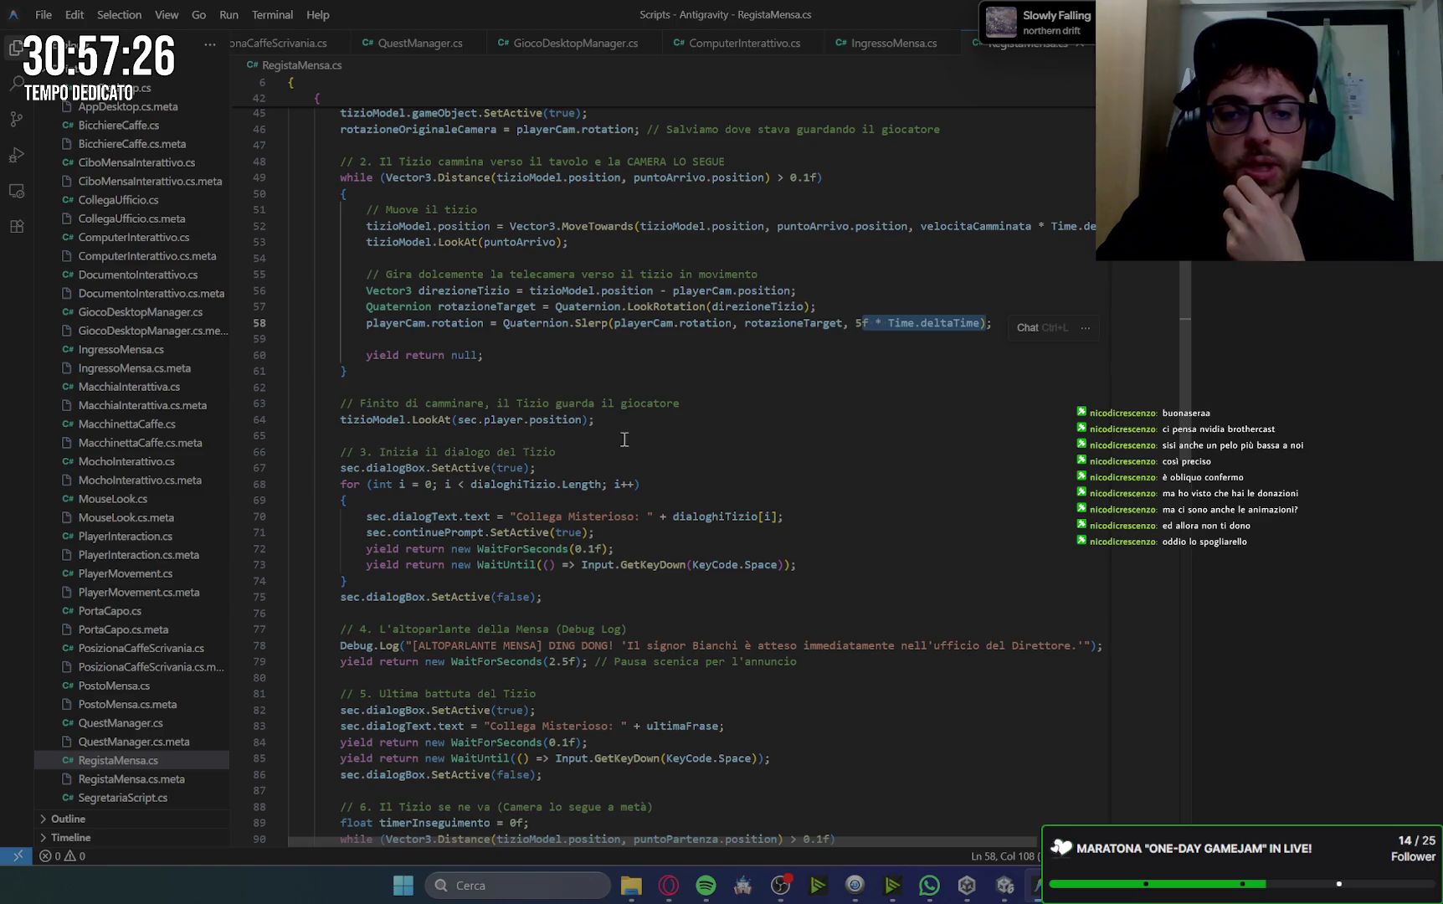
scroll(586, 459, down, 1)
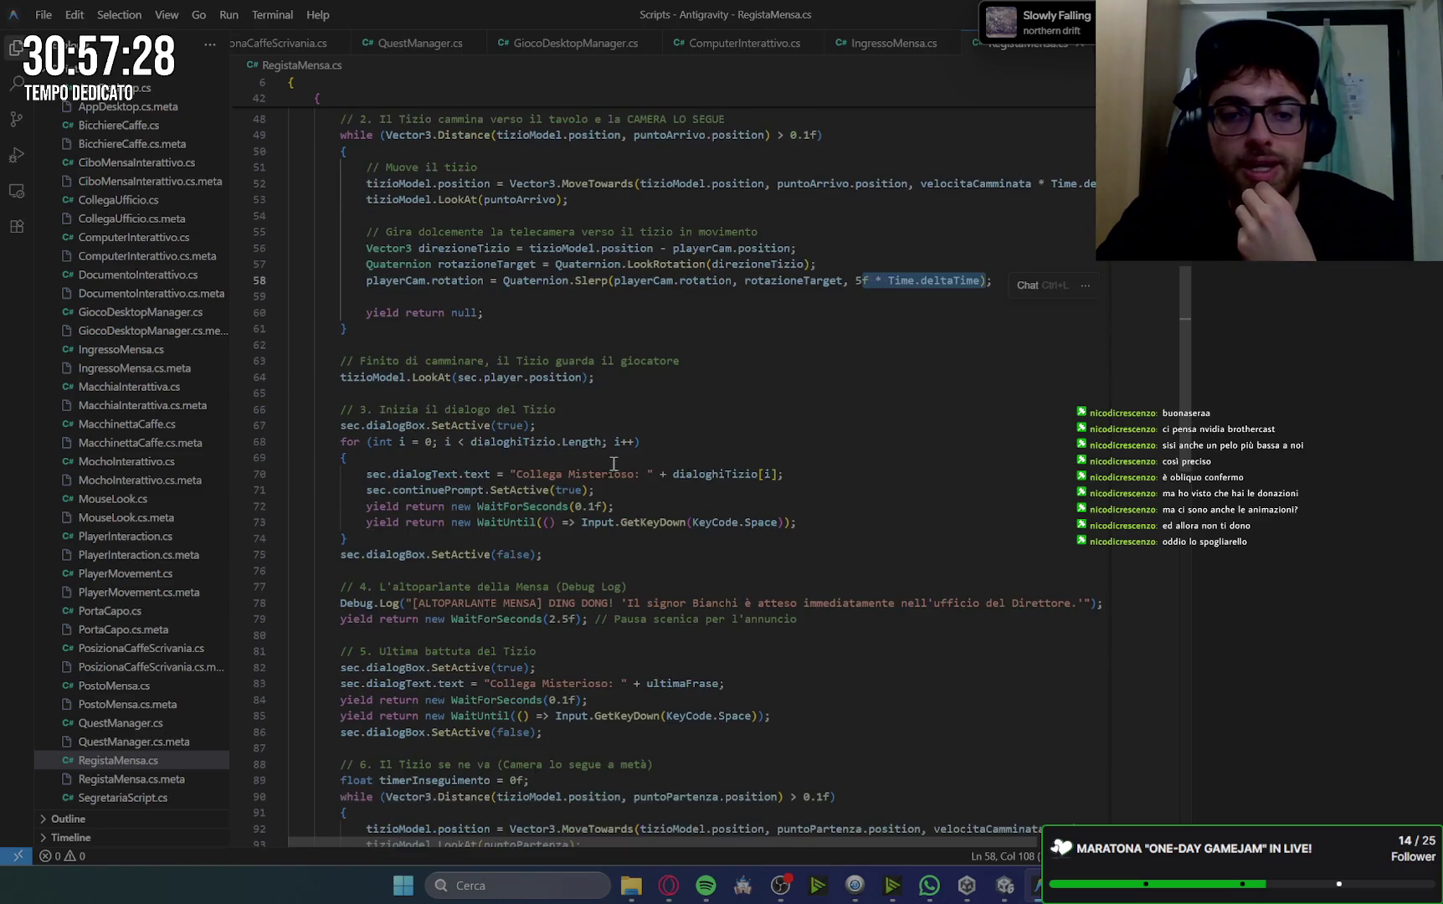
scroll(800, 446, down, 2)
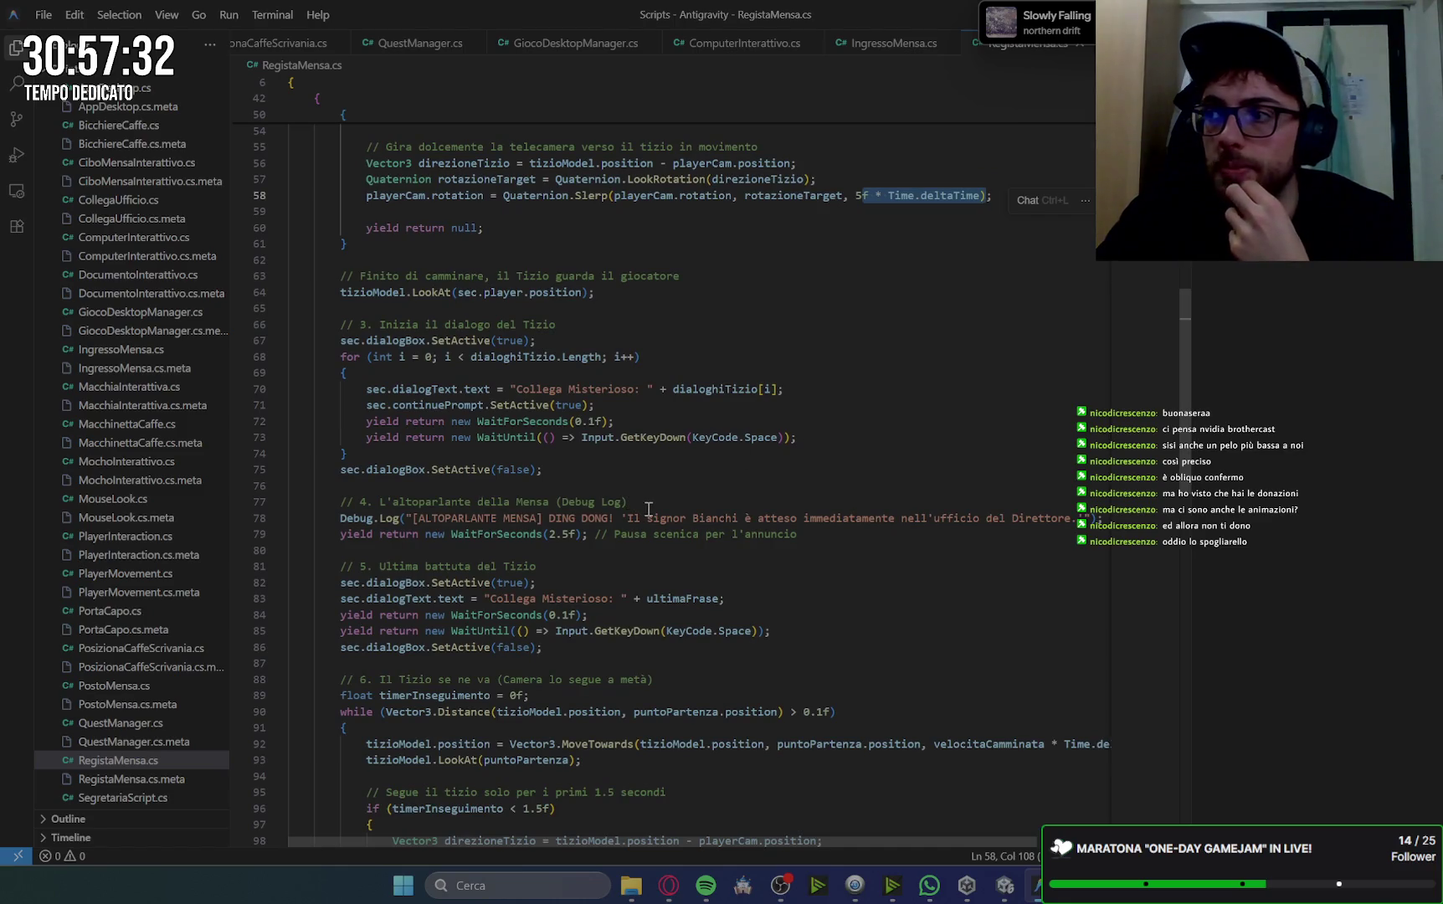
scroll(653, 509, down, 3)
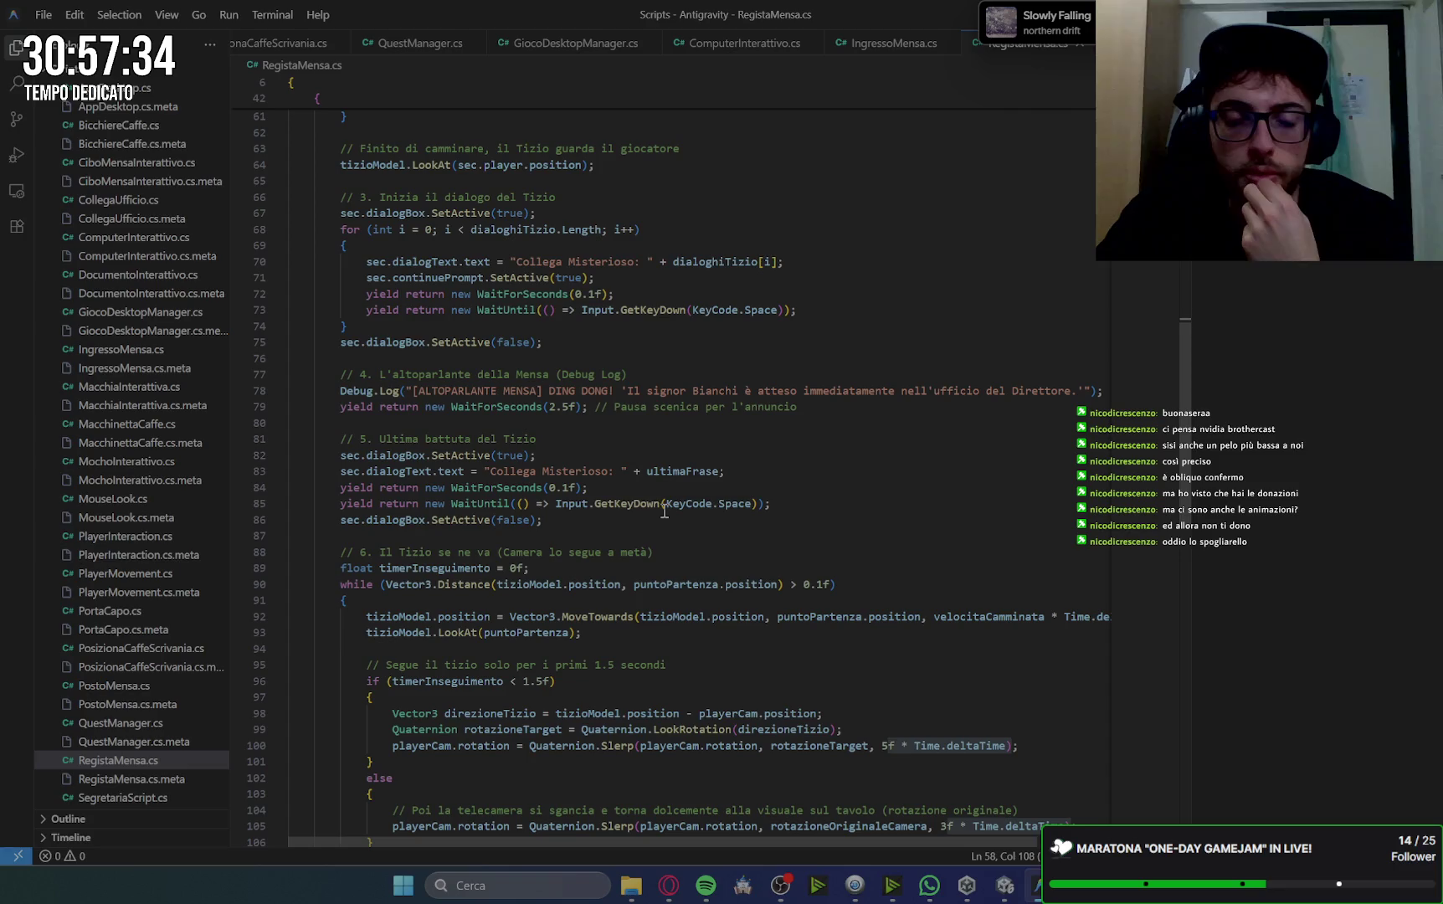
scroll(858, 493, down, 1)
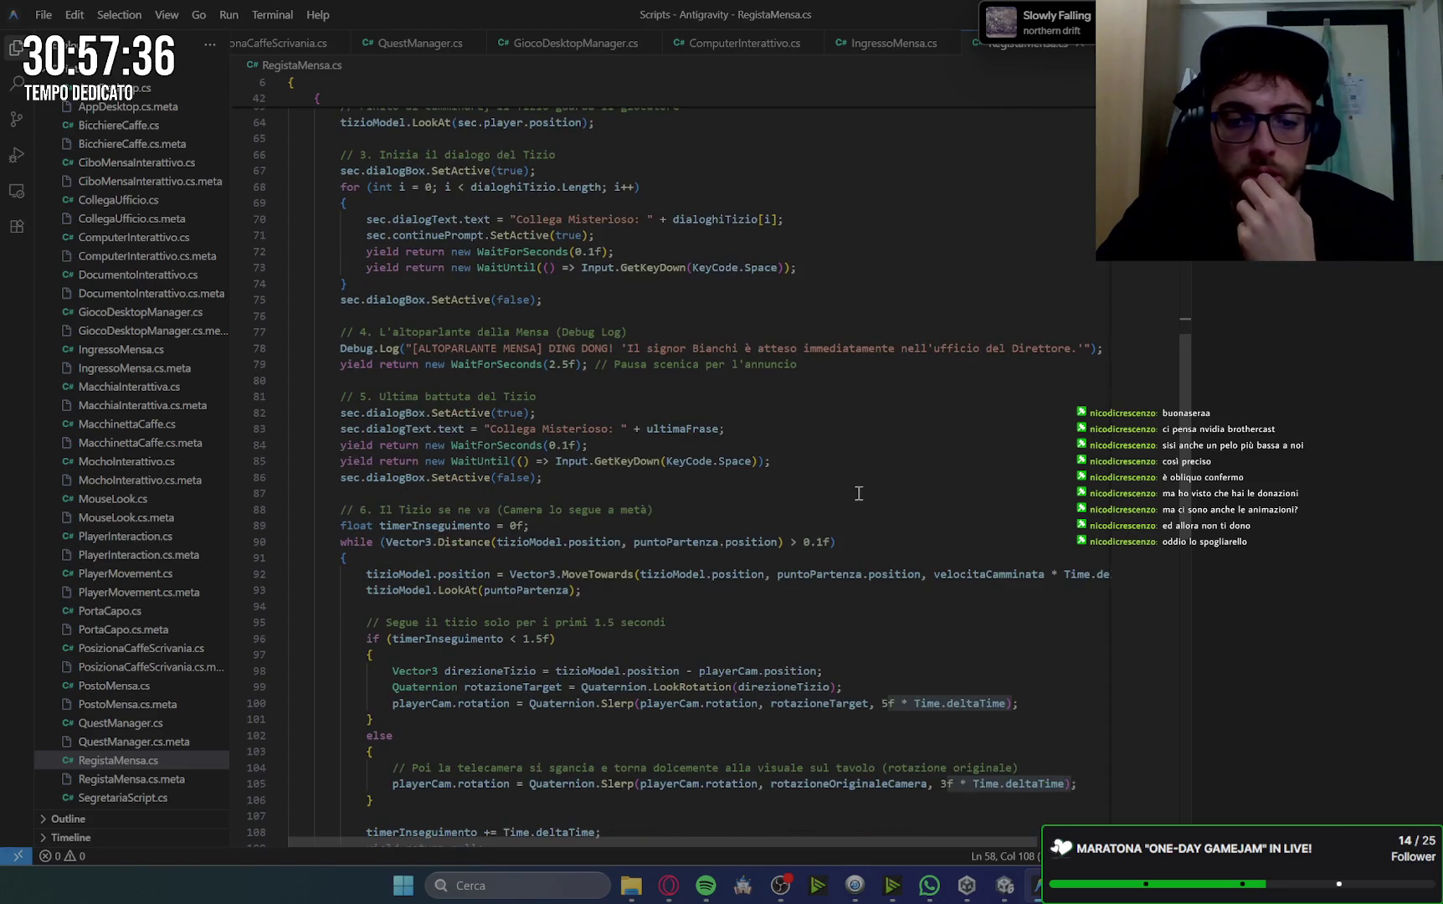
scroll(858, 493, down, 1)
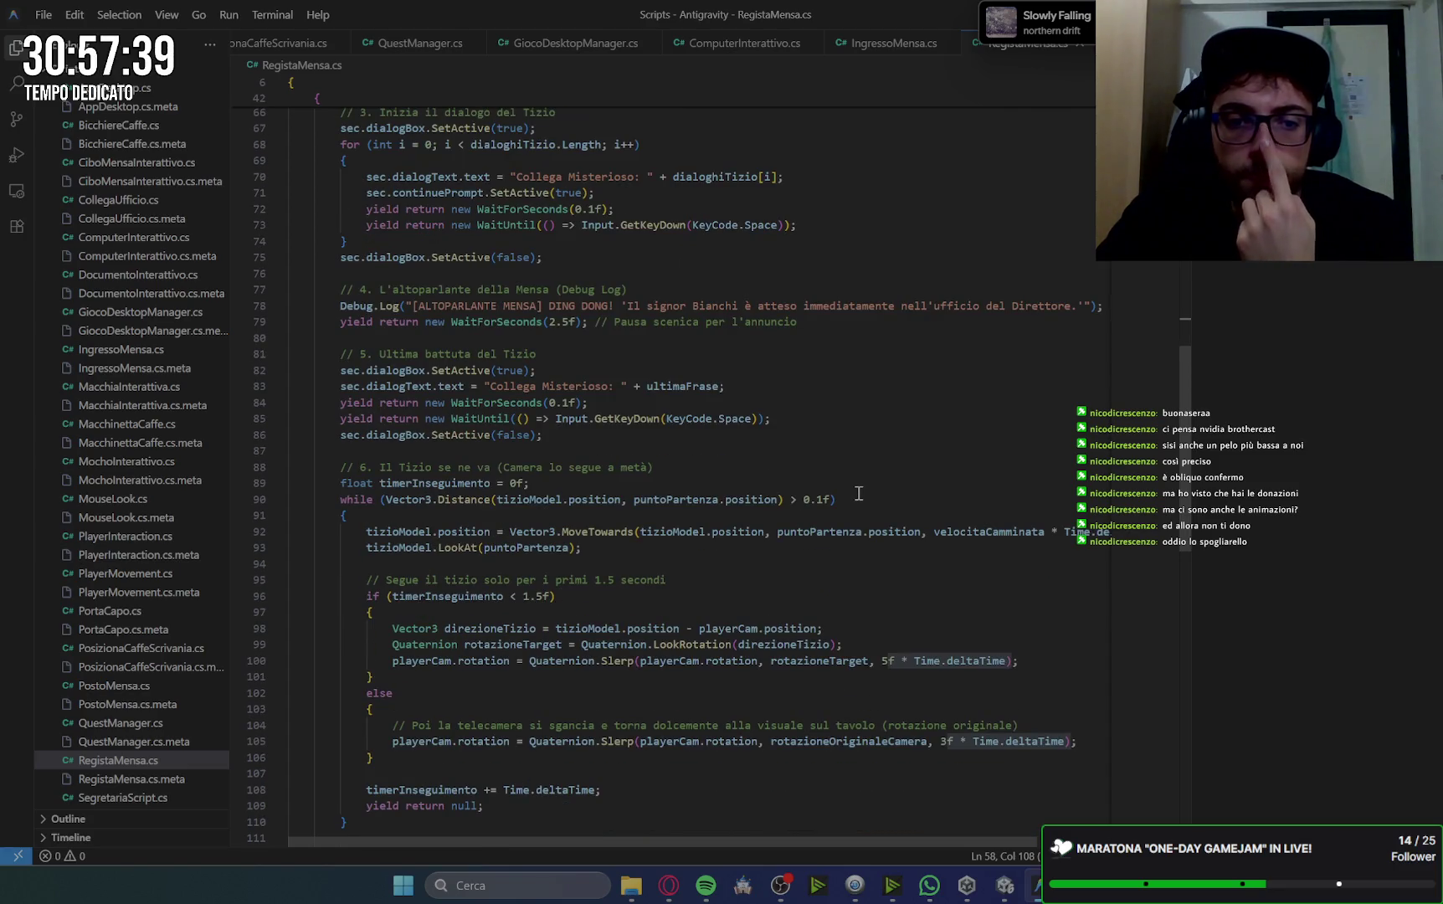
scroll(858, 493, down, 1)
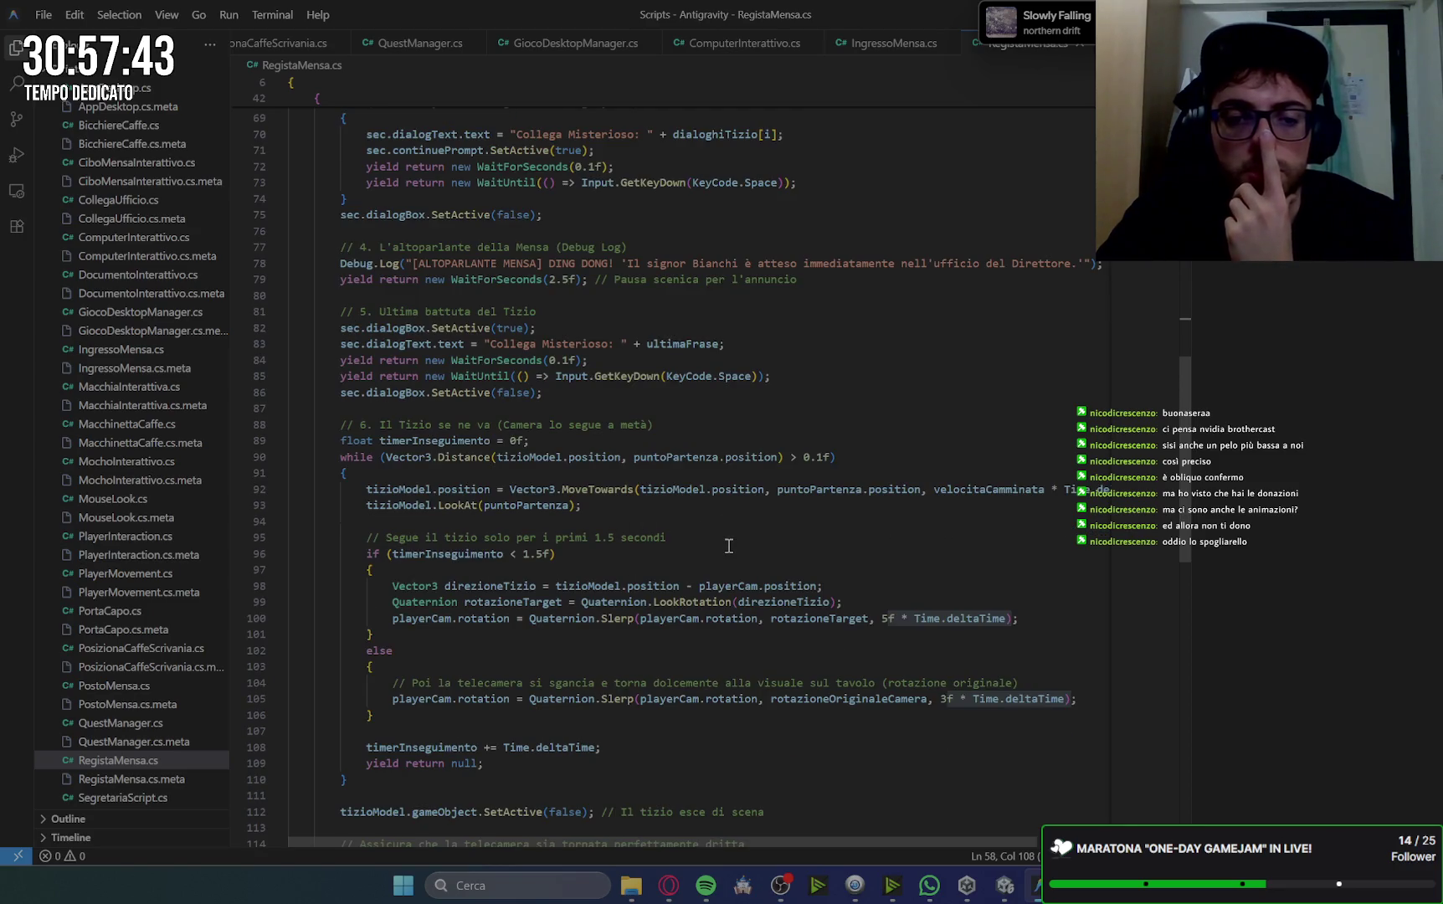
click(859, 551)
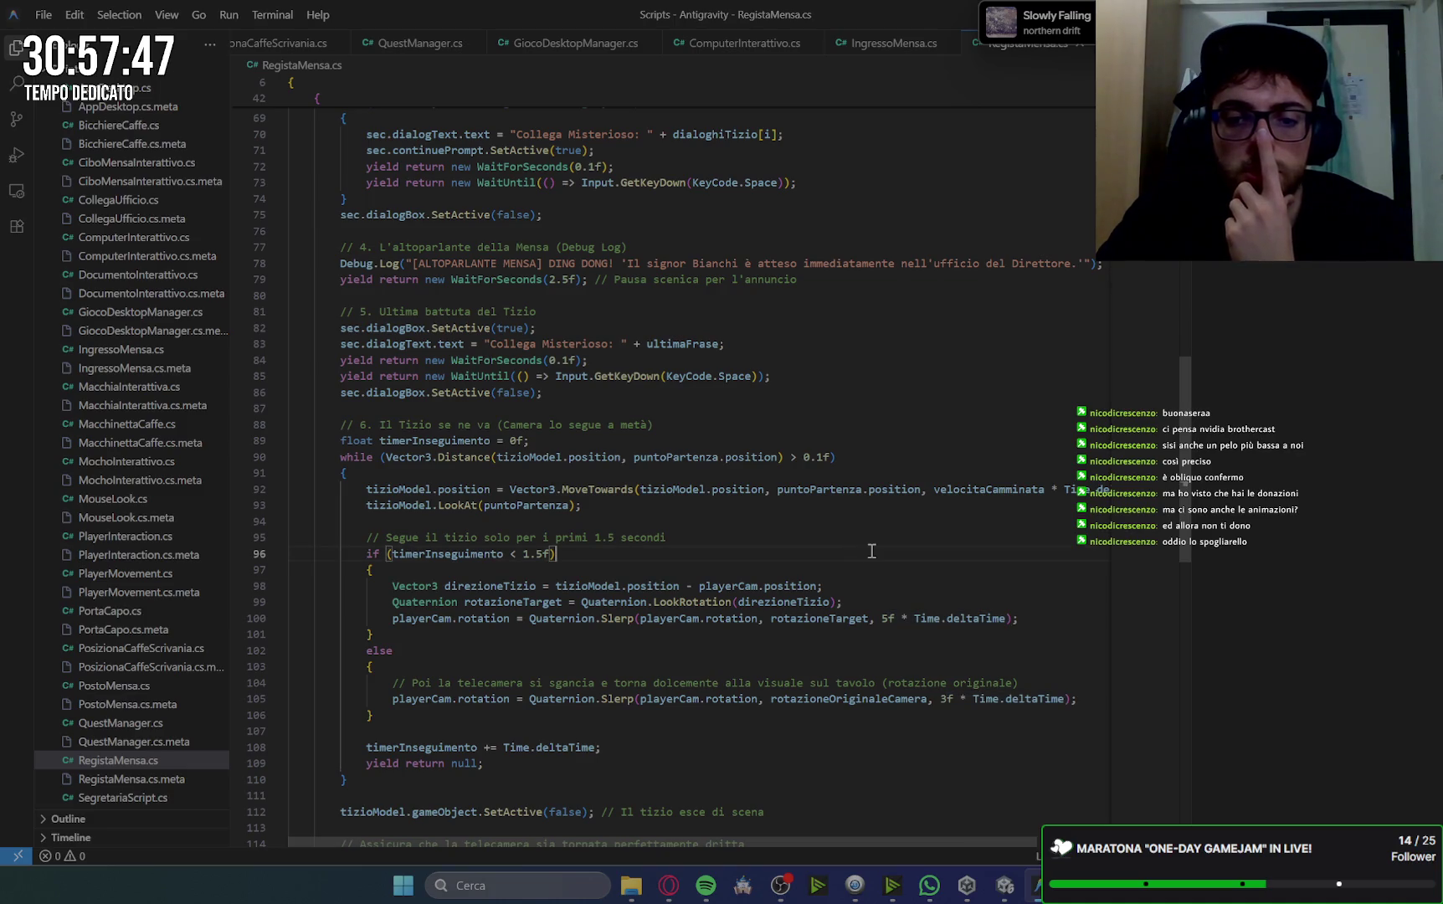
scroll(889, 581, down, 1)
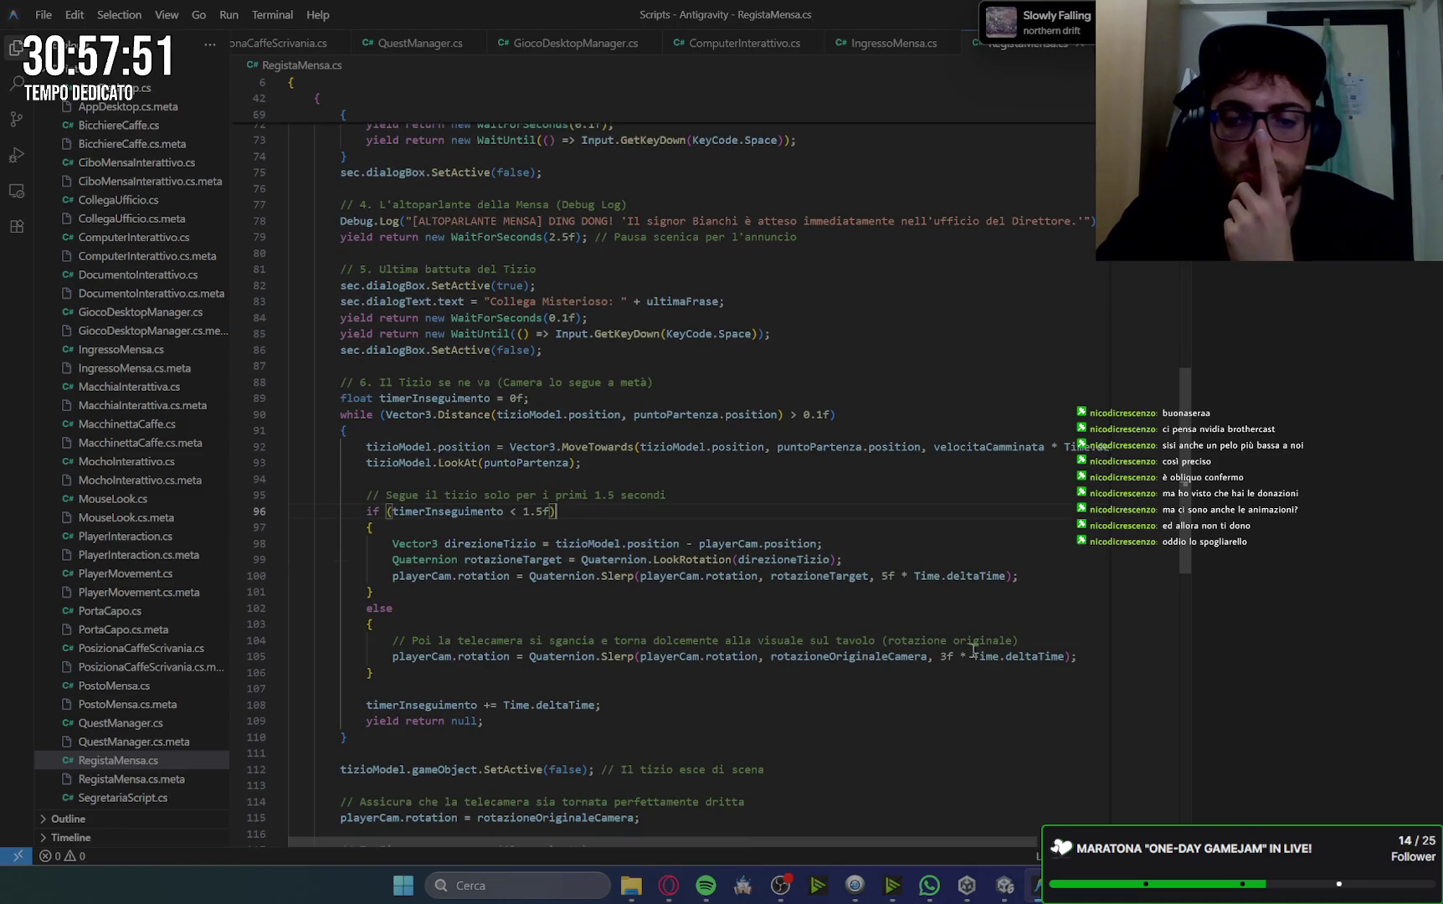
scroll(1068, 635, down, 1)
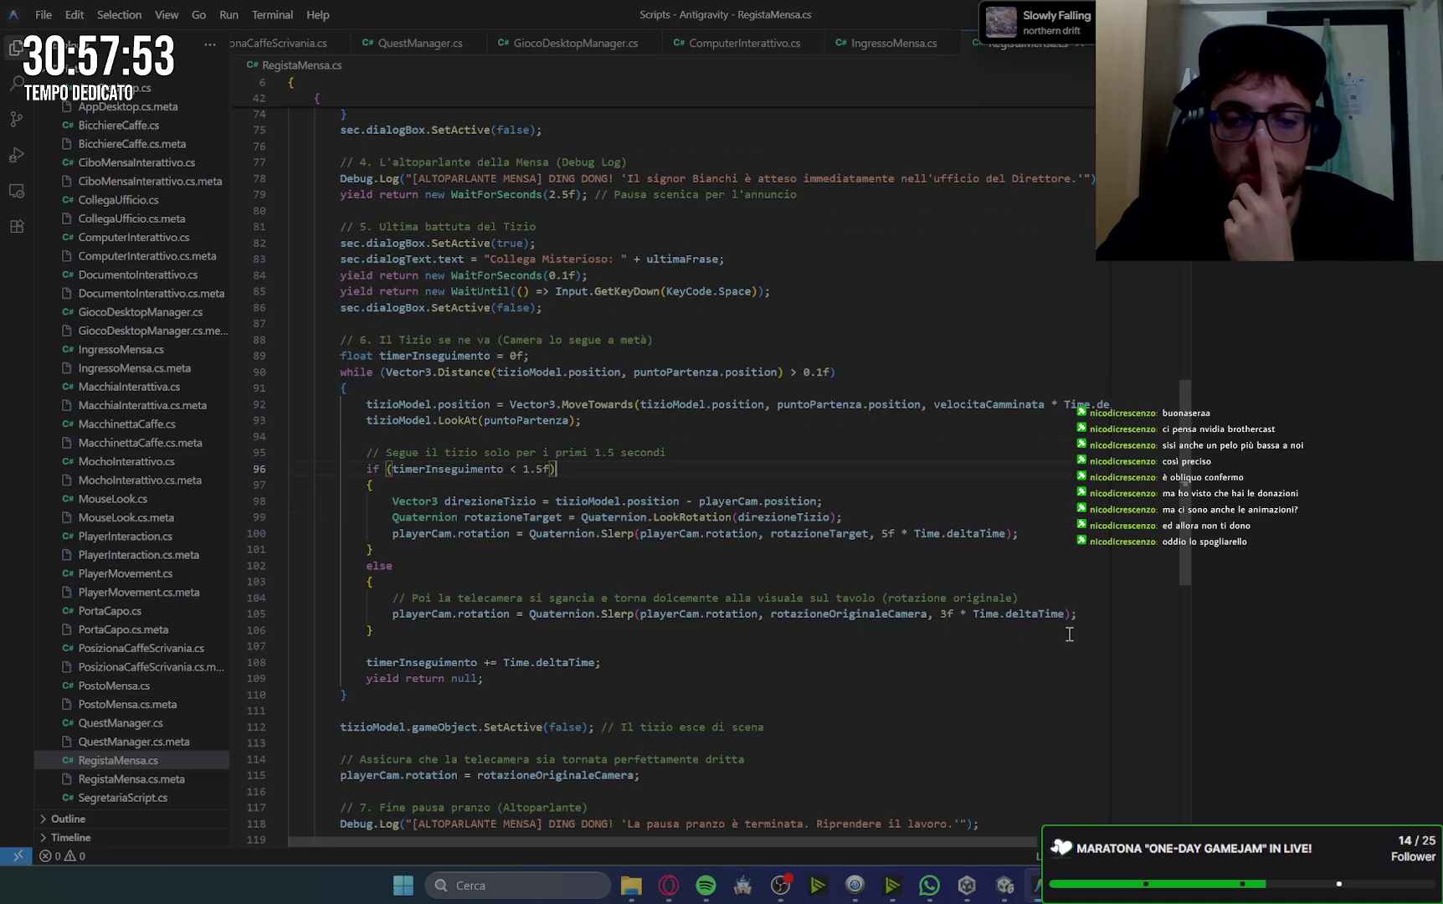
scroll(1069, 634, down, 2)
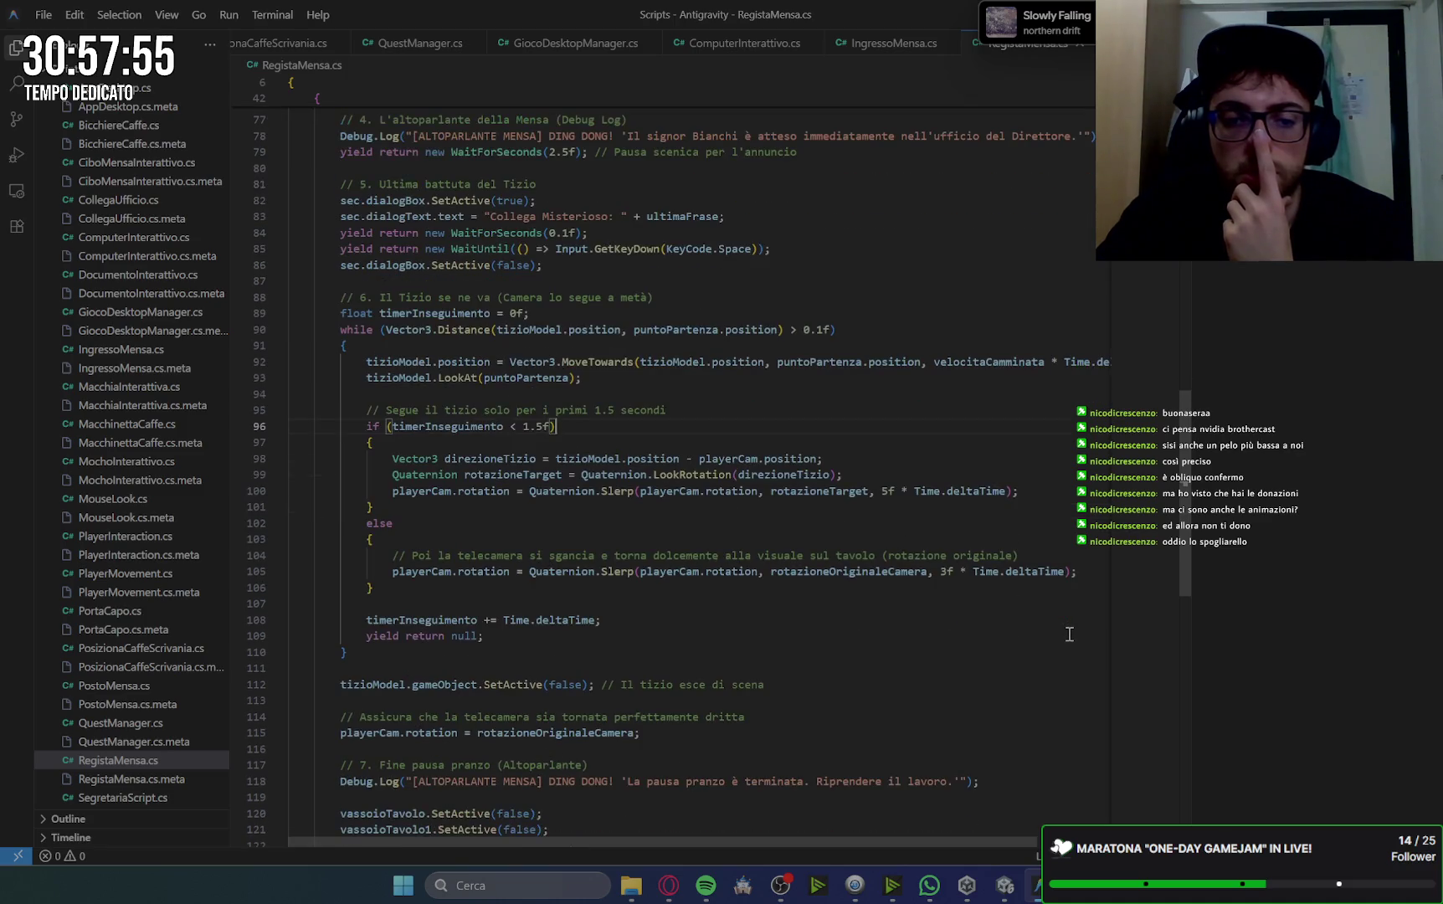
scroll(1068, 634, down, 1)
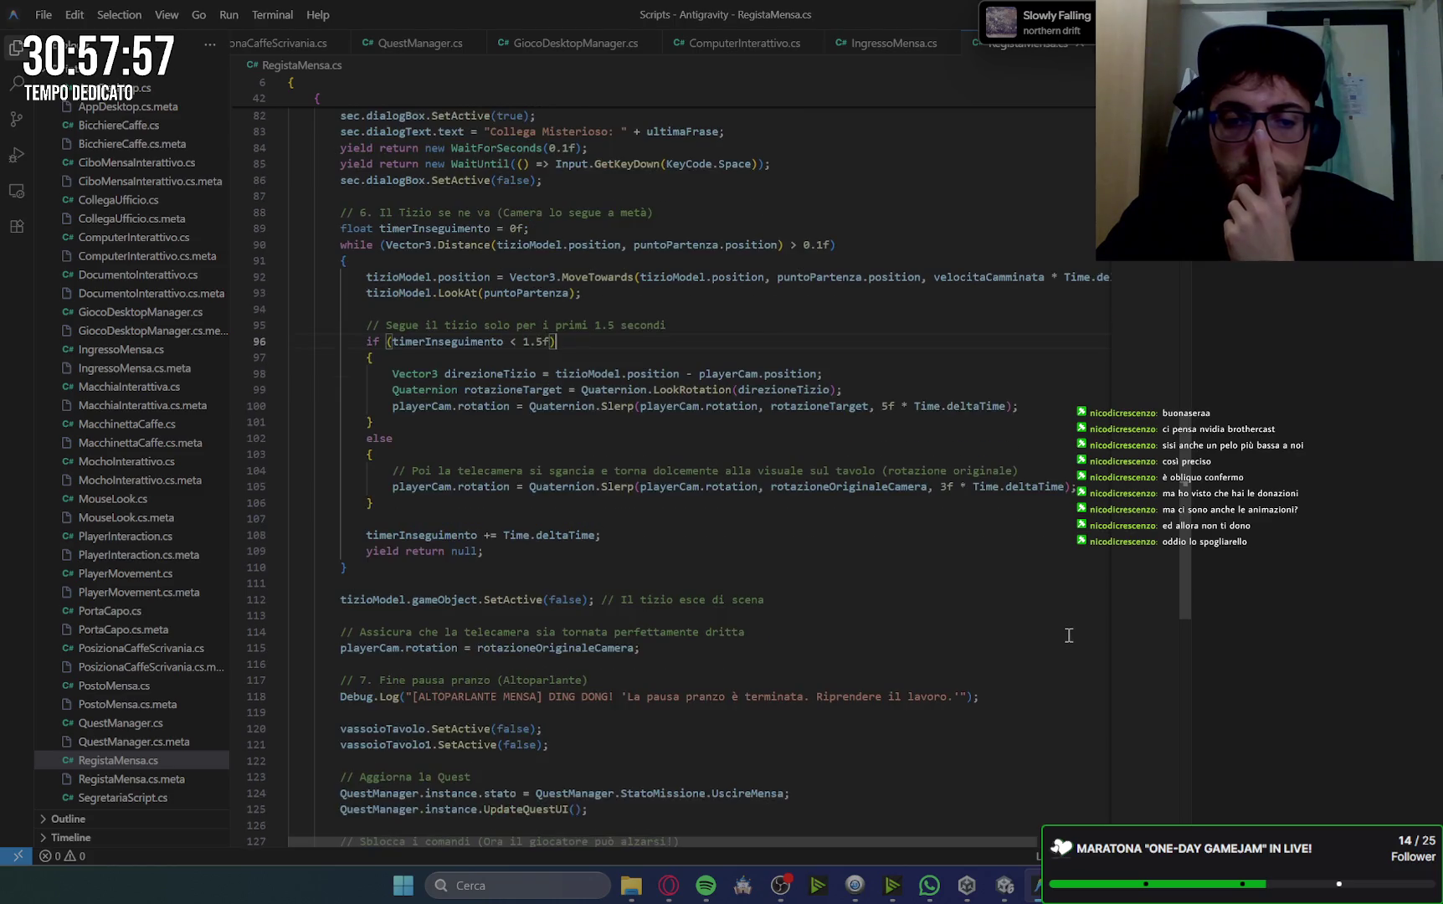
scroll(893, 605, down, 3)
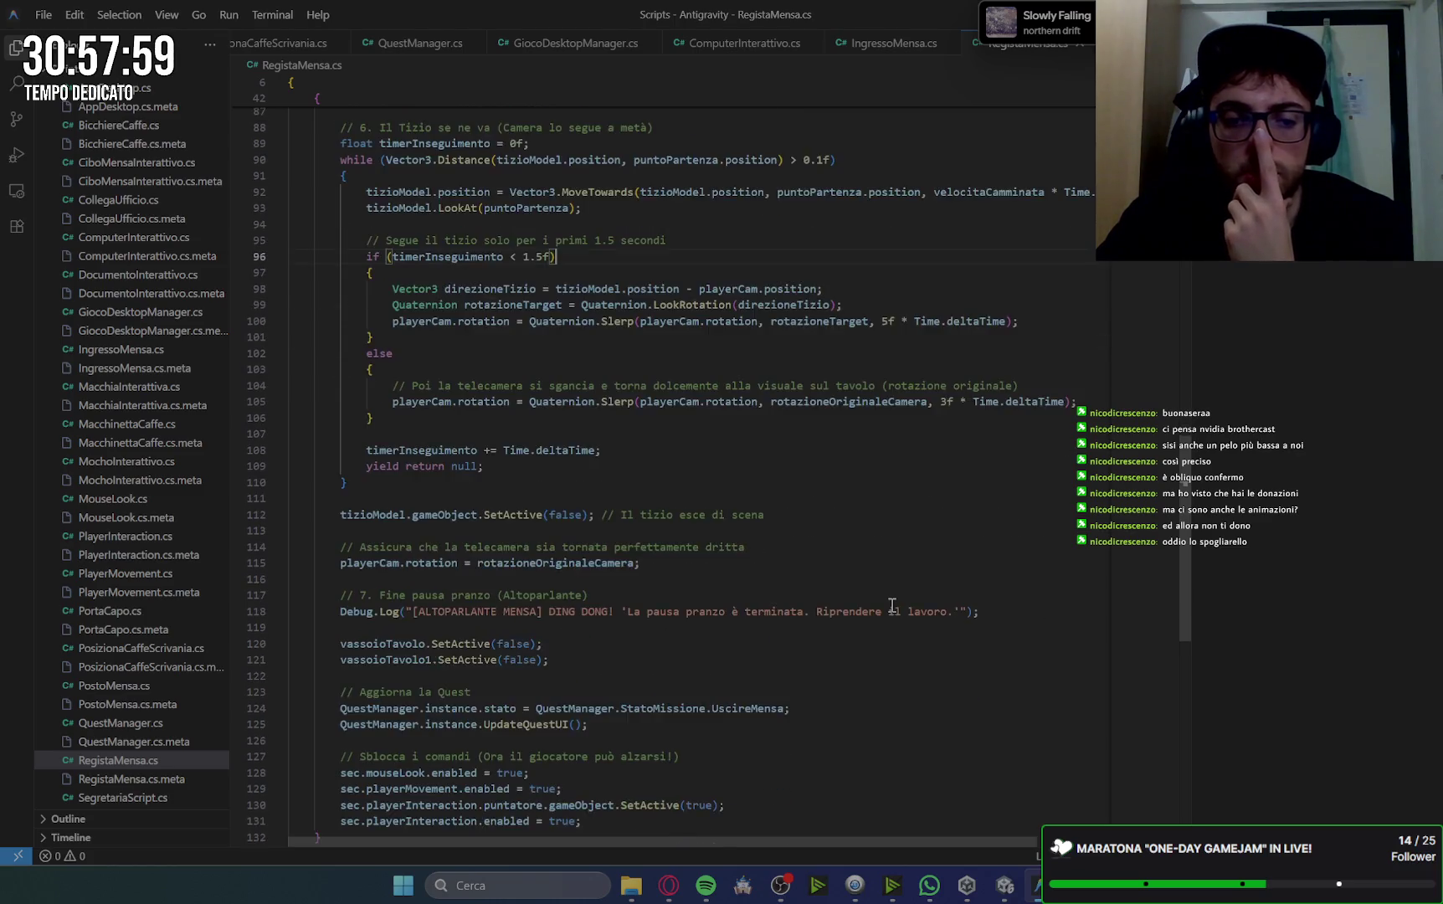
scroll(892, 605, down, 2)
scroll(892, 605, up, 3)
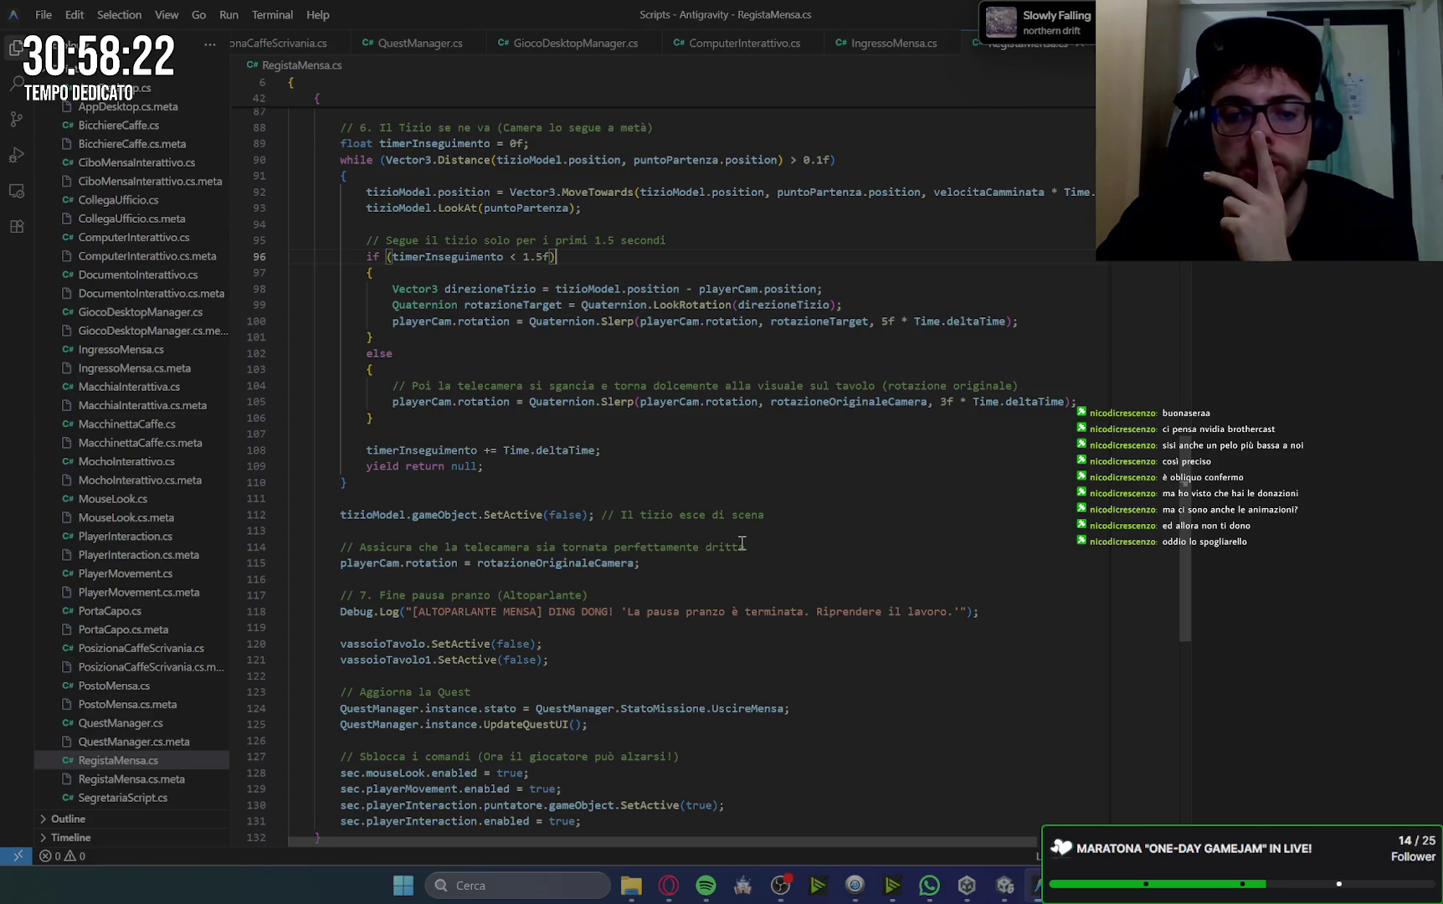
Scroll to the bottom of RegistaMensa.cs, then switch to the Unity editor.
scroll(673, 569, down, 3)
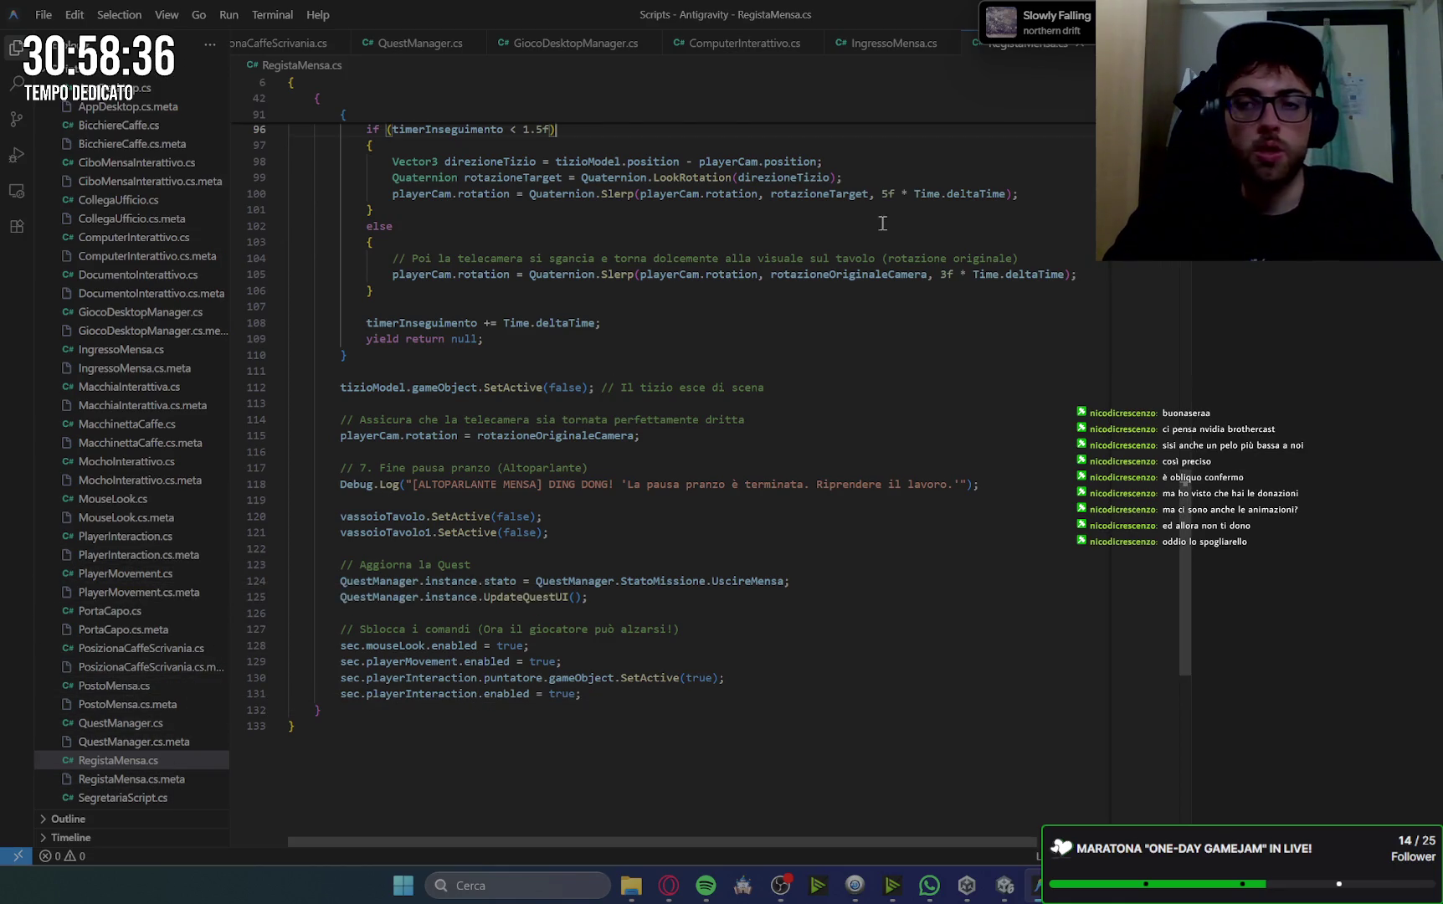
key(alt+Tab)
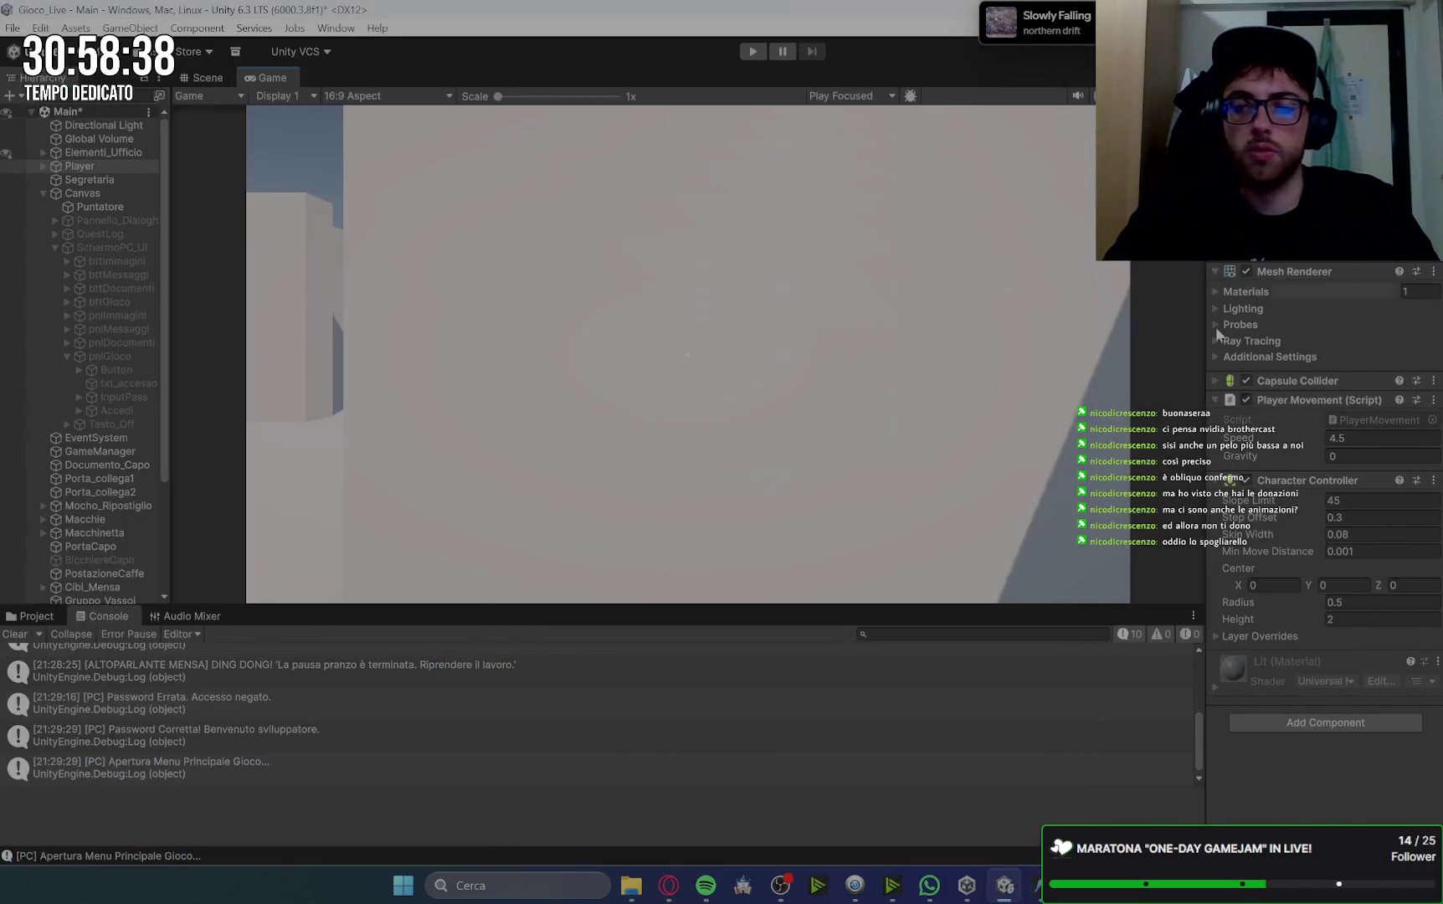
Reply 'SI AVANTI' in the Gemini chat to request the Phase B steps.
click(668, 887)
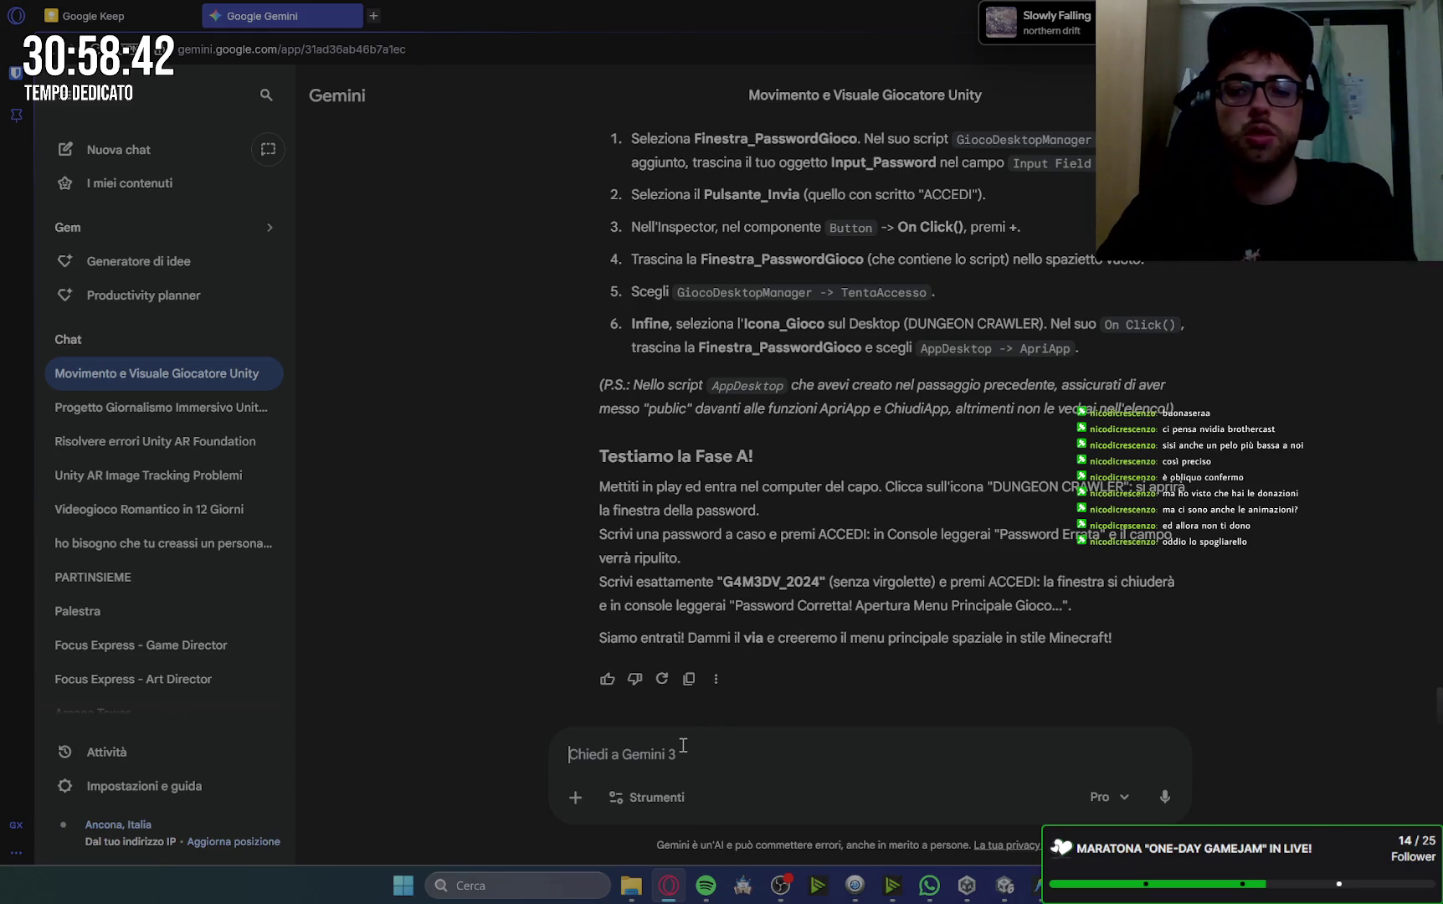
text(SI AVANTI)
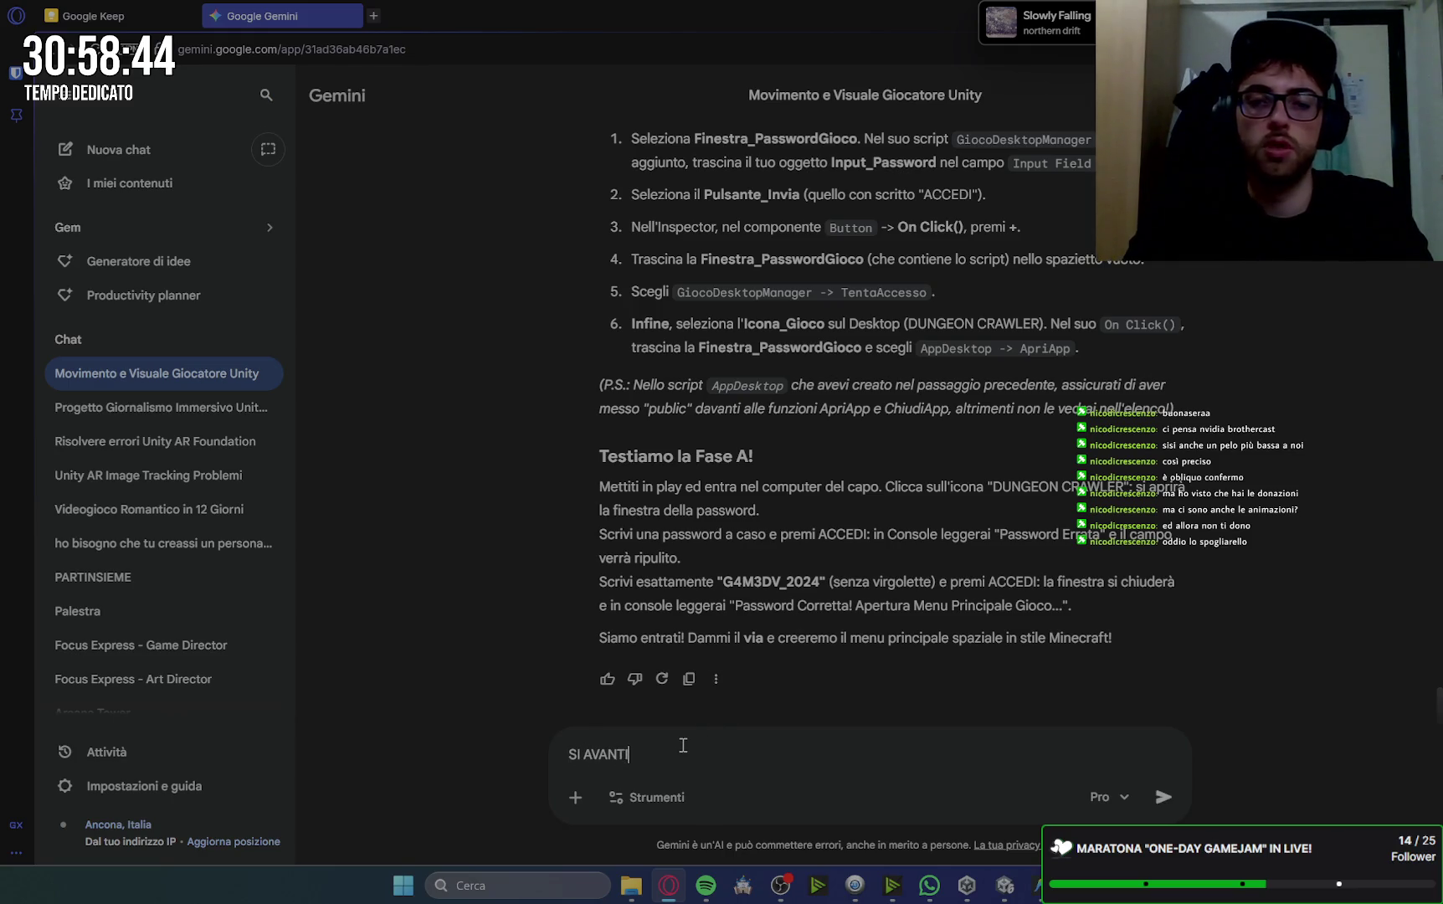
key(Return)
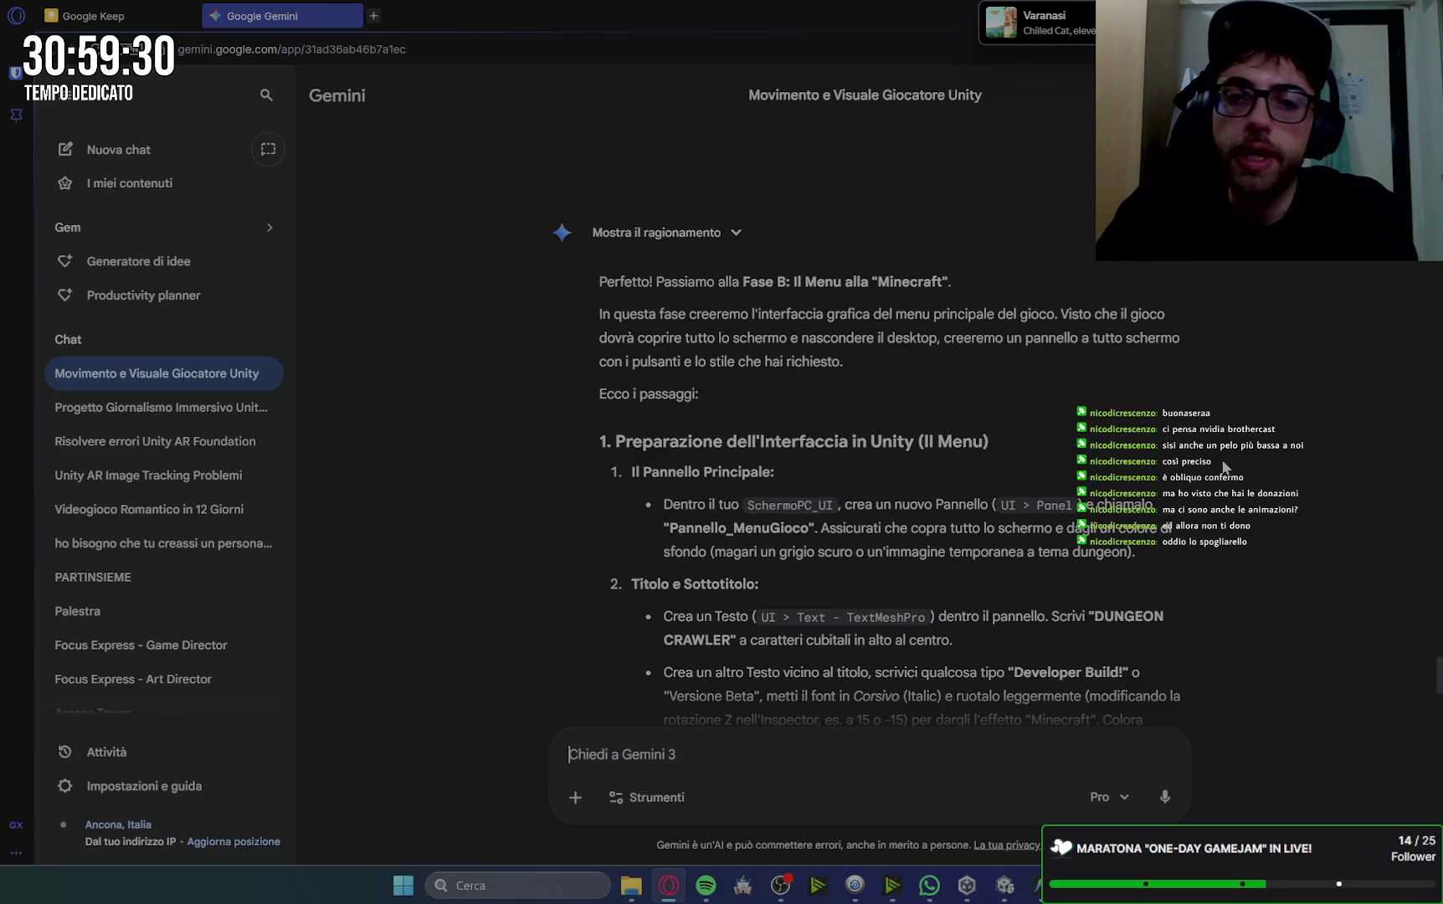
Read Gemini's Phase B plan for Pannello_MenuGioco, the menu script and testing, then return to Antigravity.
key(alt+Tab)
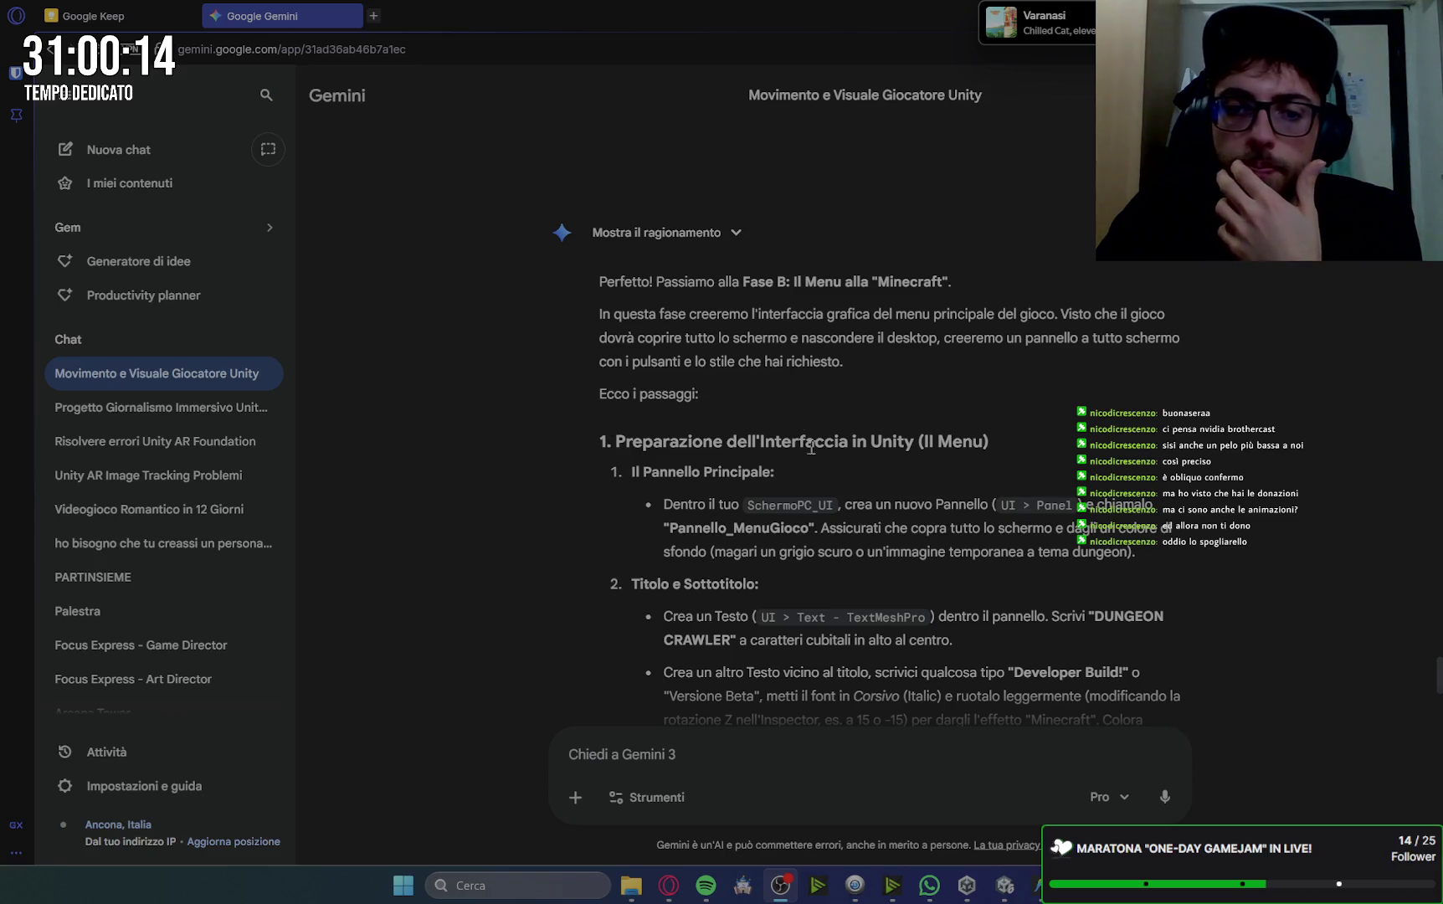
scroll(791, 445, down, 1)
scroll(1263, 438, down, 2)
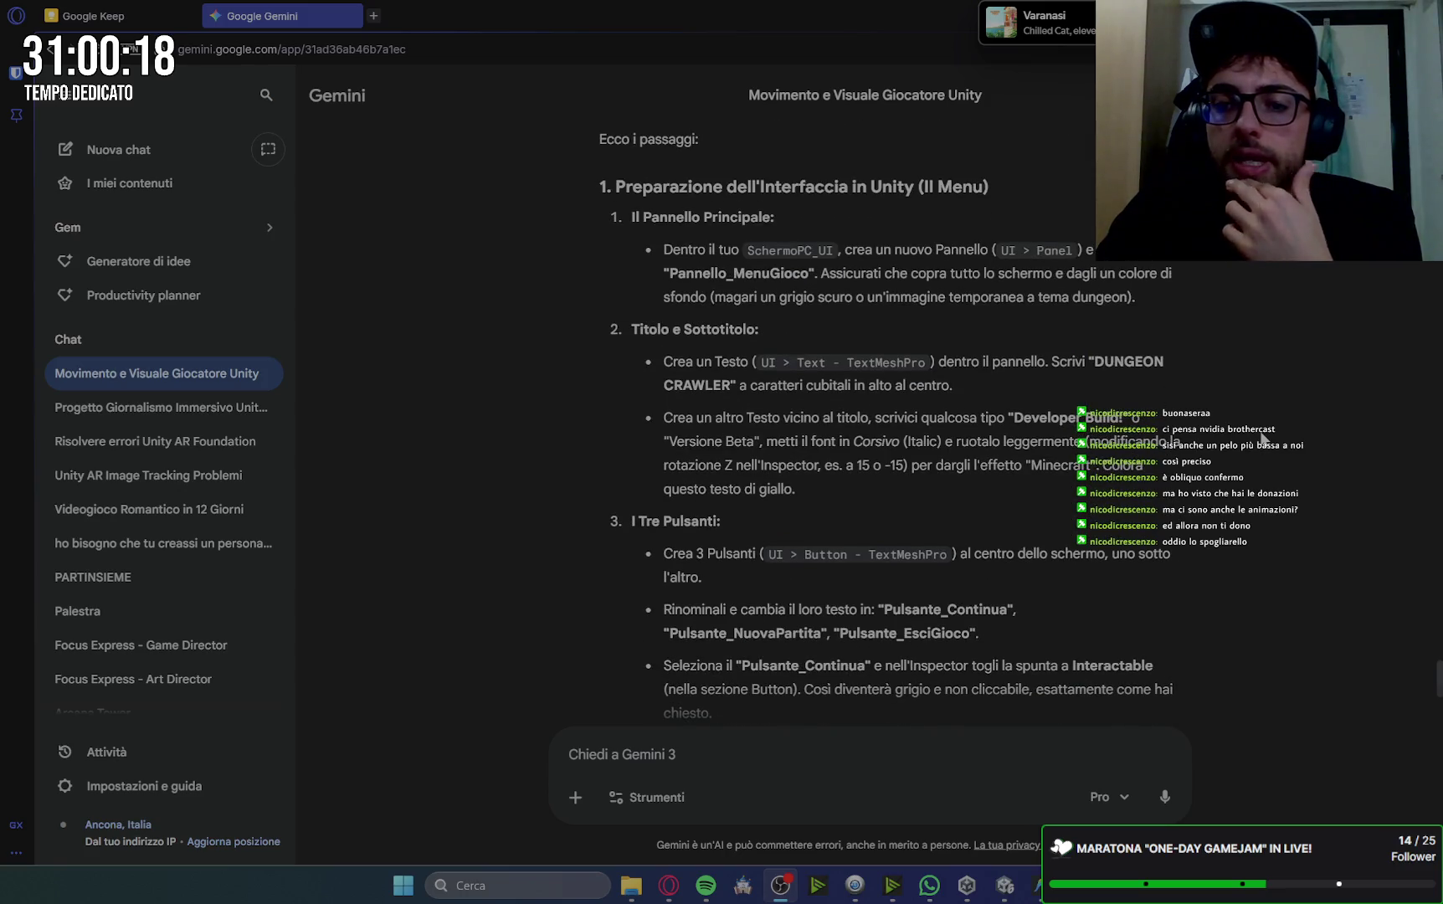
scroll(1262, 438, down, 6)
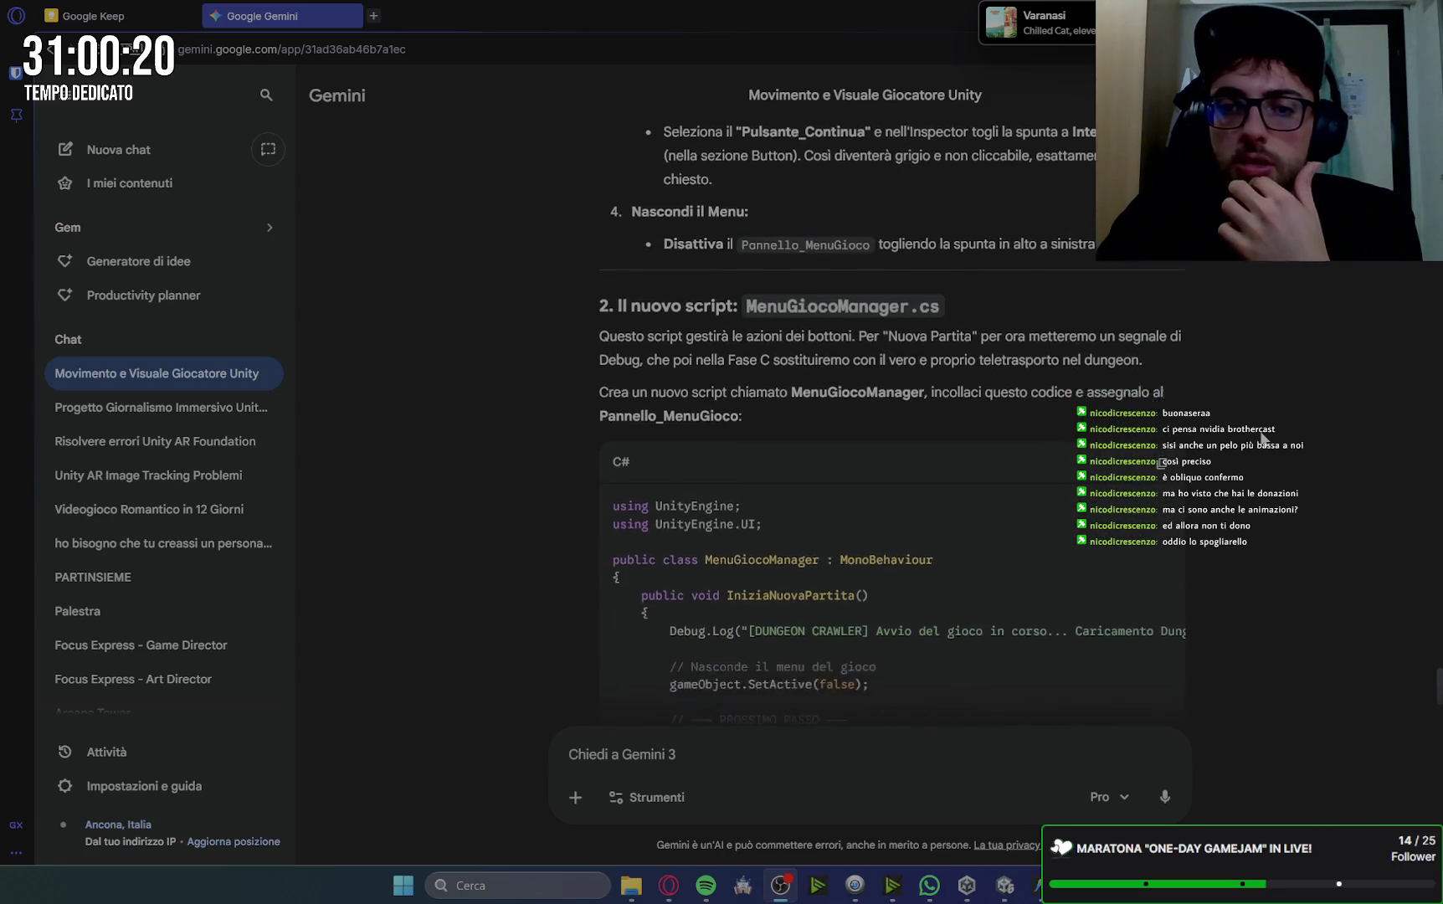
scroll(1262, 437, down, 10)
scroll(1262, 437, down, 6)
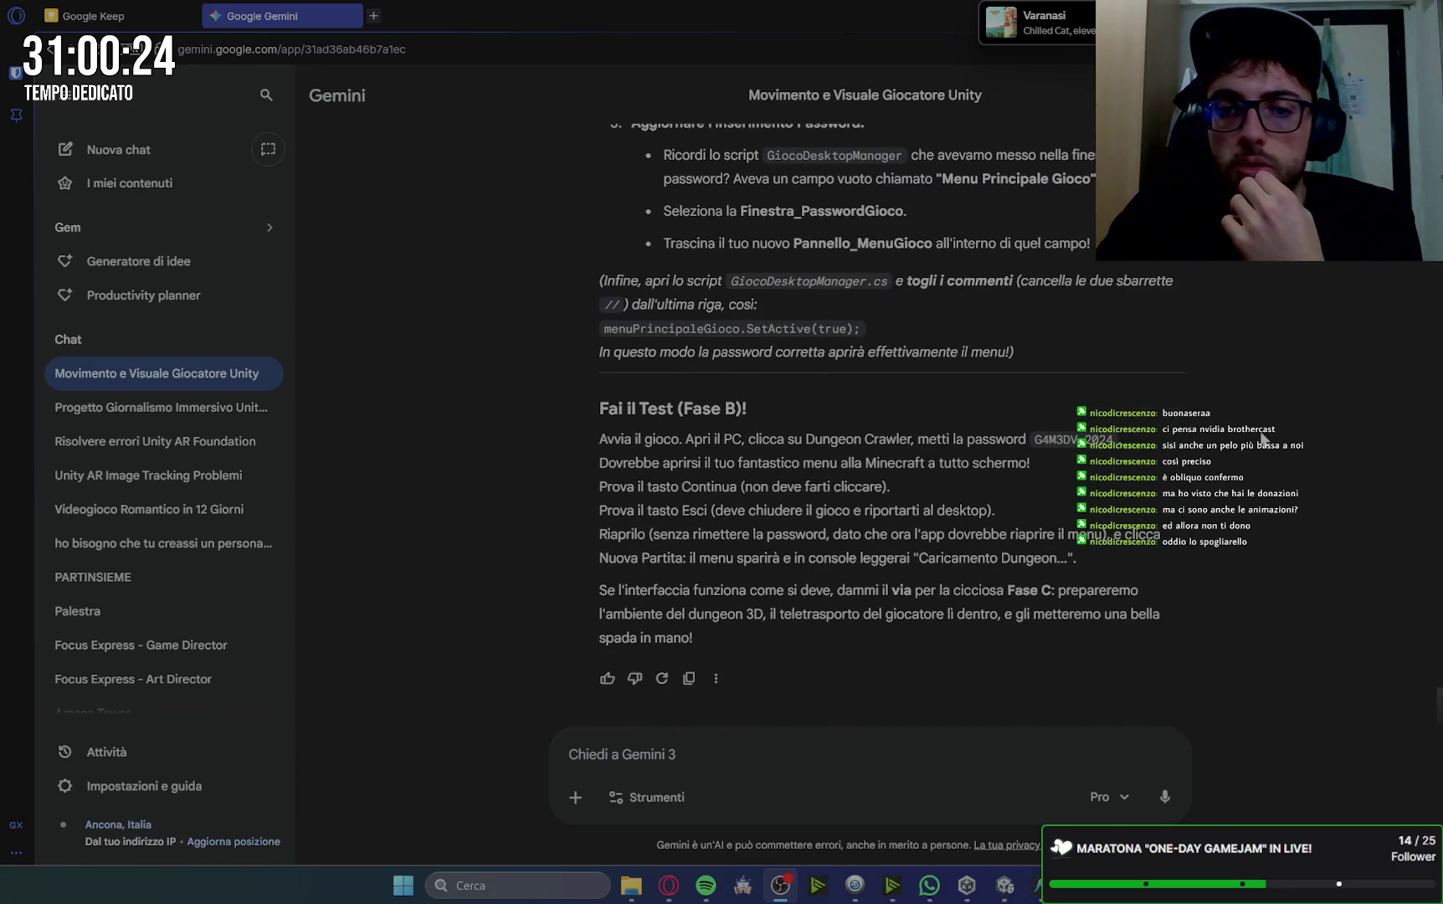
scroll(1262, 438, up, 15)
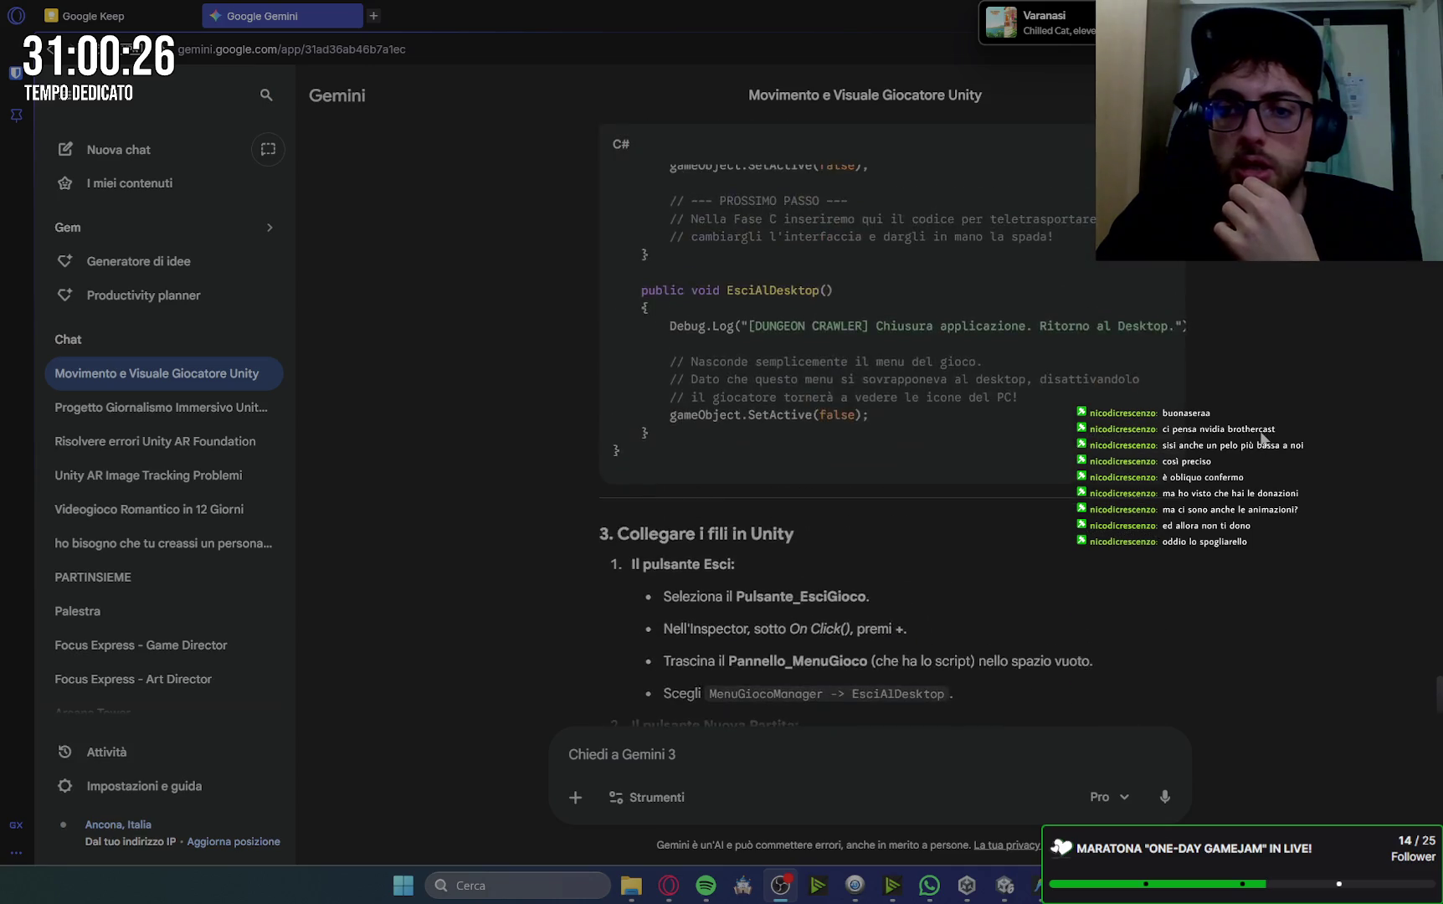
scroll(1262, 437, down, 2)
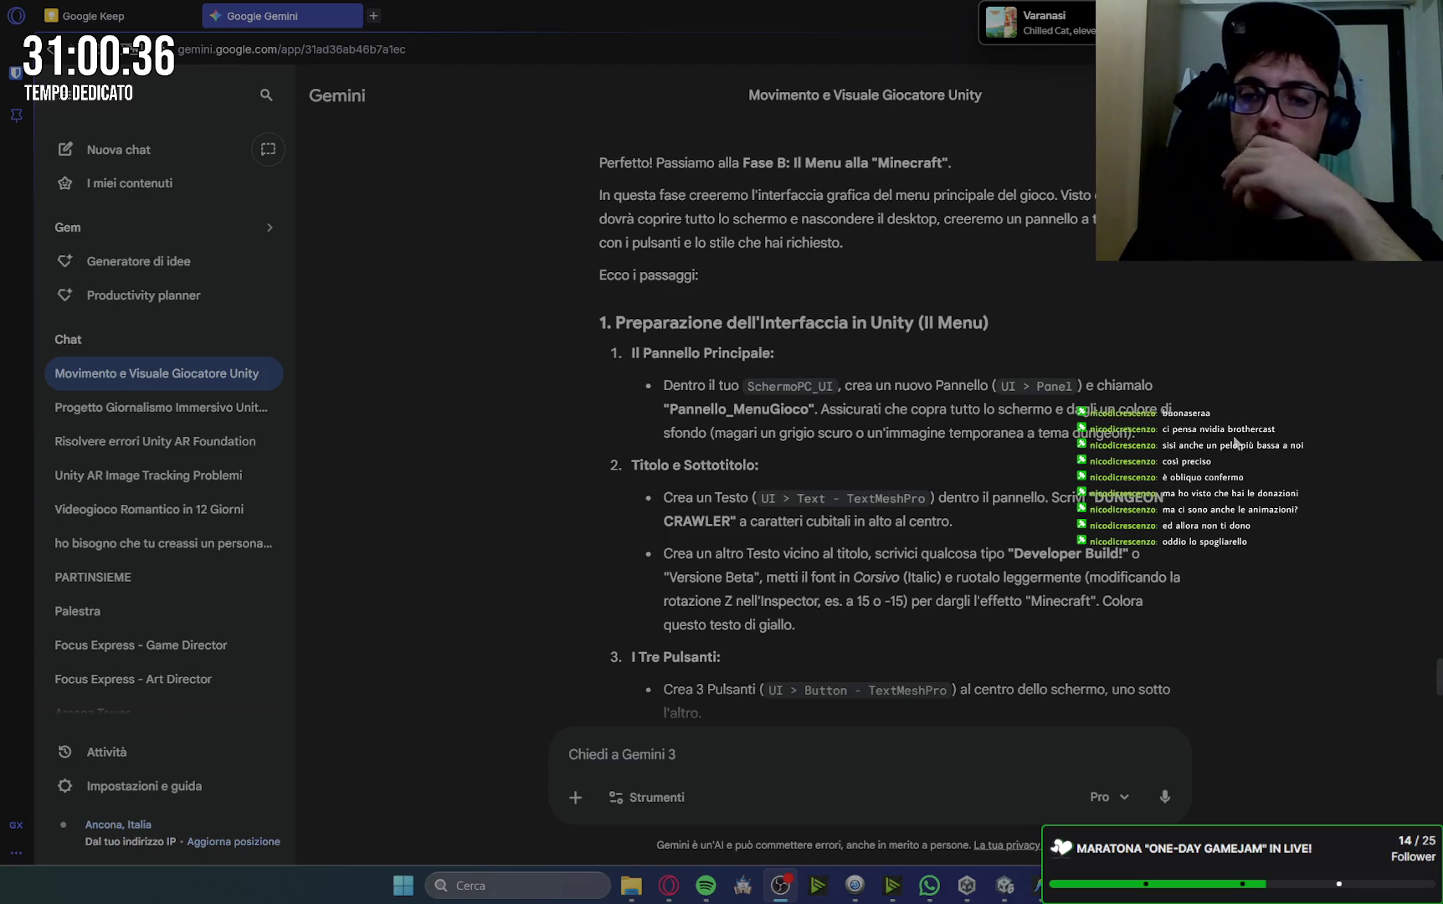
scroll(1135, 682, up, 2)
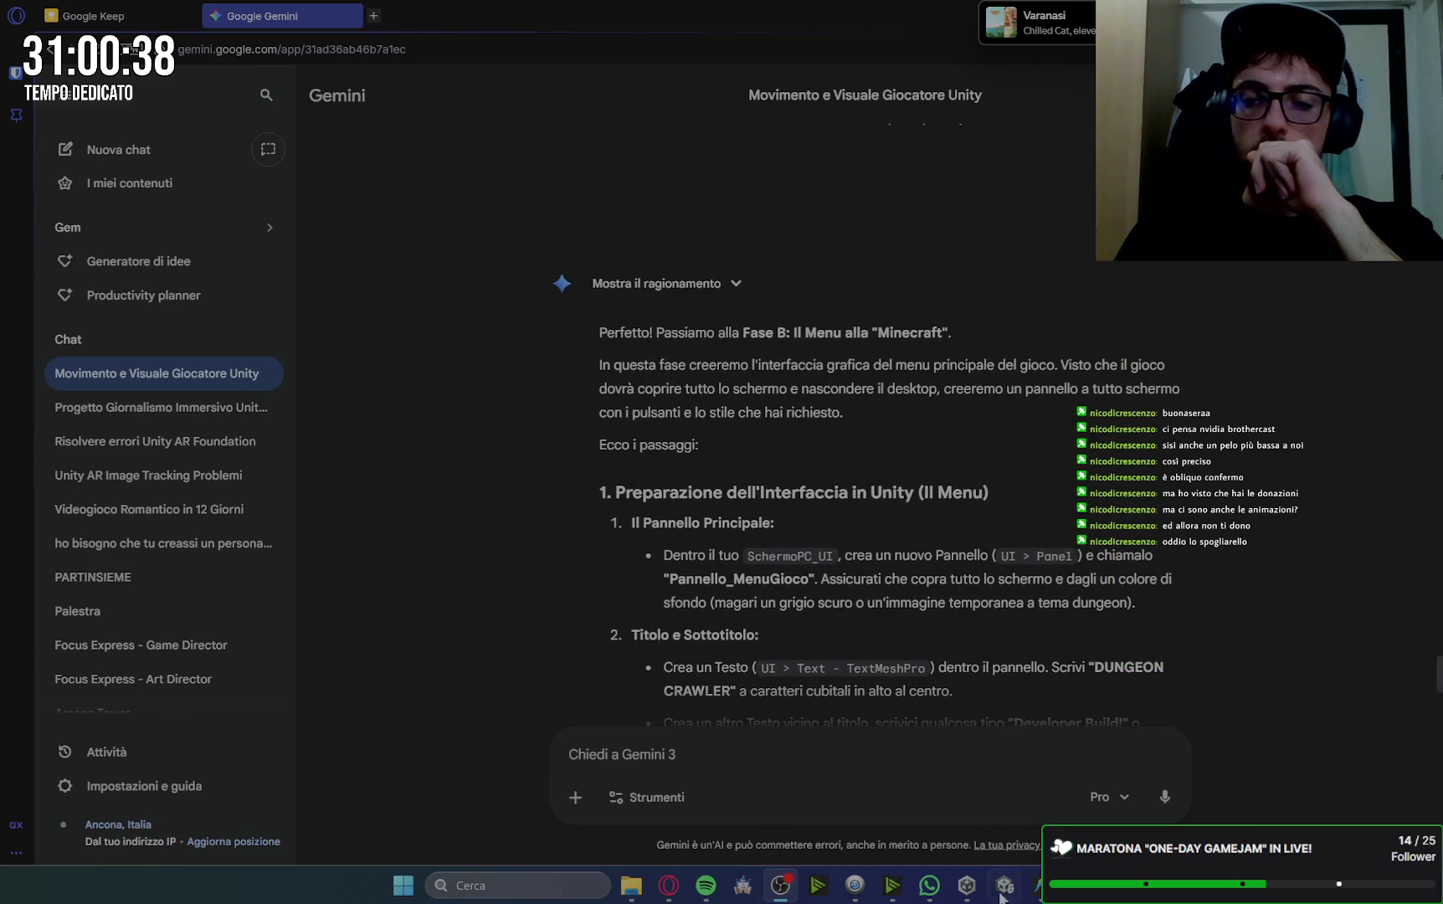
key(alt+Tab)
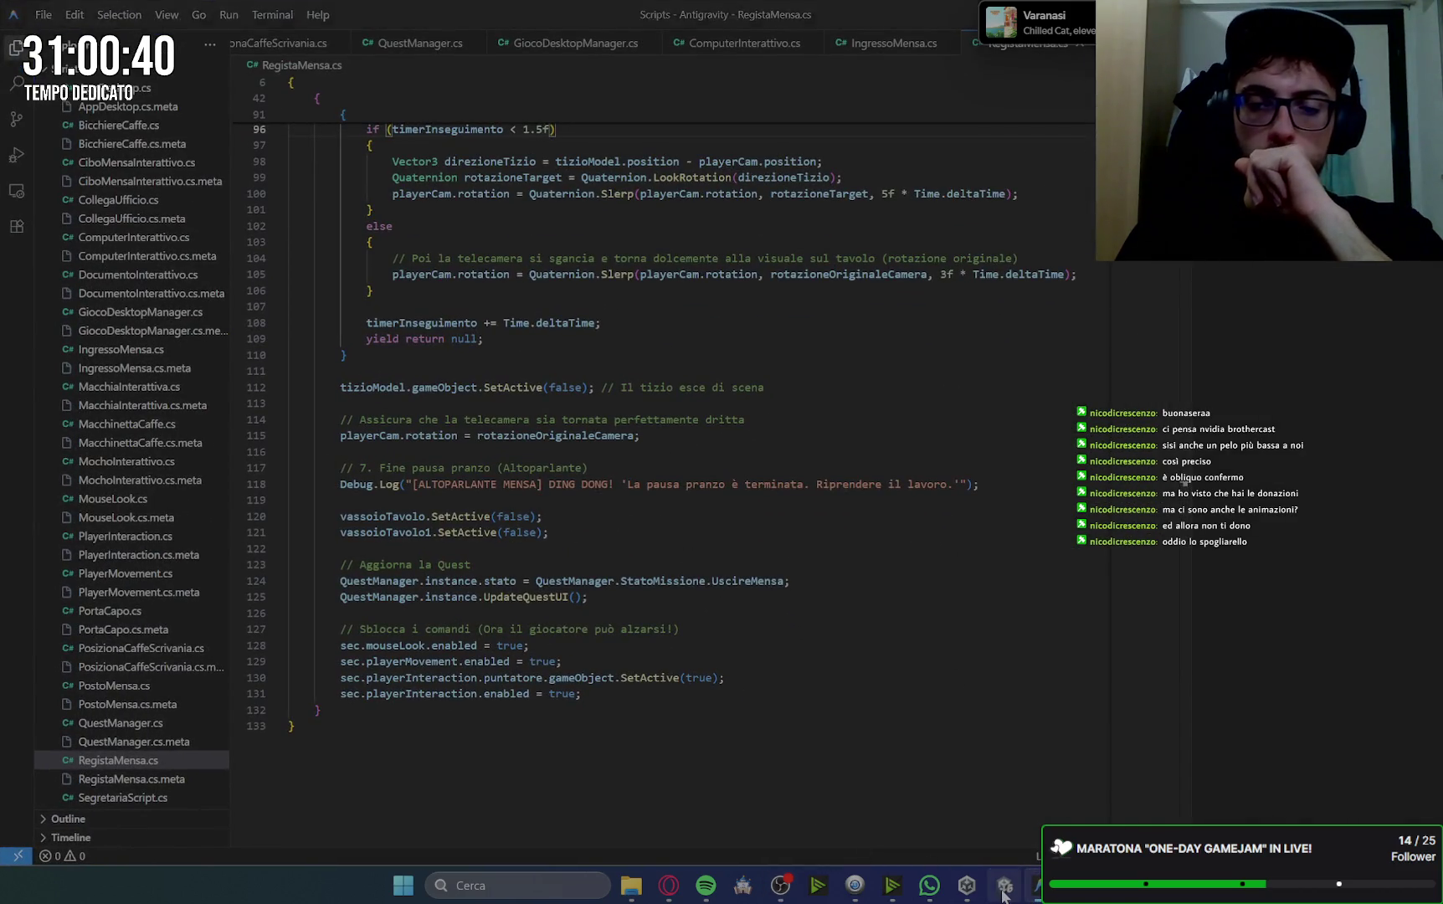
In Unity, collapse Canvas and add an empty GameObject at the hierarchy's end.
click(1004, 885)
click(43, 194)
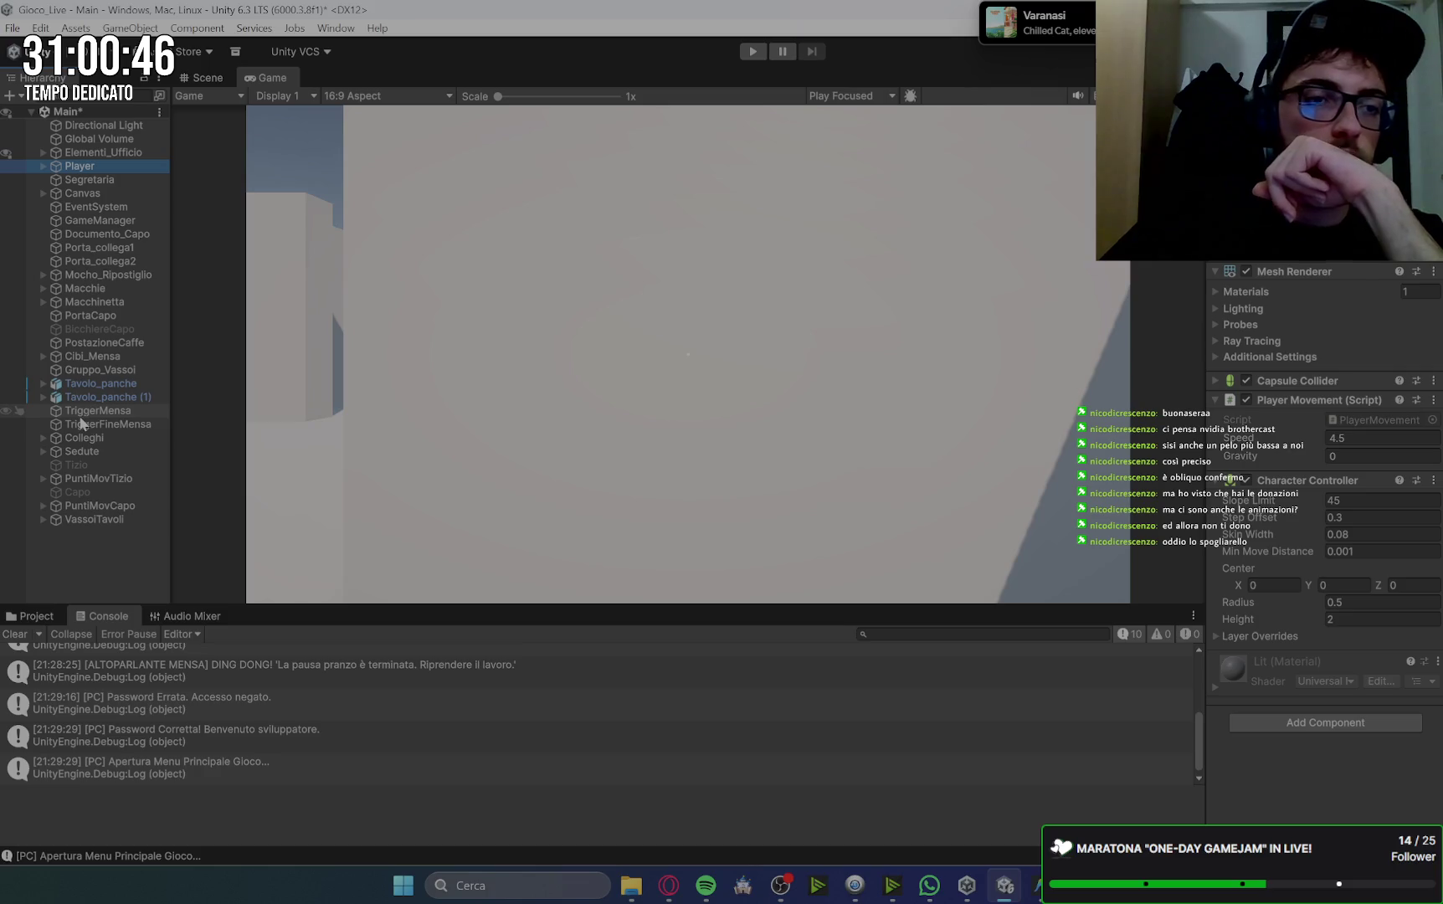
right_click(89, 542)
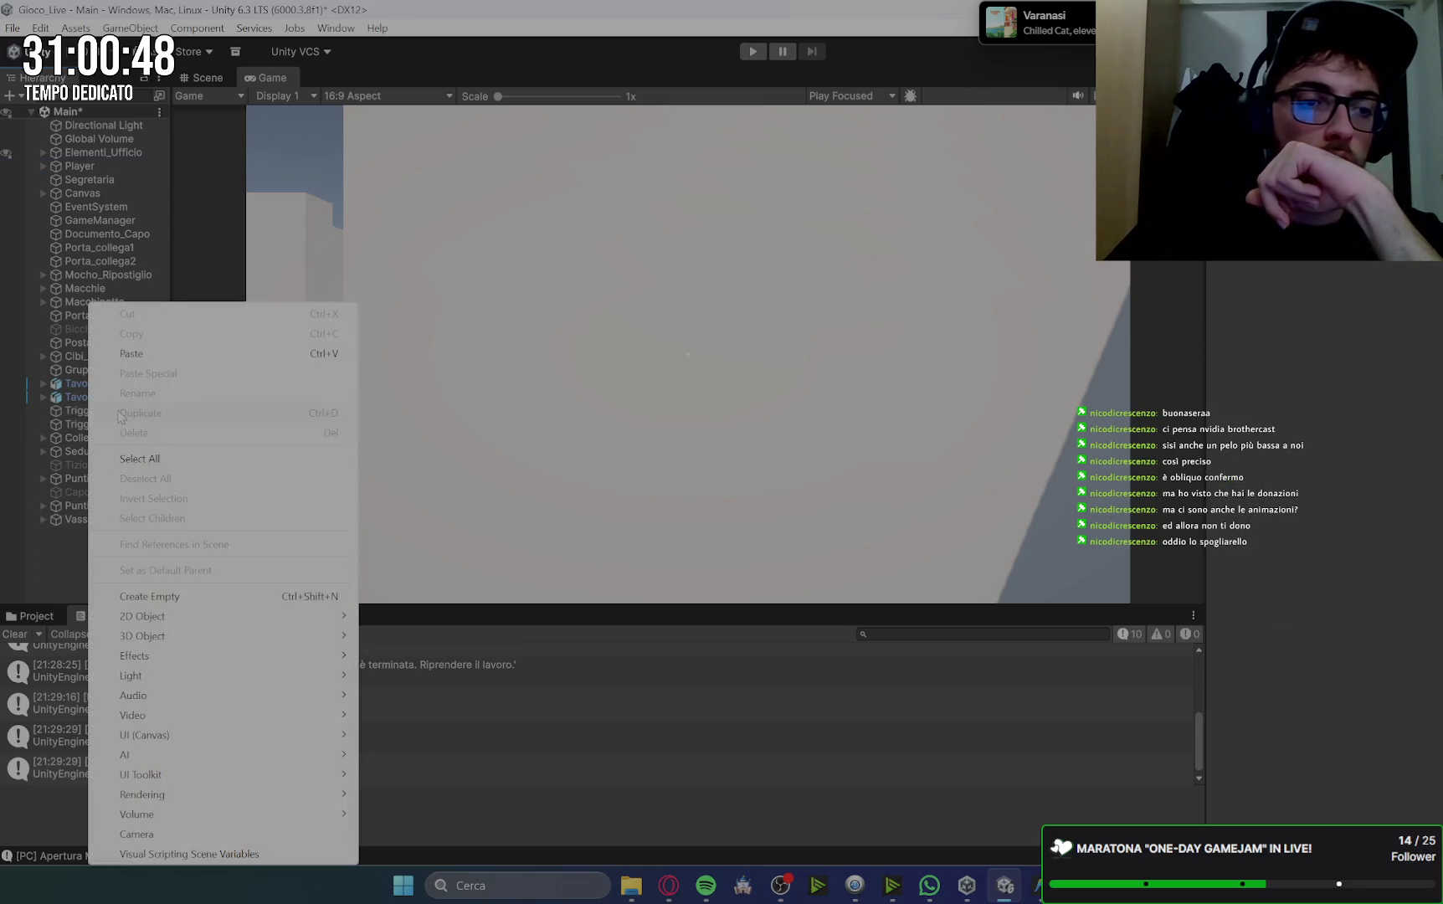
click(186, 597)
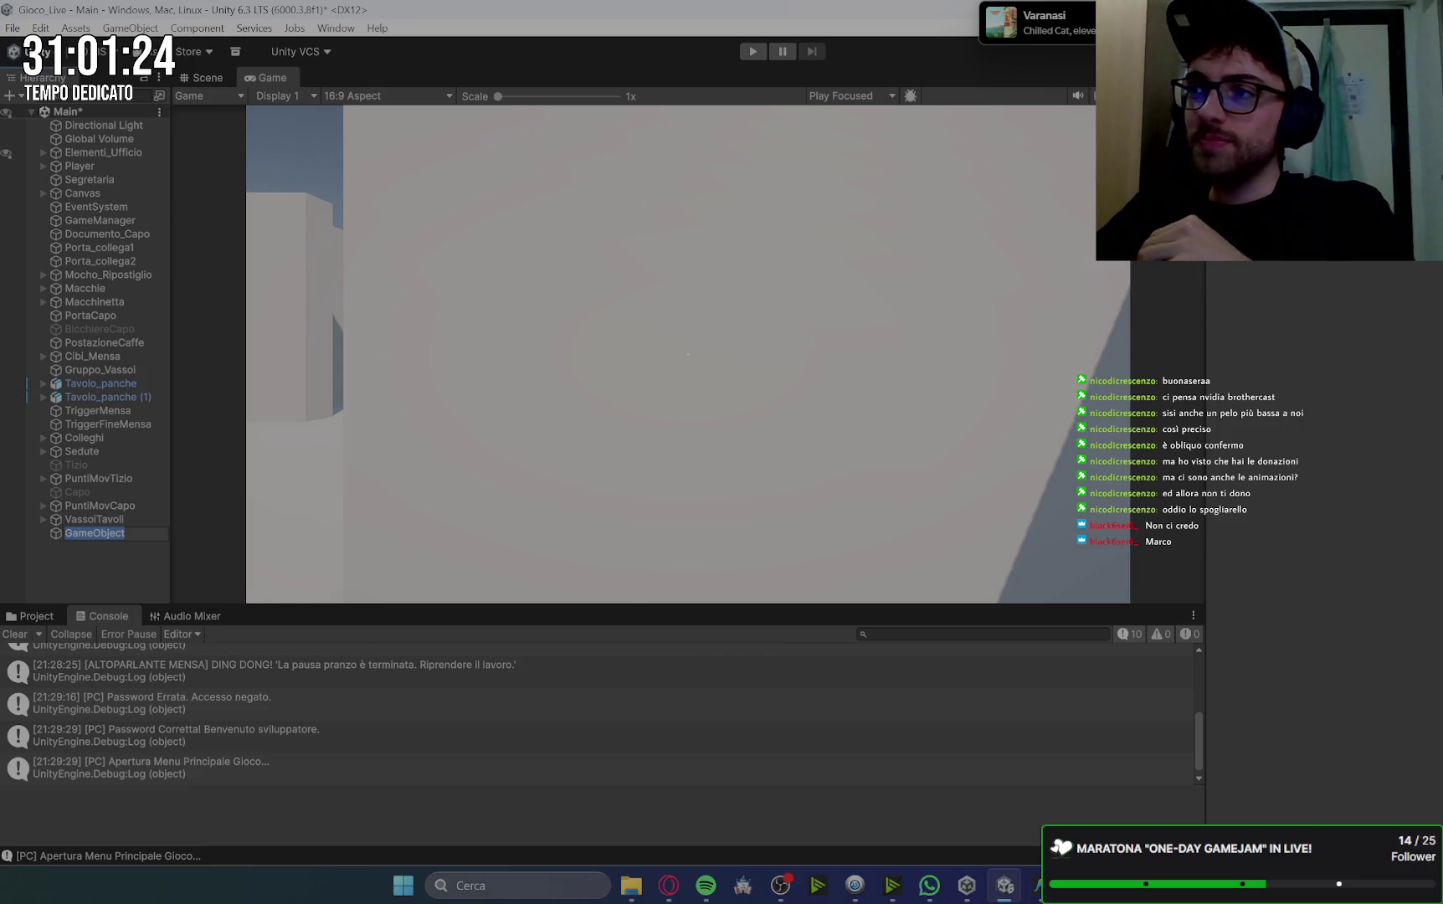
key(alt+Tab)
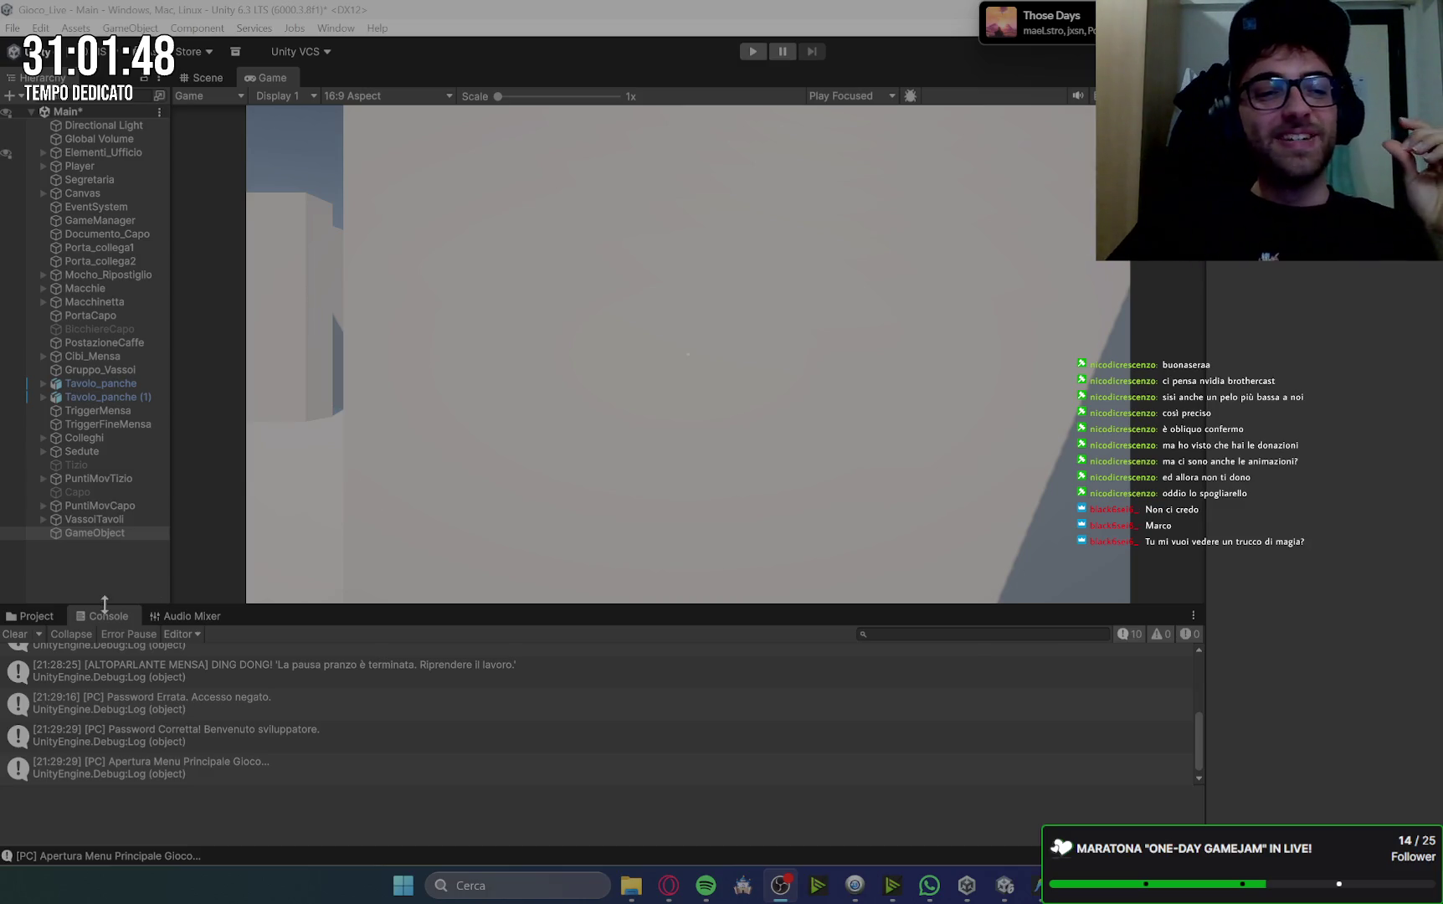
click(106, 539)
click(122, 533)
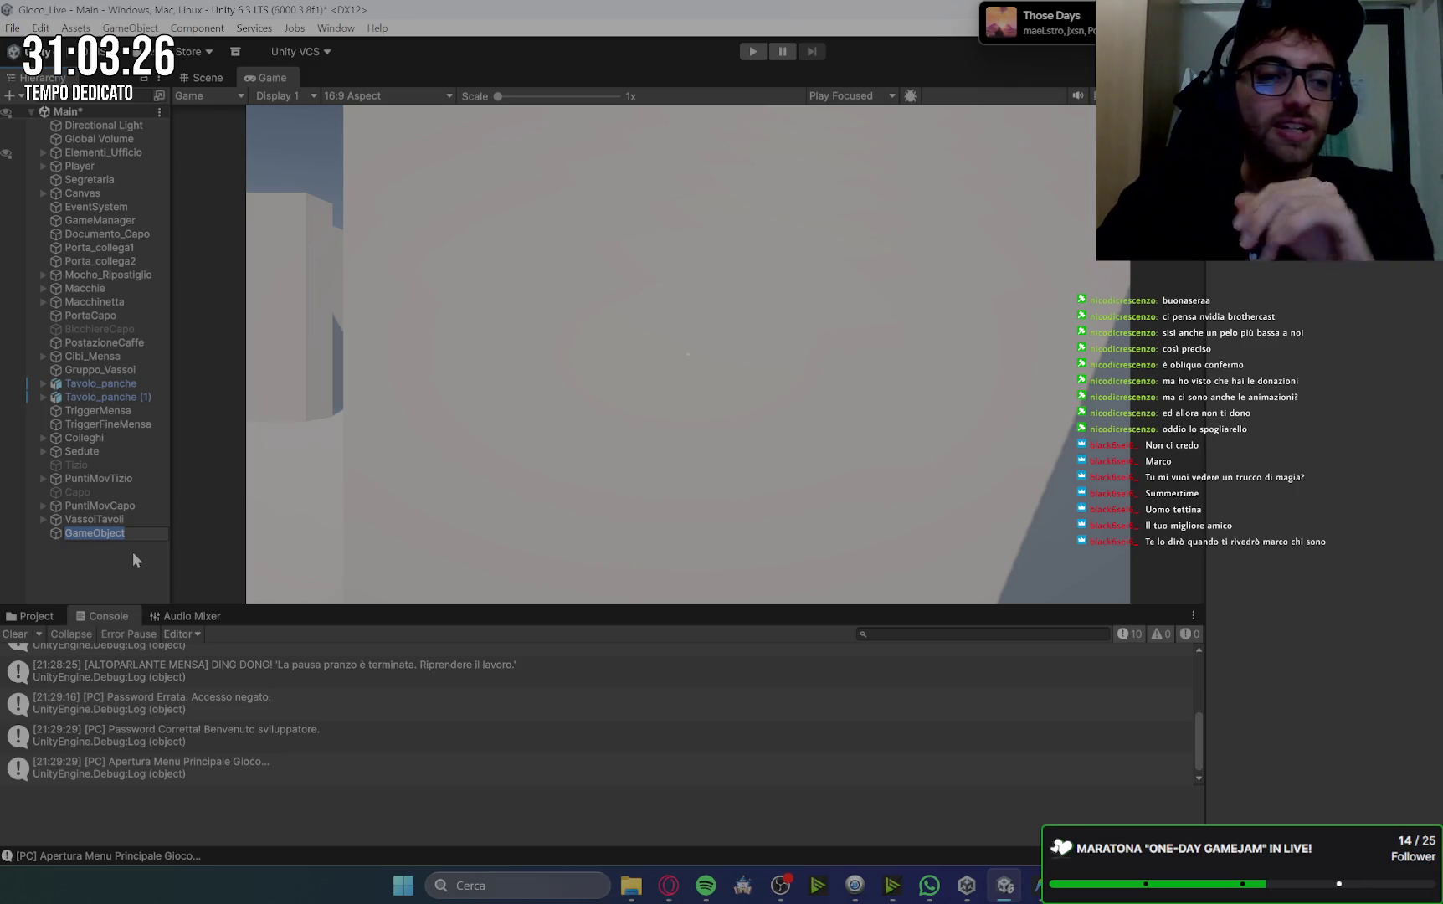
Name the new object 'Oggetti scena', select Elementi_Ufficio, and clear the console.
text(Og)
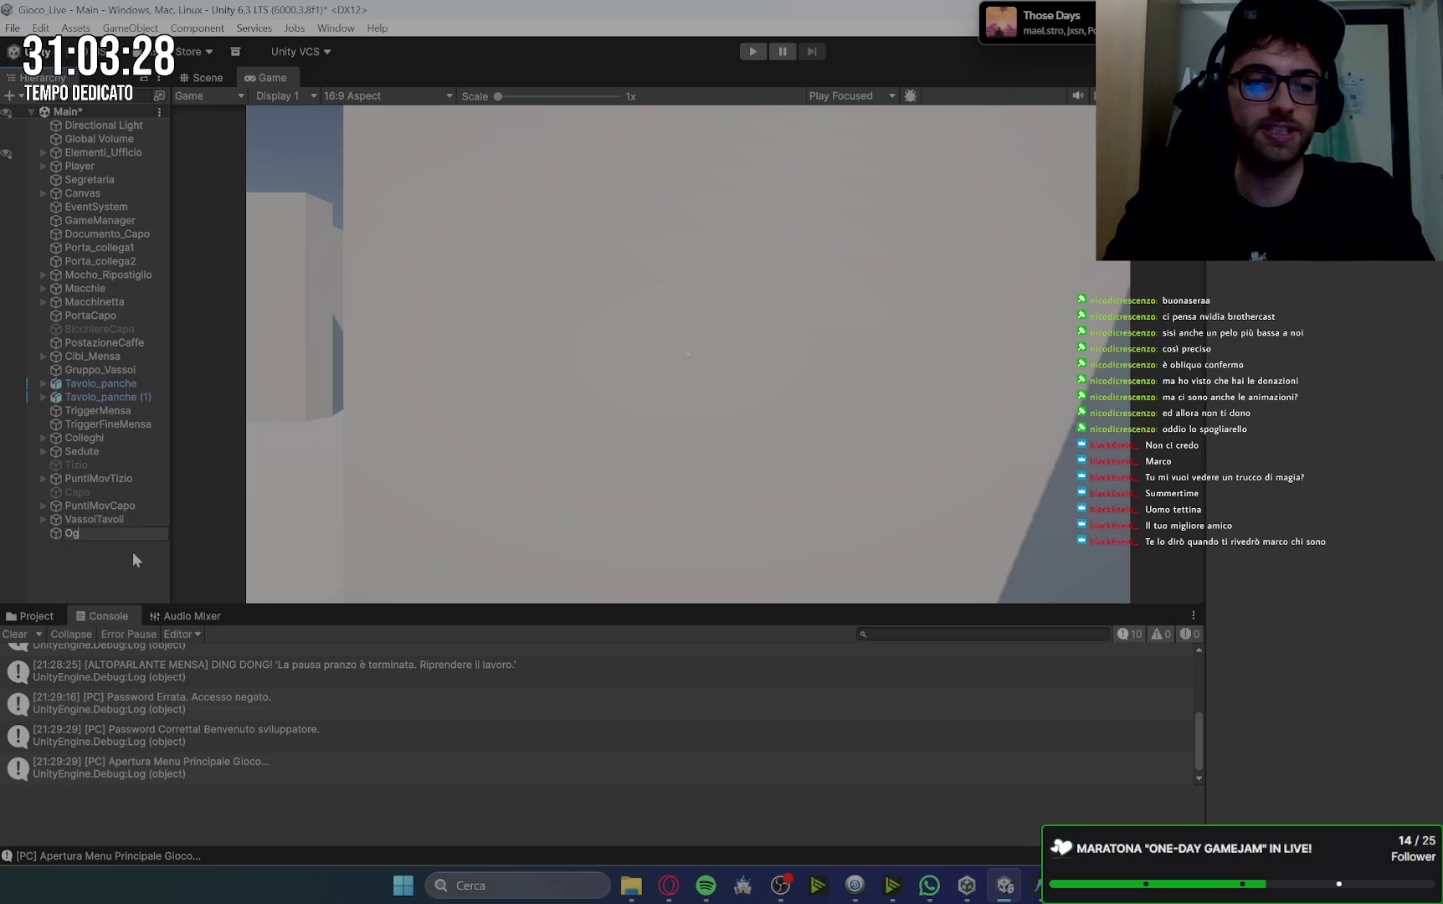
text(getti scena)
key(Return)
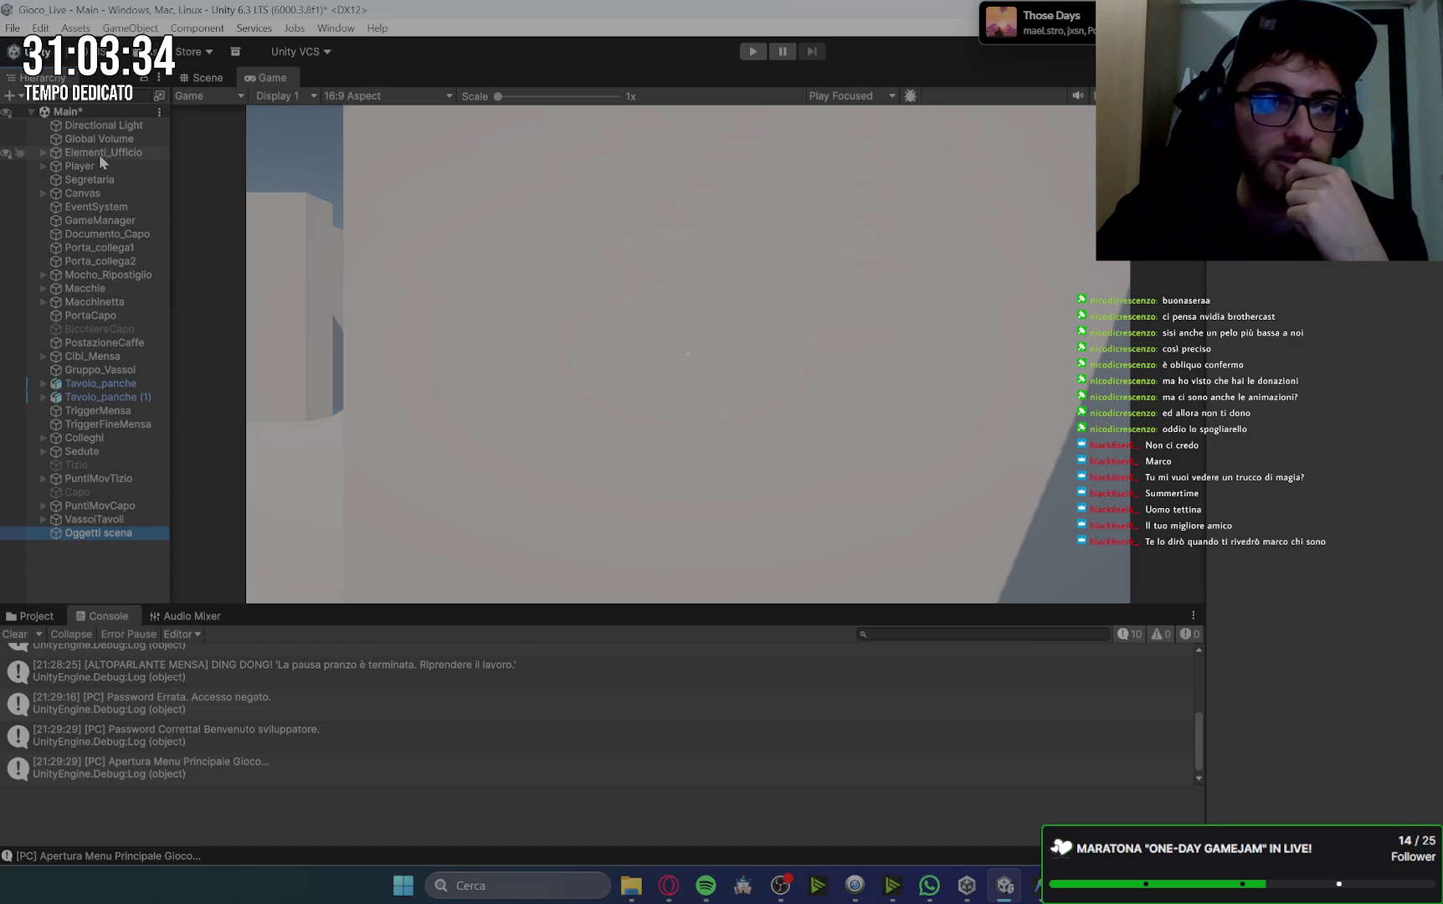
click(139, 155)
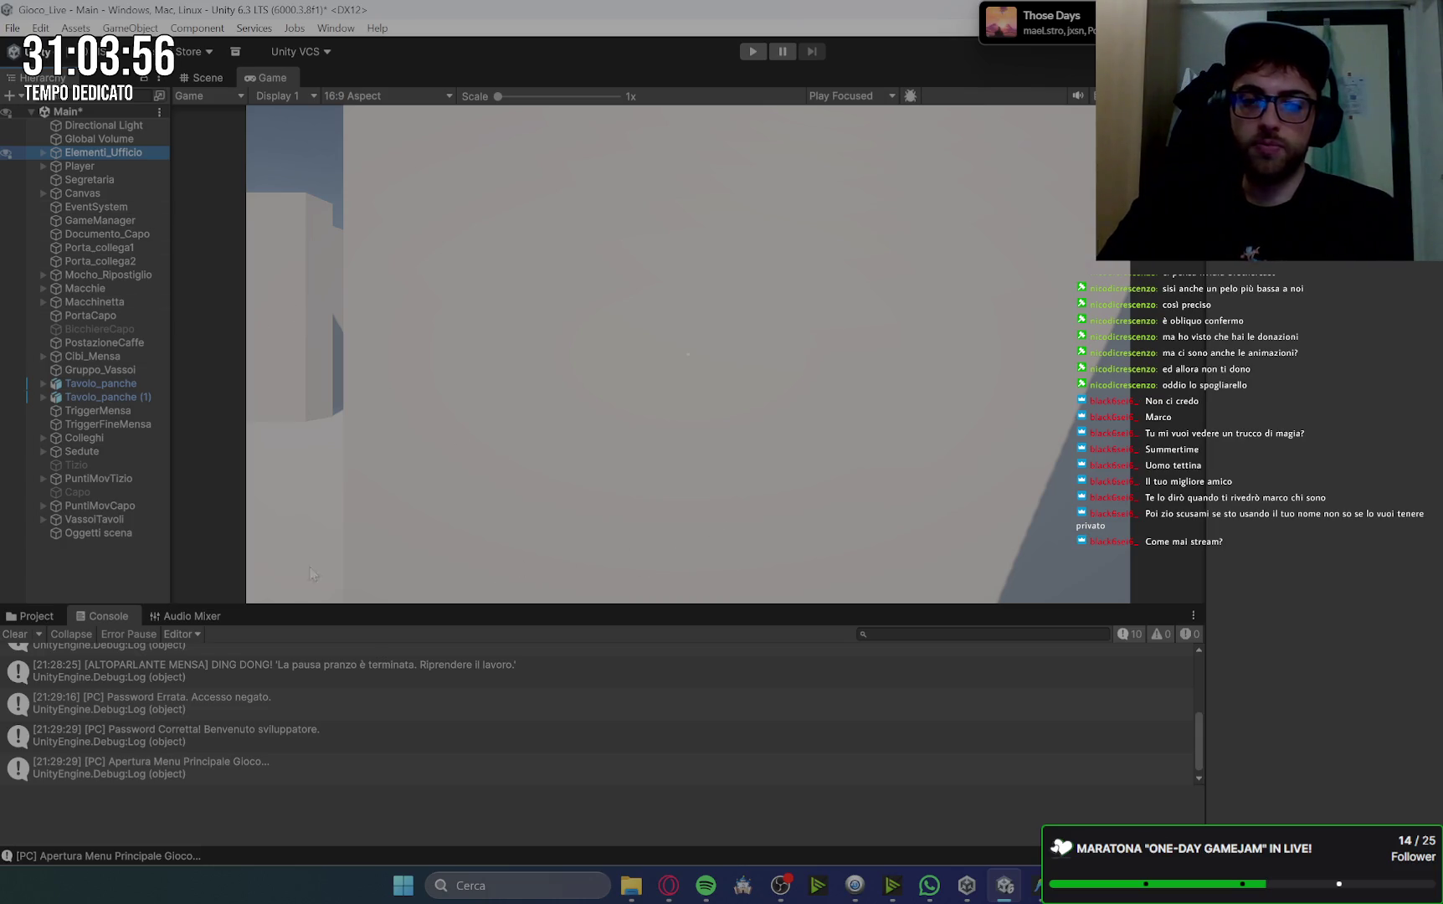
click(15, 633)
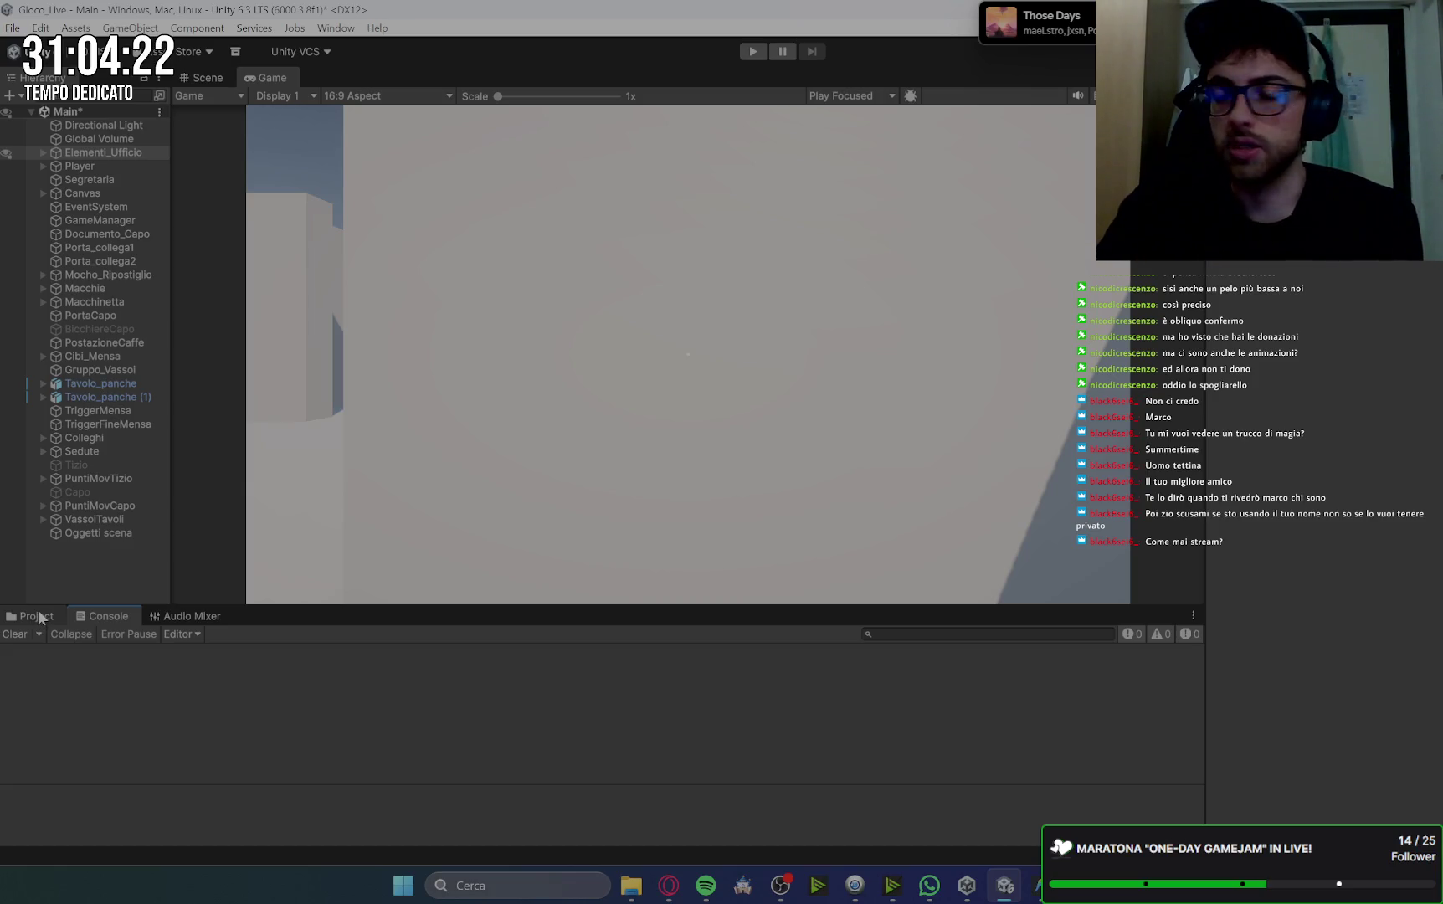
Show the project's Assets > Scripts folder in the bottom panel.
click(39, 614)
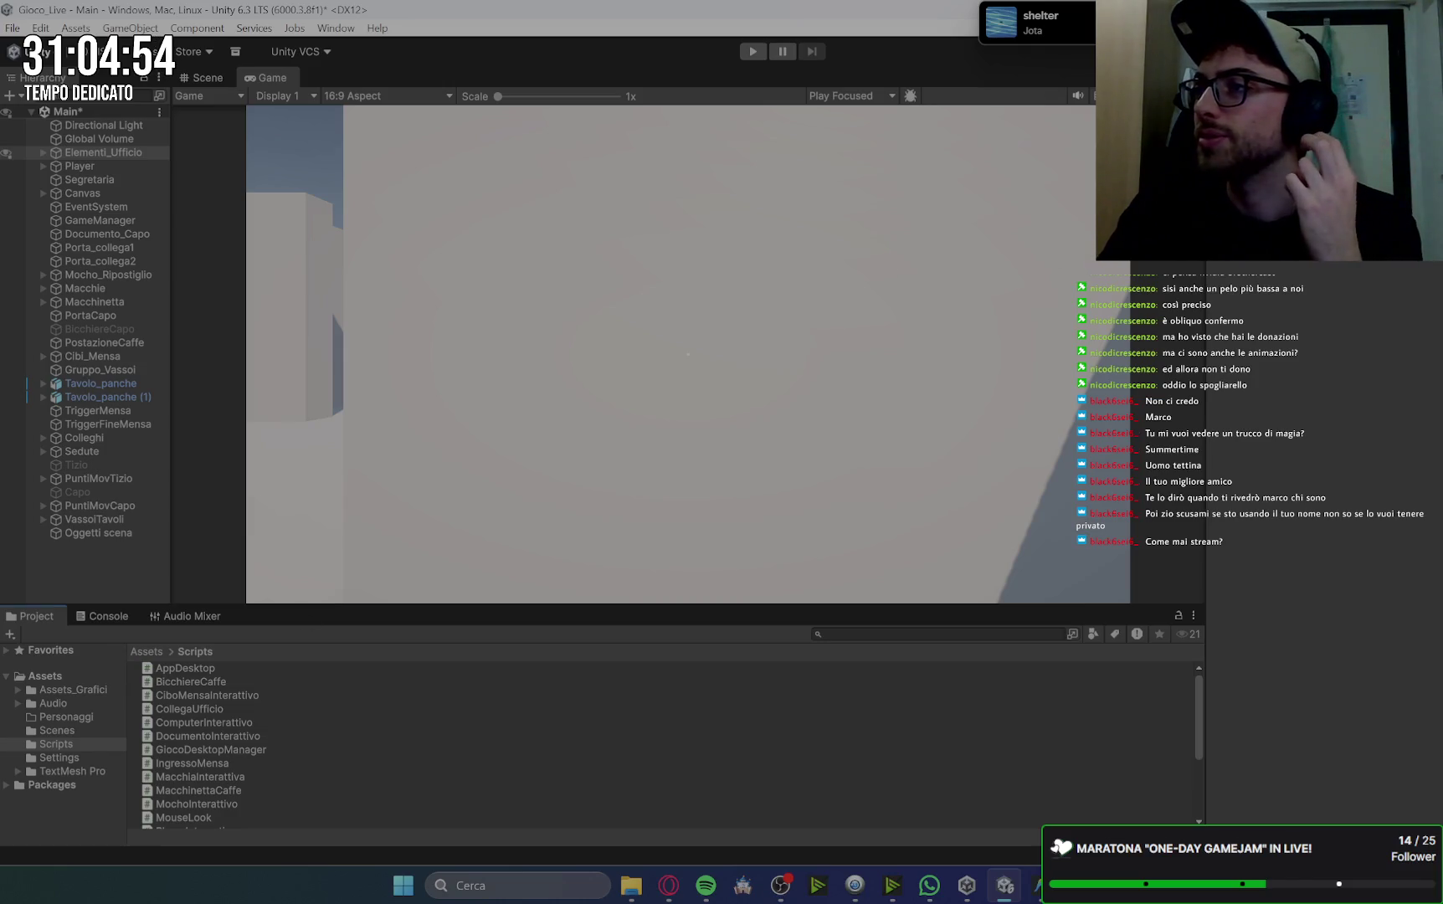
Switch from Unity to another application.
key(alt+Tab)
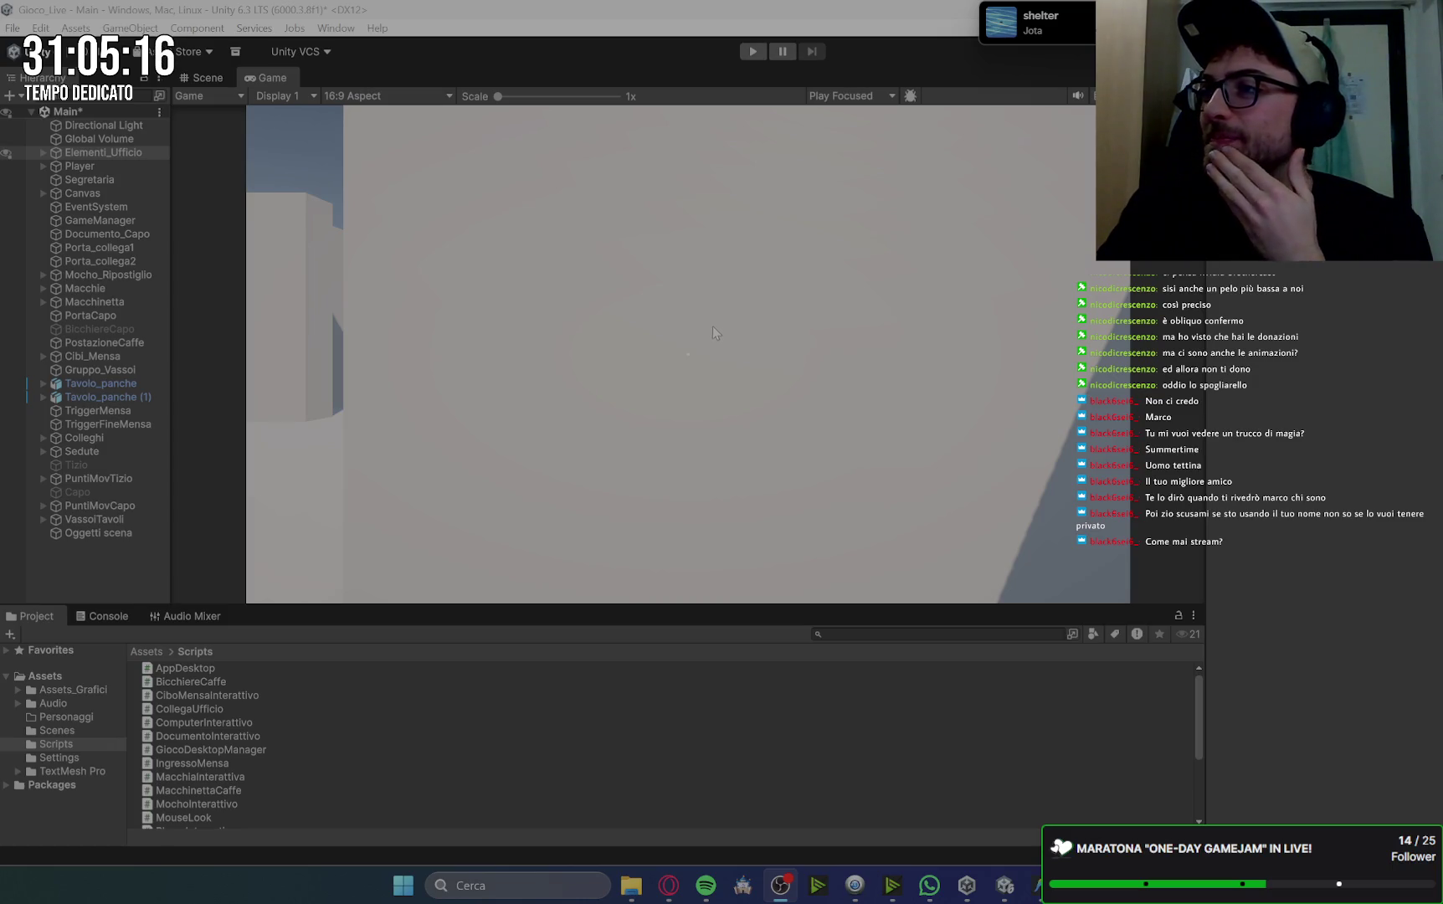
click(124, 532)
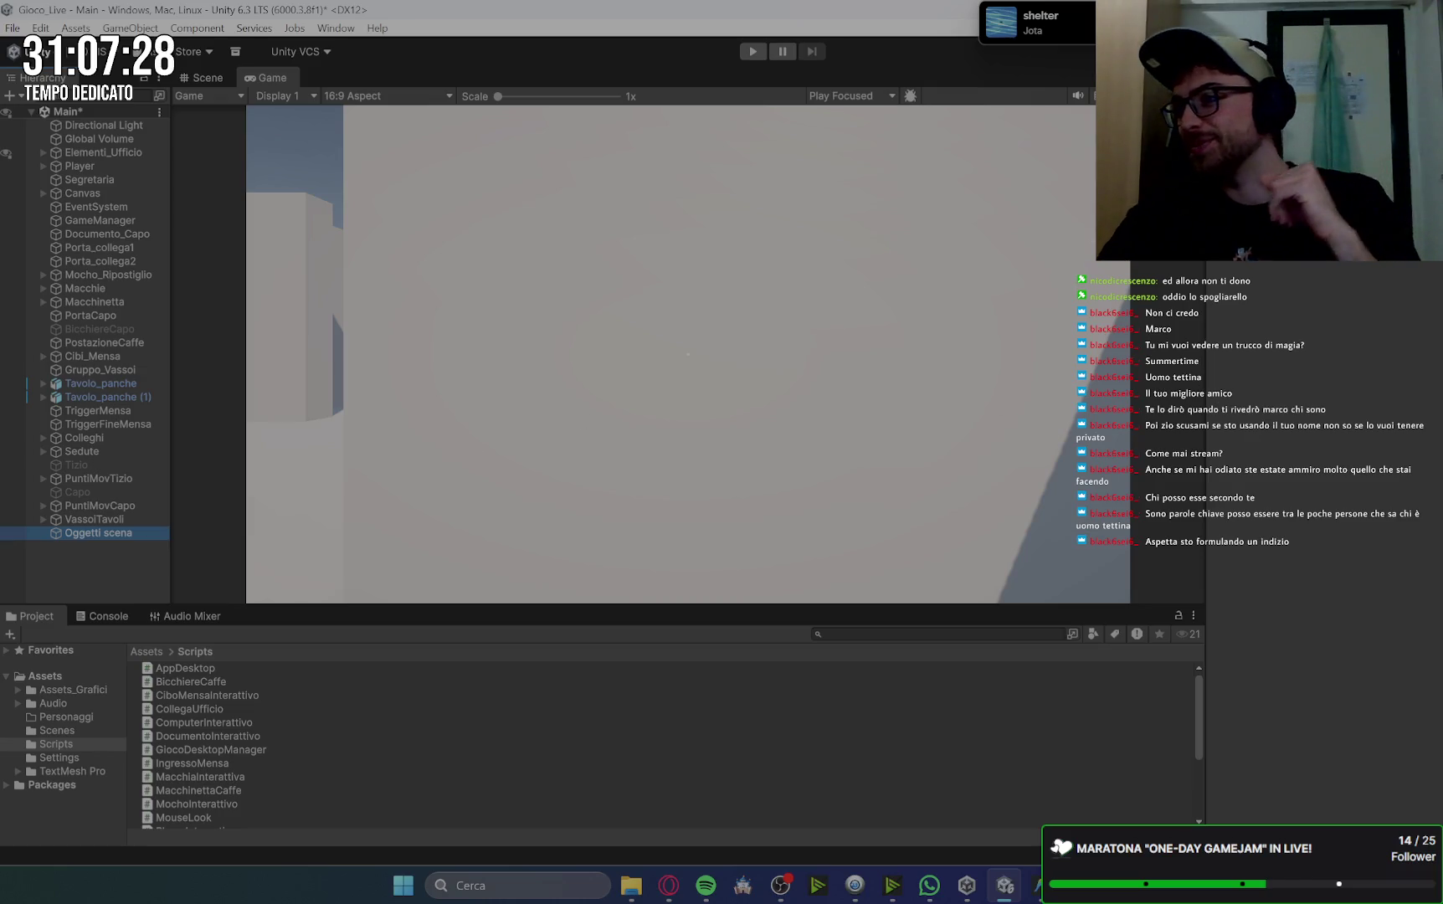
key(alt+Tab)
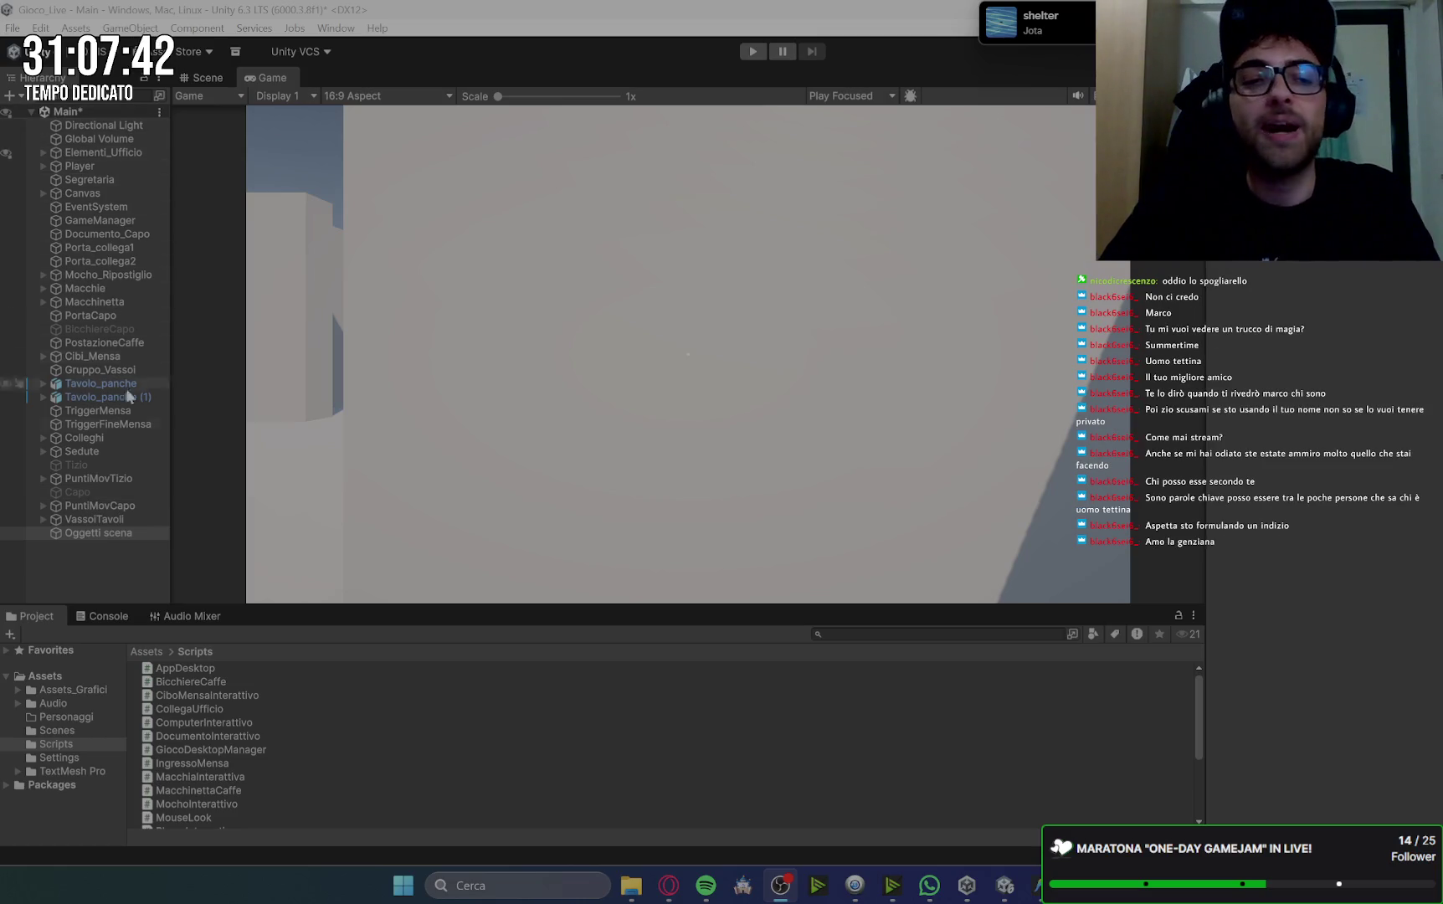
click(110, 549)
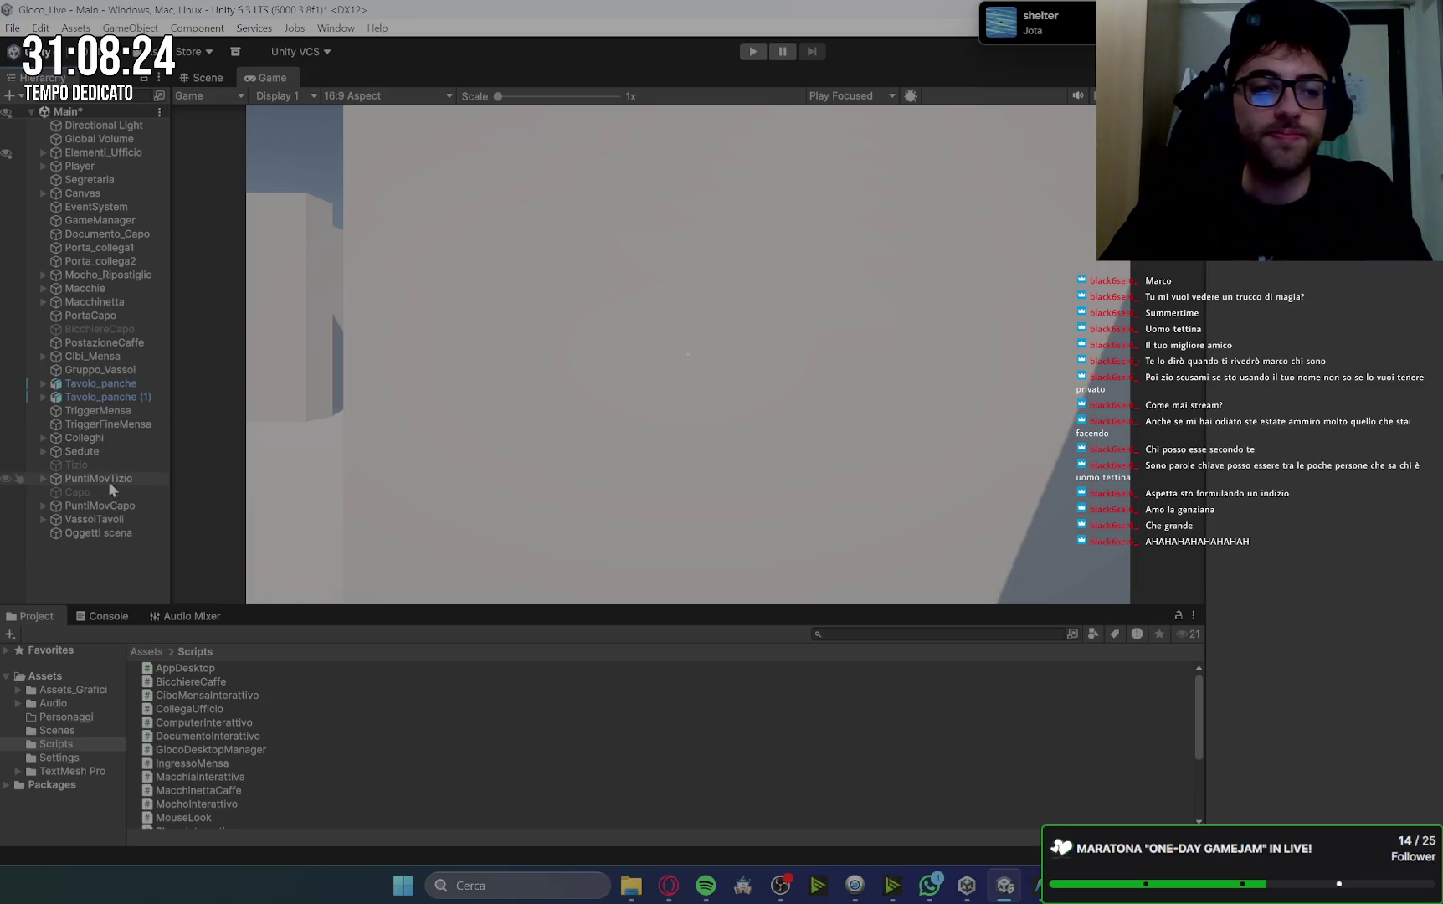
click(93, 452)
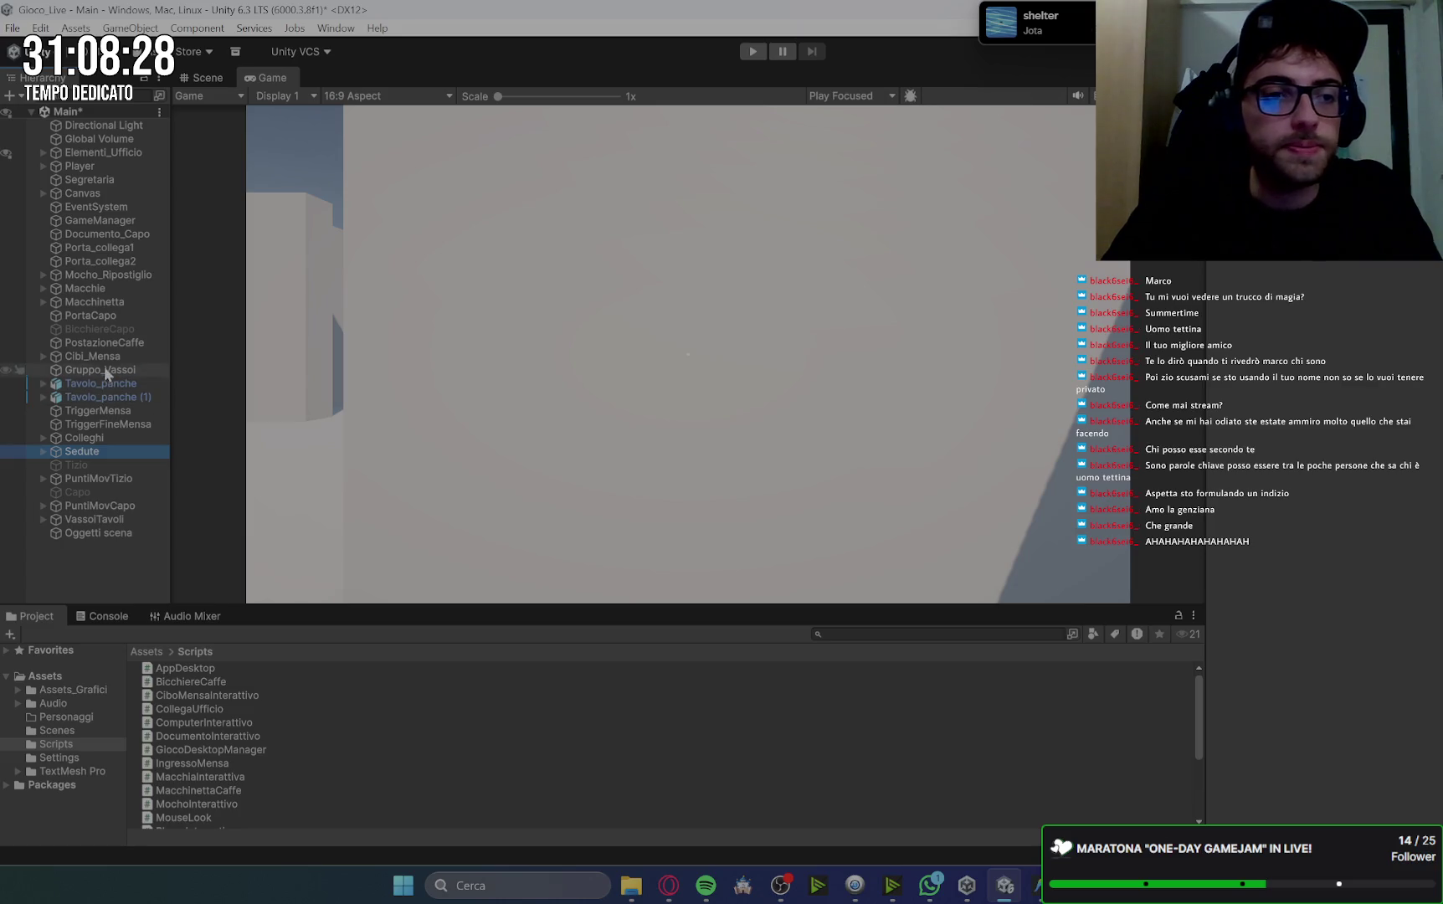
click(116, 591)
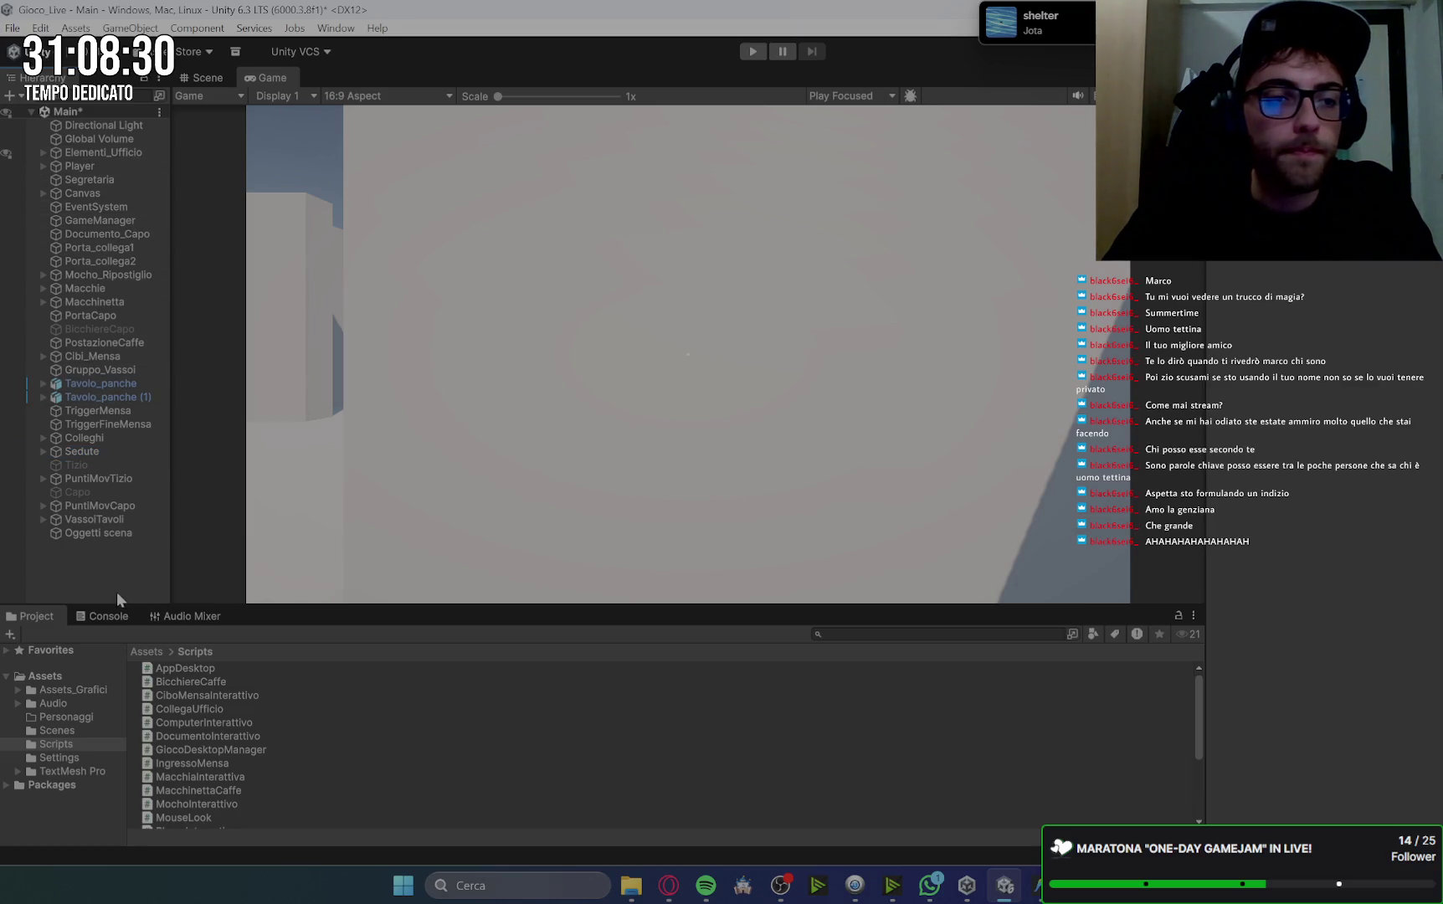
Create an empty object named 'Mensa', then select VassoiTavoli and PuntiMovCapo.
right_click(111, 572)
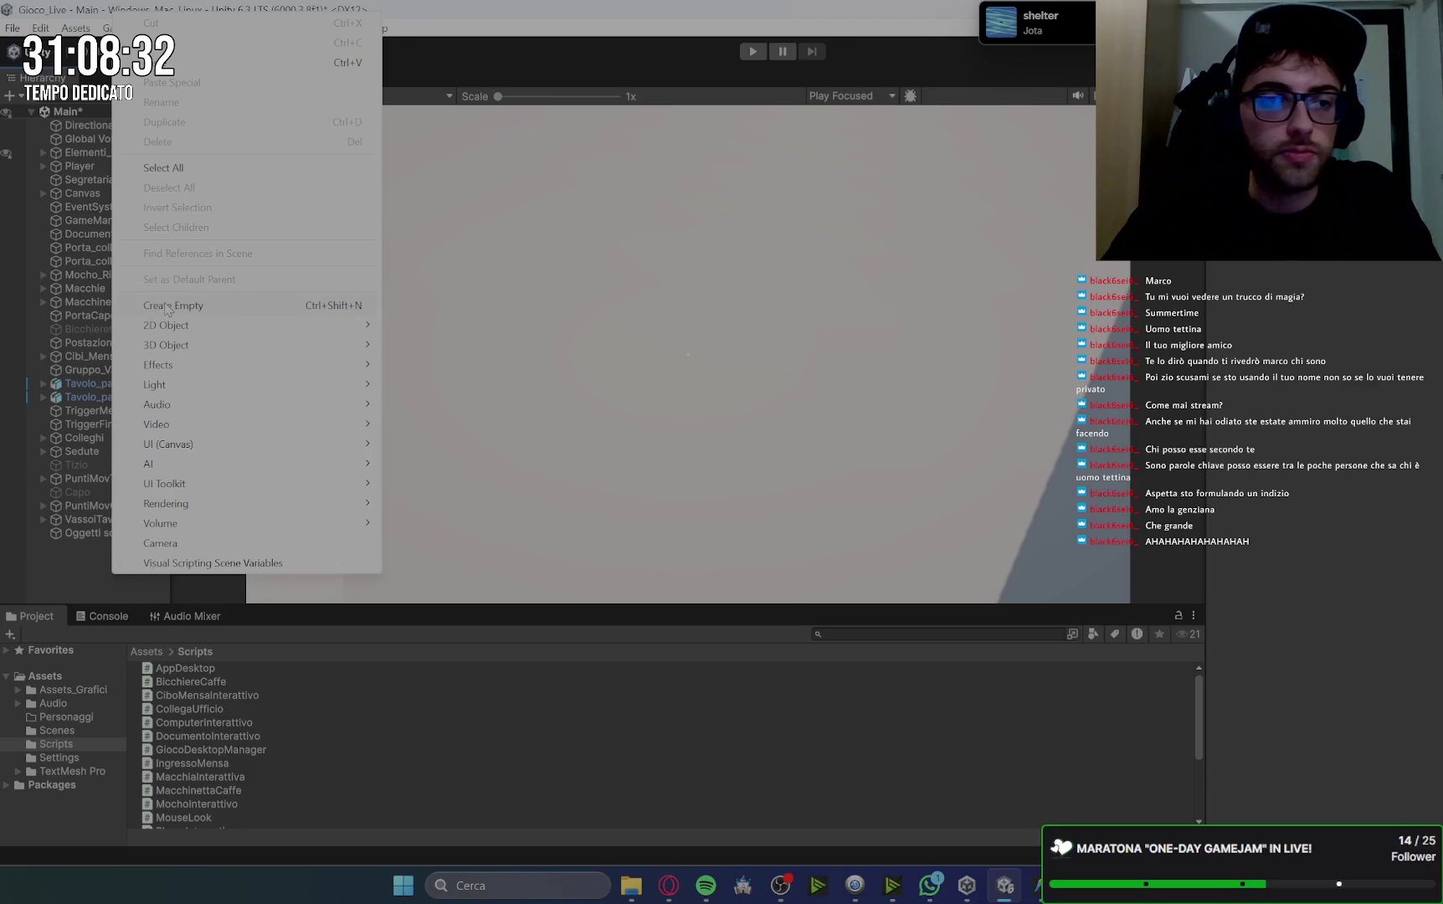
click(173, 306)
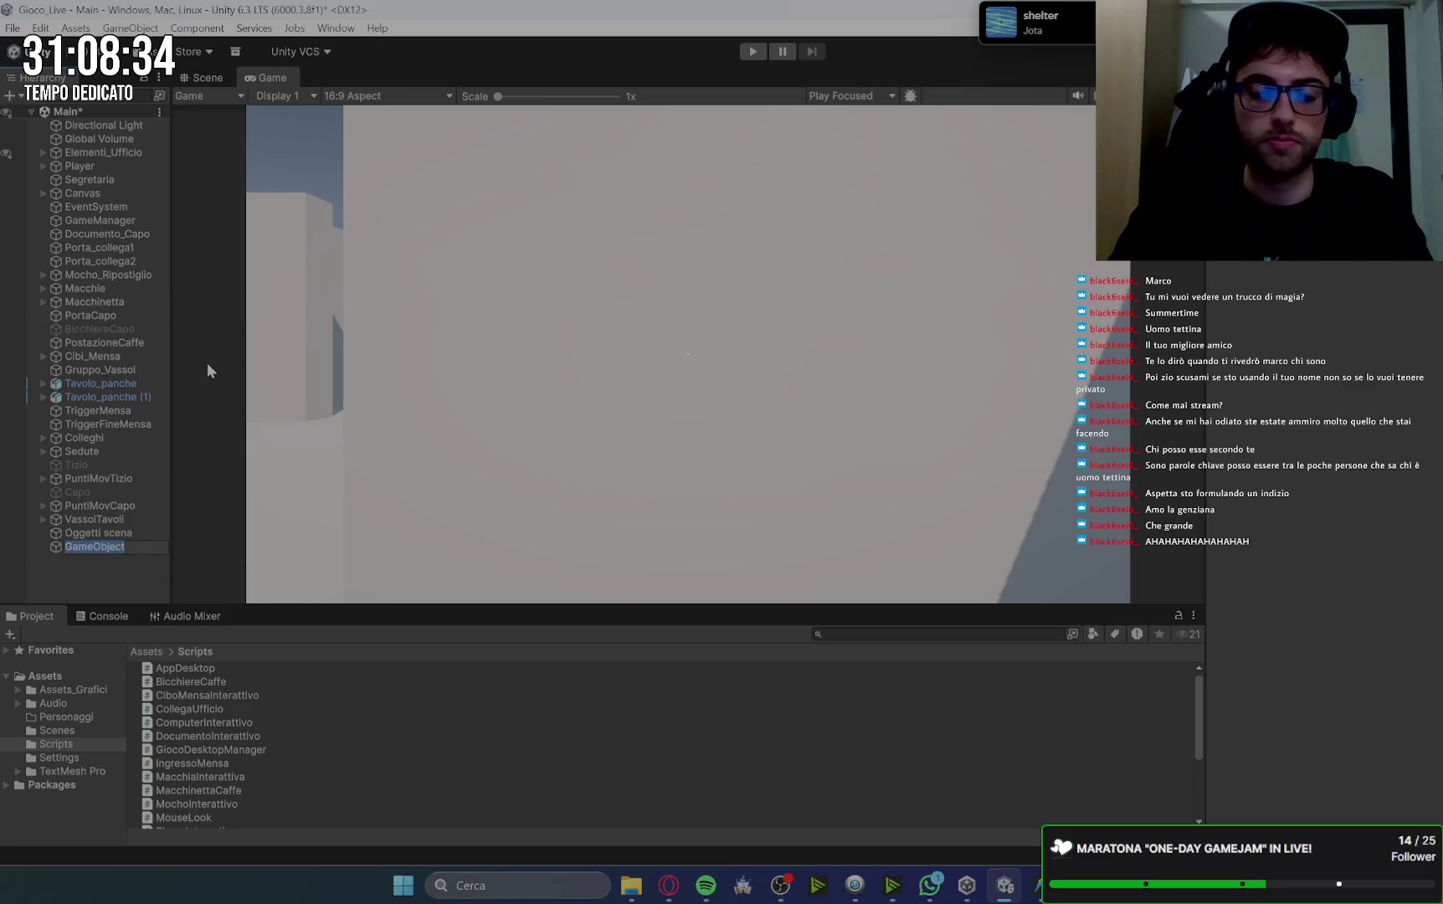
text(Mensa)
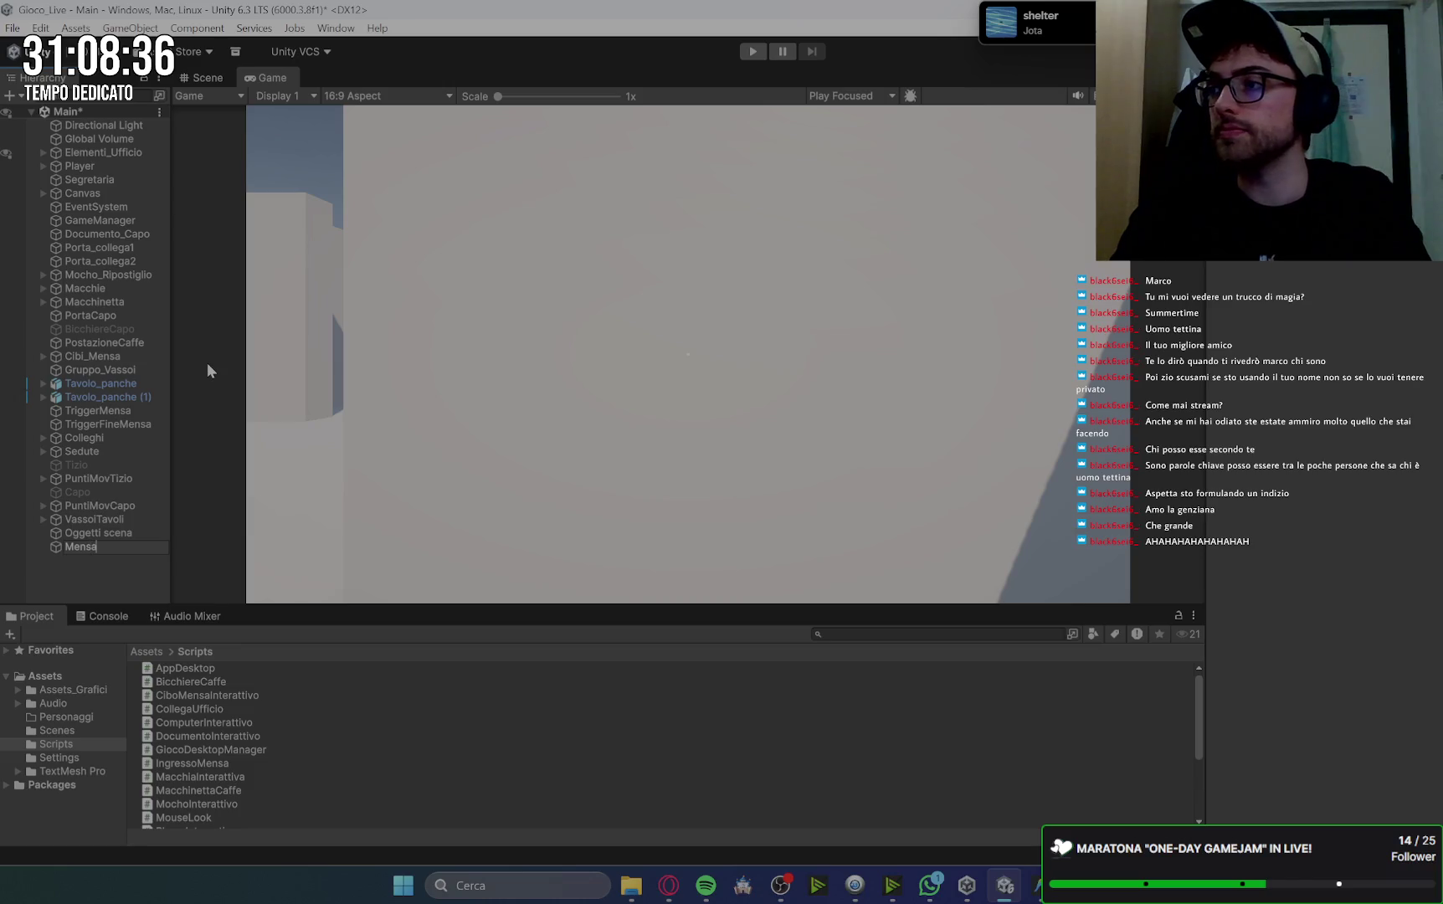
key(Return)
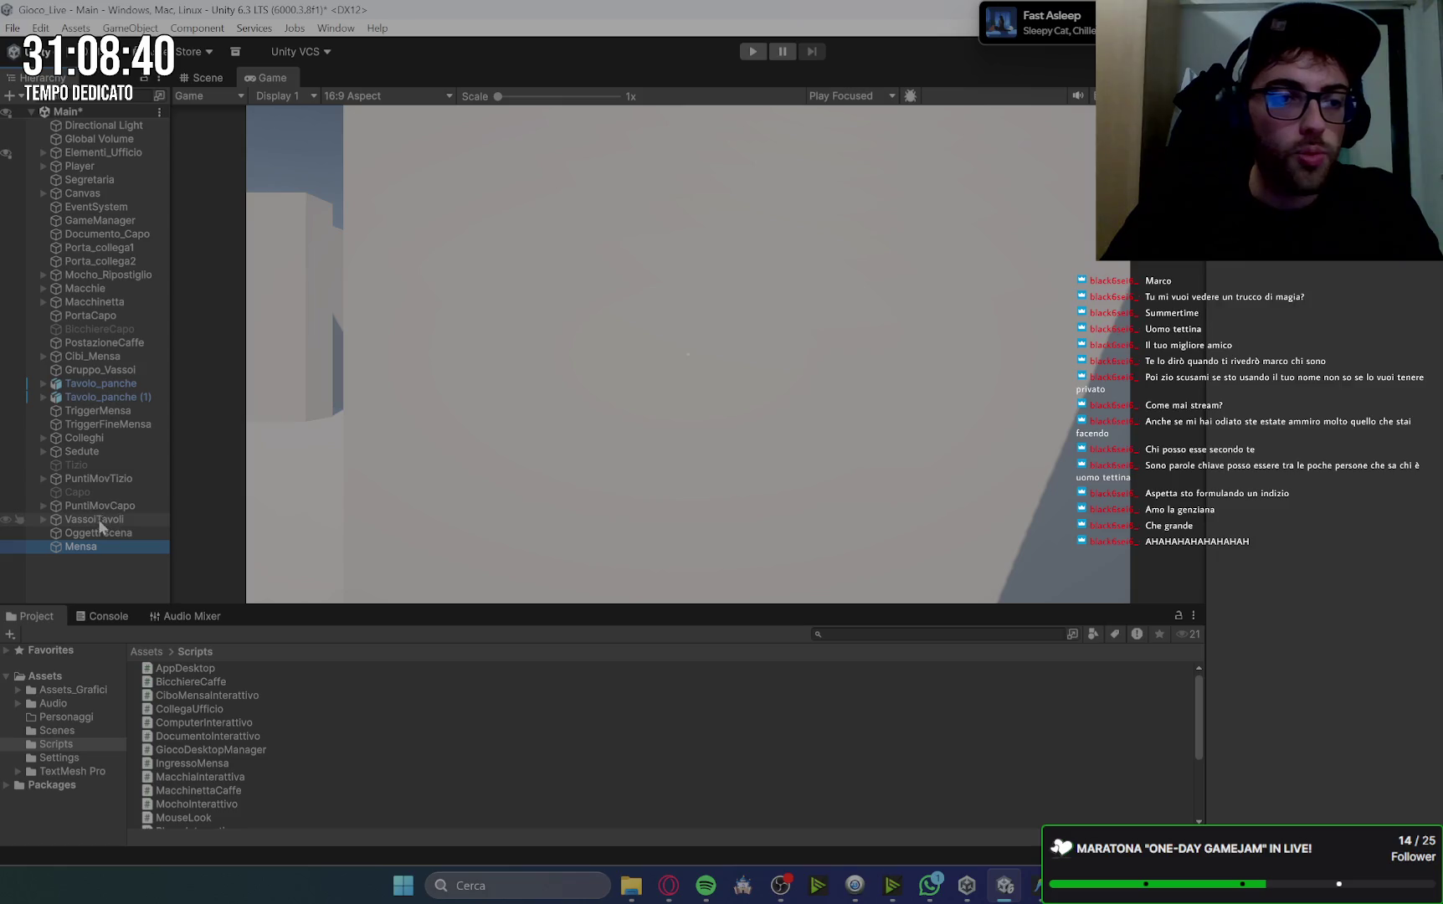
click(118, 519)
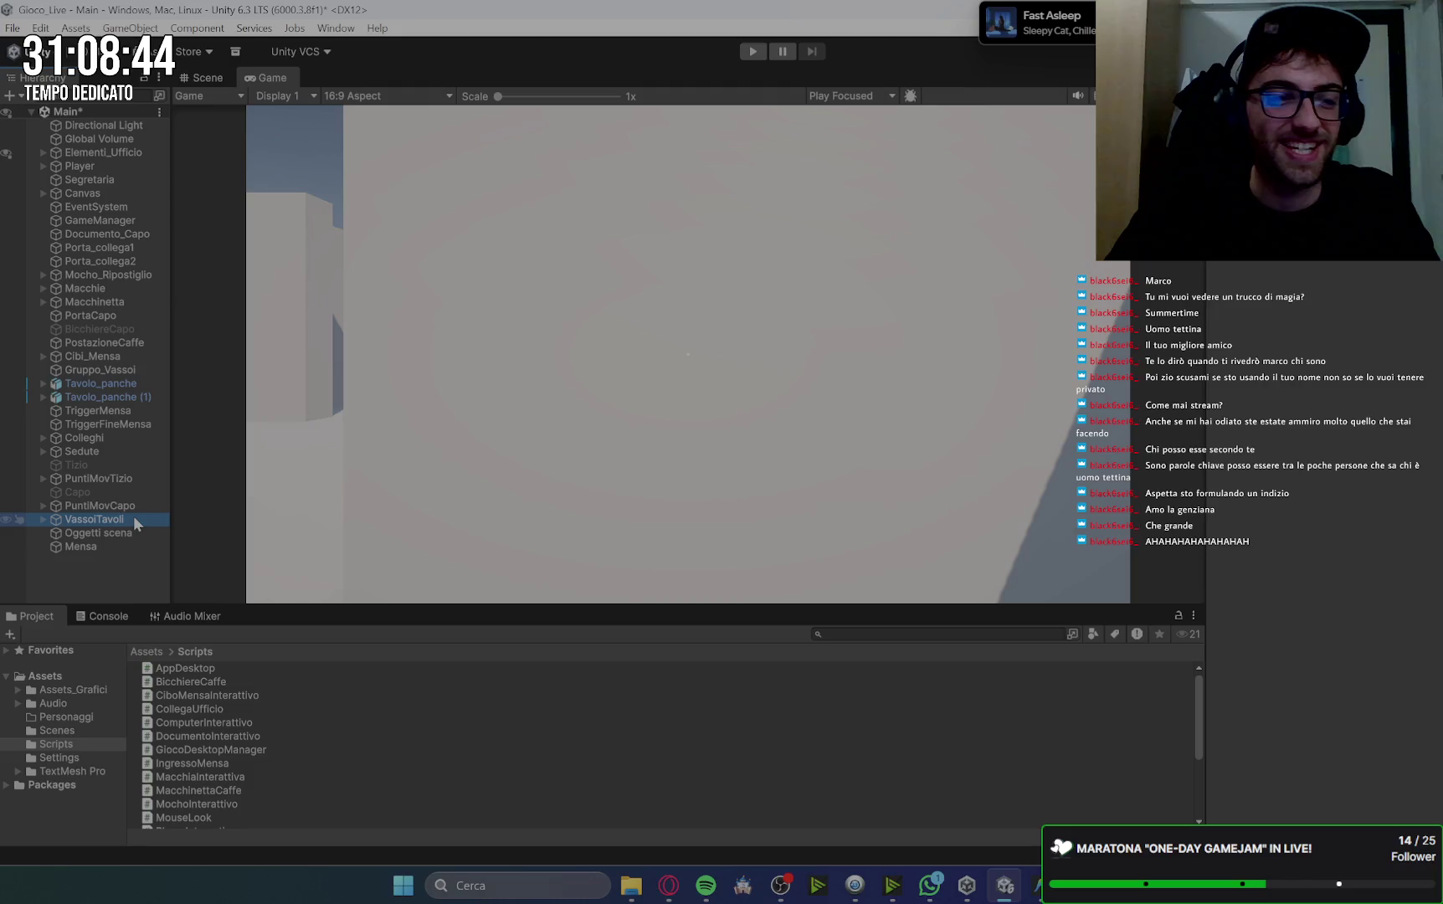
click(119, 507)
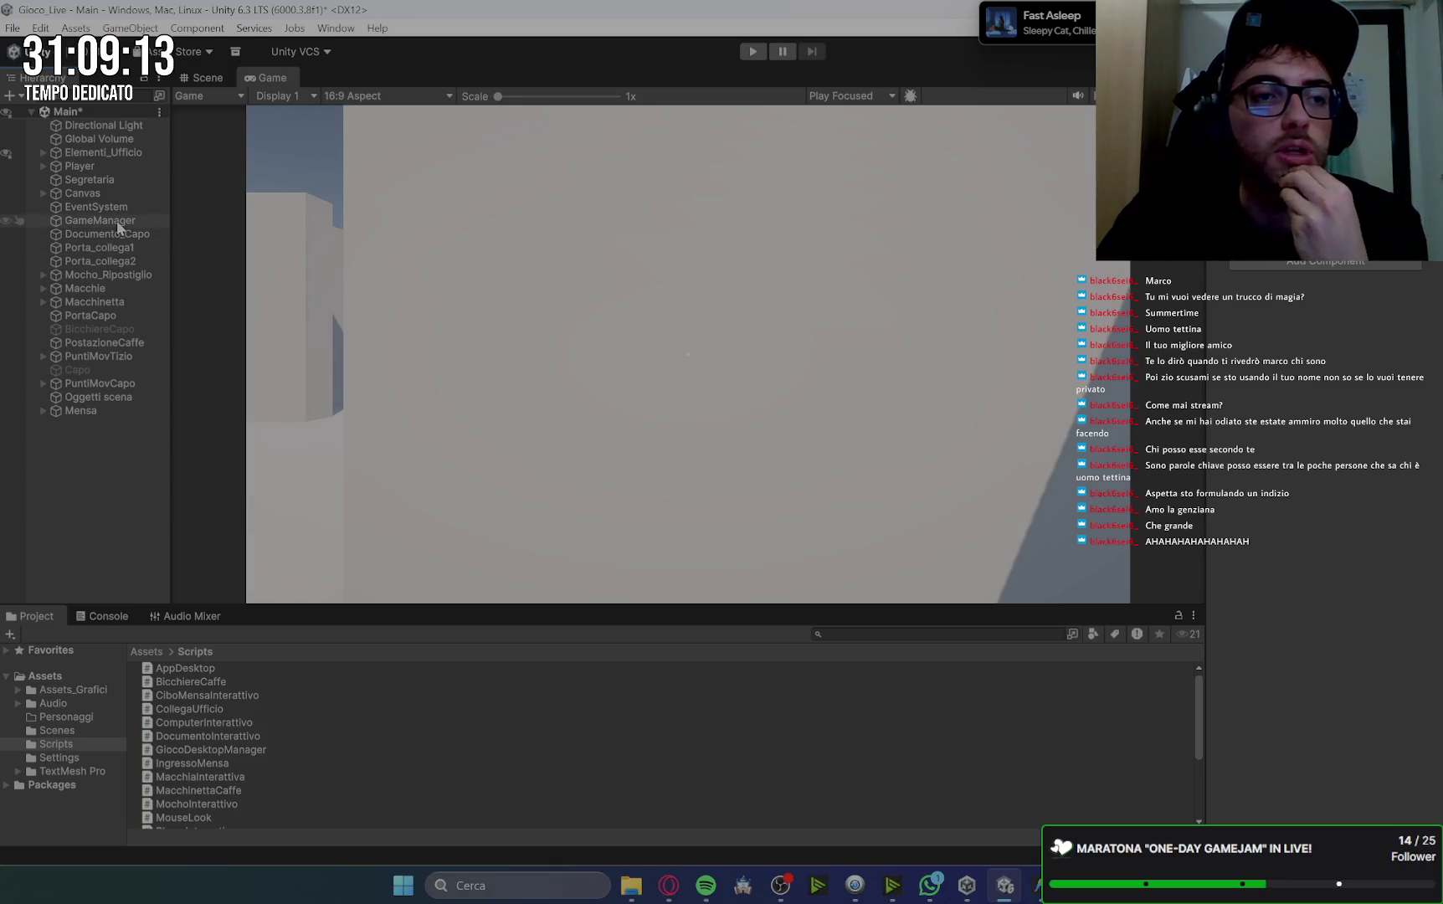
Add an empty object named 'PrimeQuest' below Mensa, then select Segretaria.
right_click(85, 456)
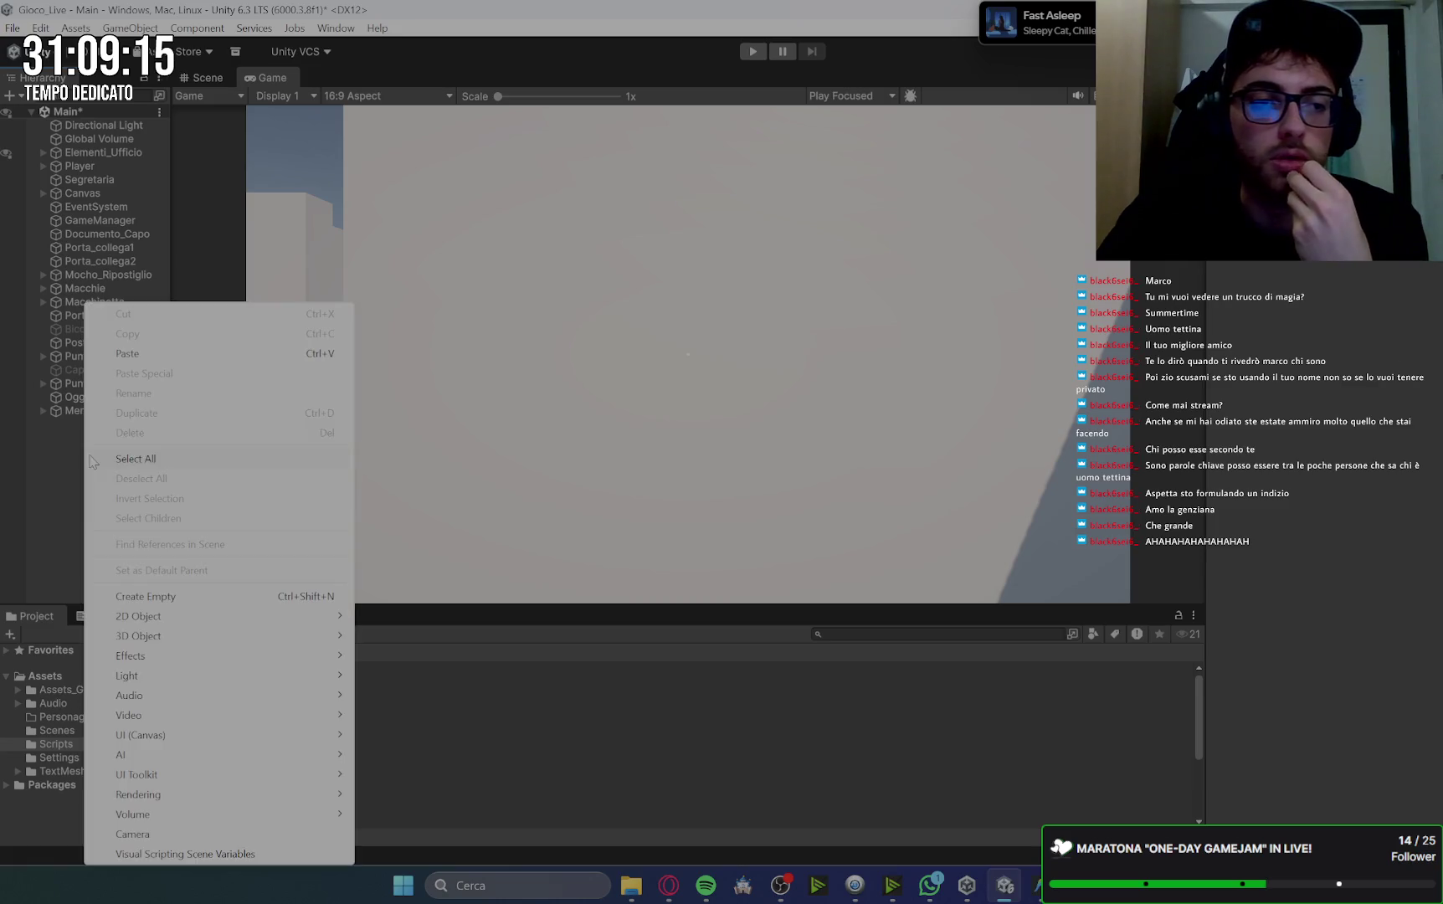
click(173, 595)
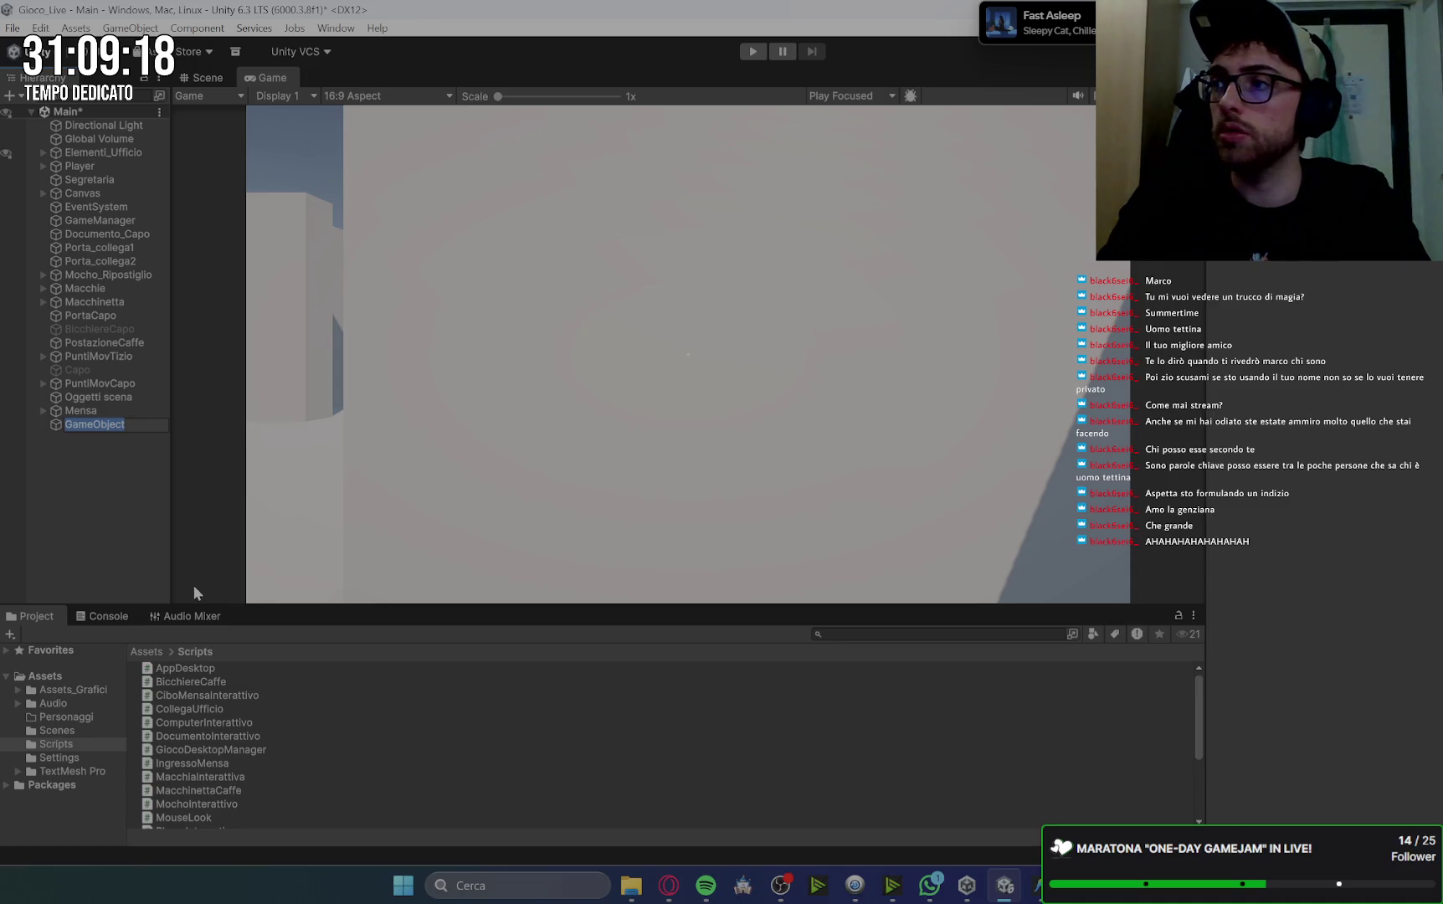
text(PrimeQuest)
key(Return)
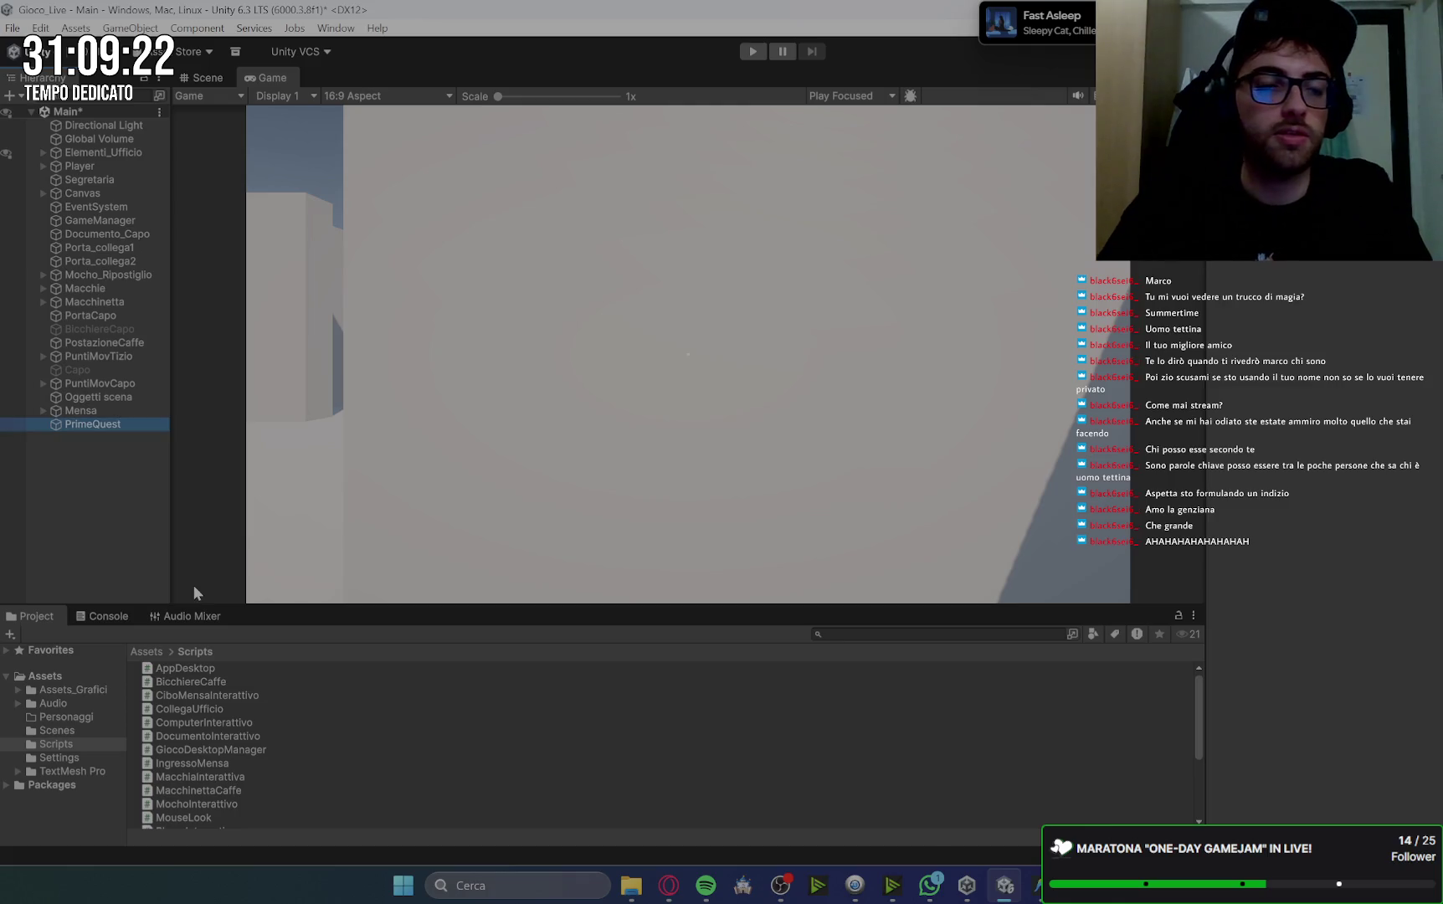
click(103, 178)
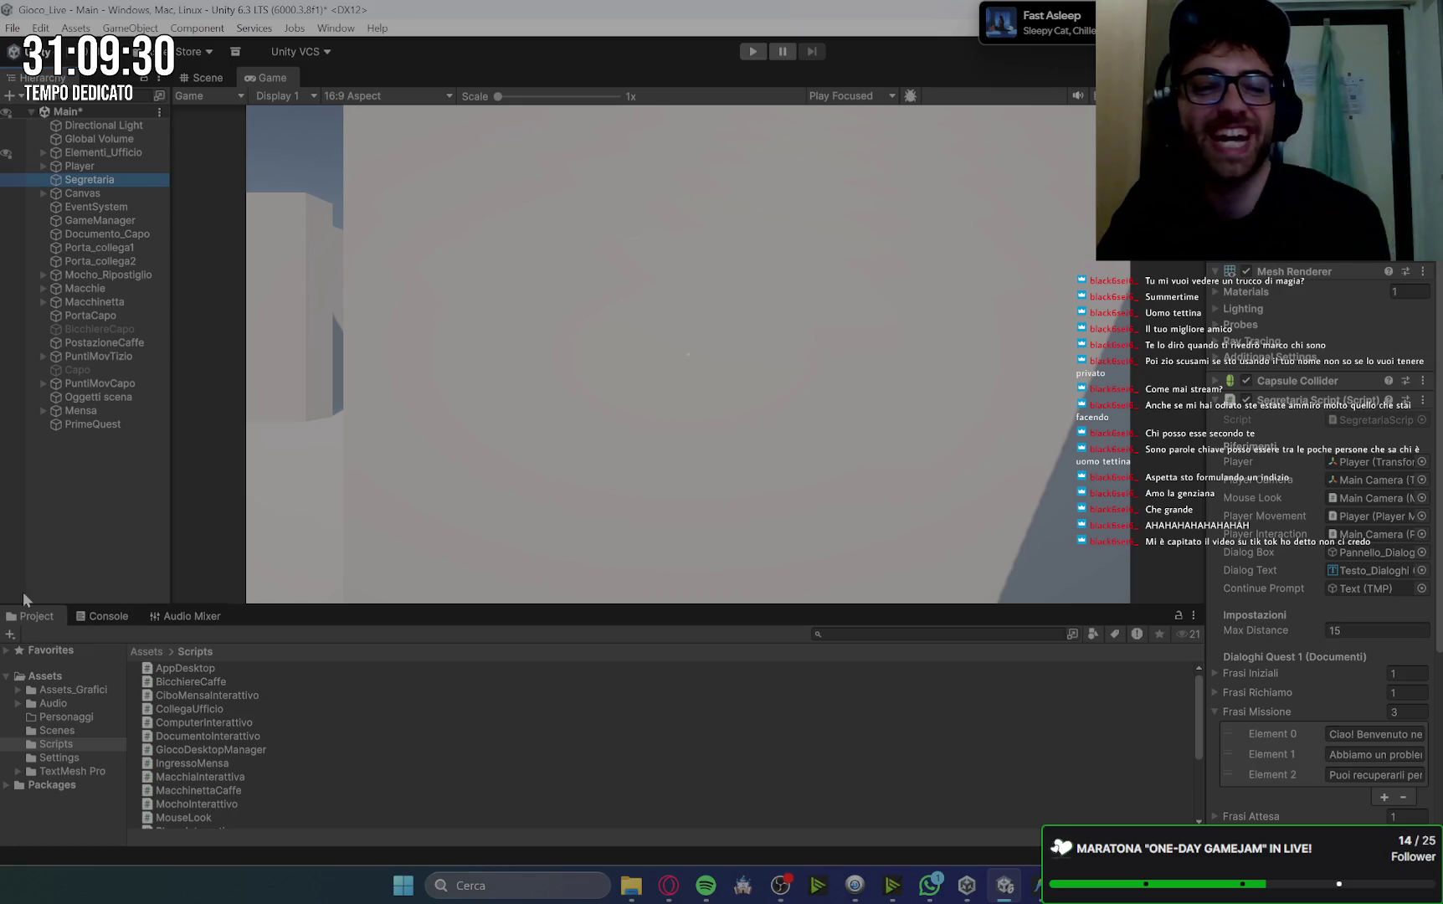
Inspect Documento_Capo's components, then select it along with Porta_collega1 and Porta_collega2.
click(88, 530)
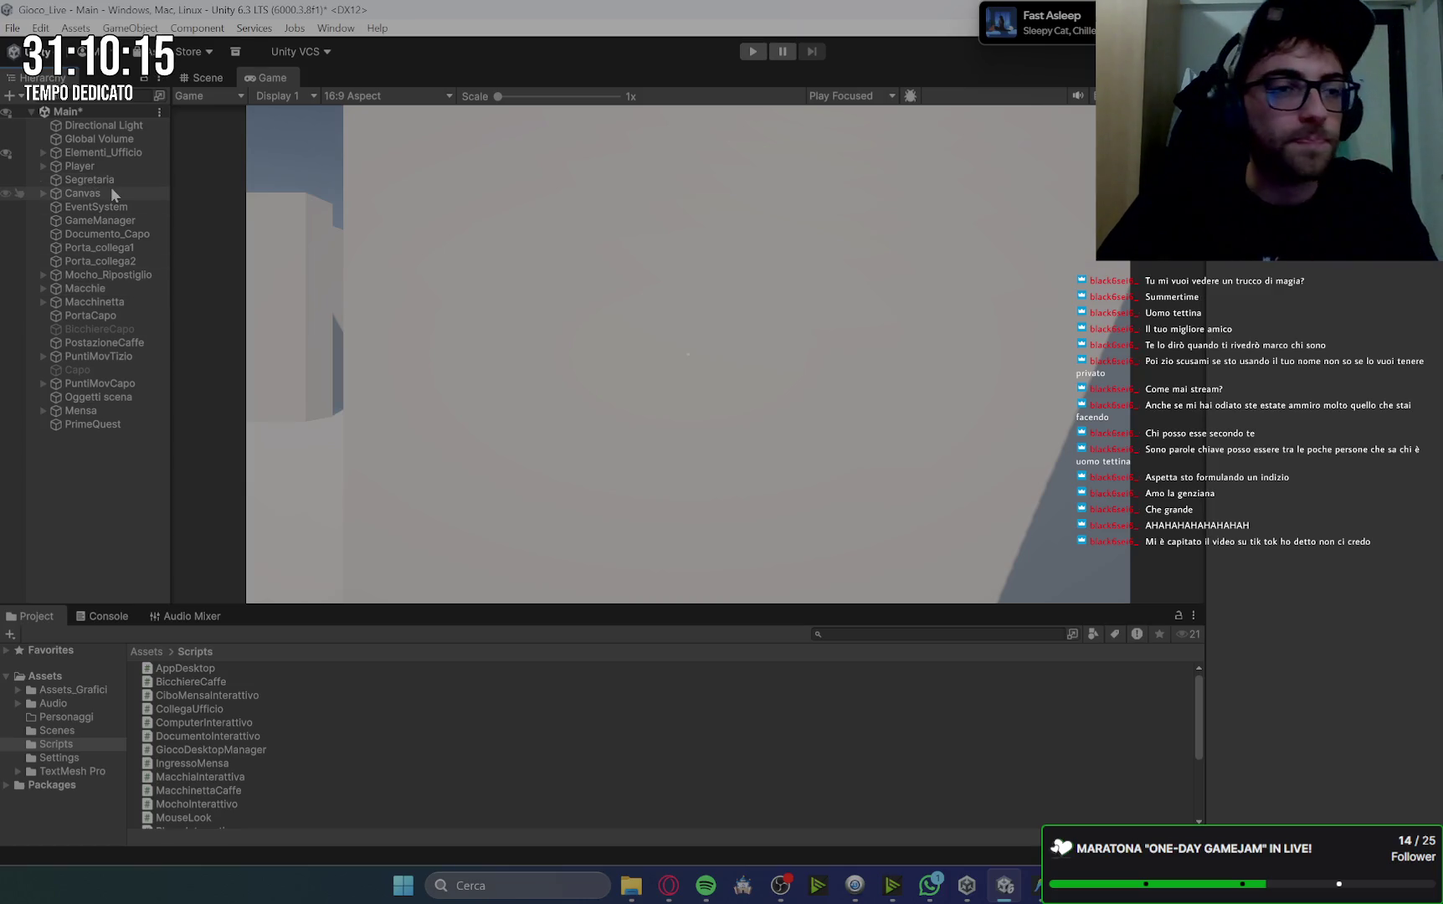
click(137, 237)
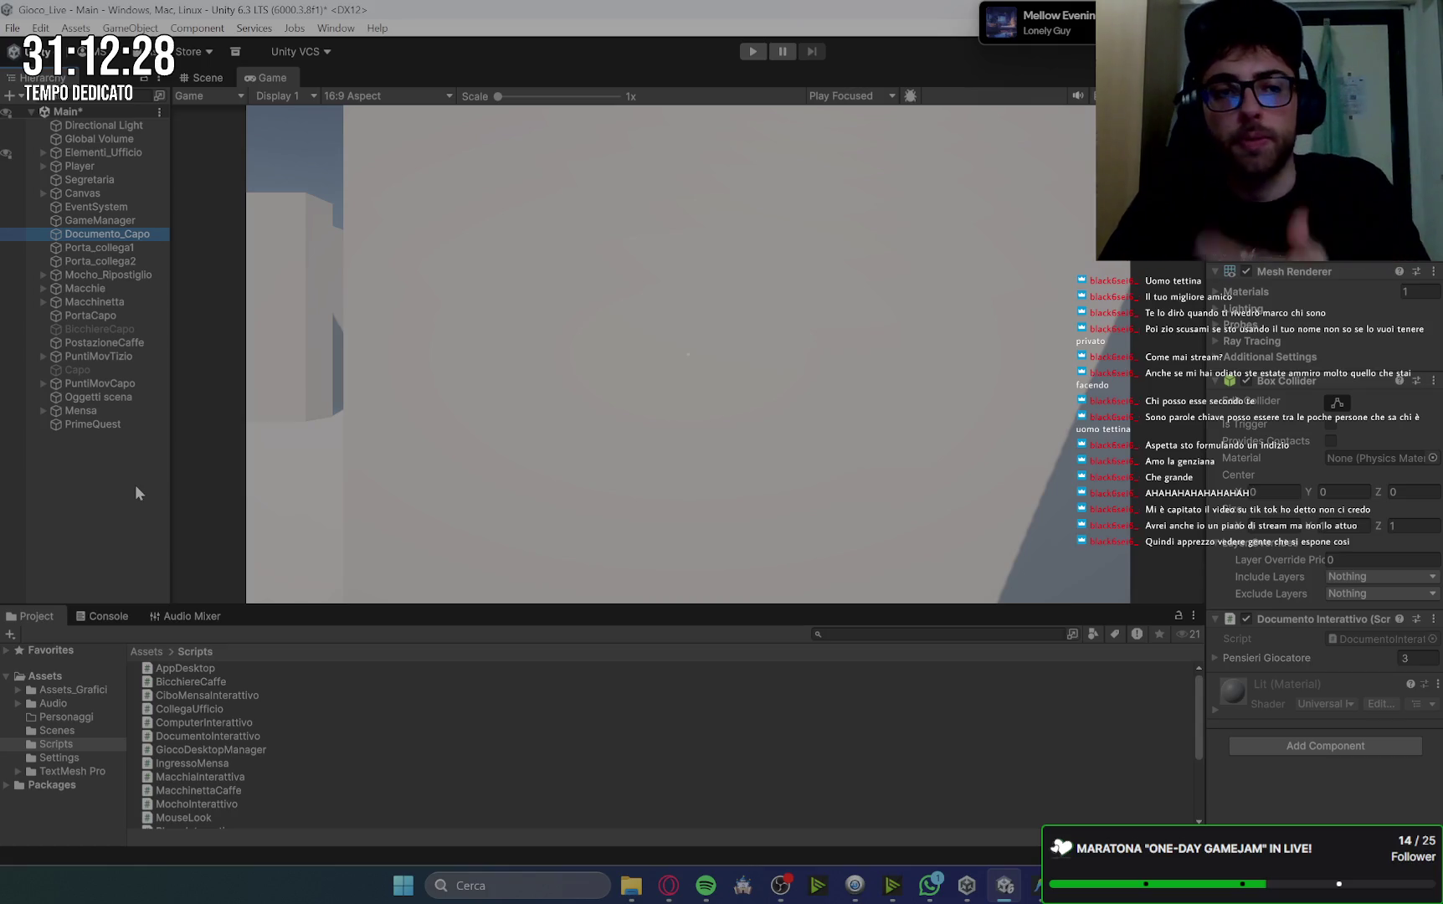
shift+click(132, 262)
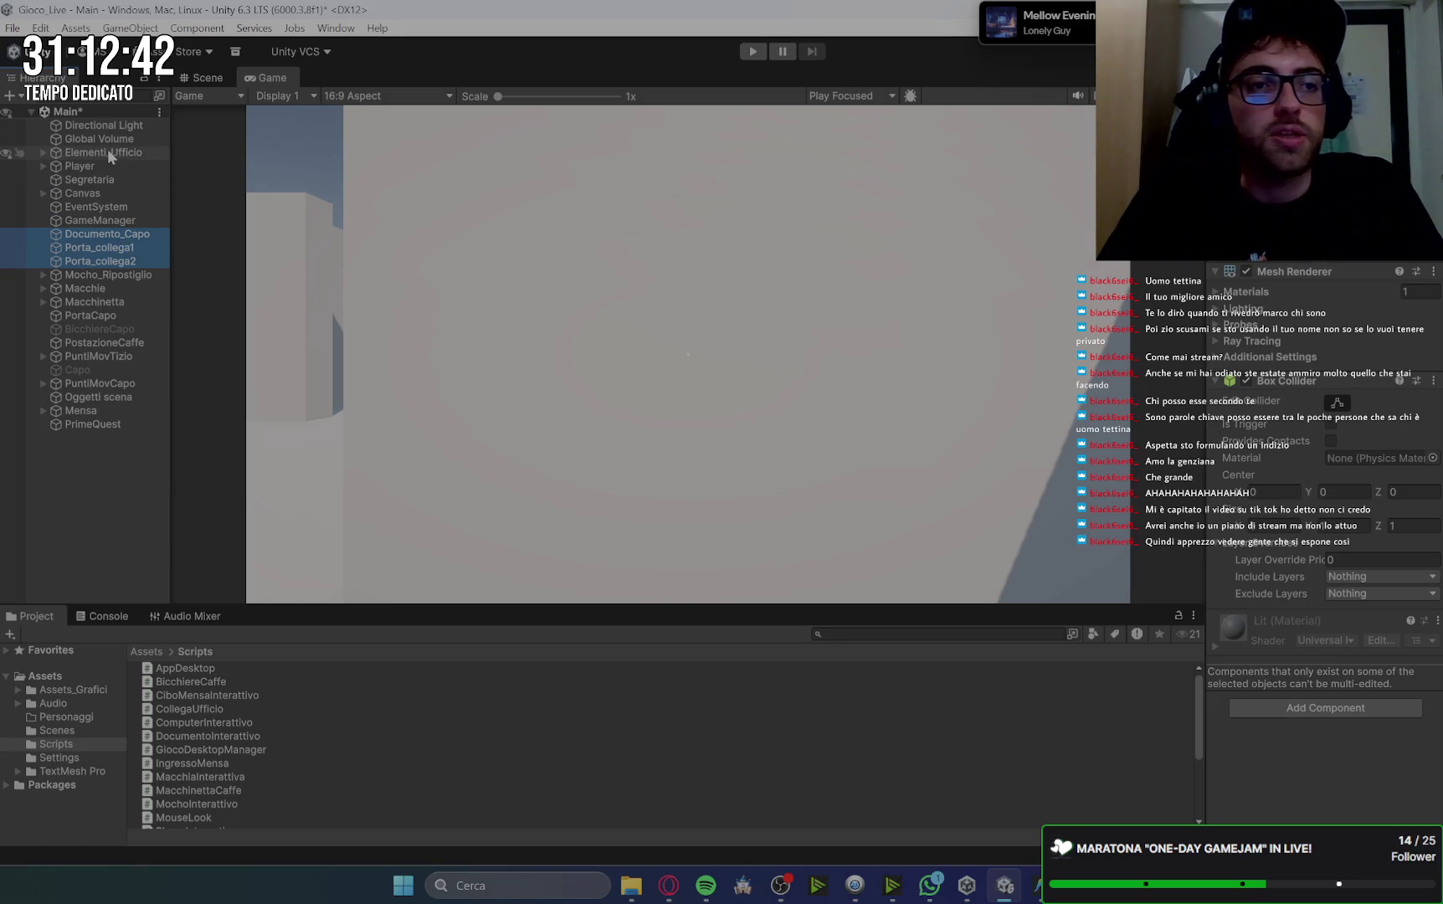
Add Macchinetta, PortaCapo, PostazioneCaffe, PuntiMovTizio, Capo and PuntiMovCapo to the selection and parent everything under PrimeQuest.
ctrl+click(114, 302)
ctrl+click(109, 315)
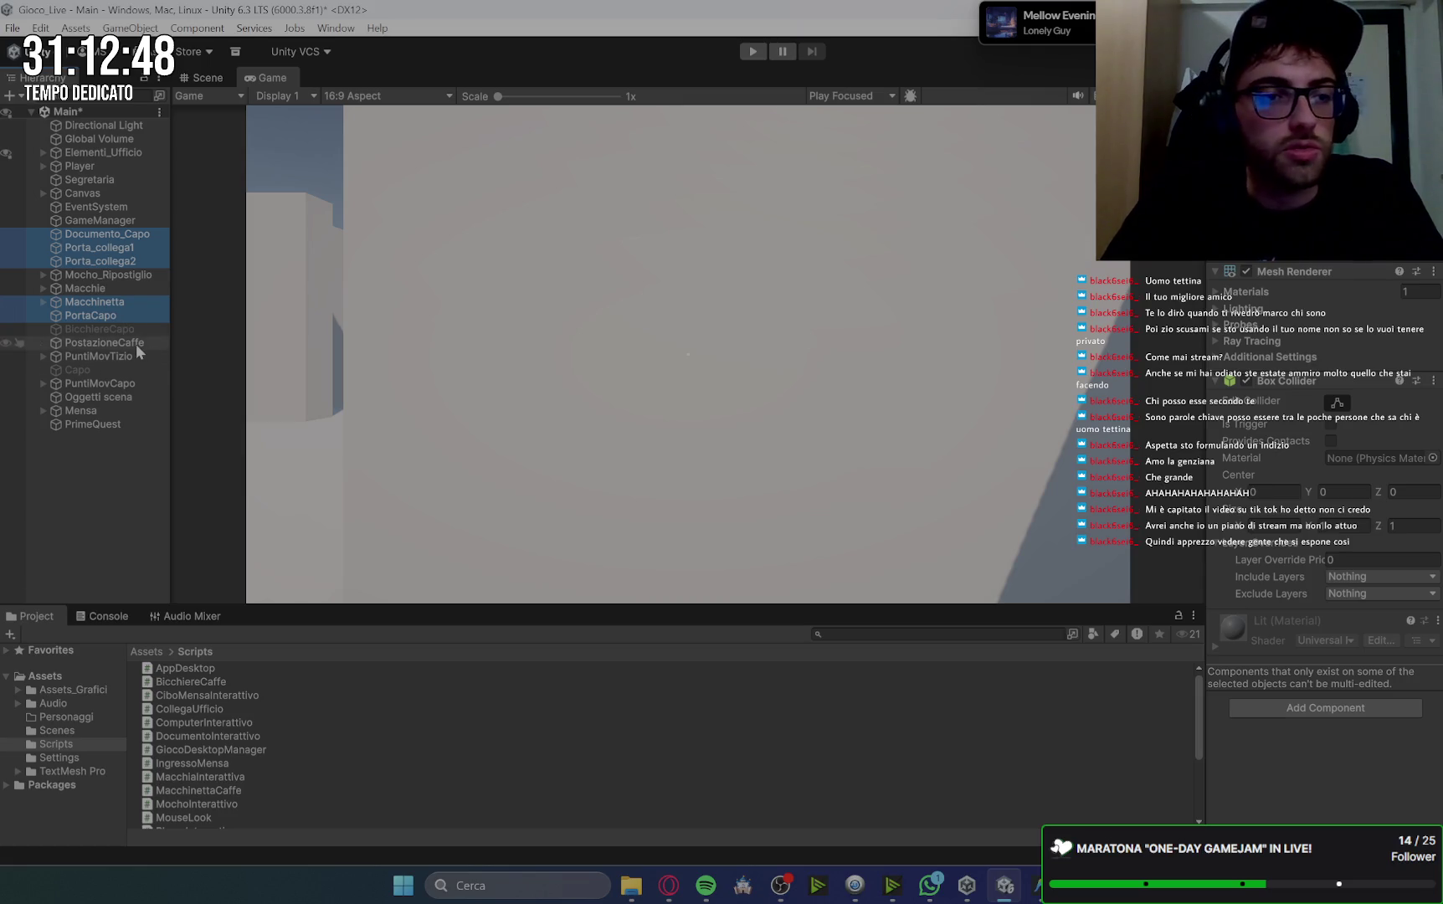
ctrl+click(136, 342)
ctrl+click(125, 356)
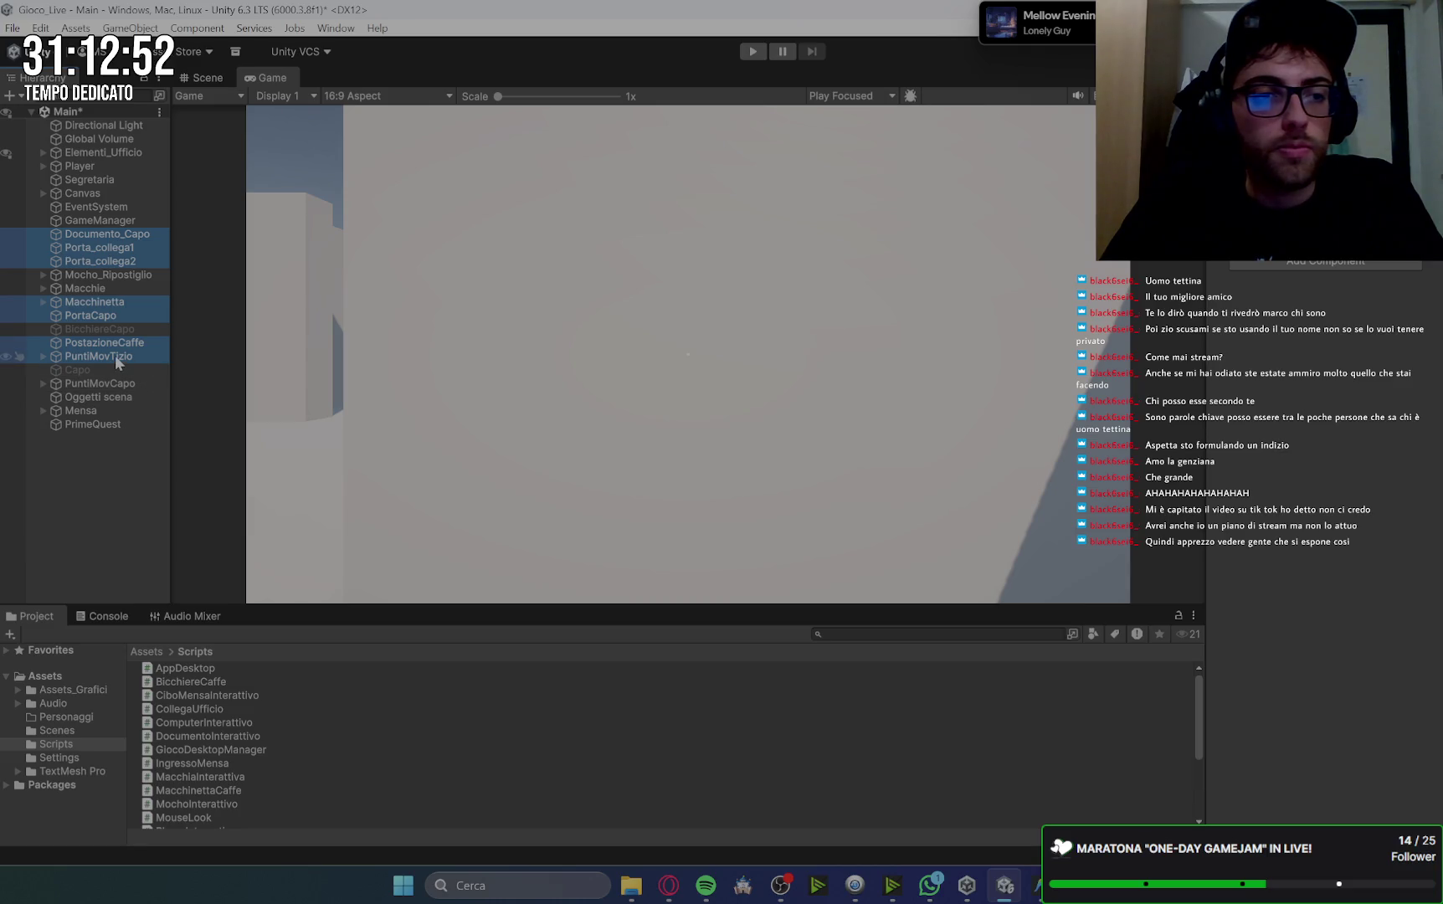
ctrl+click(138, 369)
ctrl+click(134, 384)
mouse_move(117, 298)
mouse_down()
mouse_move(171, 281)
mouse_move(147, 385)
mouse_move(94, 424)
mouse_up()
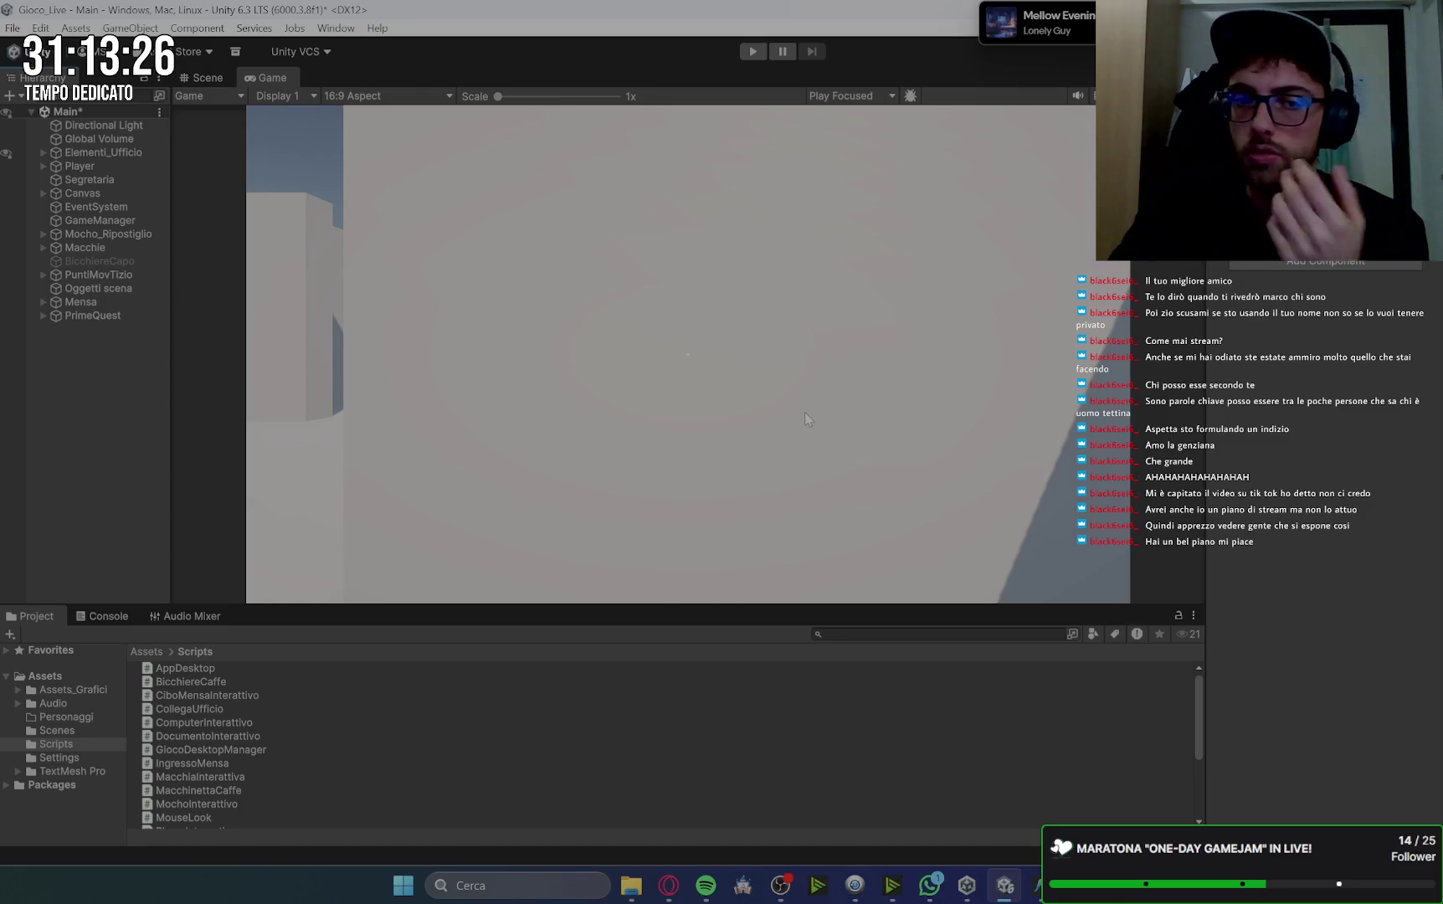
key(alt+Tab)
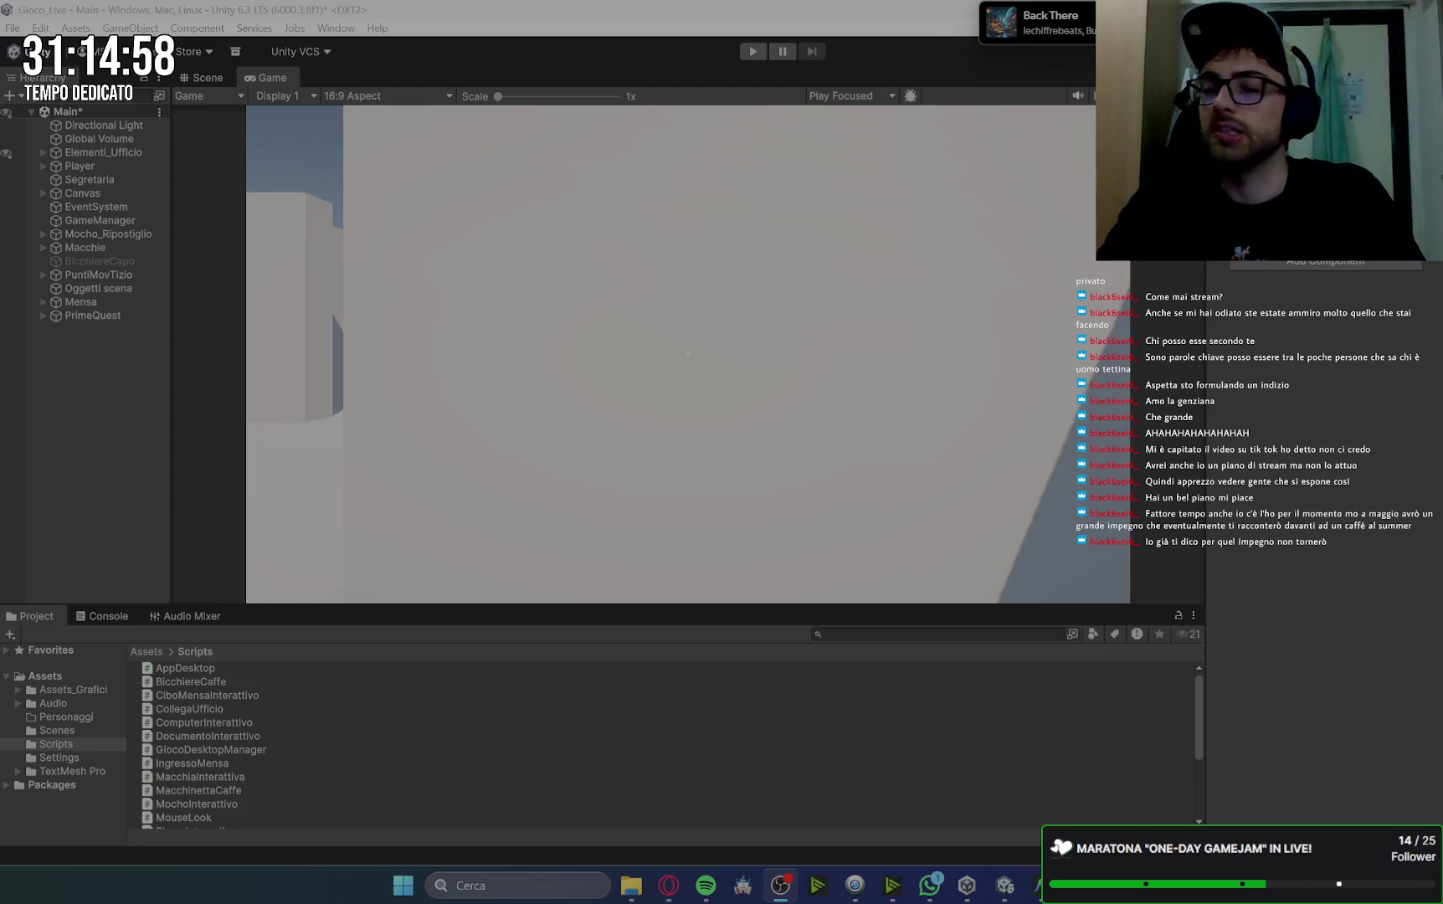
click(86, 265)
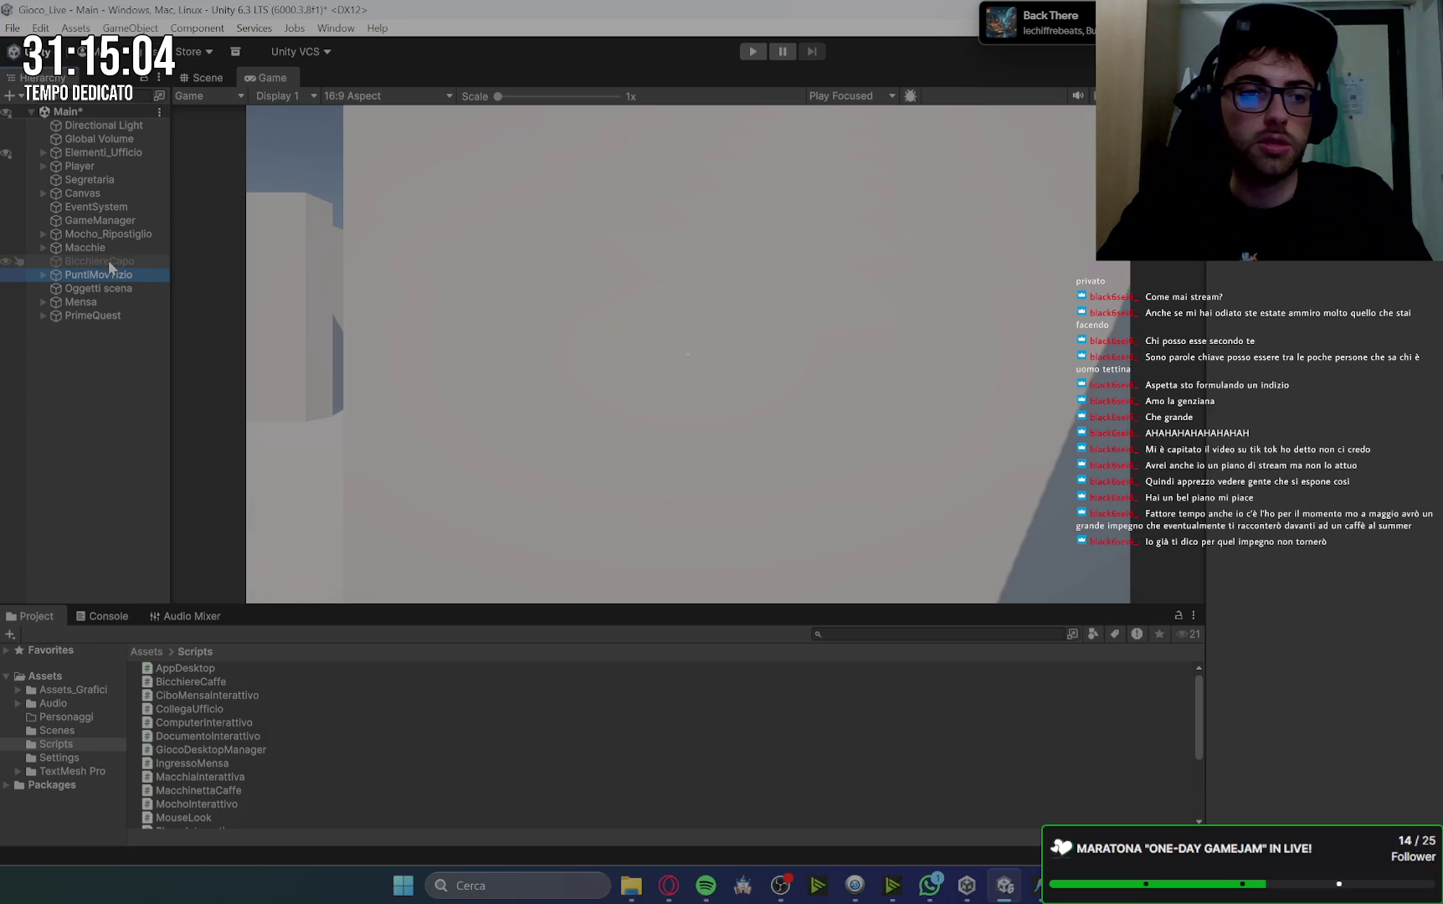
Move BicchiereCapo into a quest group and PuntiMovTizio into the Mensa group.
click(108, 261)
drag(98, 264, 113, 315)
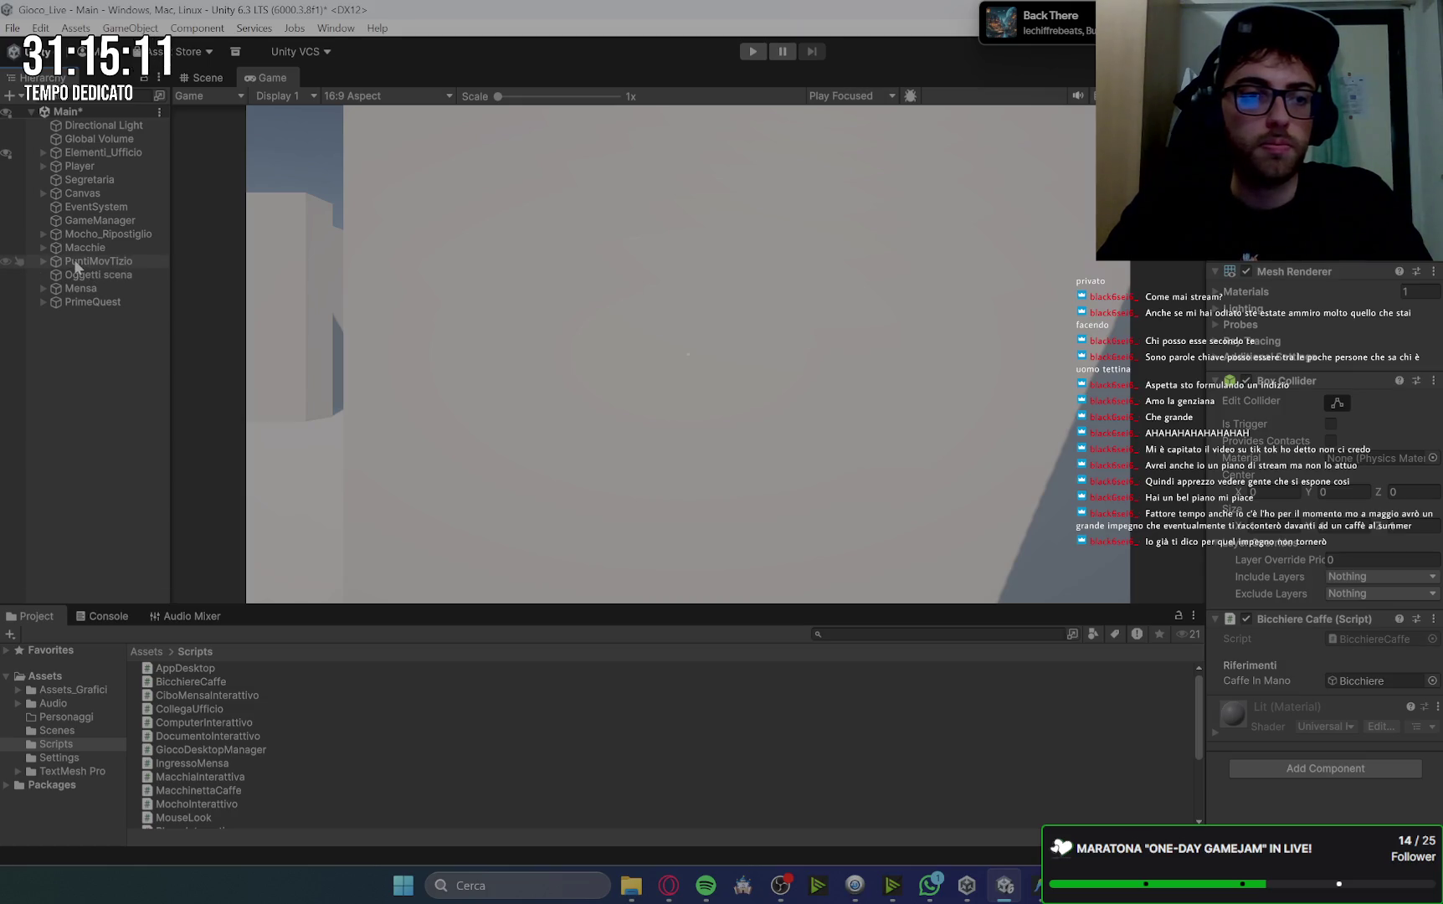
mouse_move(75, 266)
mouse_down()
mouse_move(99, 301)
mouse_move(84, 293)
mouse_up()
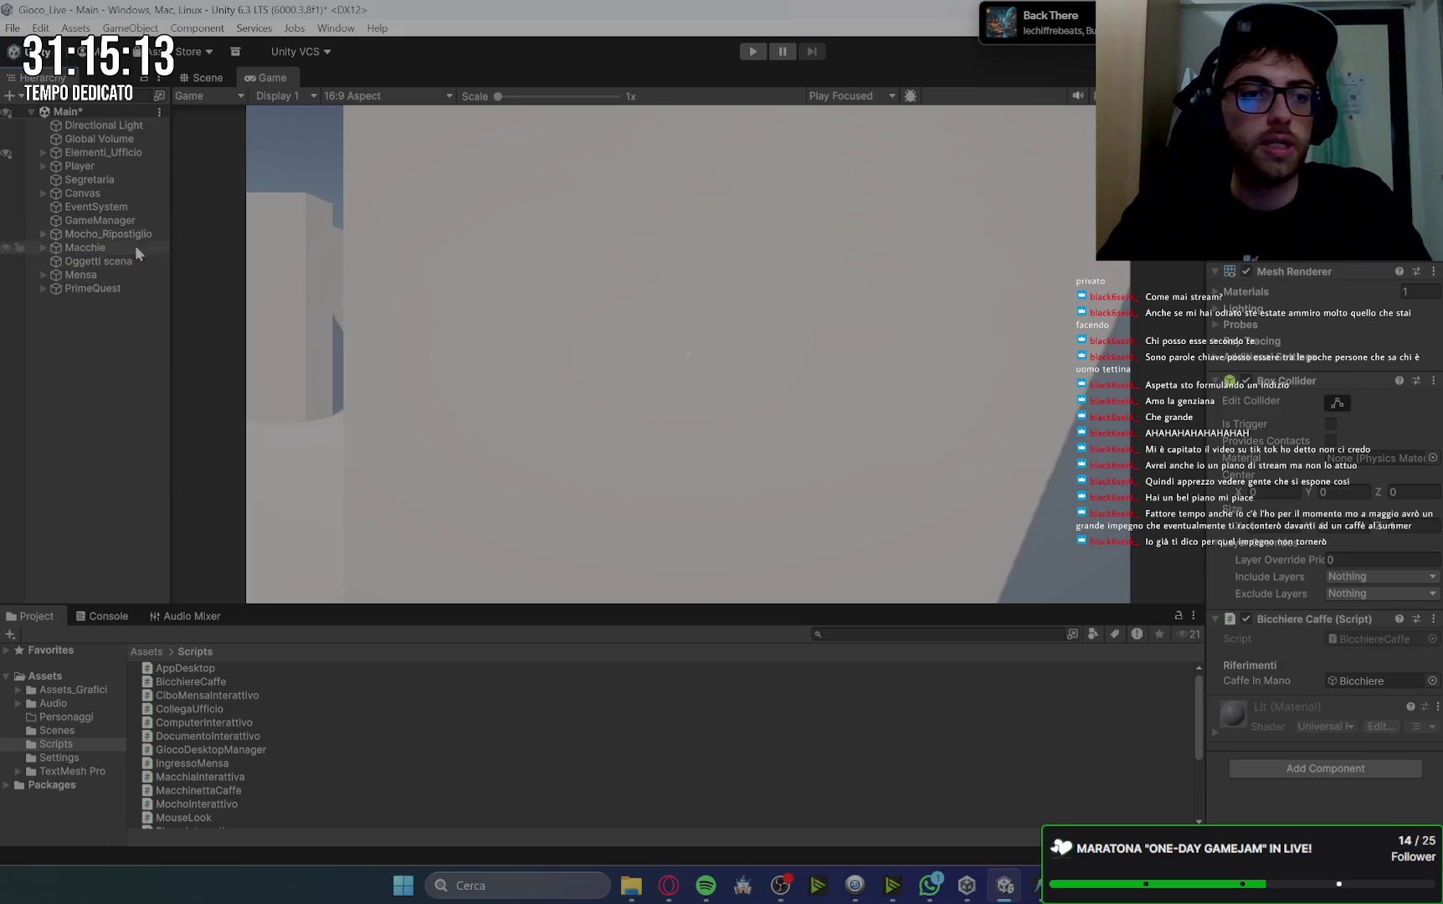
Move Mocho_Ripostiglio into PrimeQuest and Macchie into a quest group, then bring up Gemini's guide.
click(126, 236)
drag(123, 240, 87, 289)
drag(105, 233, 105, 261)
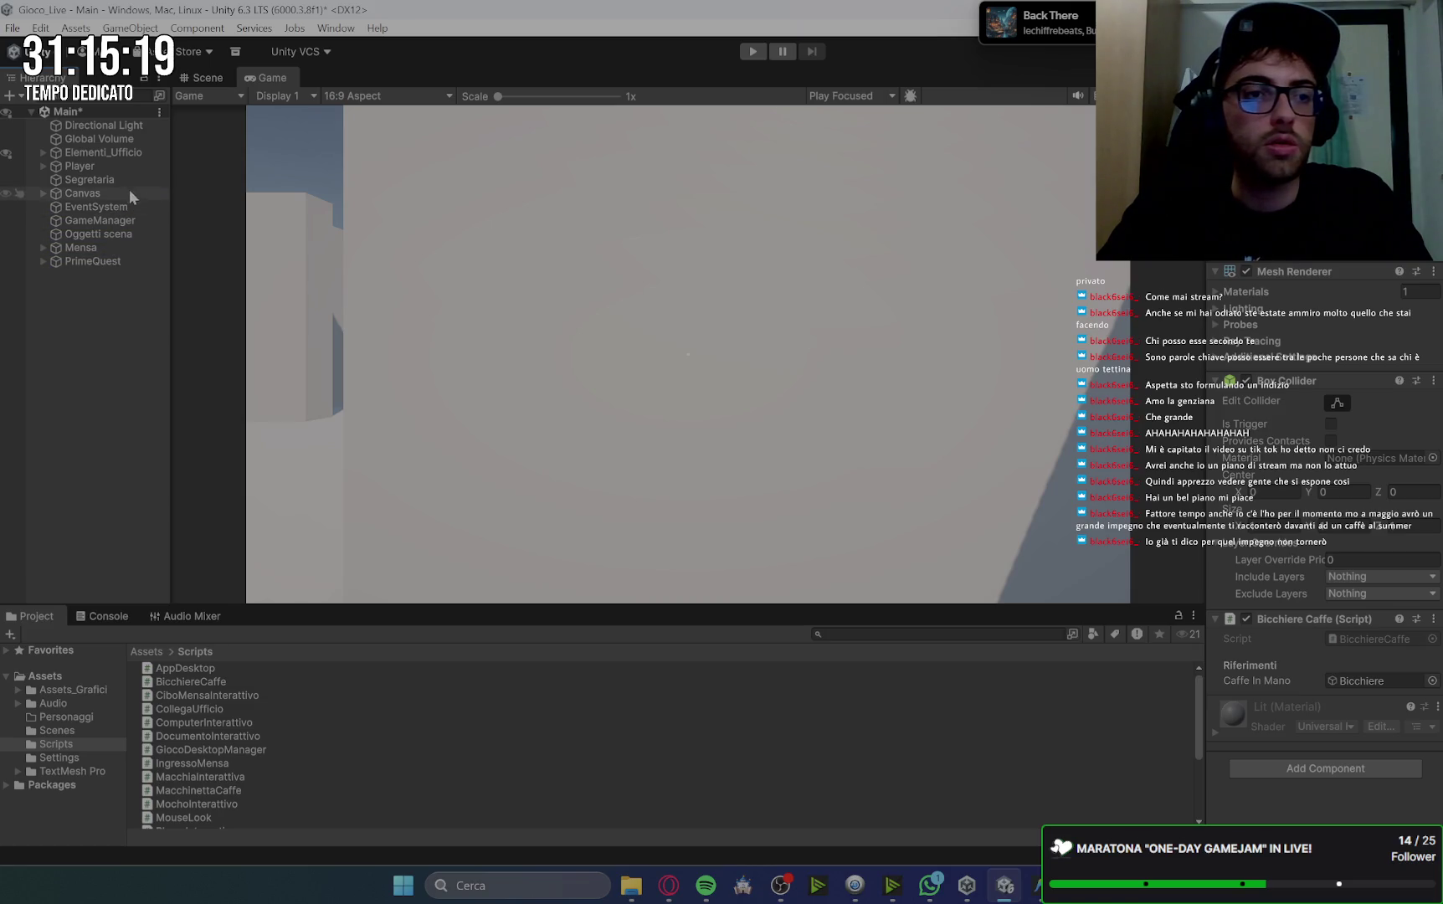
click(159, 280)
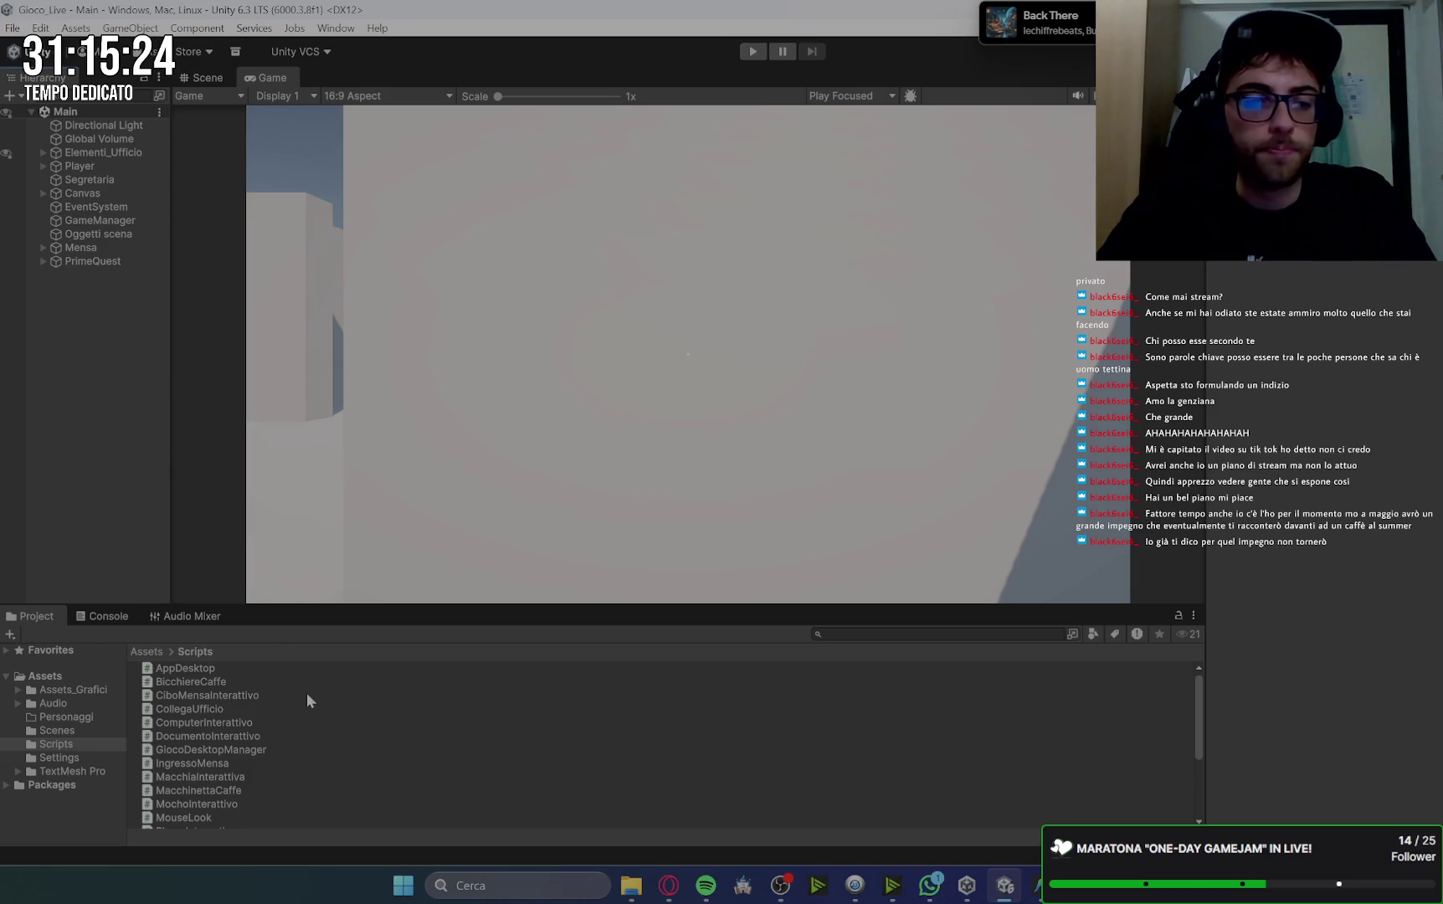
click(670, 889)
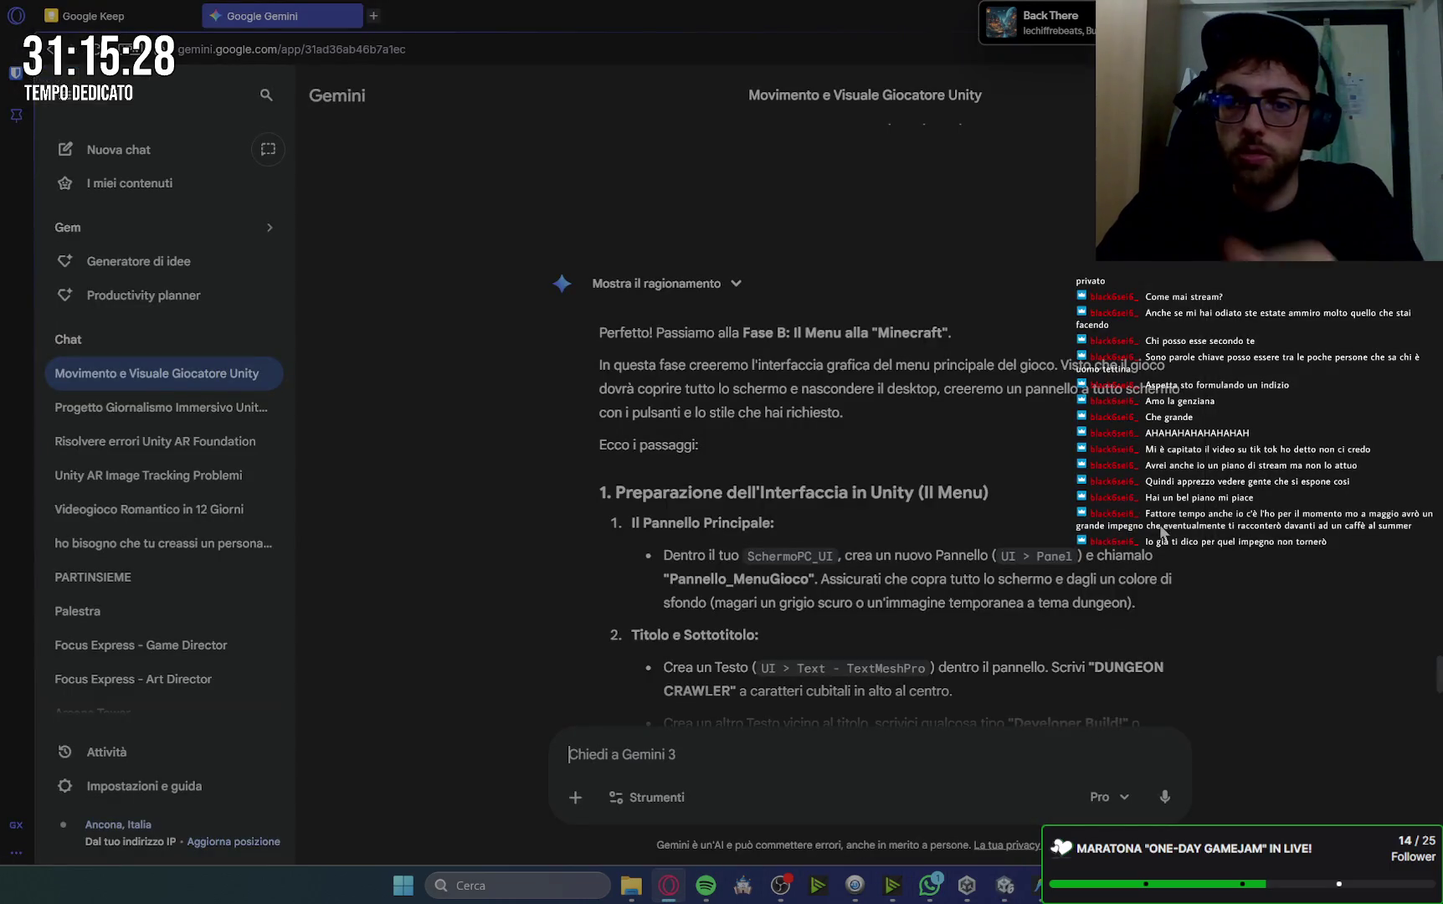
Read Gemini's menu-building steps, then expand Canvas and SchermoPC_UI in Unity's Hierarchy.
scroll(1164, 529, down, 2)
scroll(941, 677, down, 1)
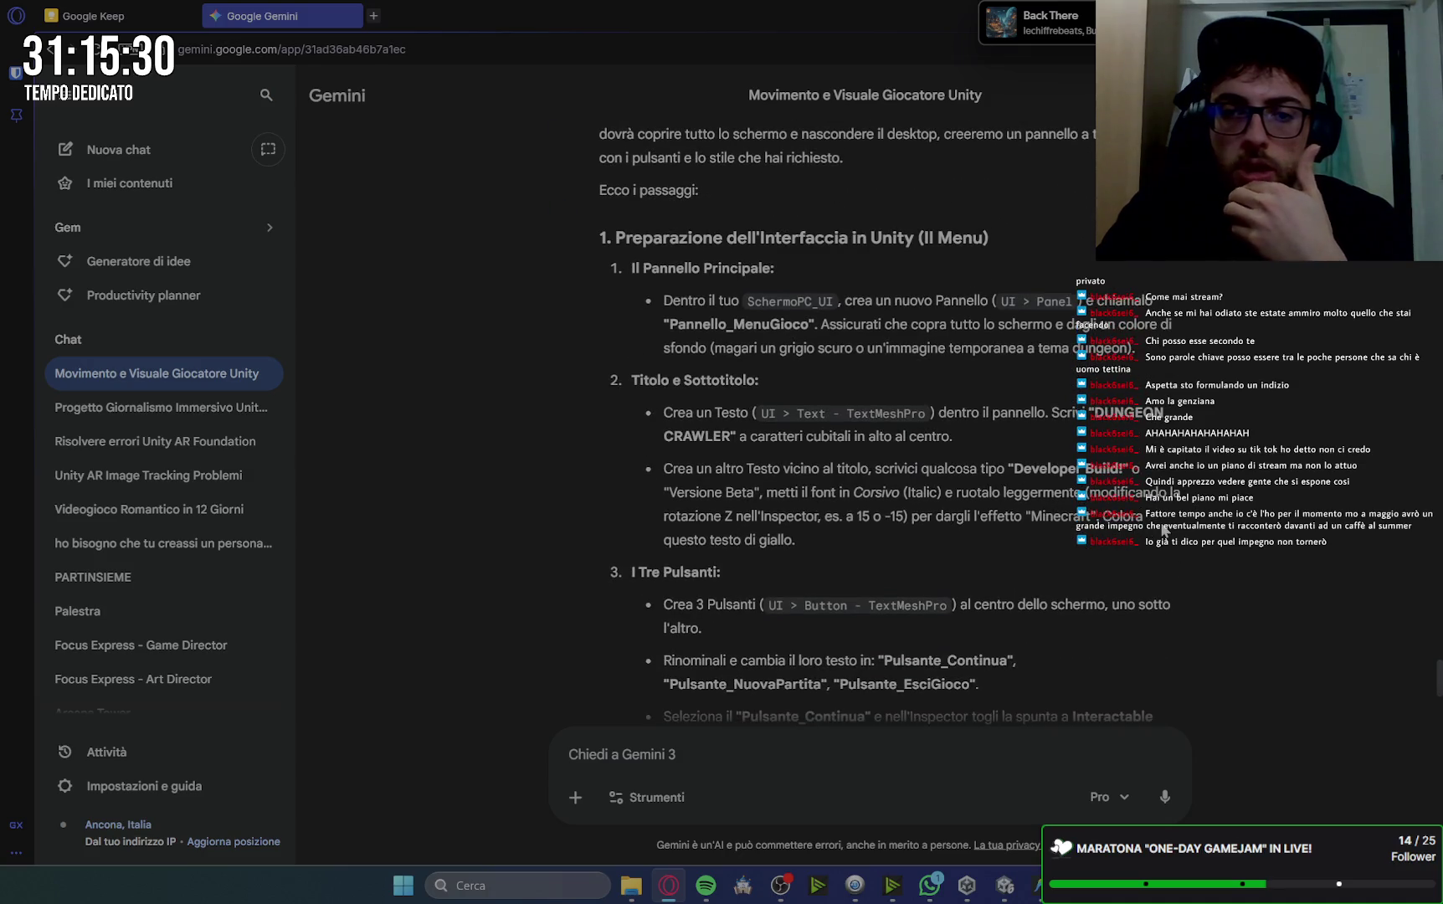
click(1005, 886)
click(44, 194)
click(55, 247)
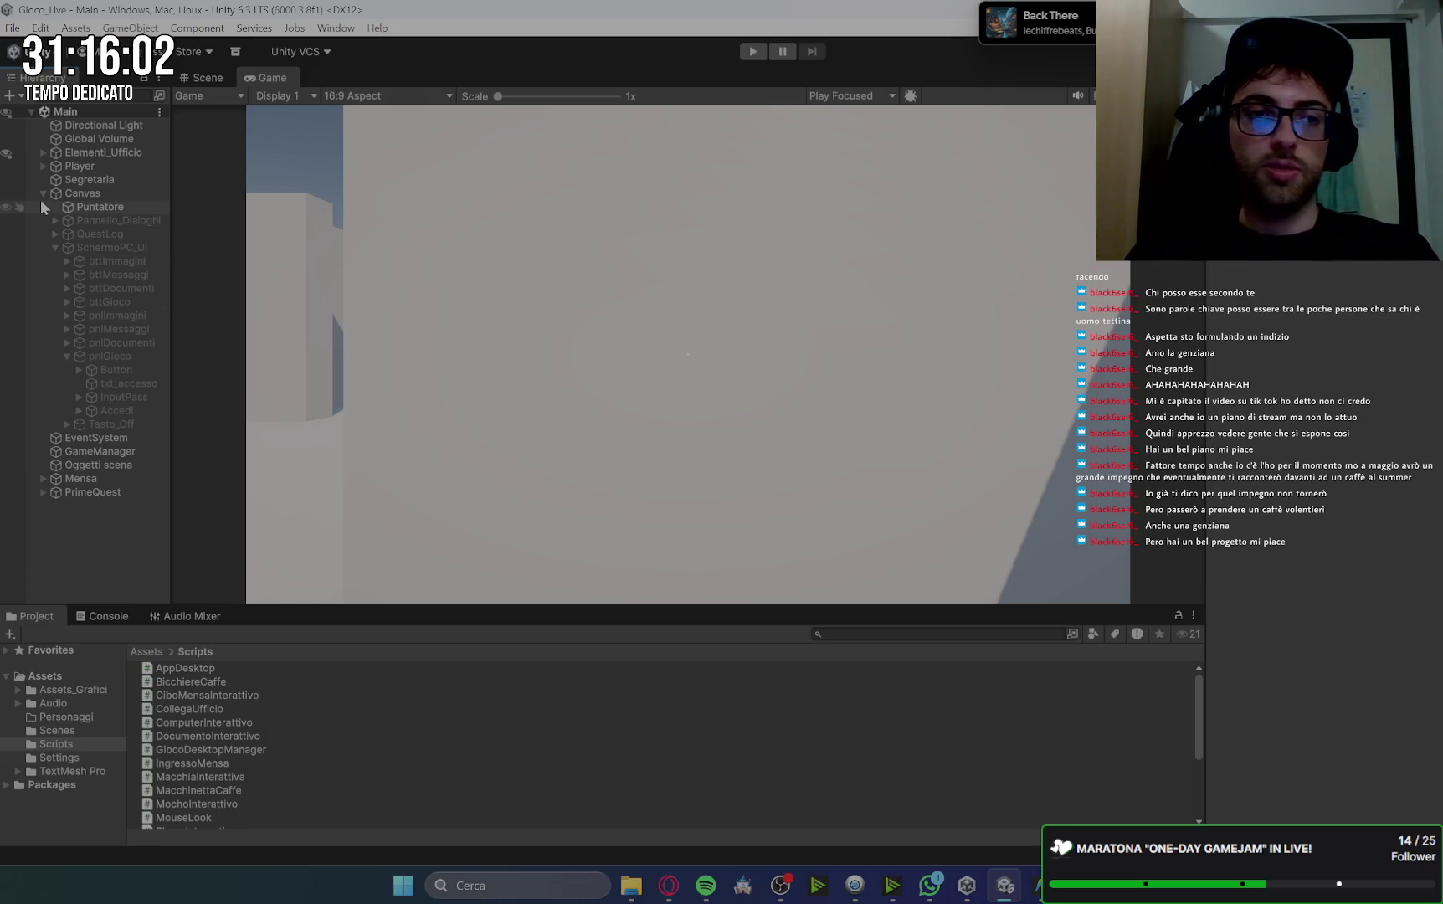
click(54, 246)
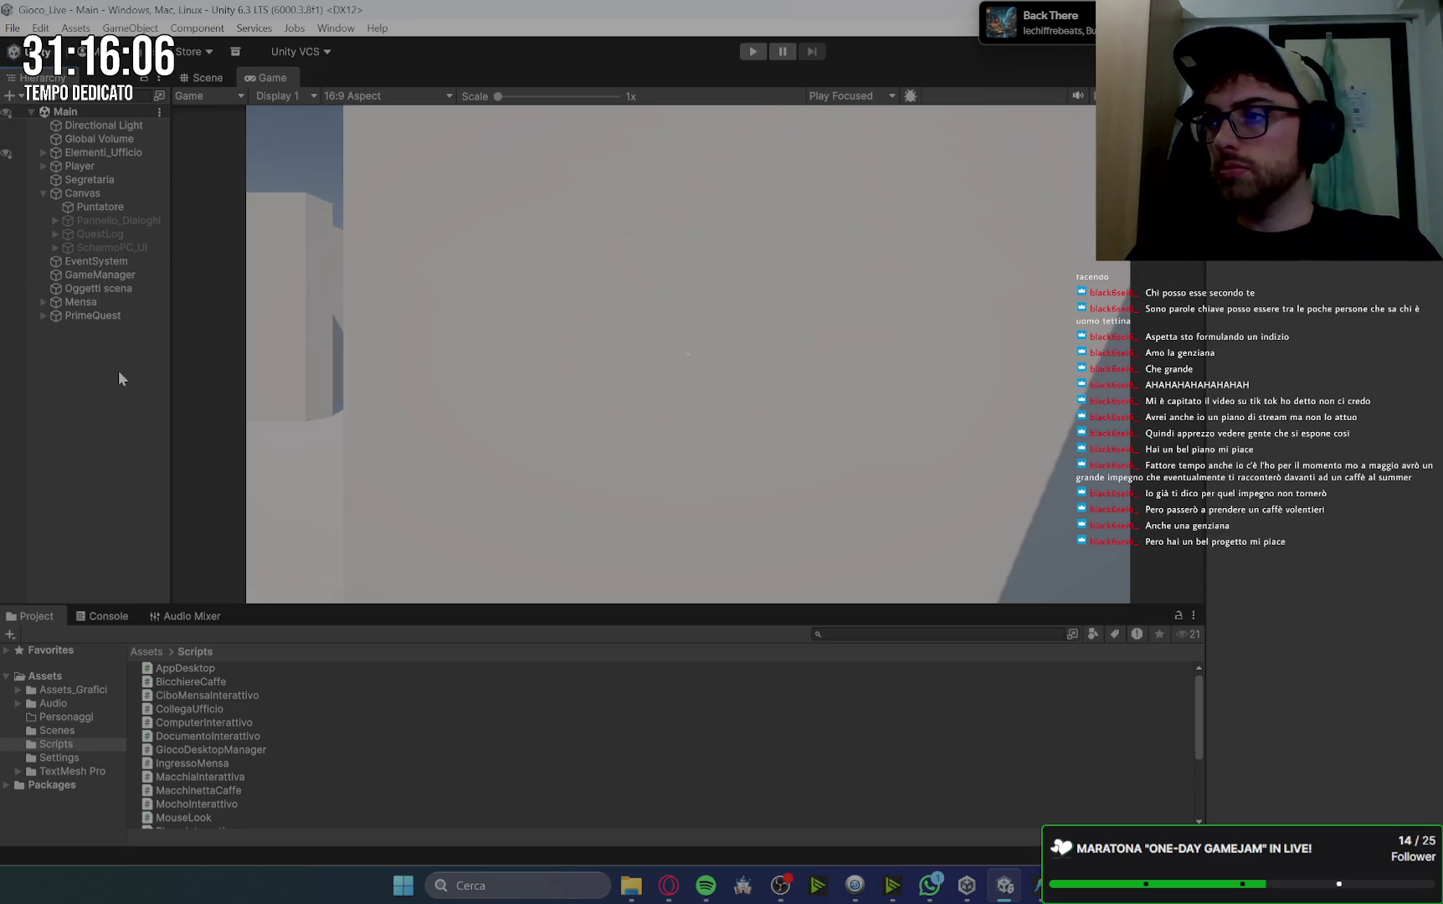
click(54, 247)
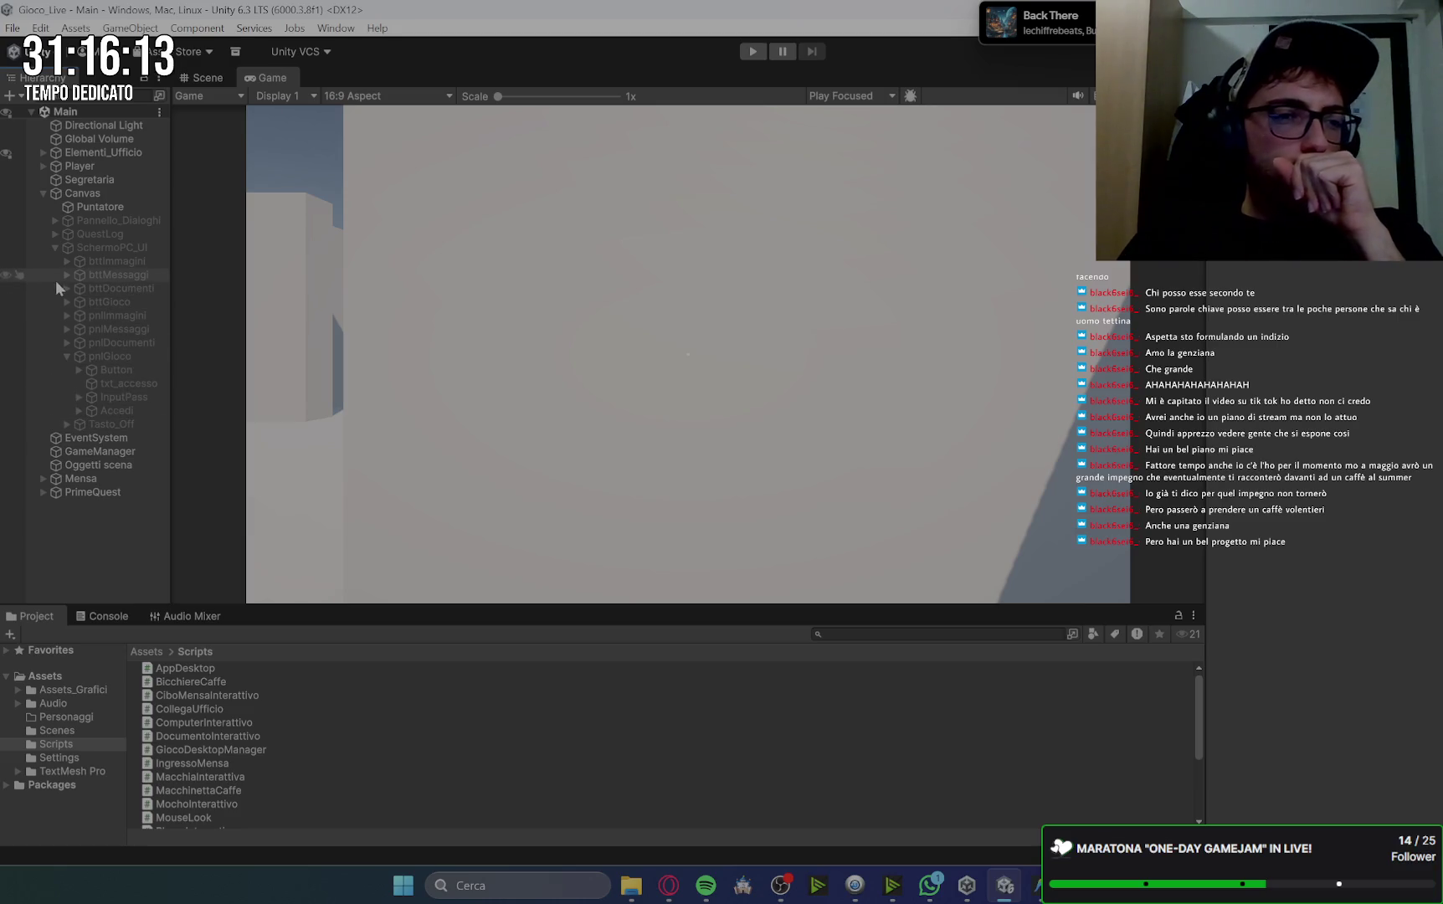
click(54, 247)
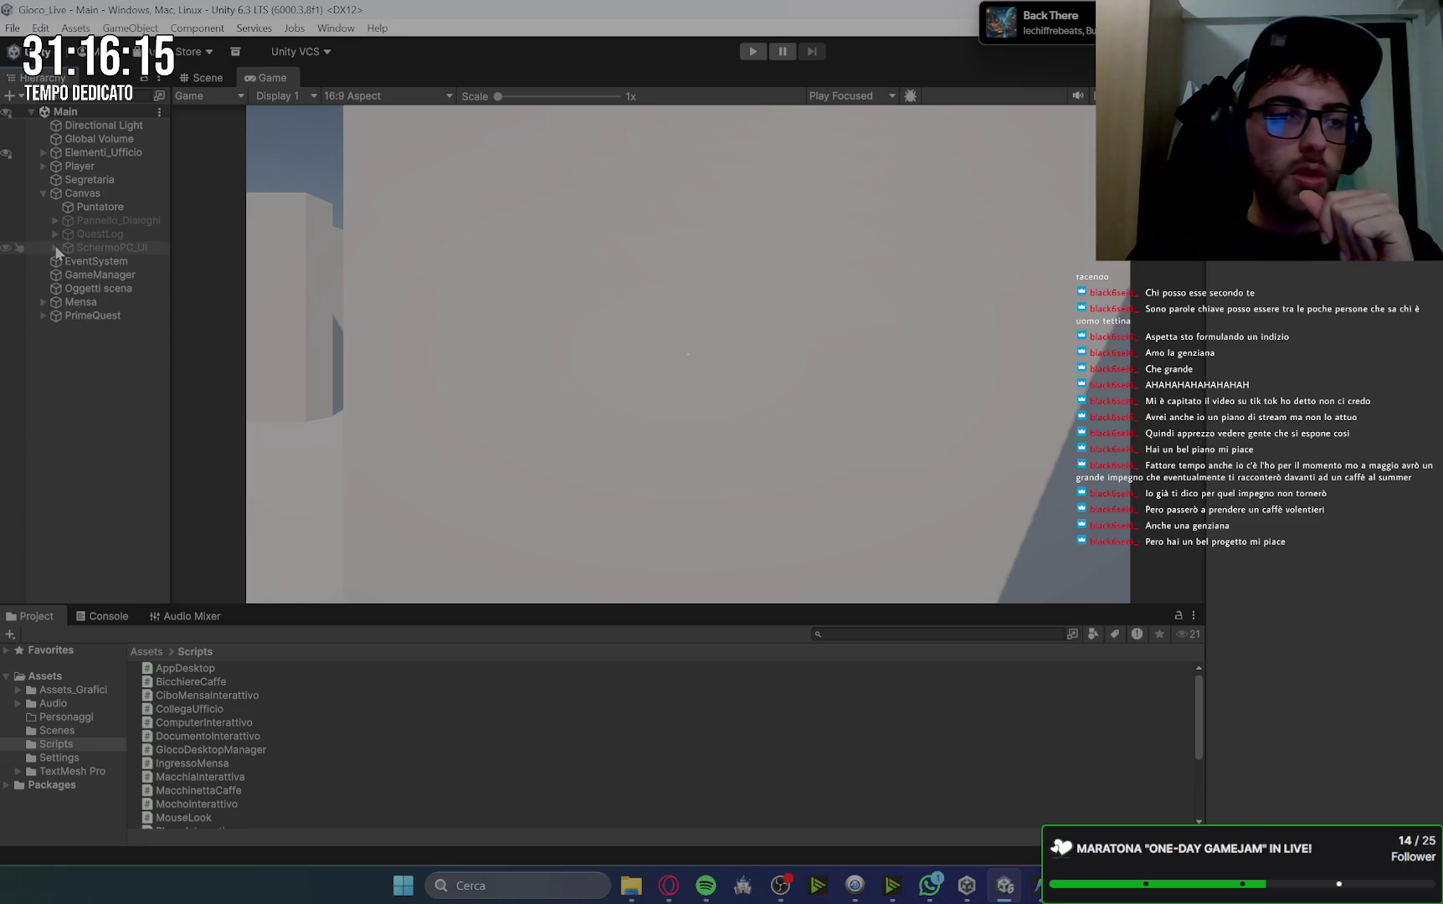
click(674, 892)
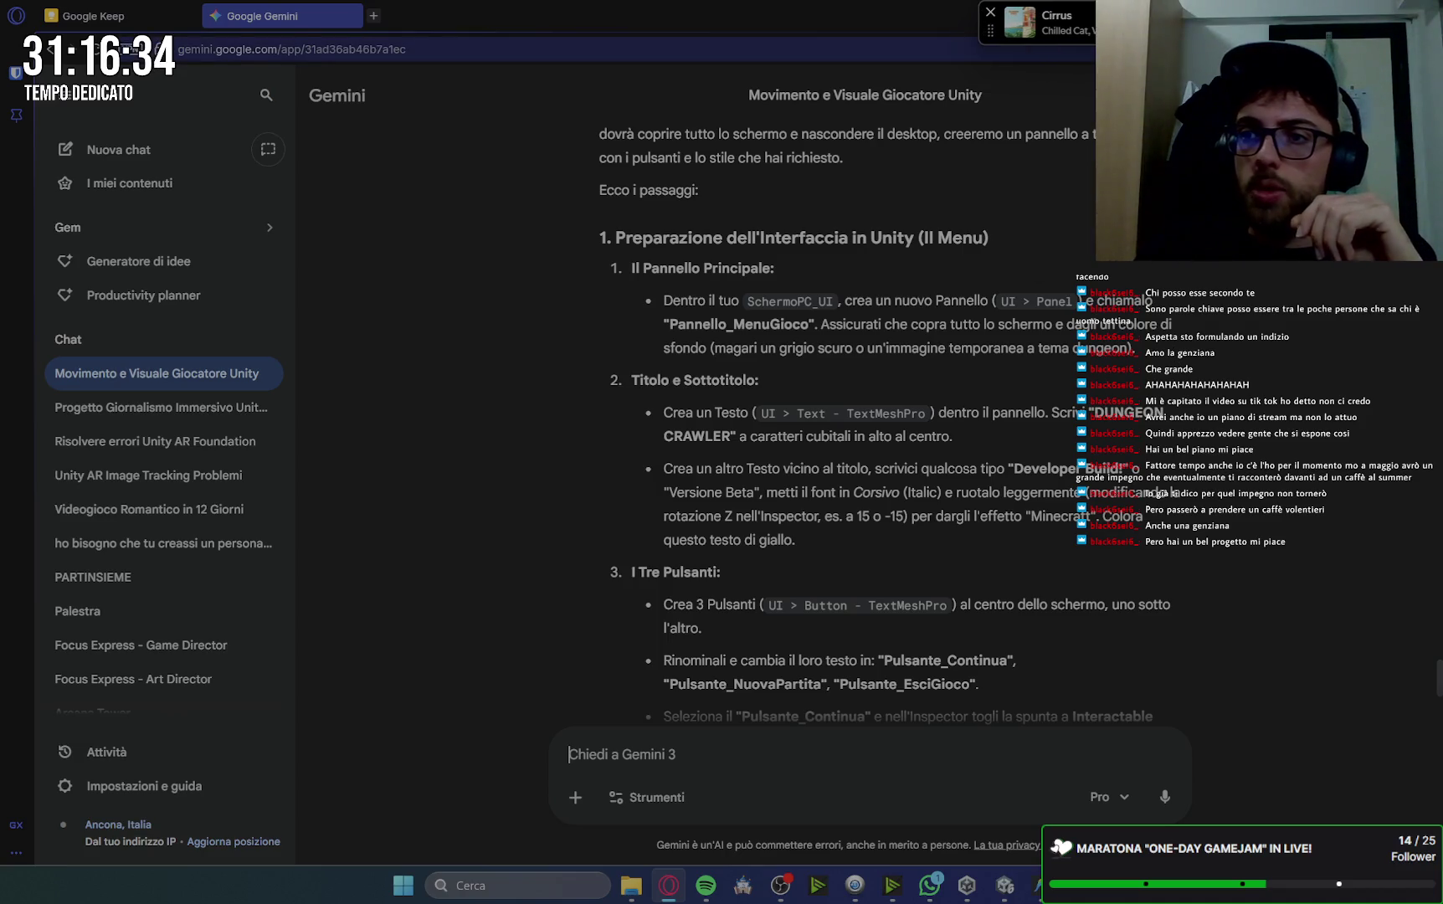
key(alt+Tab)
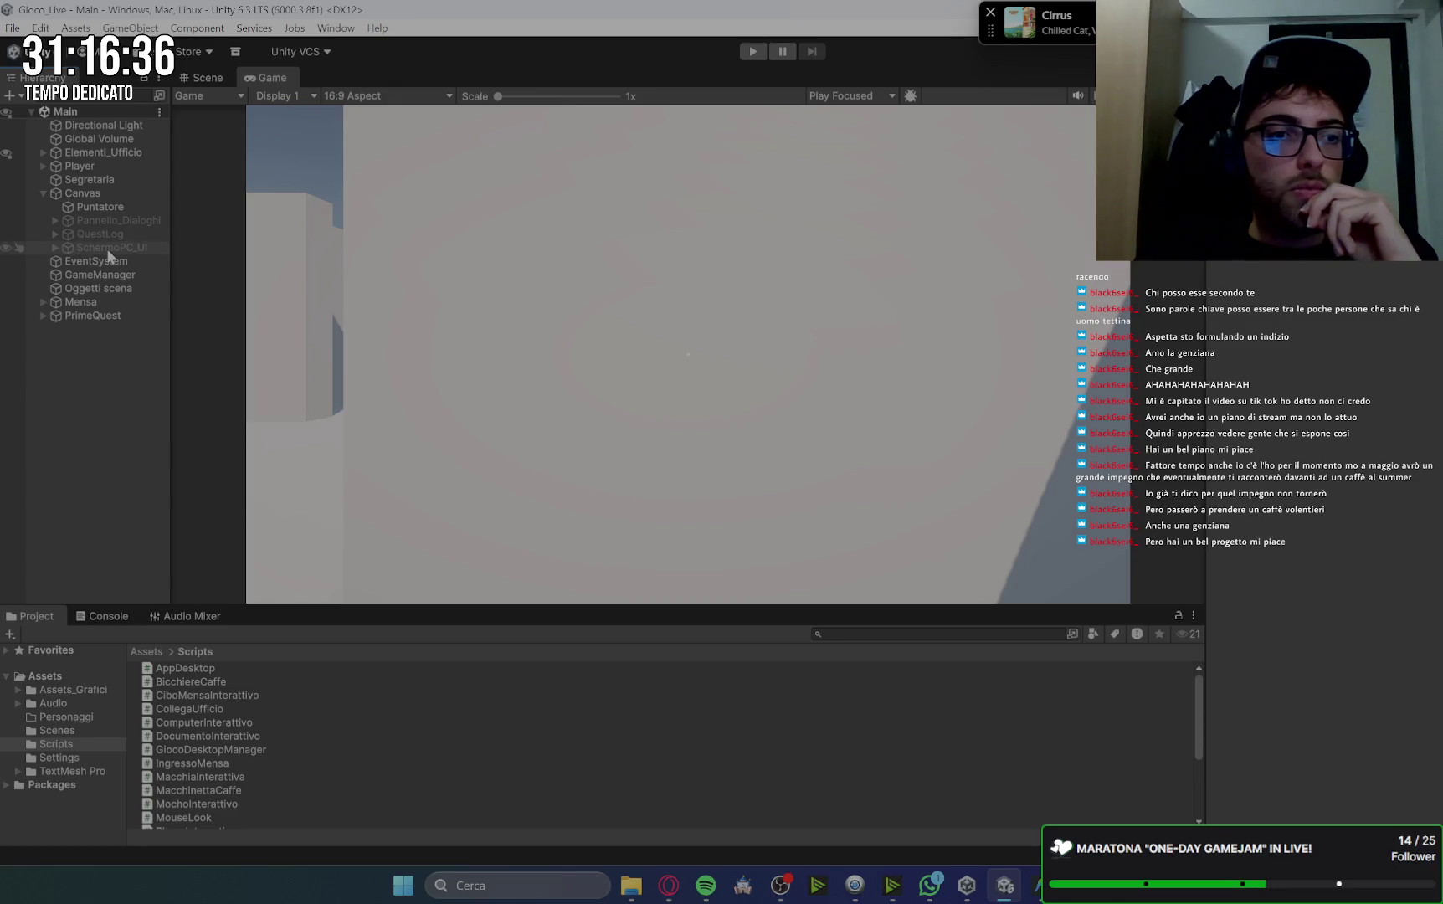
Create a UI (Canvas) > Panel under SchermoPC_UI and erase its default 'Panel' name.
right_click(109, 247)
click(55, 248)
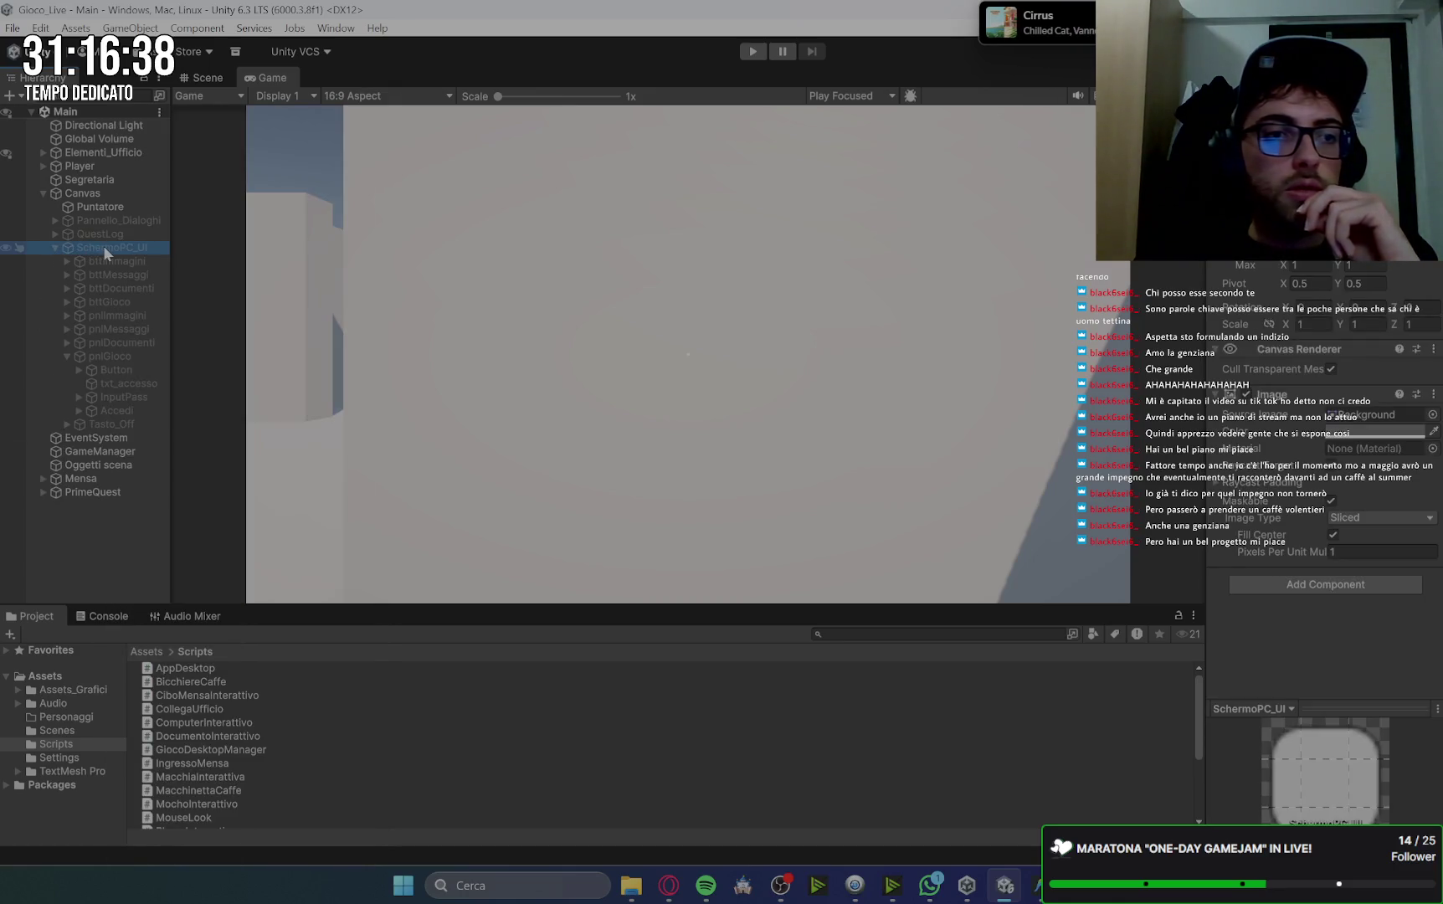
right_click(104, 247)
mouse_move(197, 593)
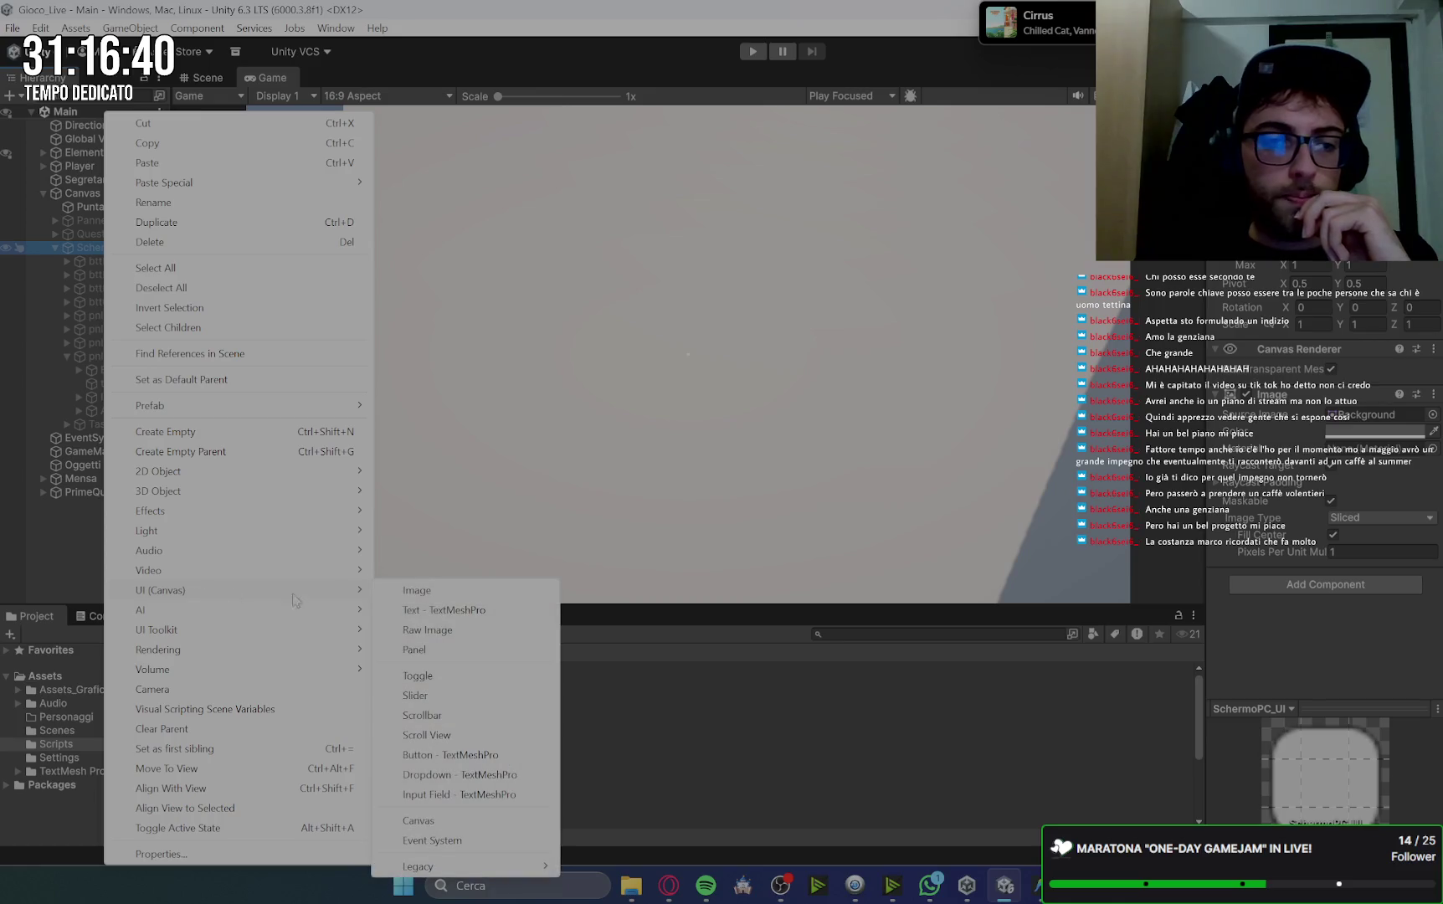
click(445, 651)
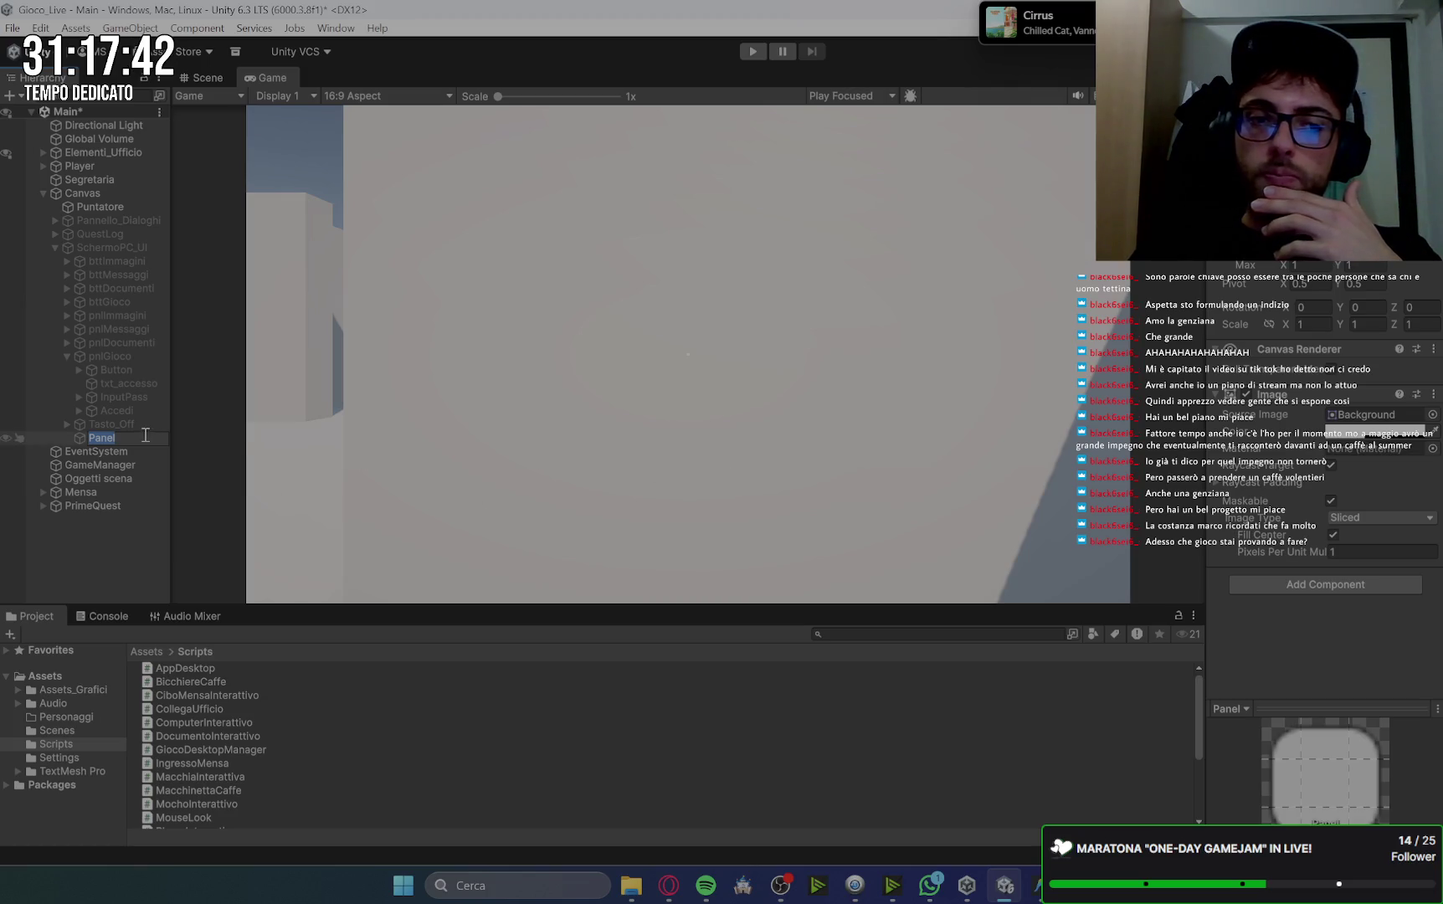
click(136, 439)
key(BackSpace)
key(BackSpace)
key(BackSpace)
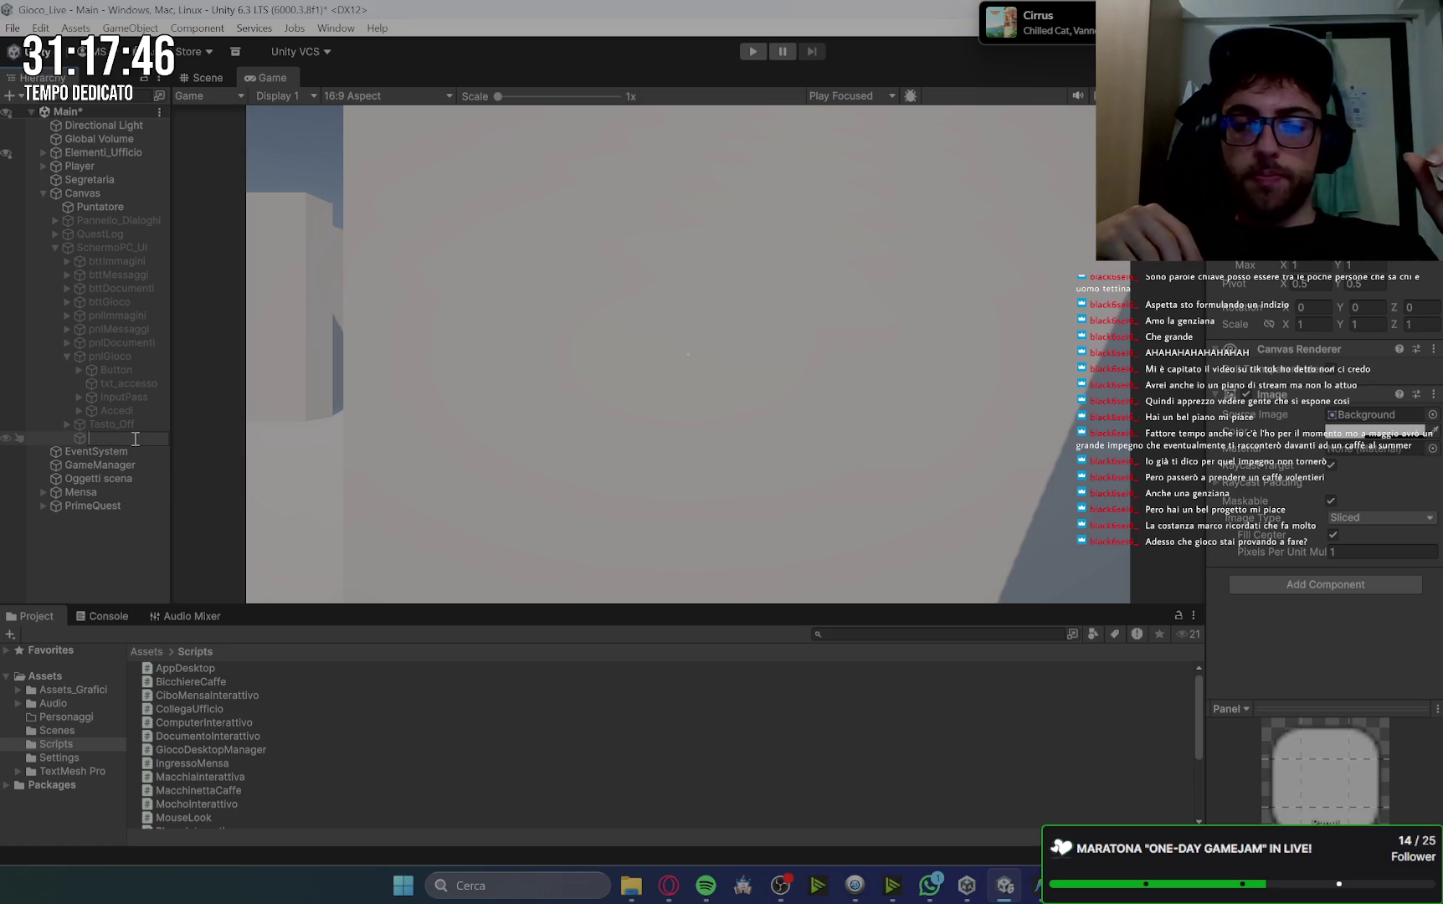
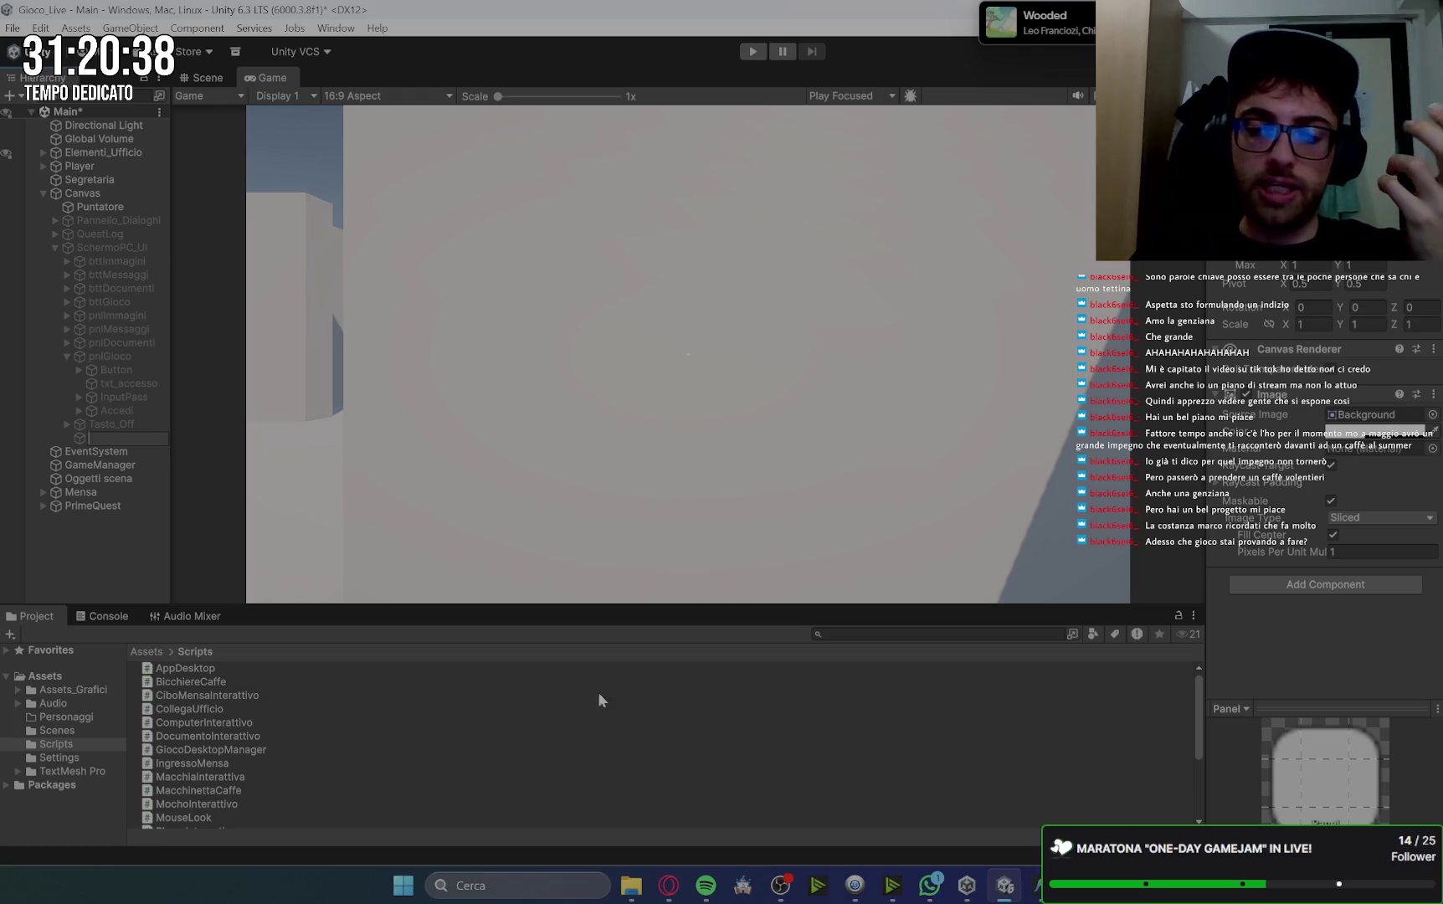
Bring Opera forward, switch to the Google Keep tab and open the floor-plan note.
click(668, 885)
click(117, 16)
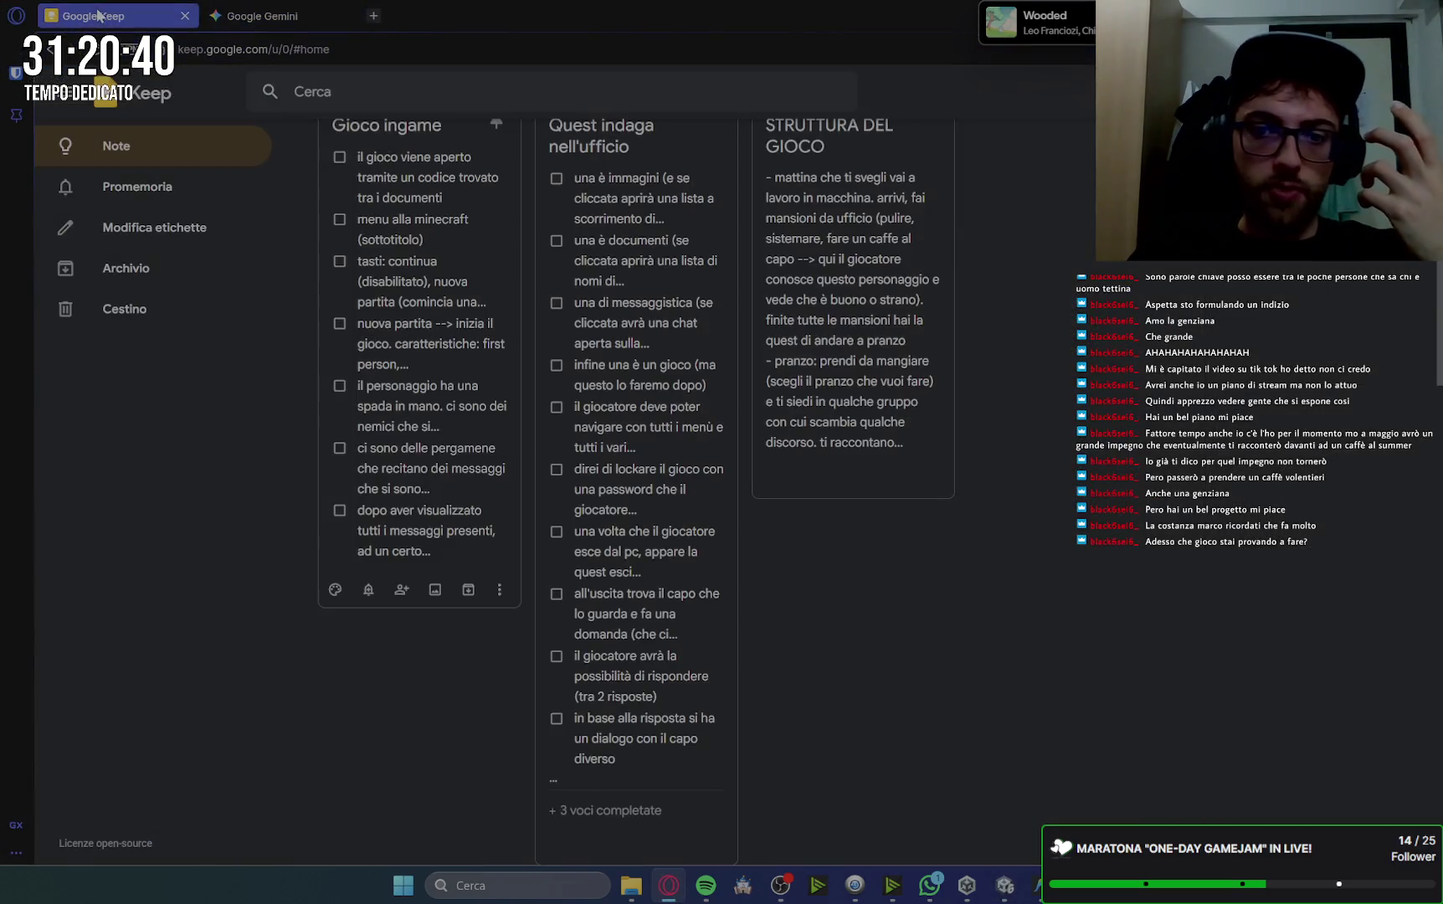
scroll(1102, 473, down, 8)
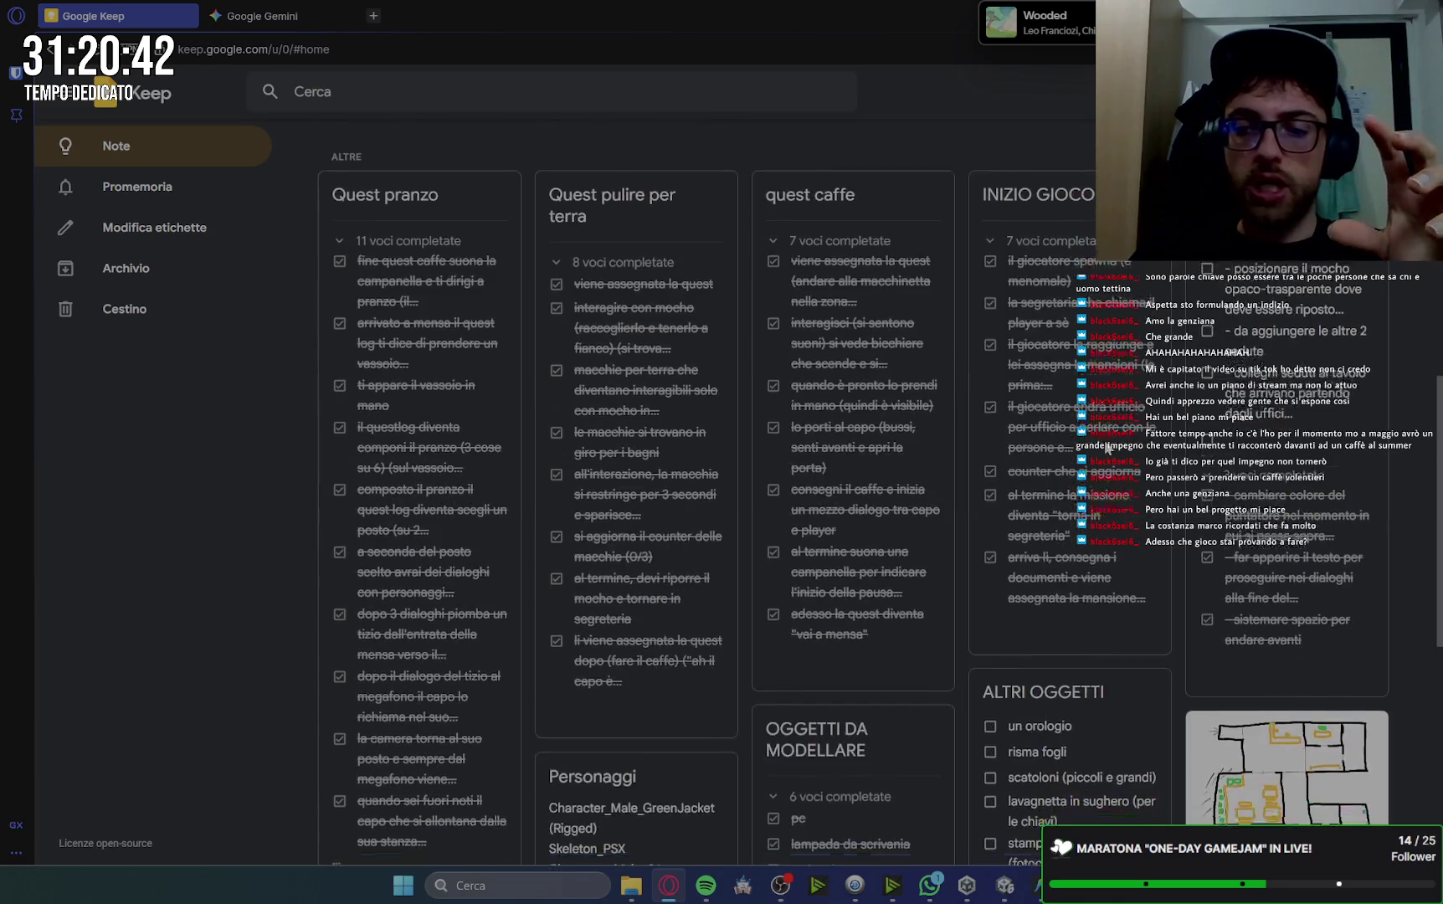
click(1309, 409)
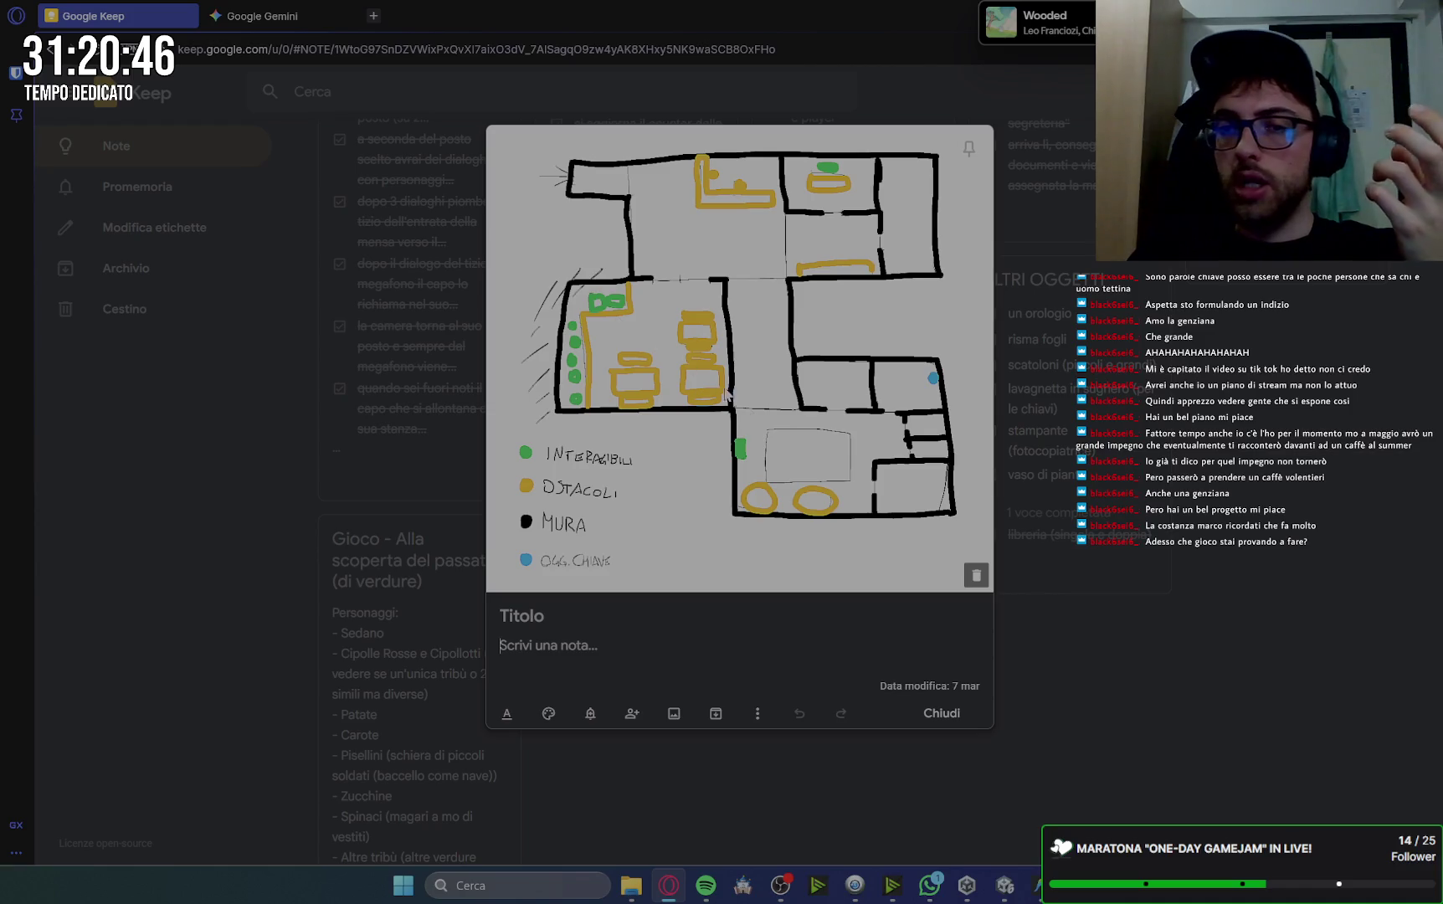
Open the office floor-plan drawing full-size and scroll over its rooms and legend.
click(942, 713)
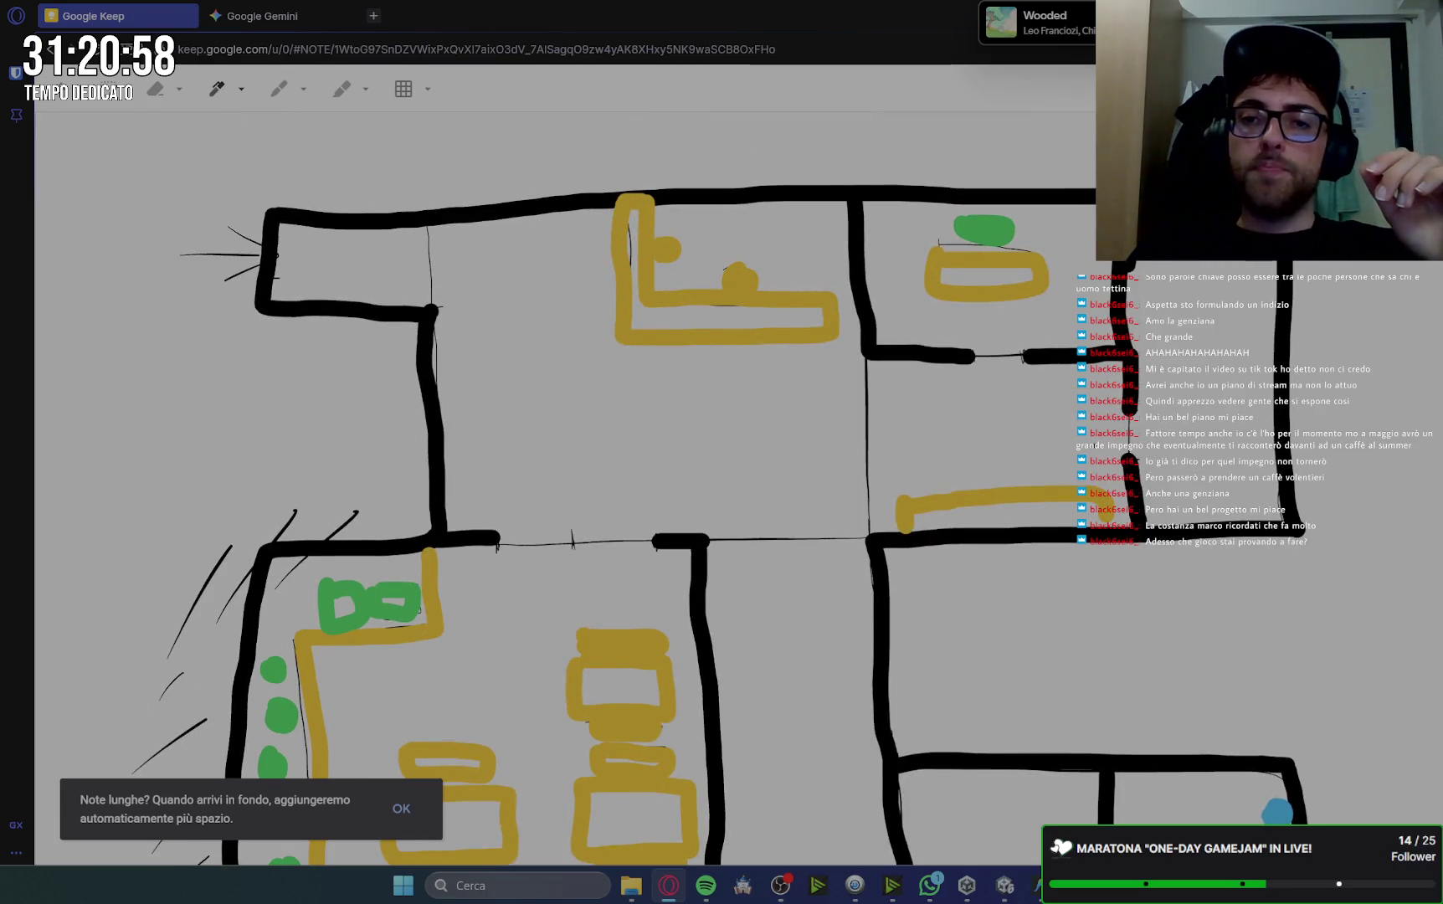
scroll(790, 347, down, 1)
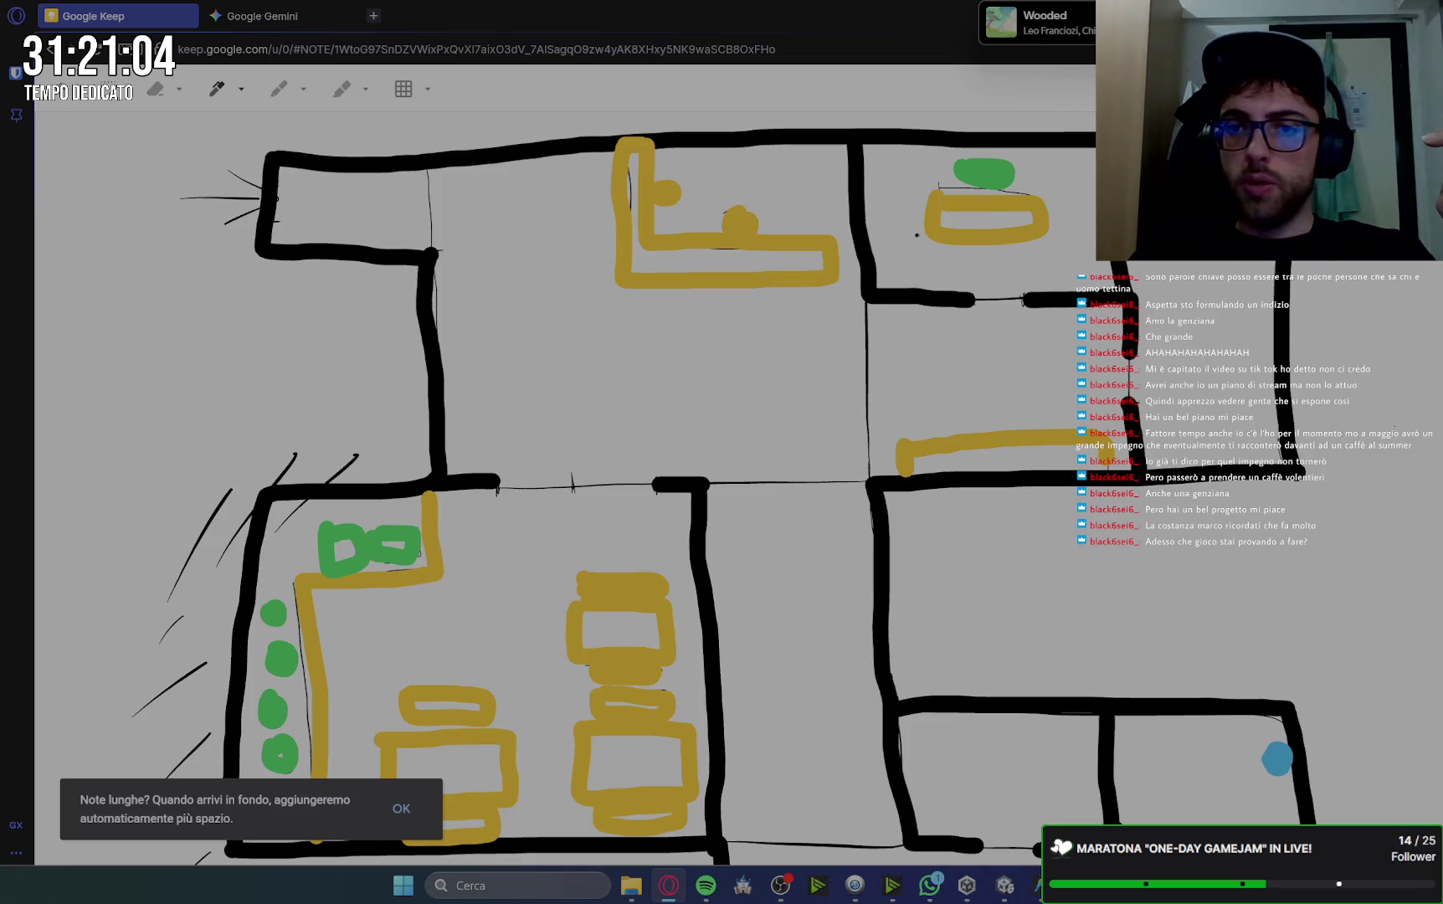
scroll(936, 324, down, 3)
scroll(935, 324, down, 4)
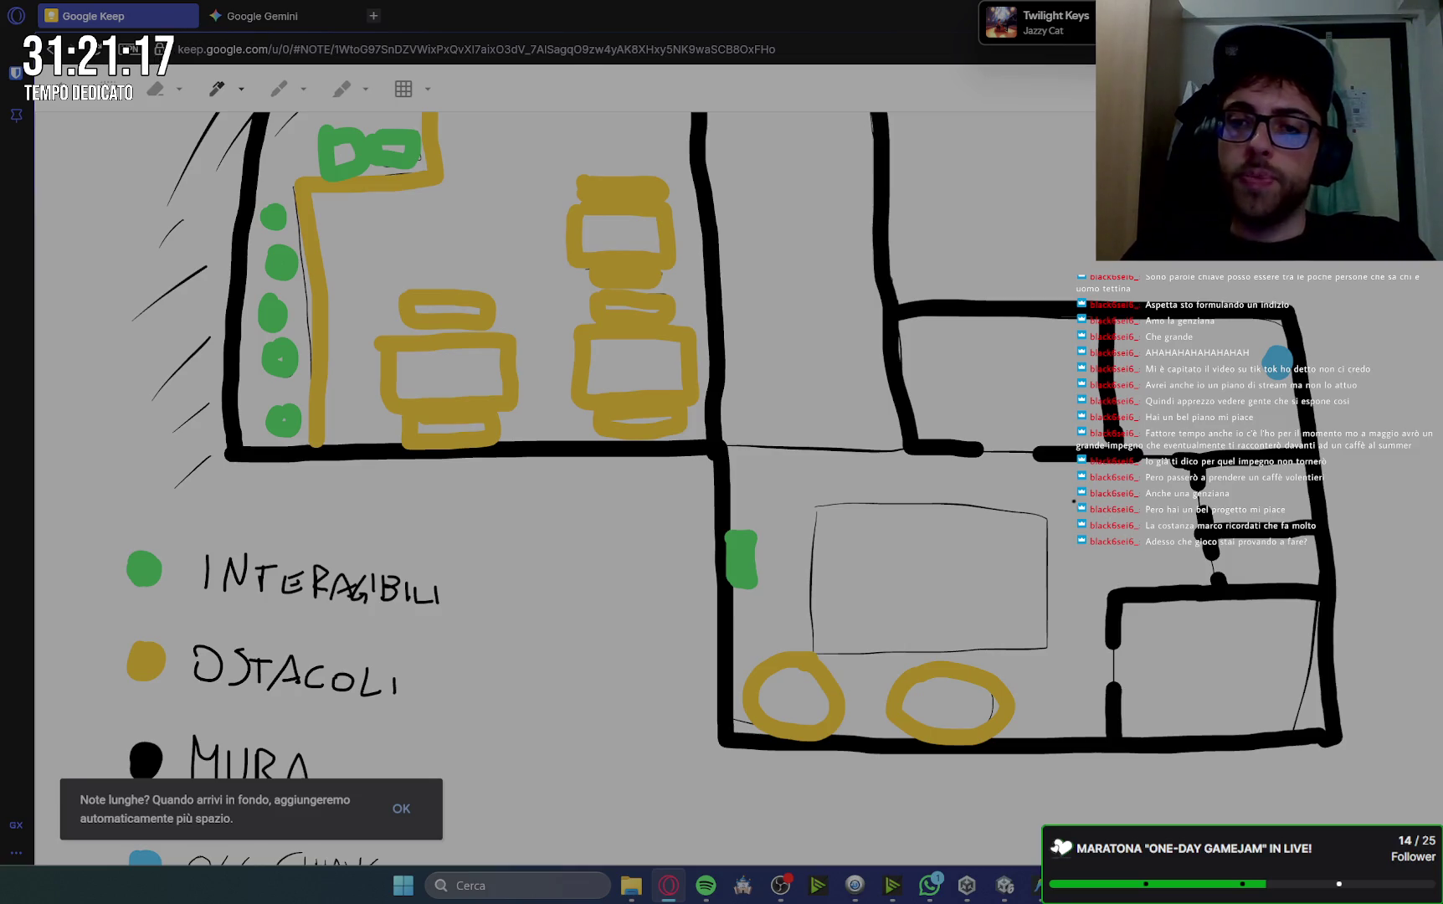
scroll(565, 486, up, 5)
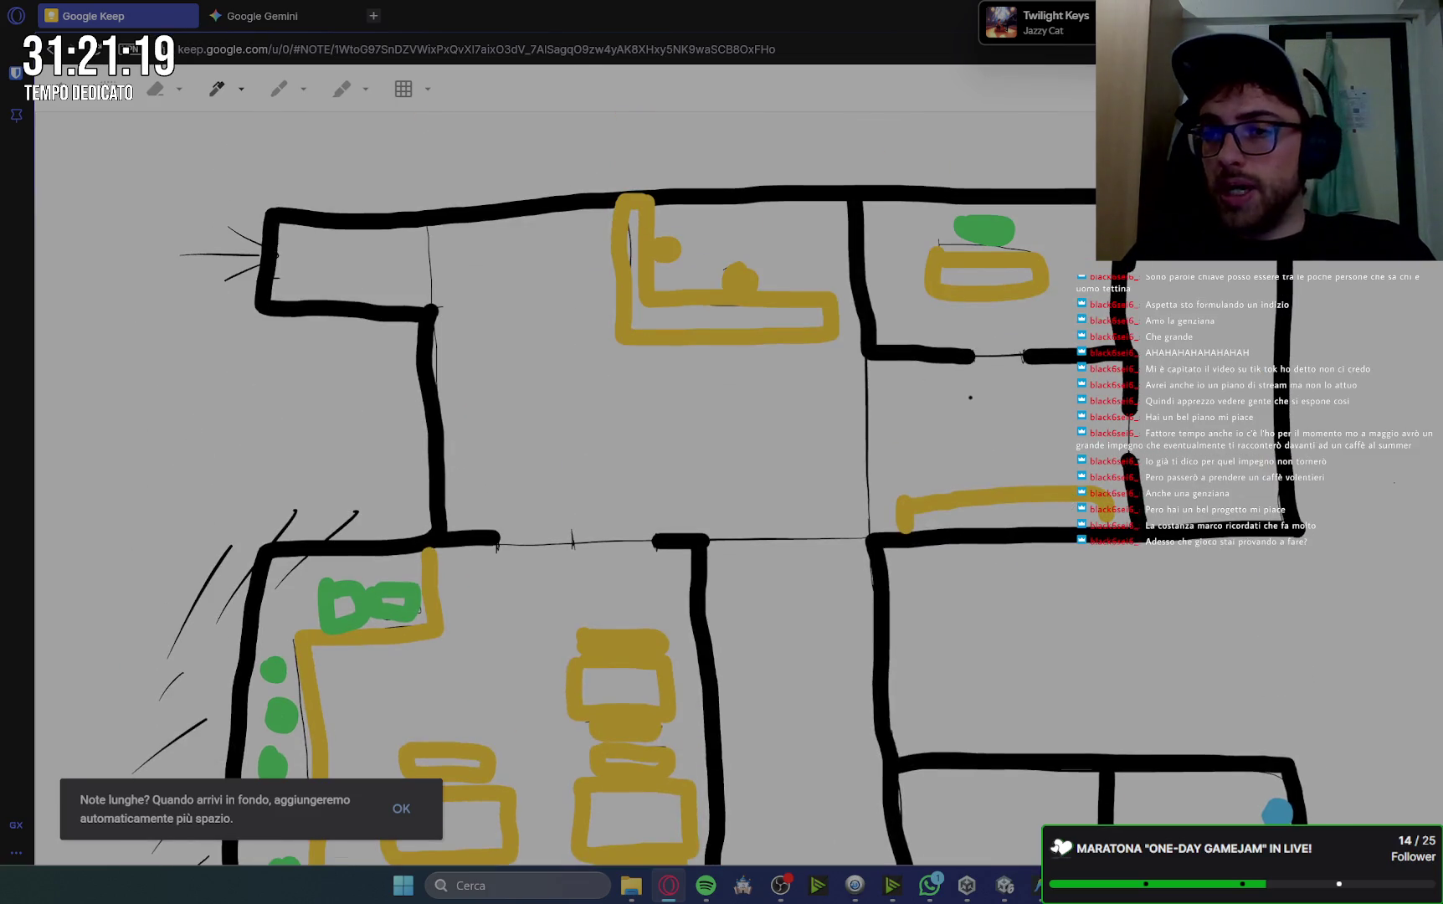
scroll(565, 485, down, 3)
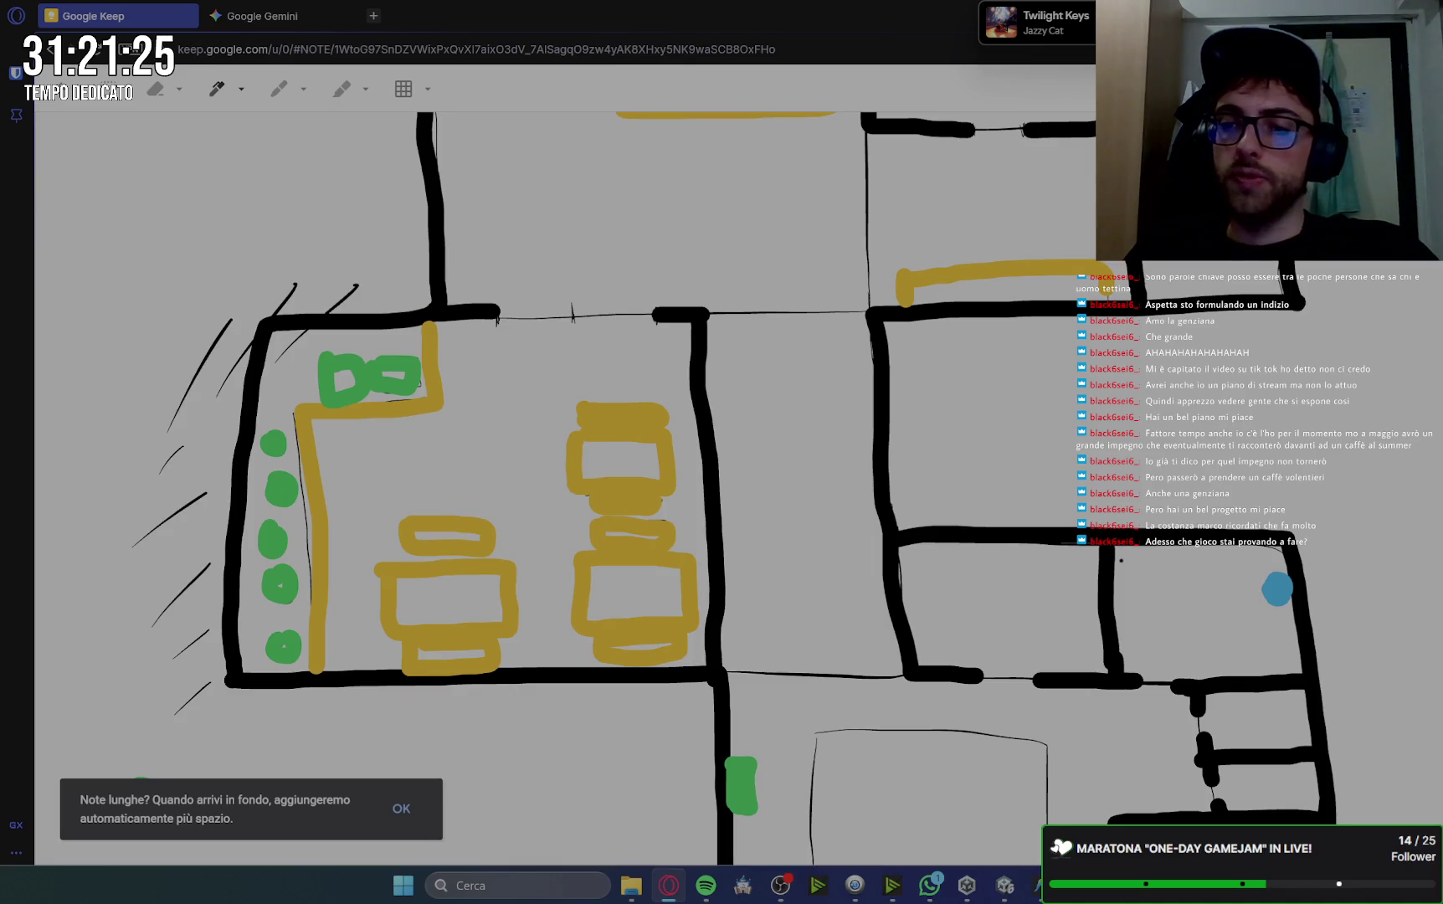
scroll(1120, 560, up, 3)
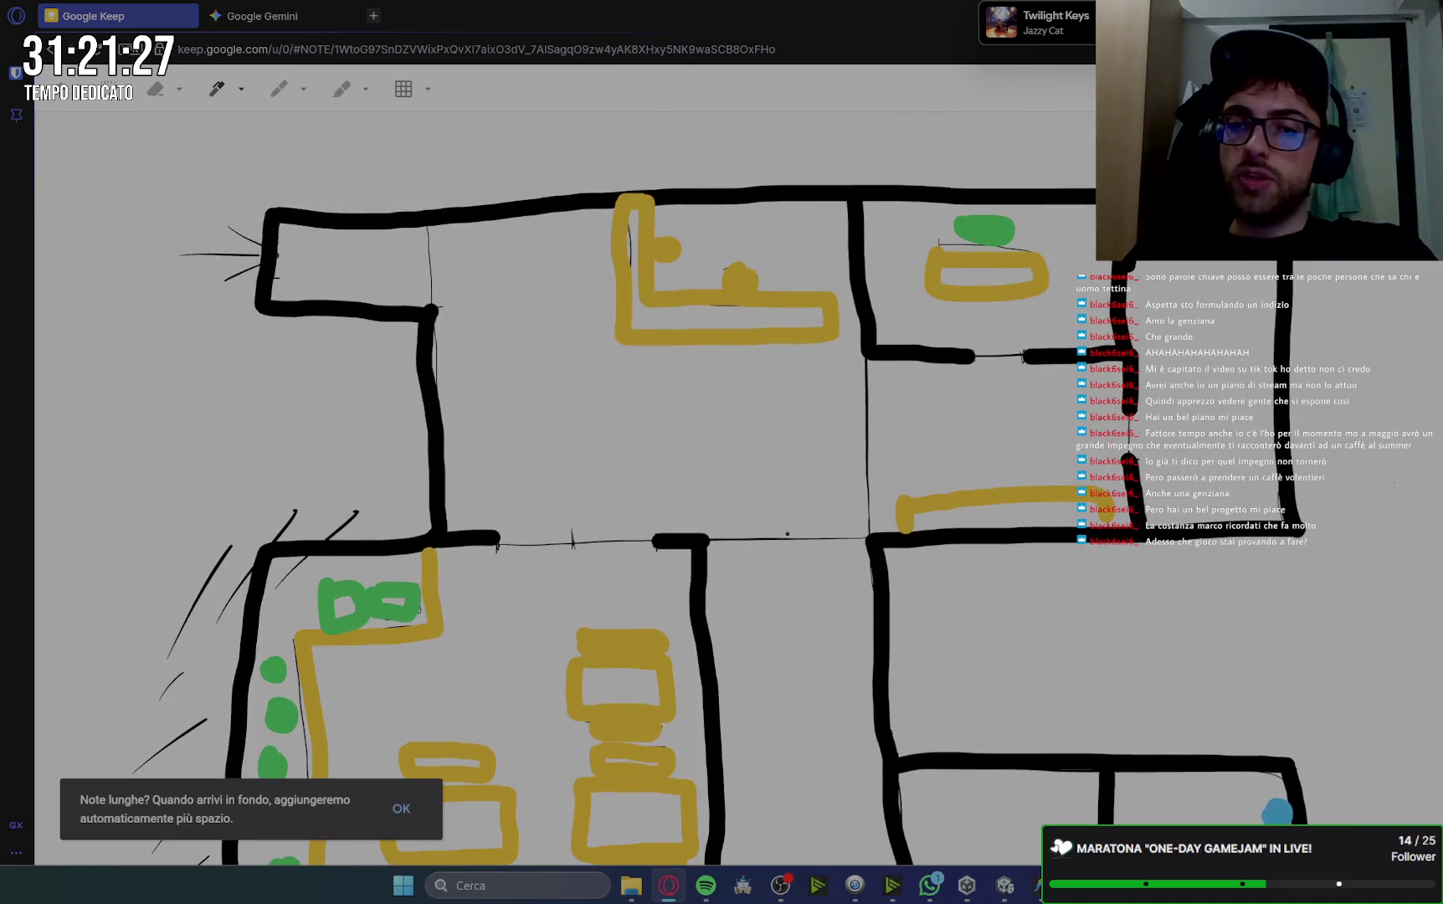
scroll(1044, 531, down, 1)
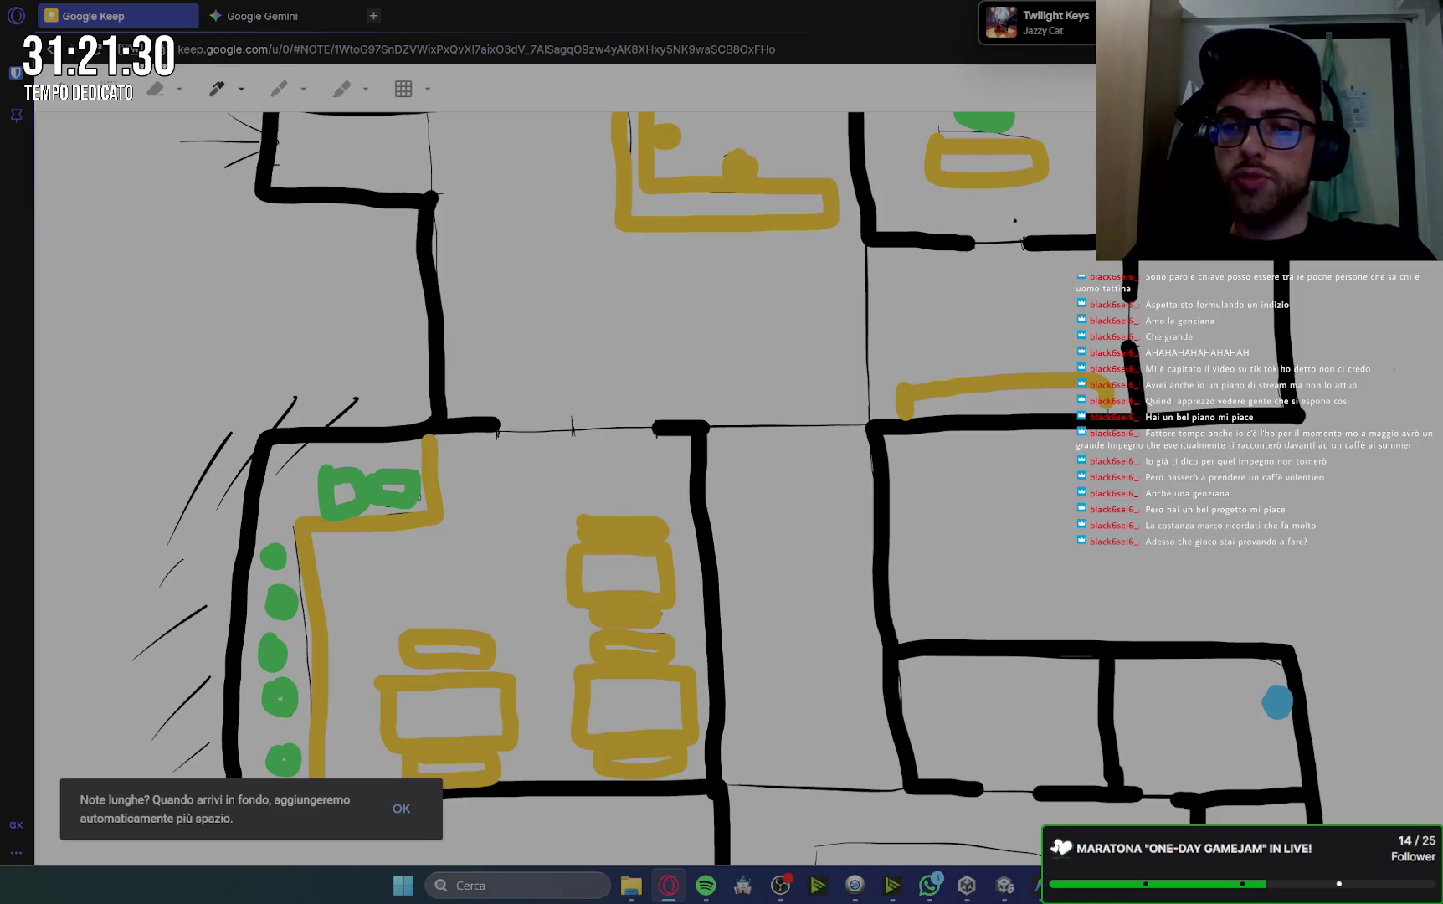
scroll(1024, 225, up, 1)
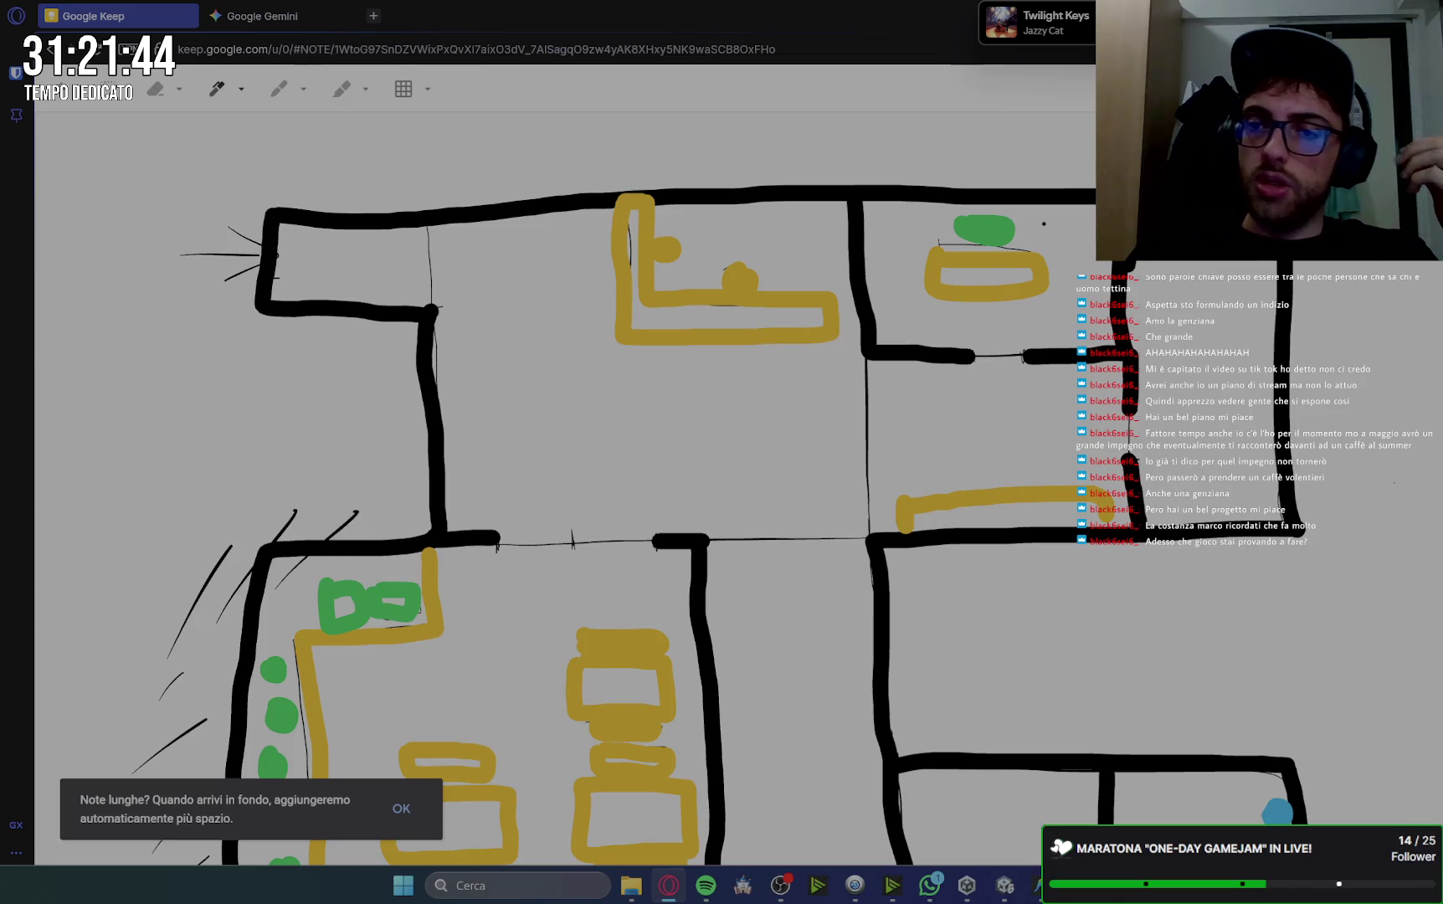
Scroll around the floor-plan canvas, then close the full-size drawing view.
scroll(586, 486, down, 3)
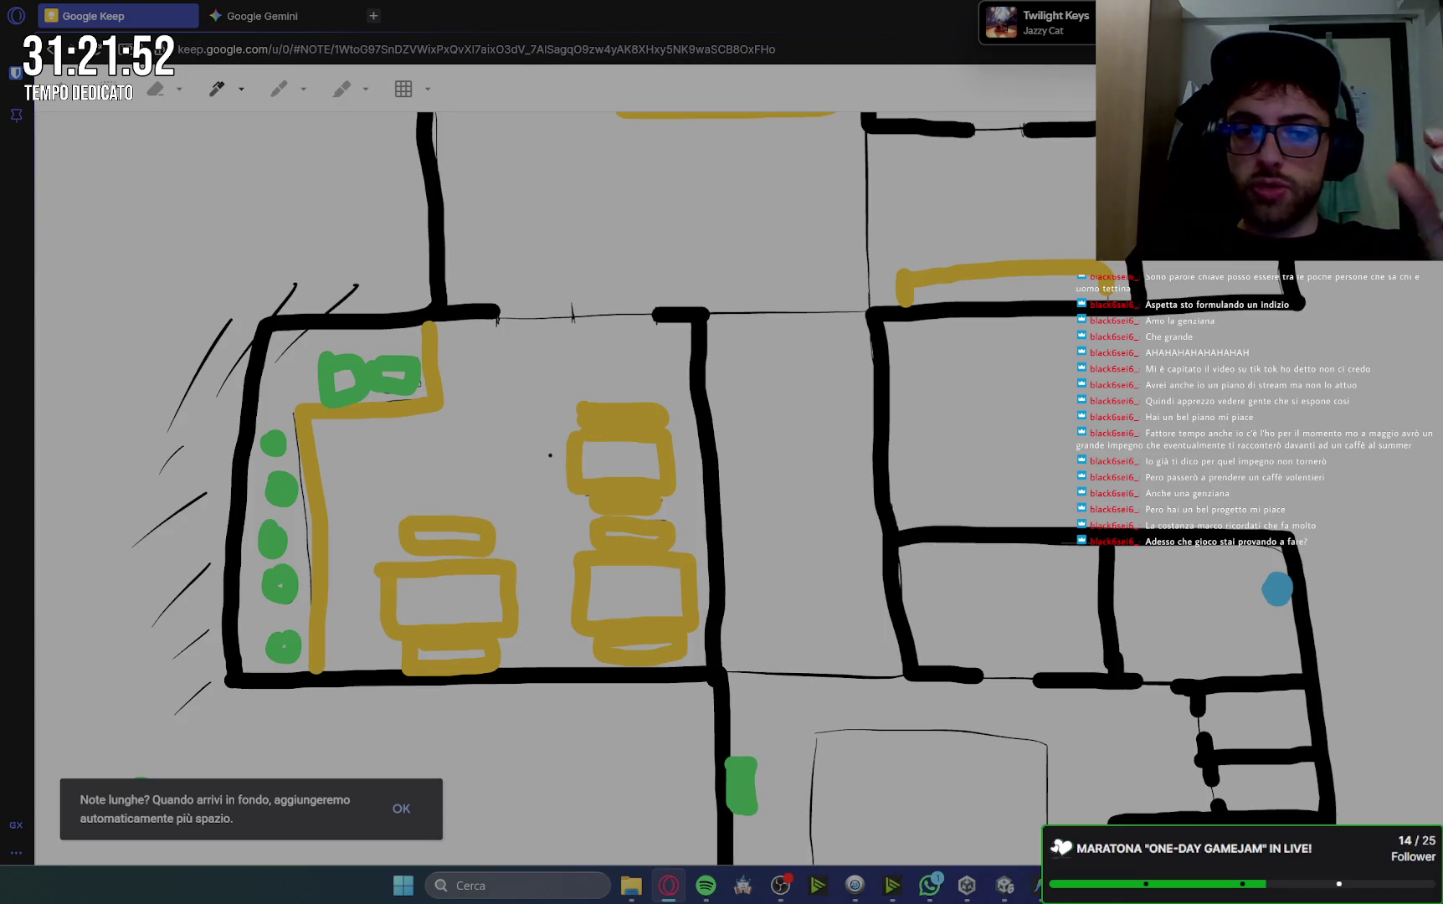
scroll(550, 454, up, 2)
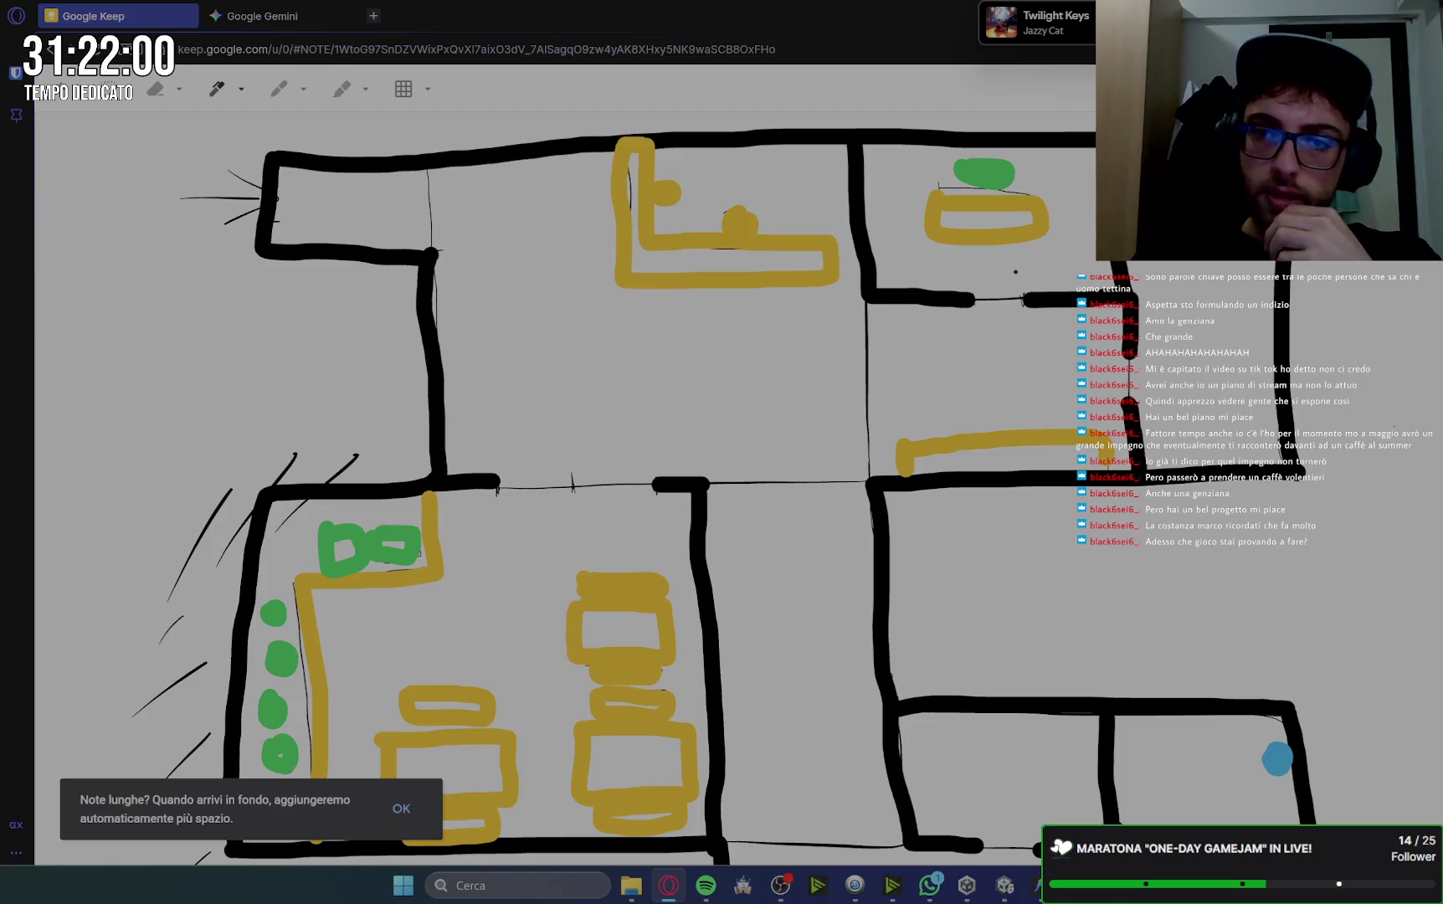
scroll(1015, 271, down, 2)
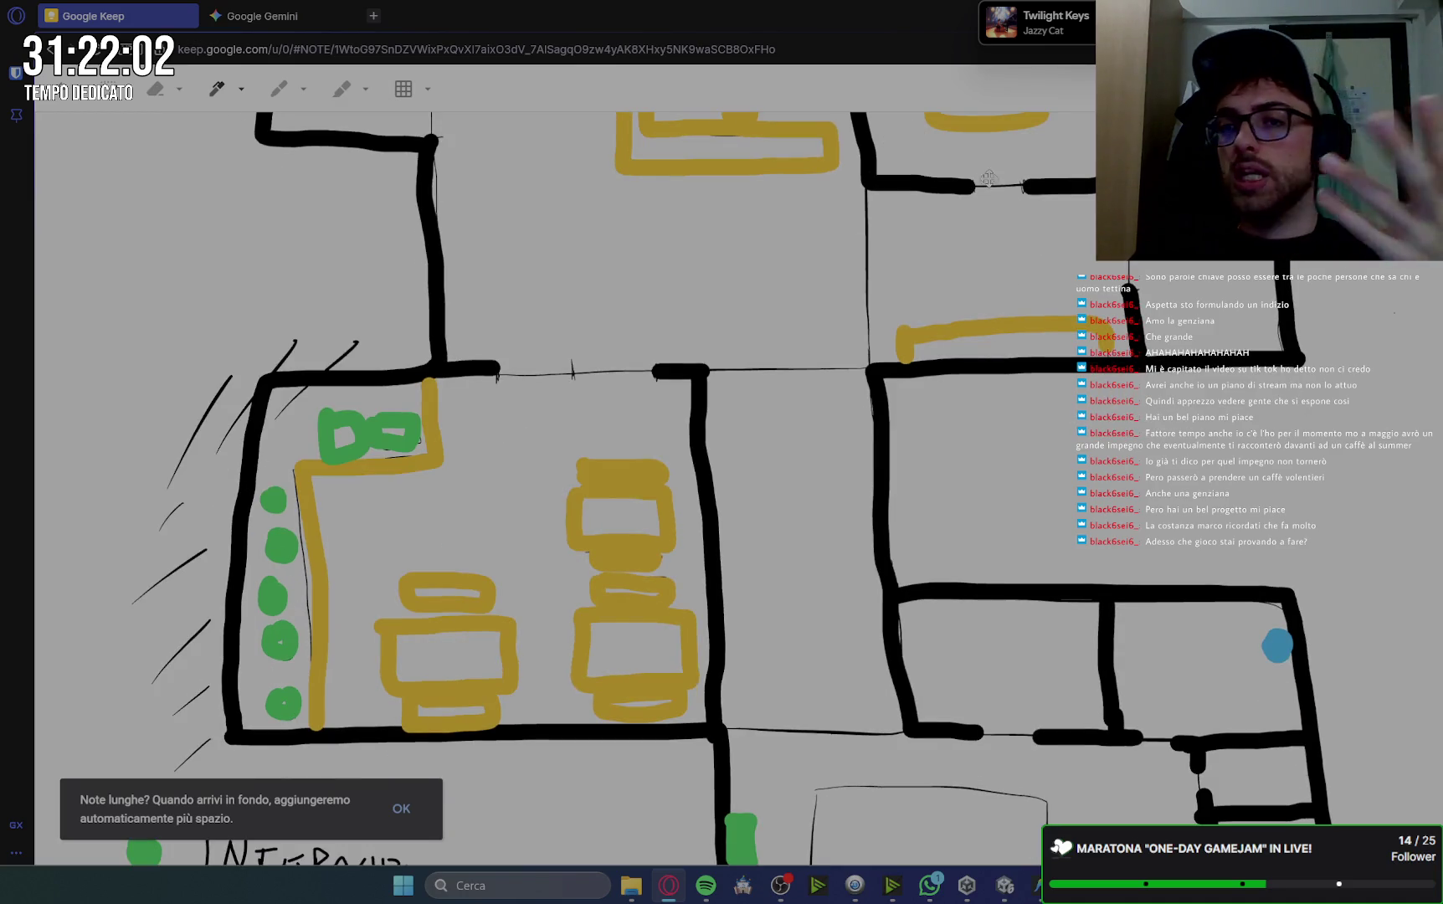
scroll(973, 195, up, 3)
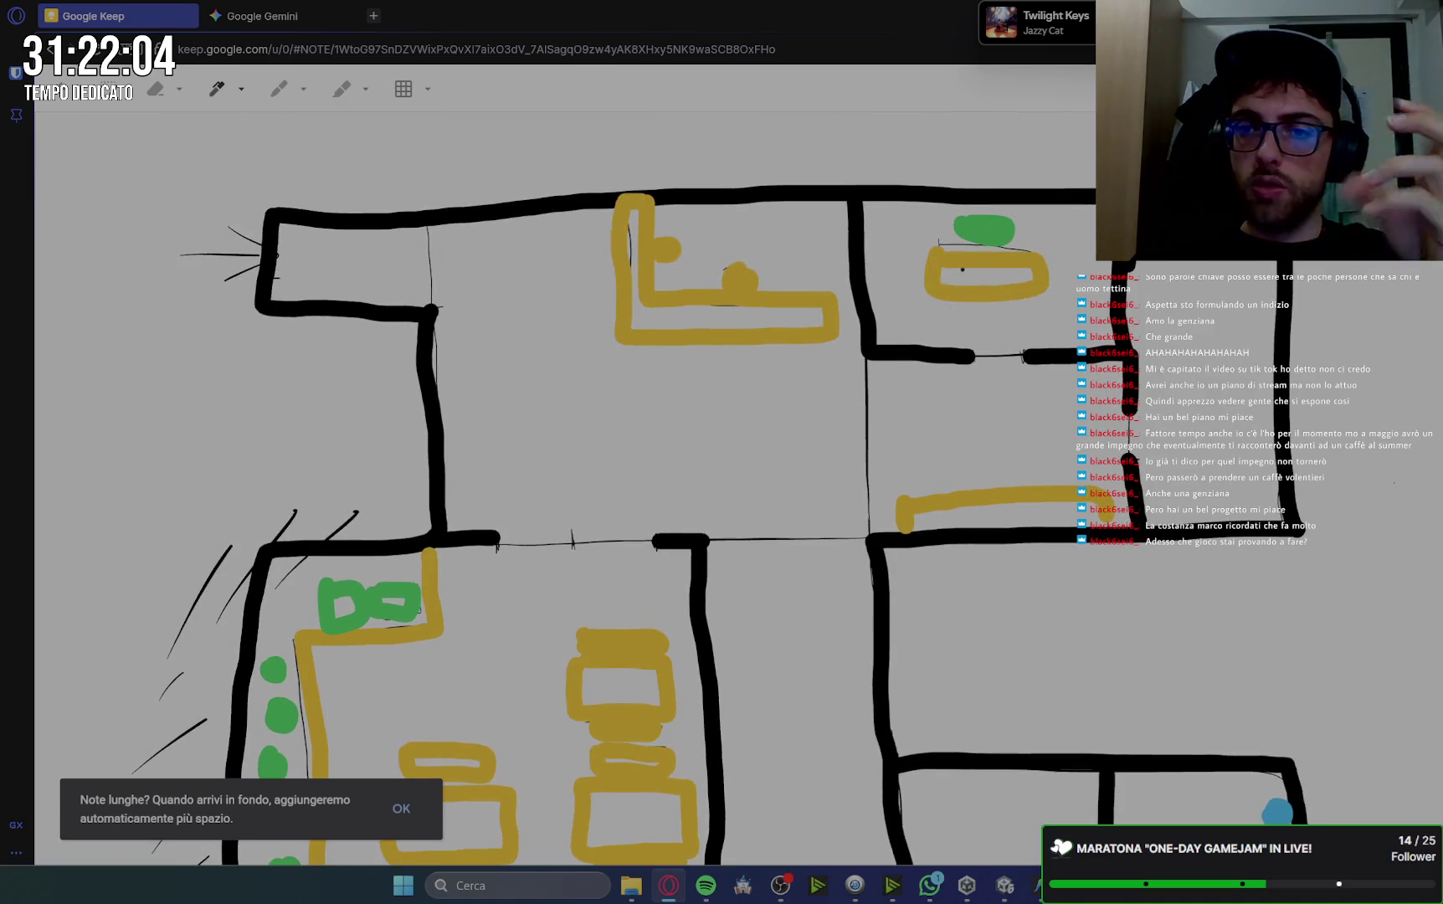
scroll(783, 606, down, 8)
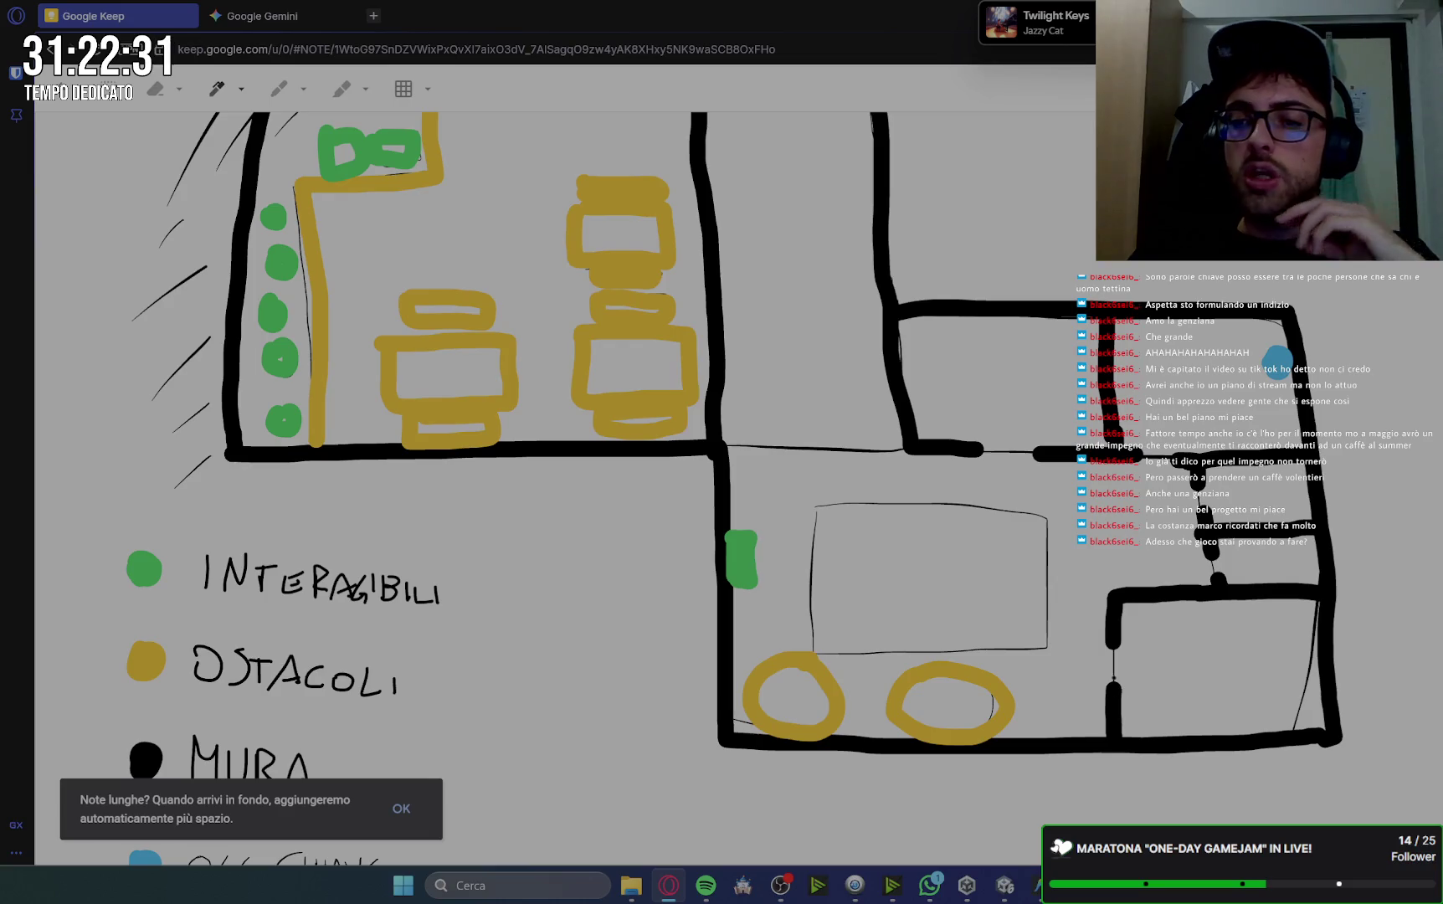
scroll(1060, 566, up, 5)
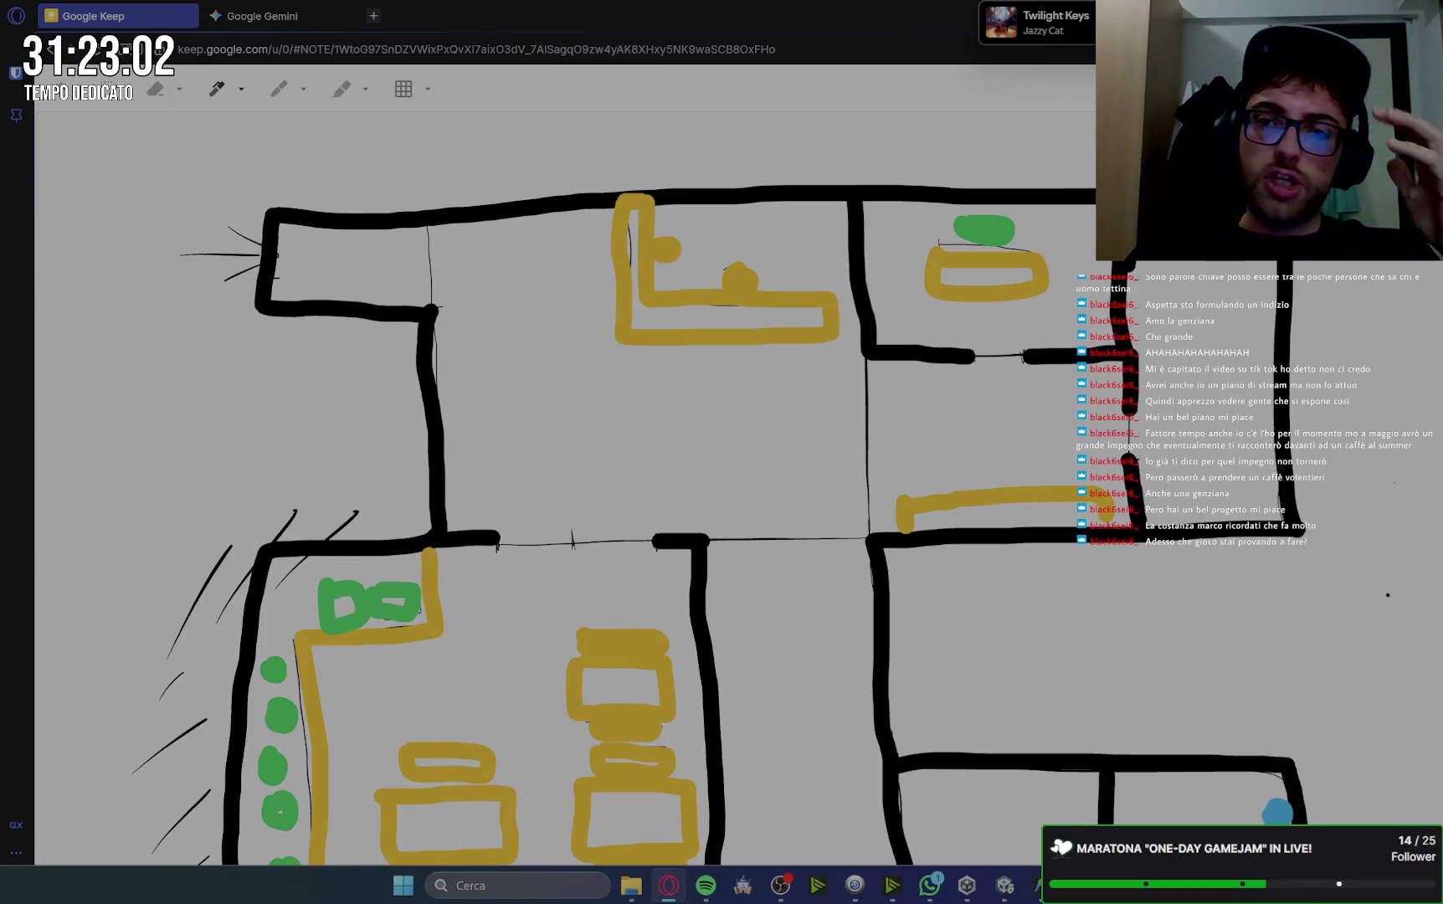
click(71, 99)
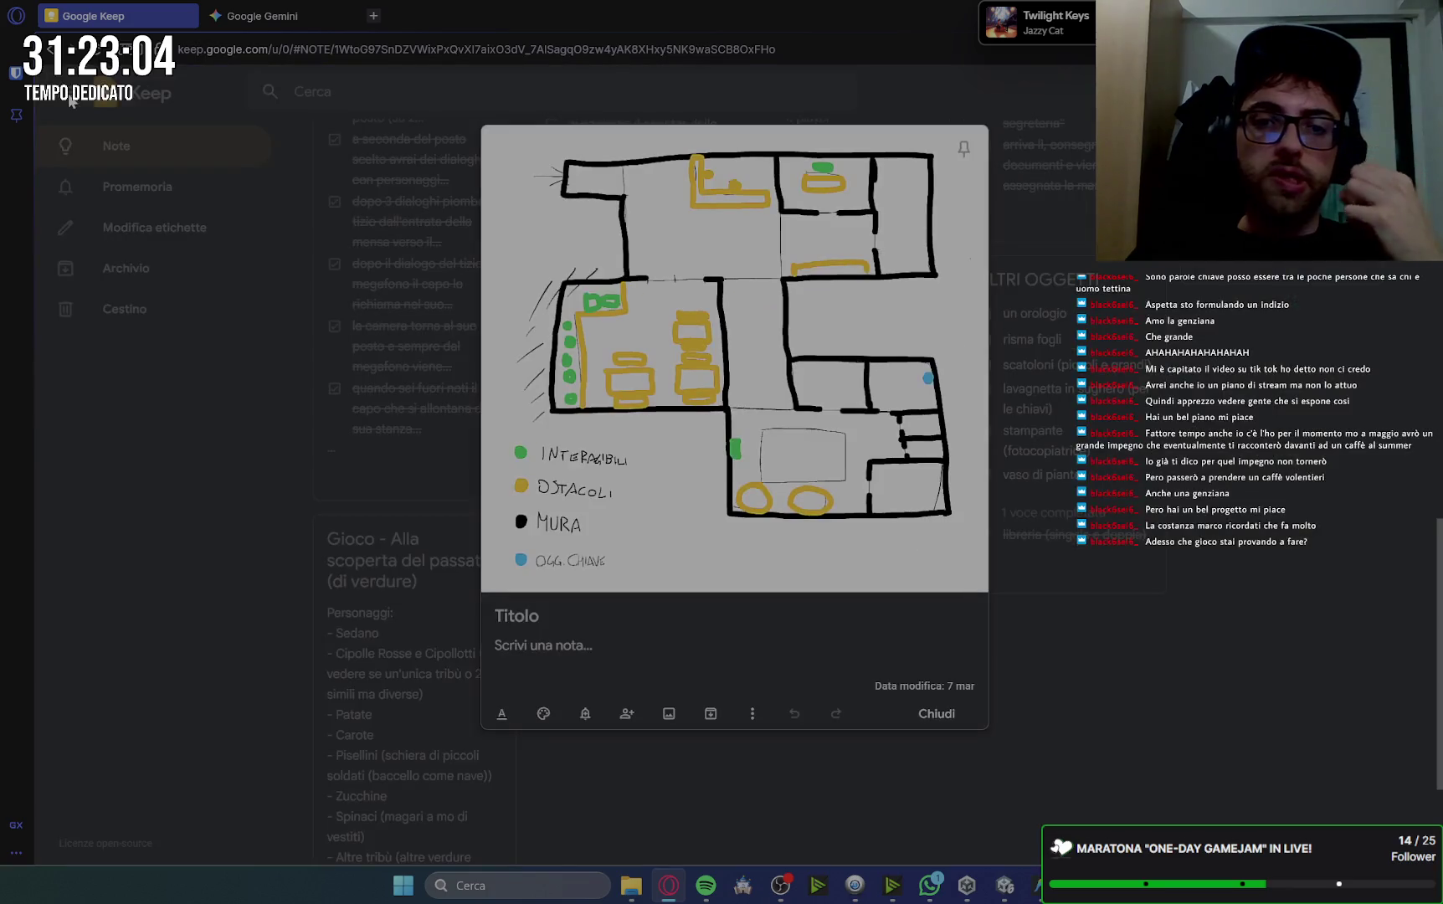
Close the floor-plan note and scroll the notes grid back up to the pinned notes.
click(933, 721)
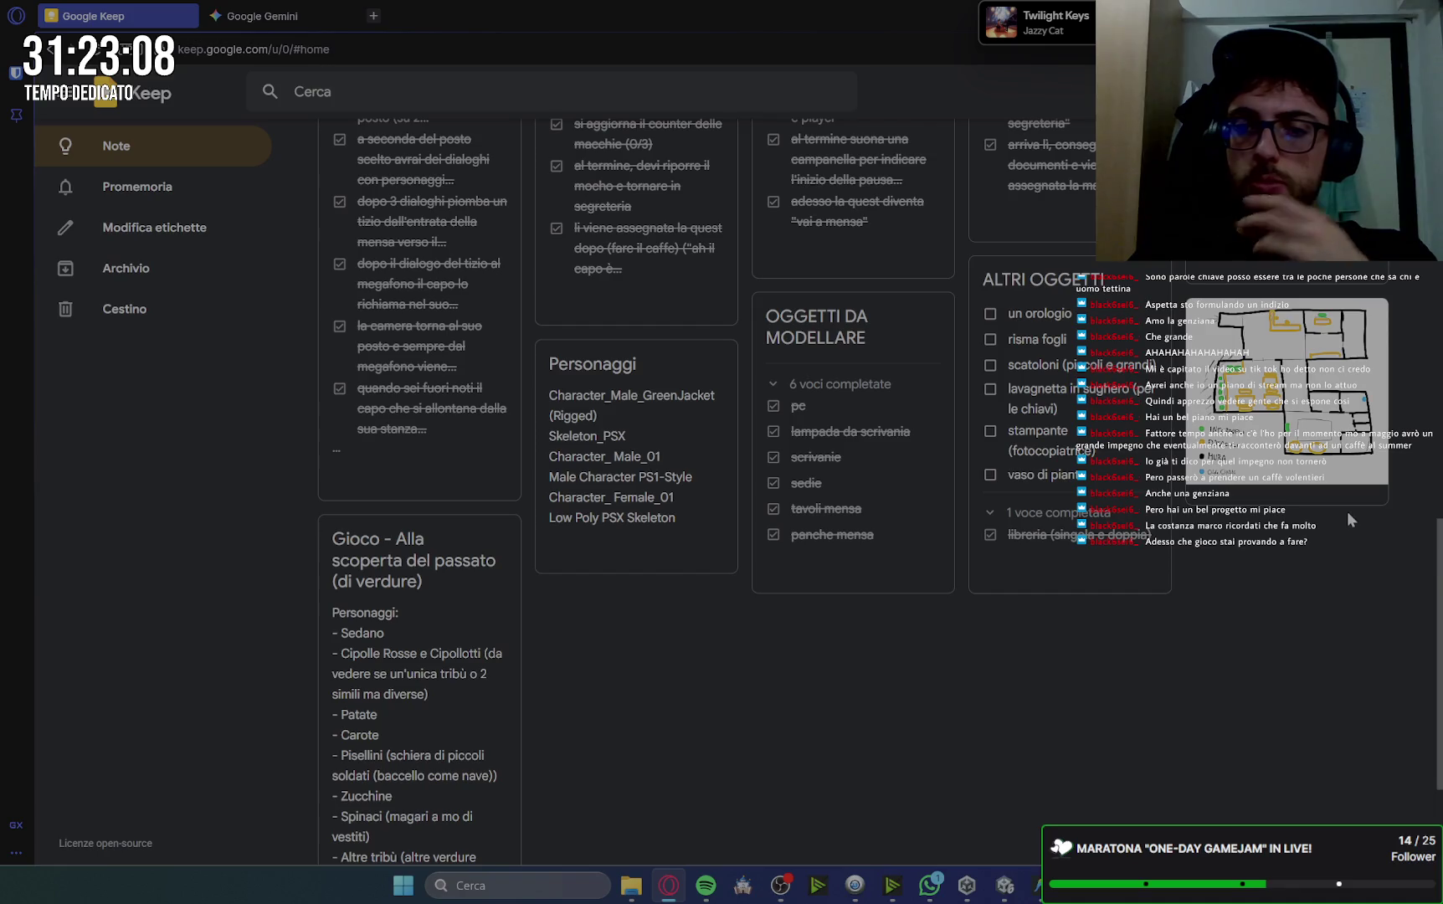
scroll(1245, 546, down, 3)
scroll(1244, 548, up, 15)
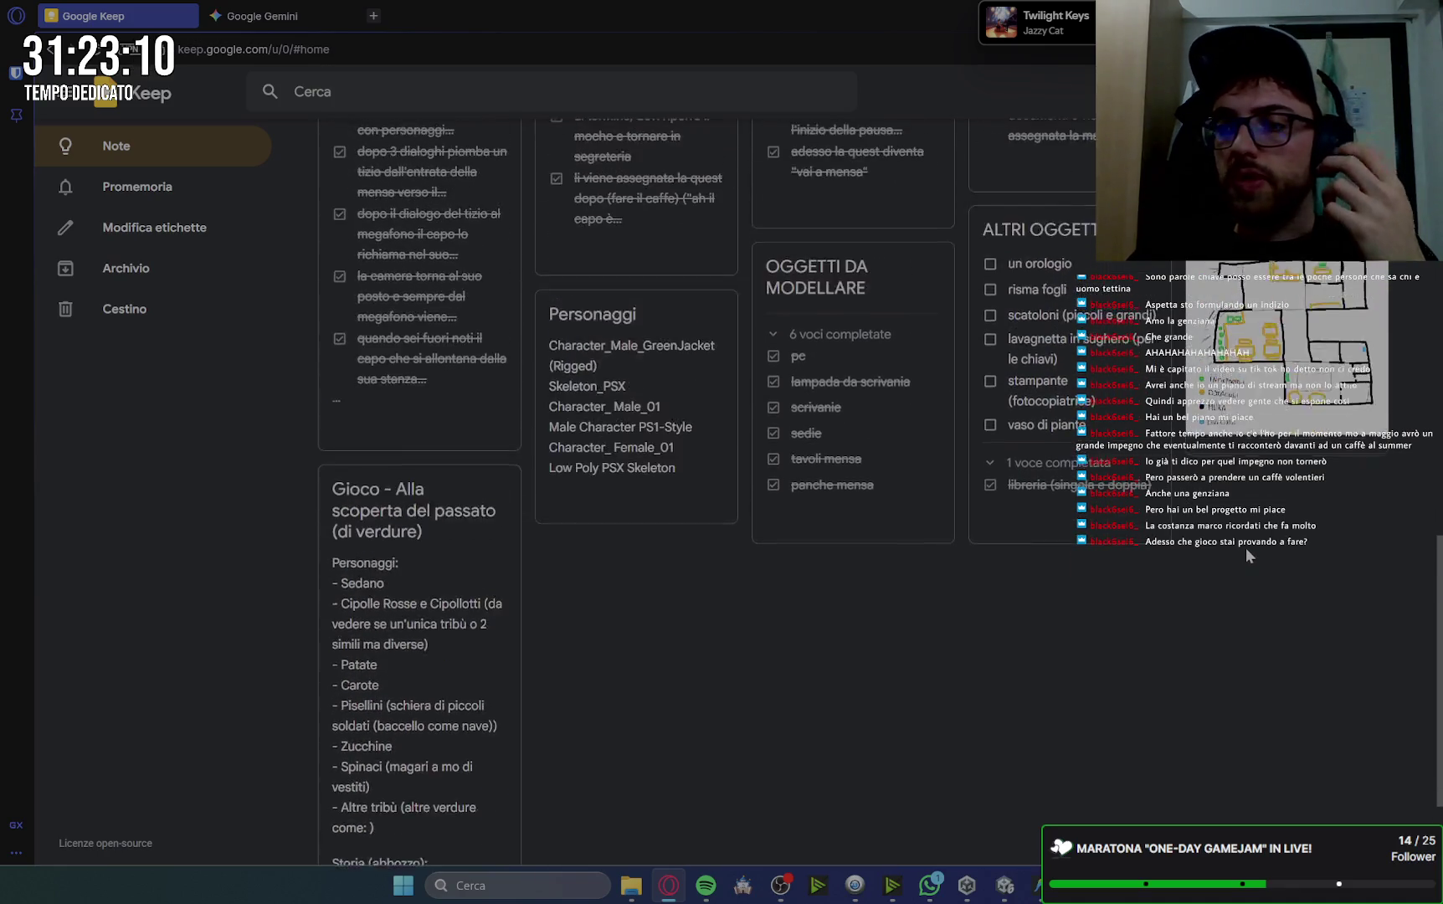
scroll(1247, 548, up, 4)
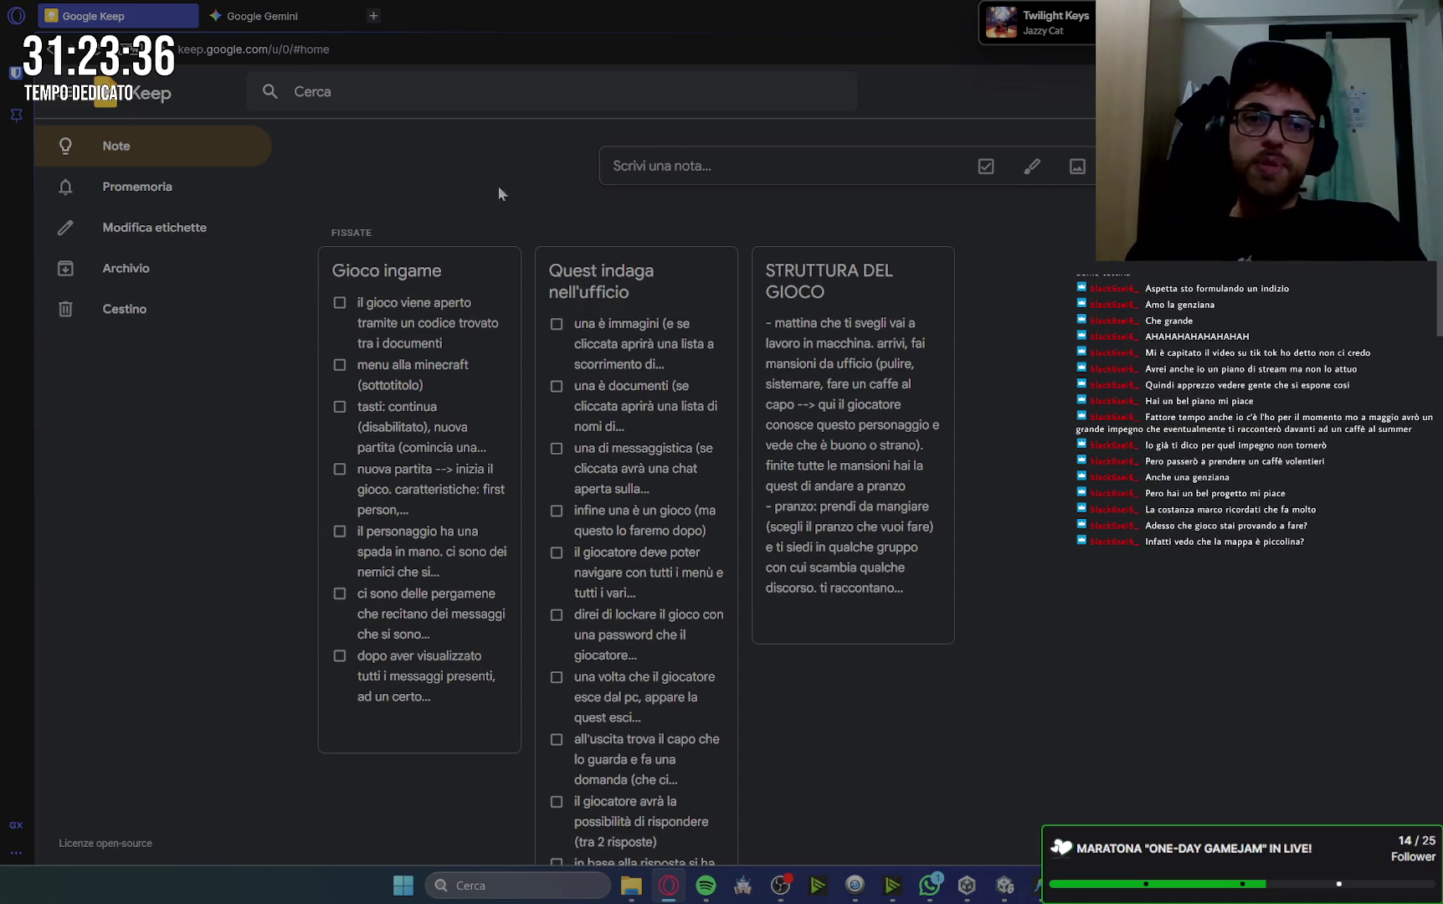
Switch back to the Unity editor and collapse SchermoPC_UI's children in the Hierarchy.
click(1004, 886)
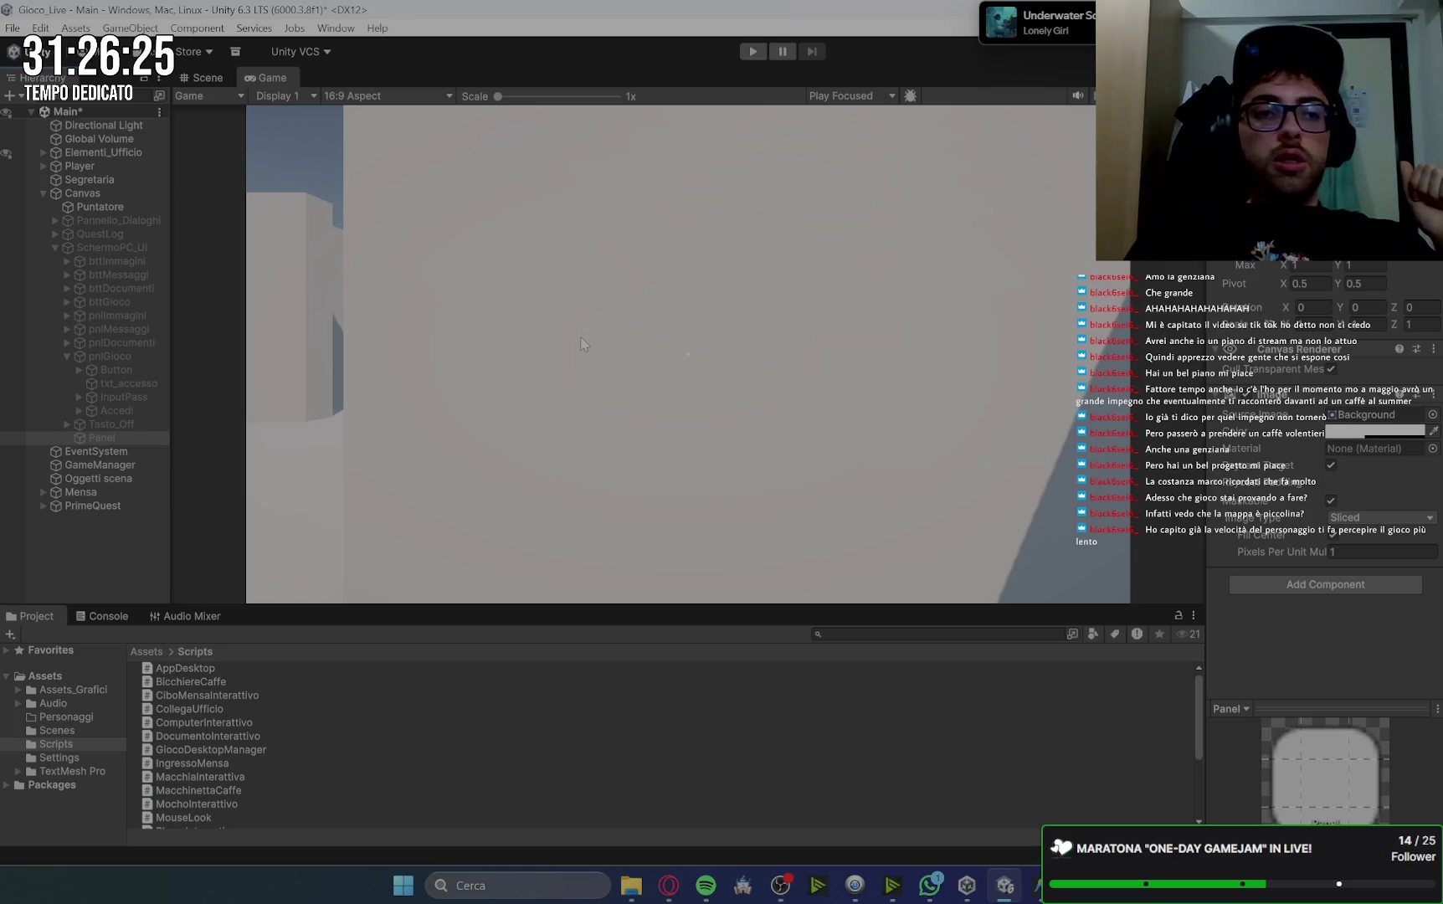
click(56, 248)
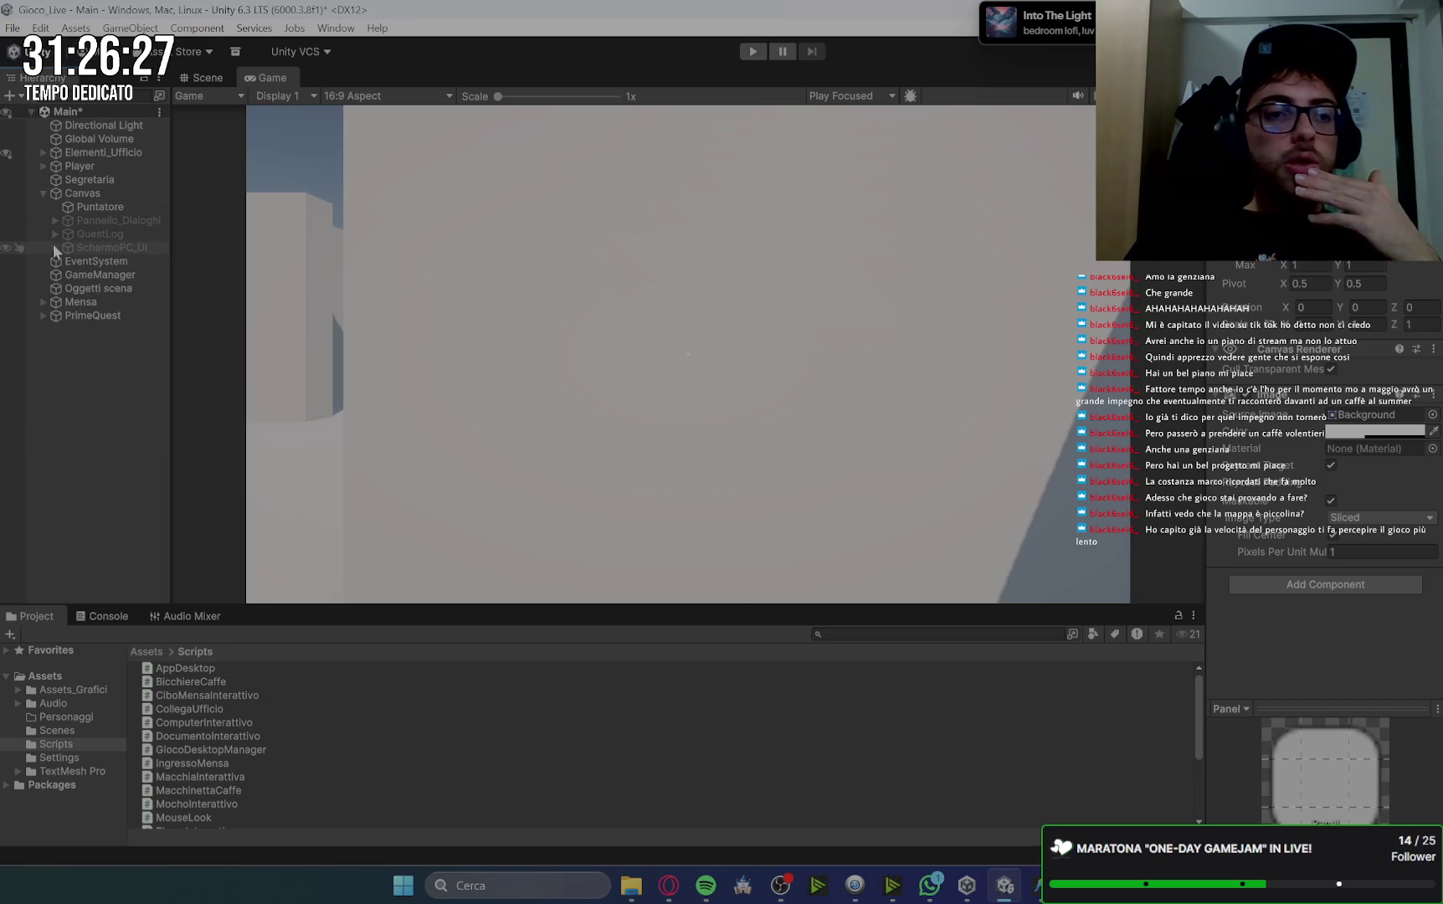
Rename the Panel under pnlGioco to 'Gioco_InGame', then open a new blank tab in Opera.
click(56, 248)
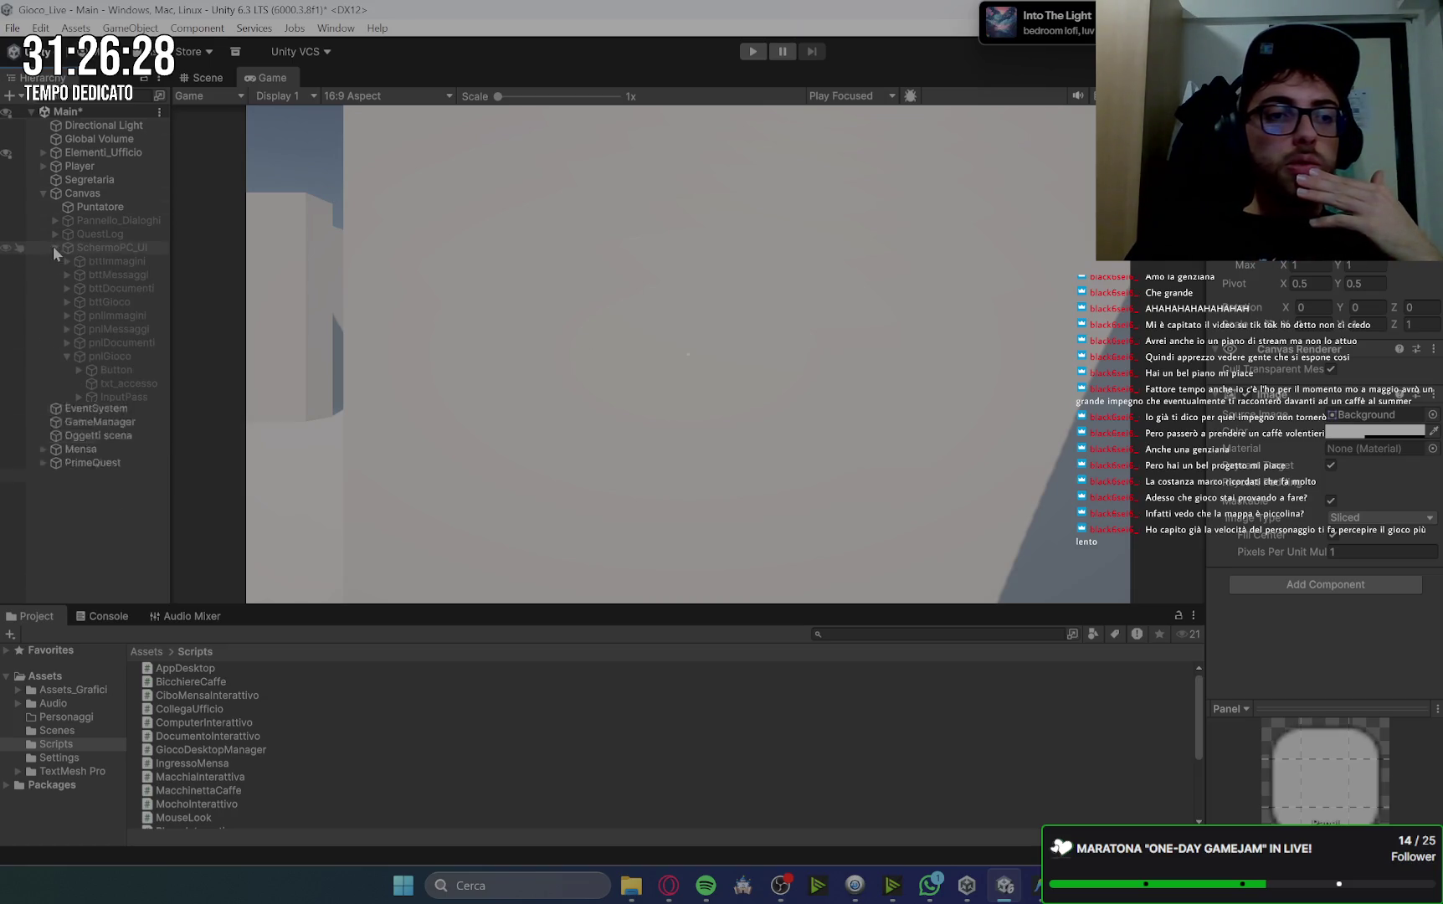
click(68, 357)
click(101, 382)
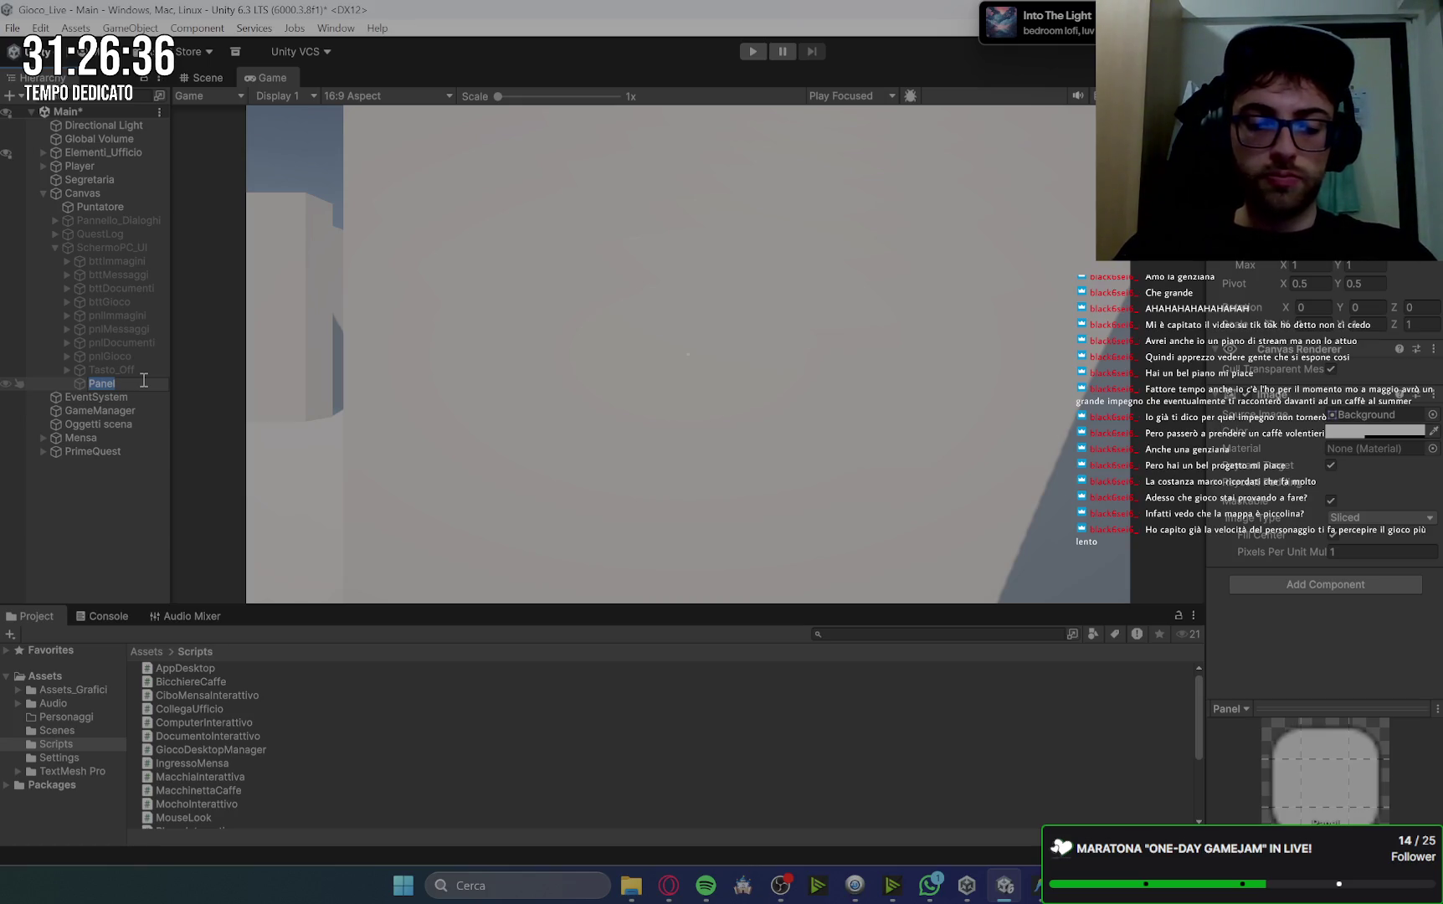
text(Gioco_)
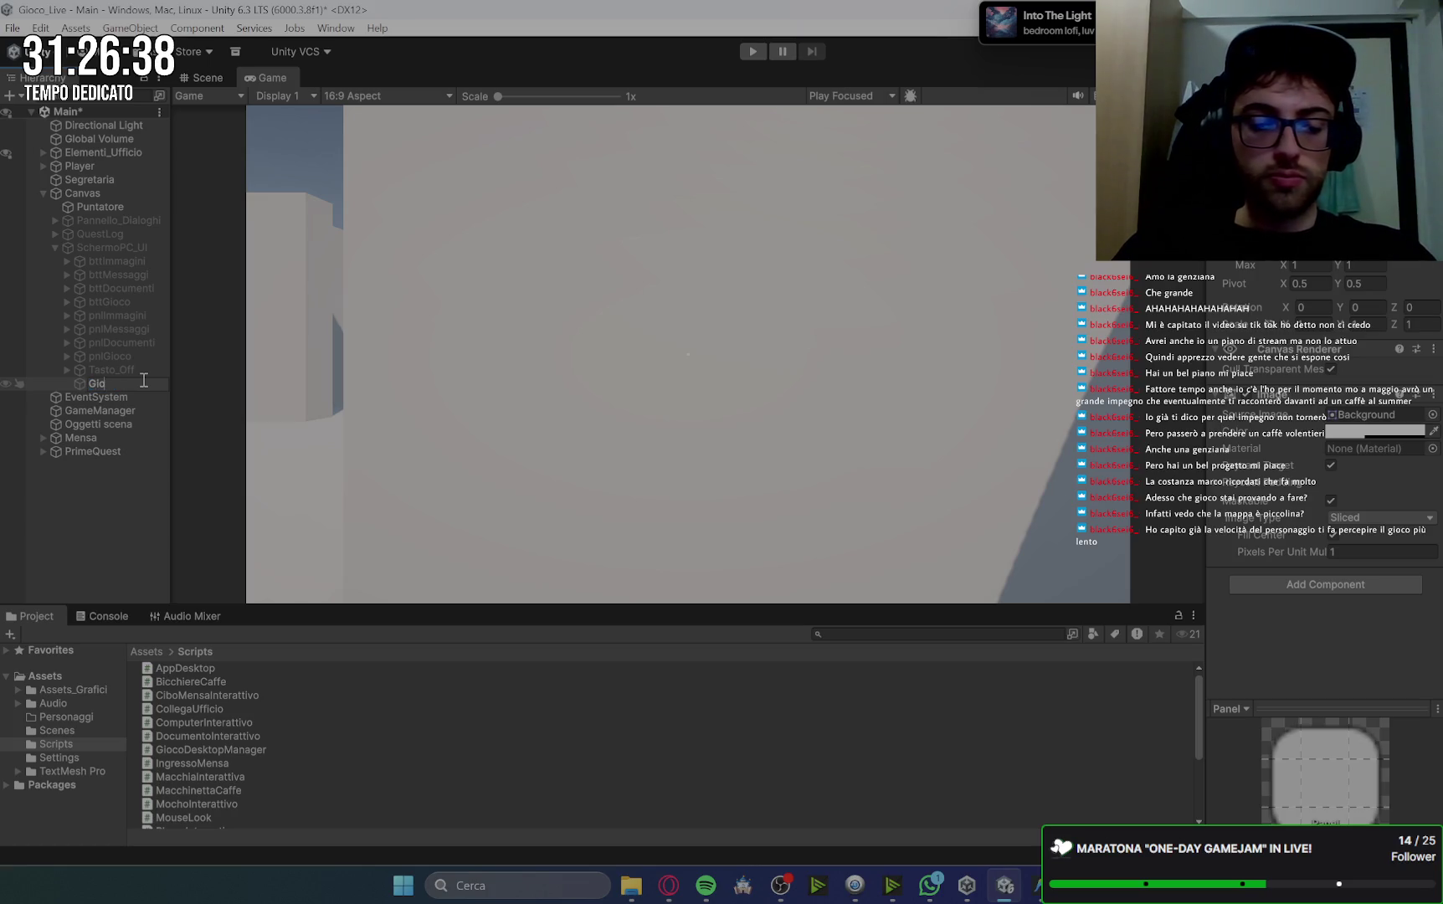
text(InGame)
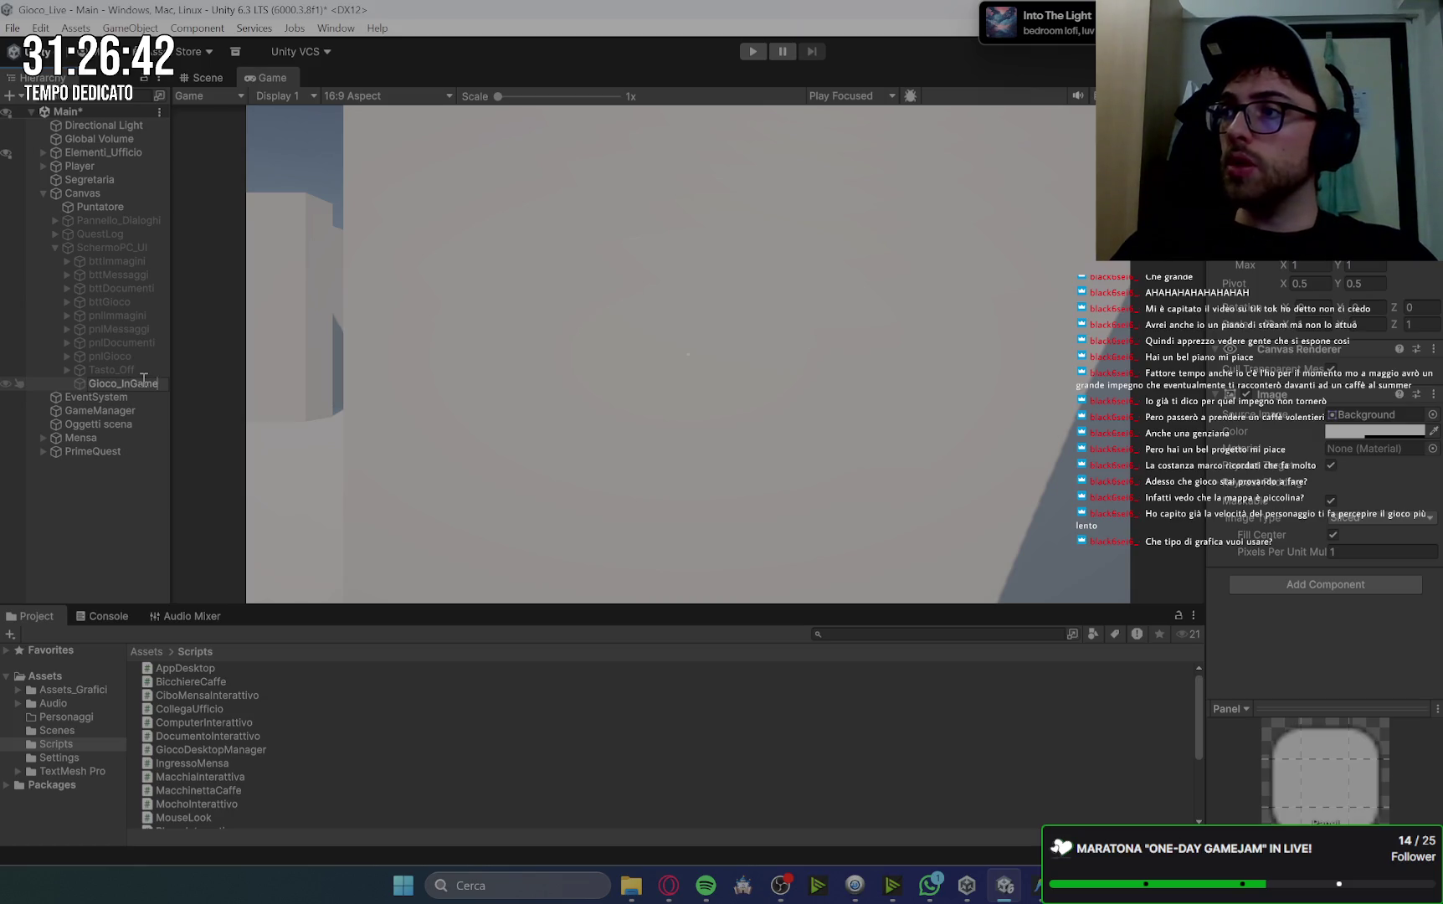
key(Return)
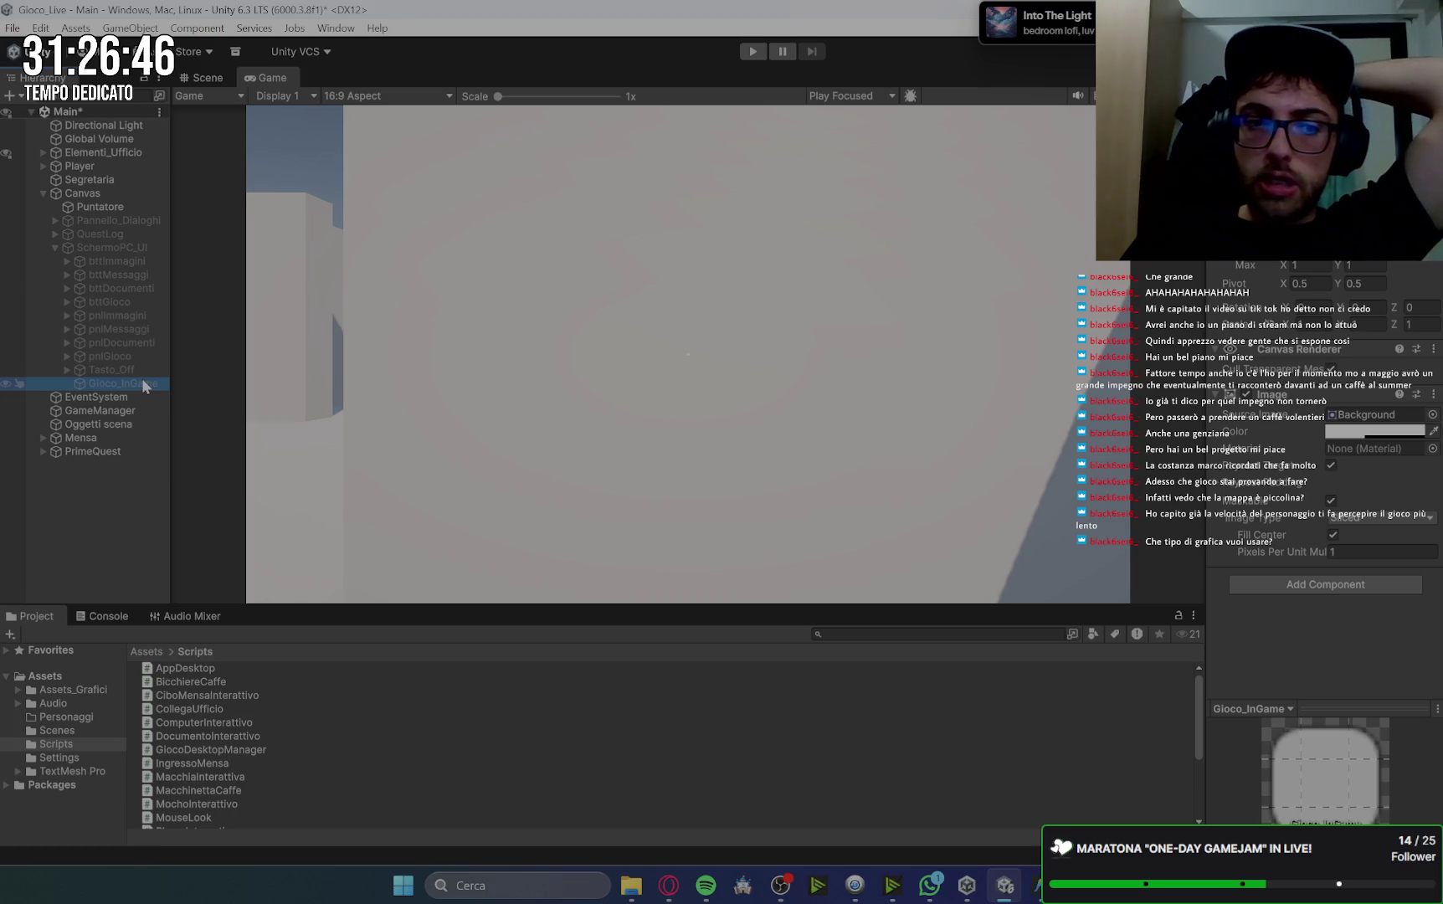
click(669, 886)
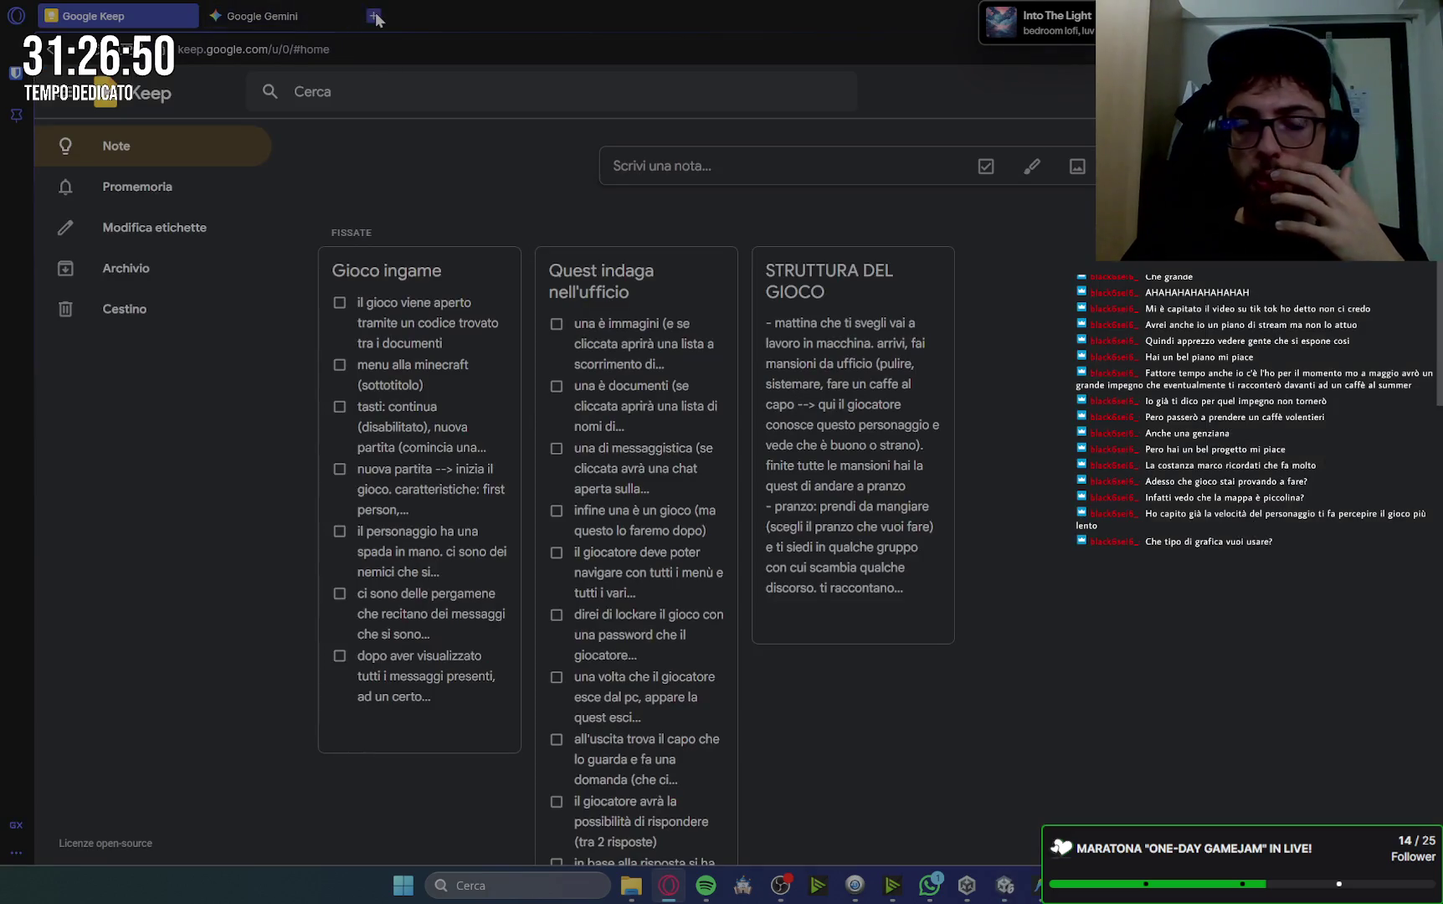
click(373, 15)
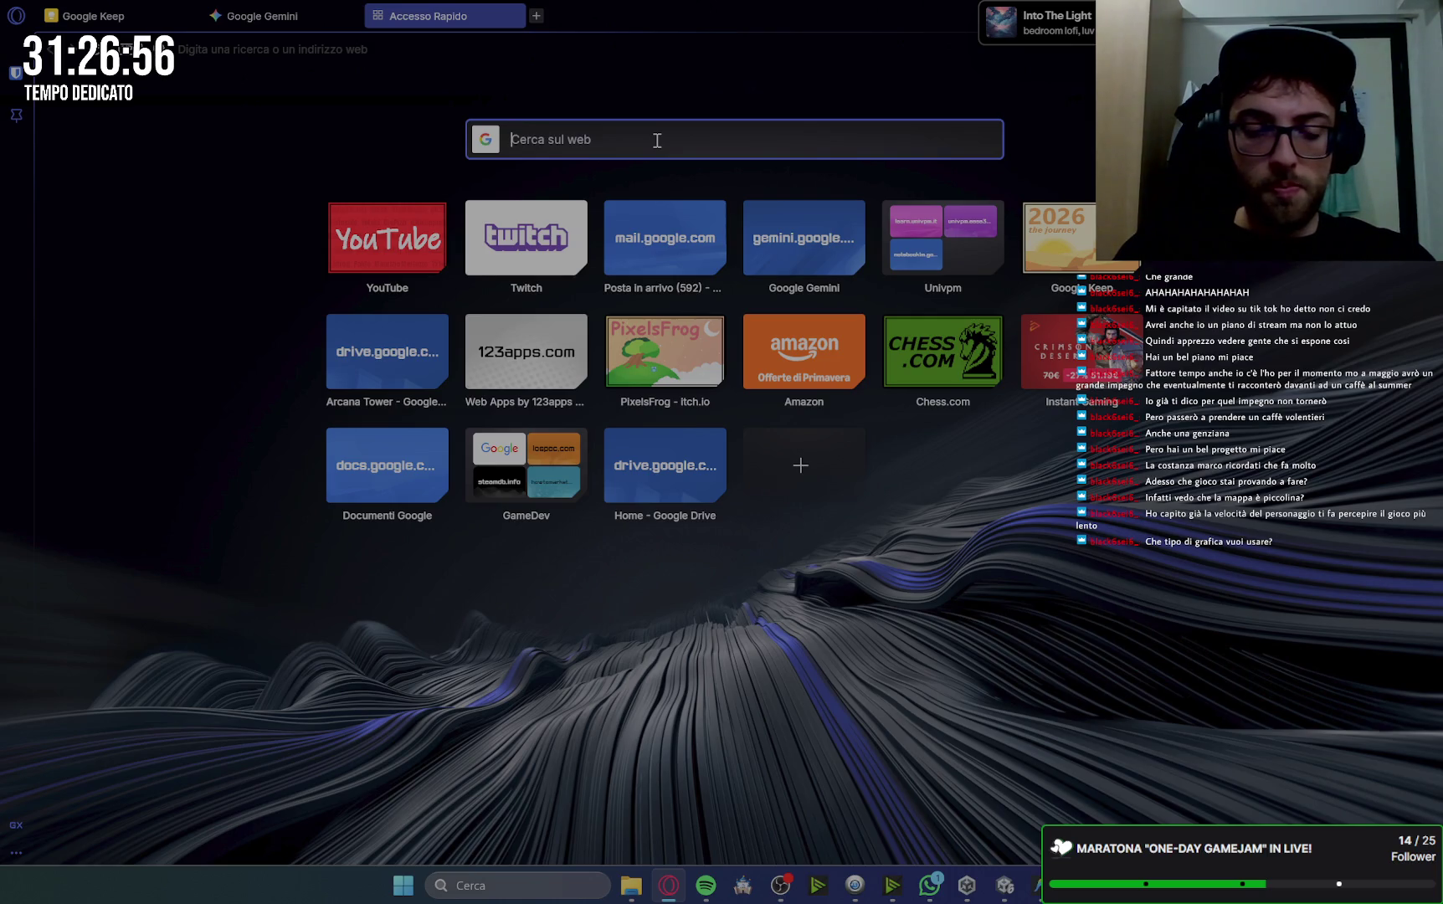
Search Google for 'gioco itchio ps1 style' and show only the image results.
text(gioco itchio p)
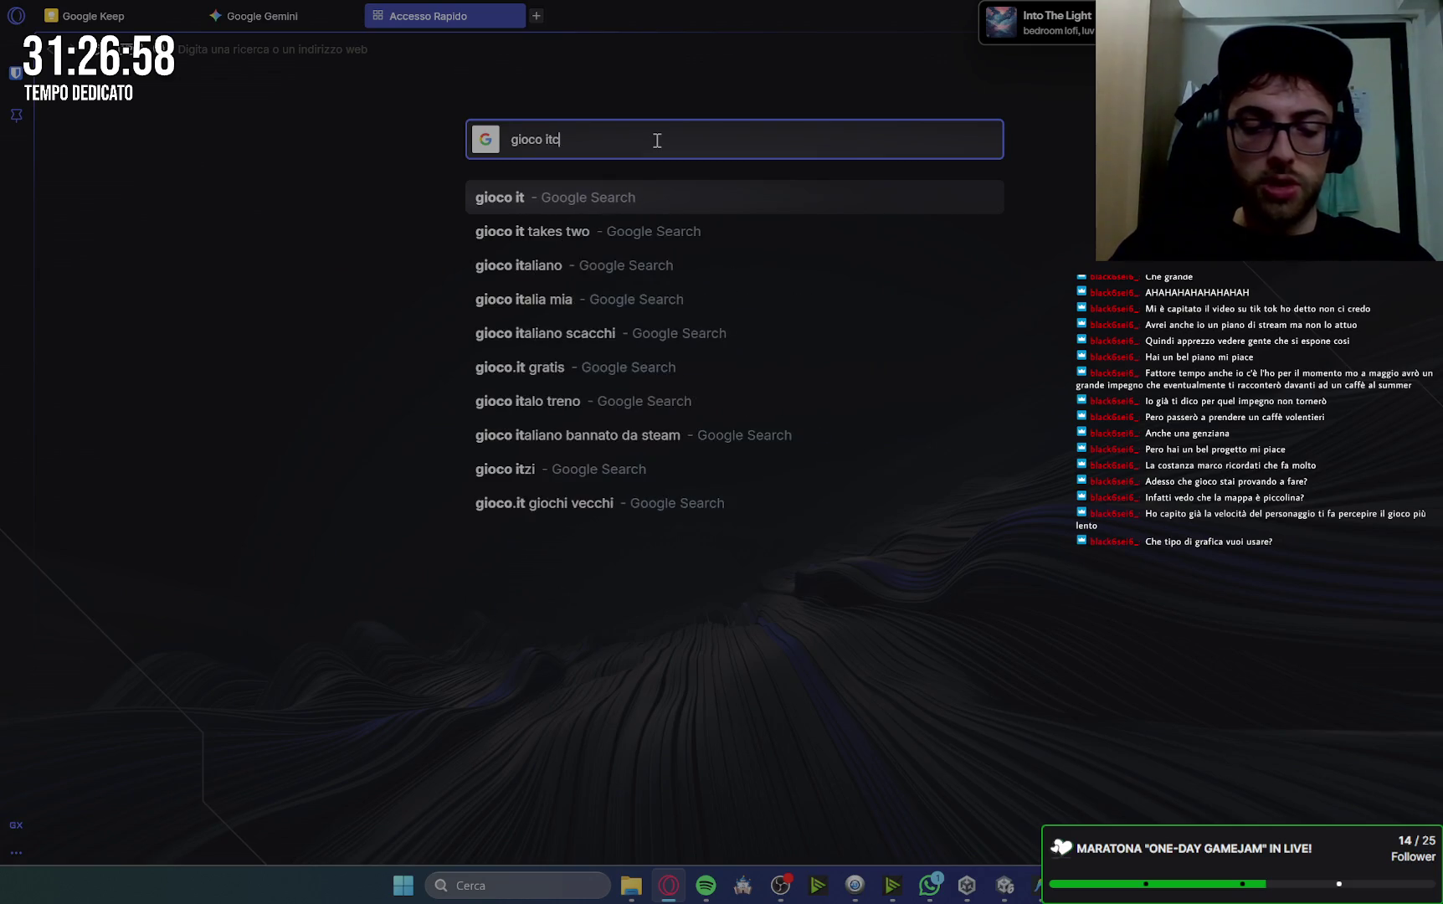
text(s1)
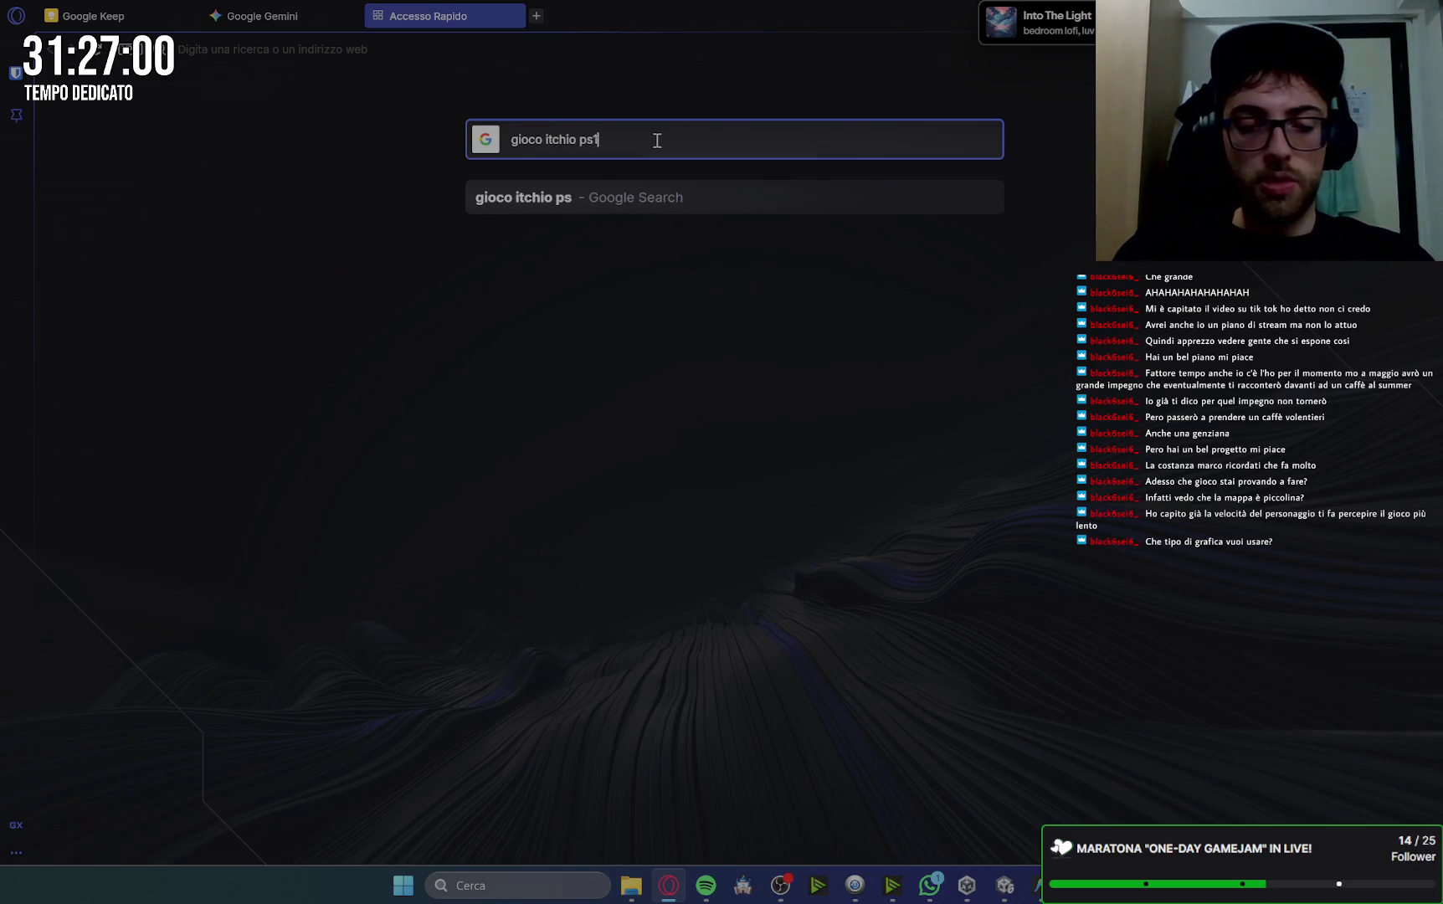
key(Return)
text(style)
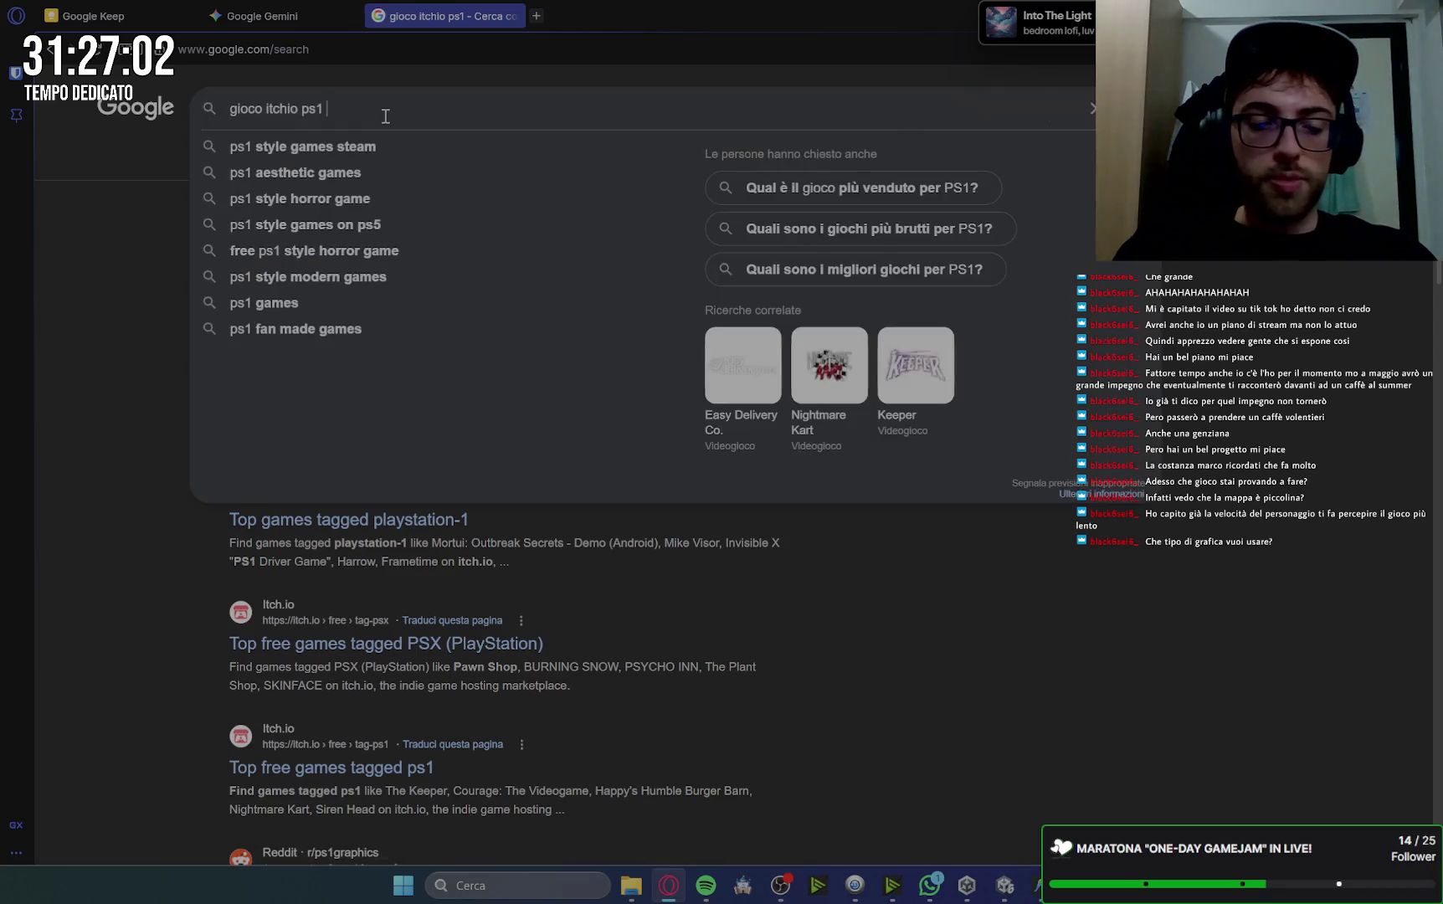
key(Return)
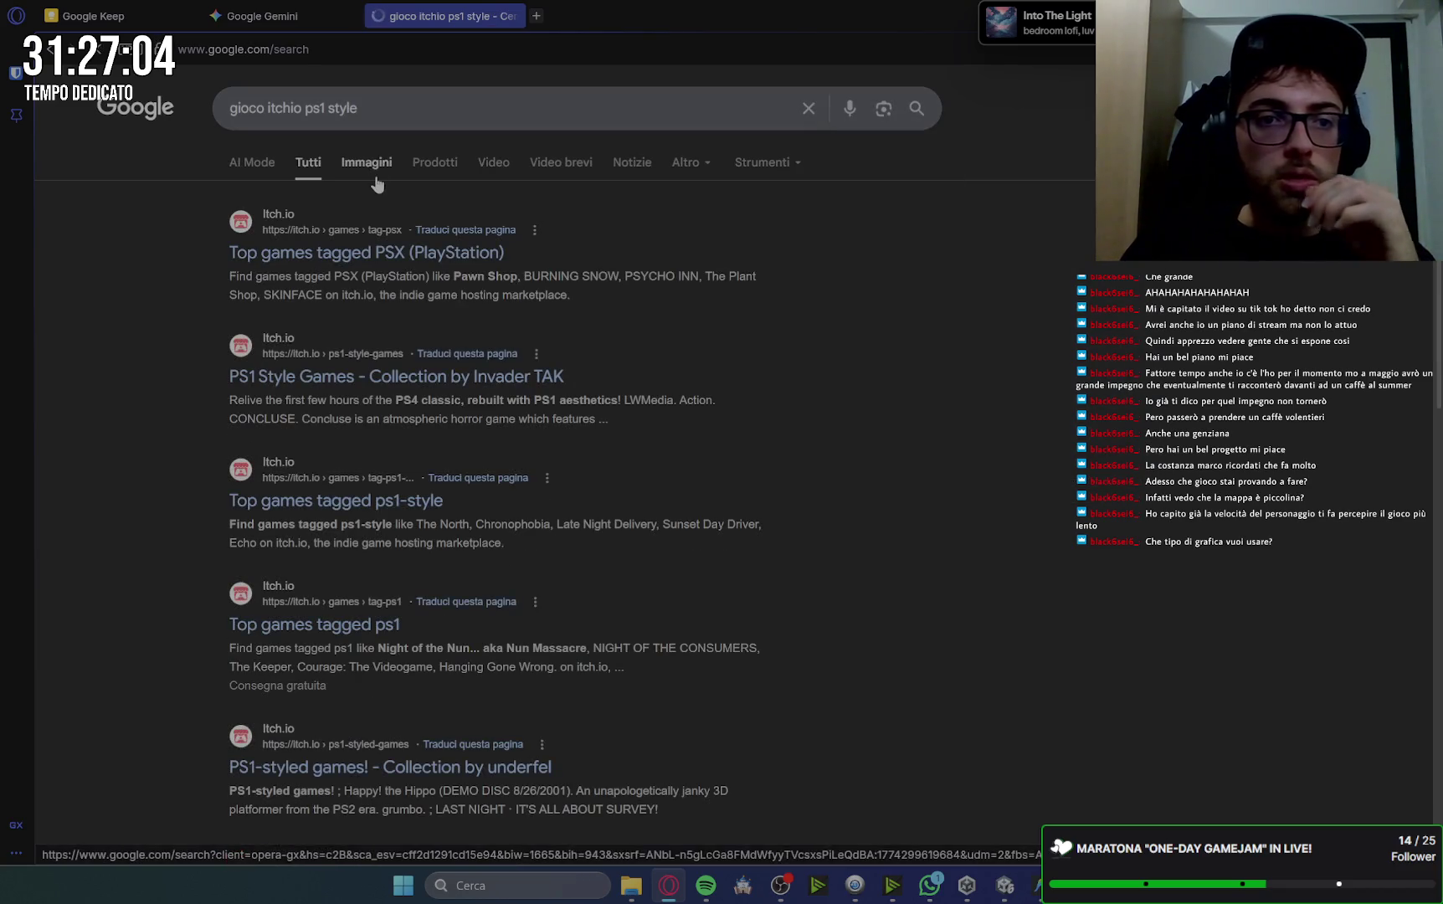
click(365, 162)
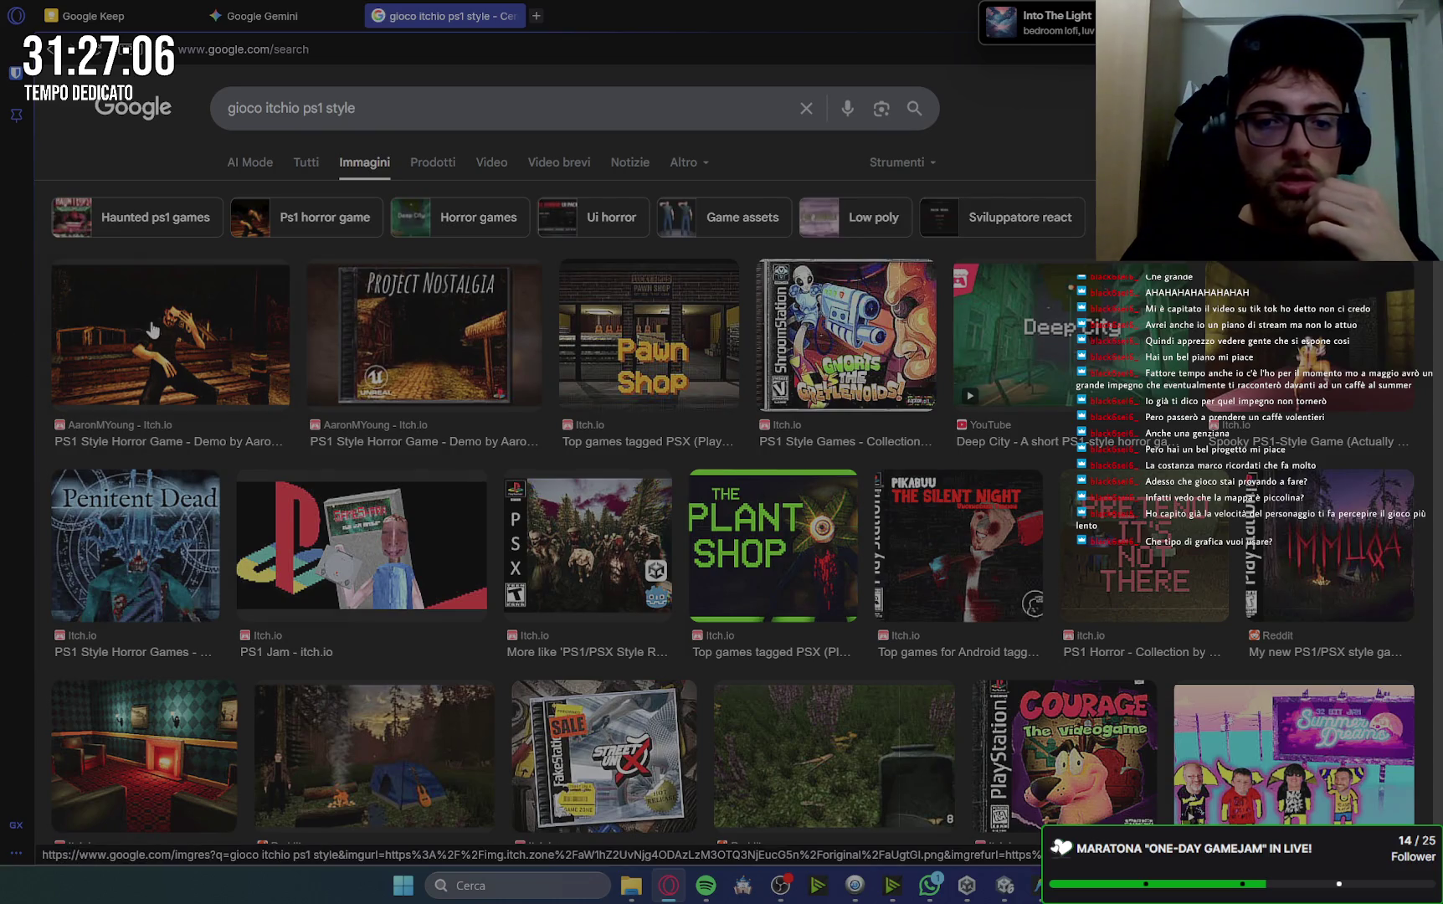
Preview several PS1-style image results, including The Spaces Between, then close the search tab.
click(151, 330)
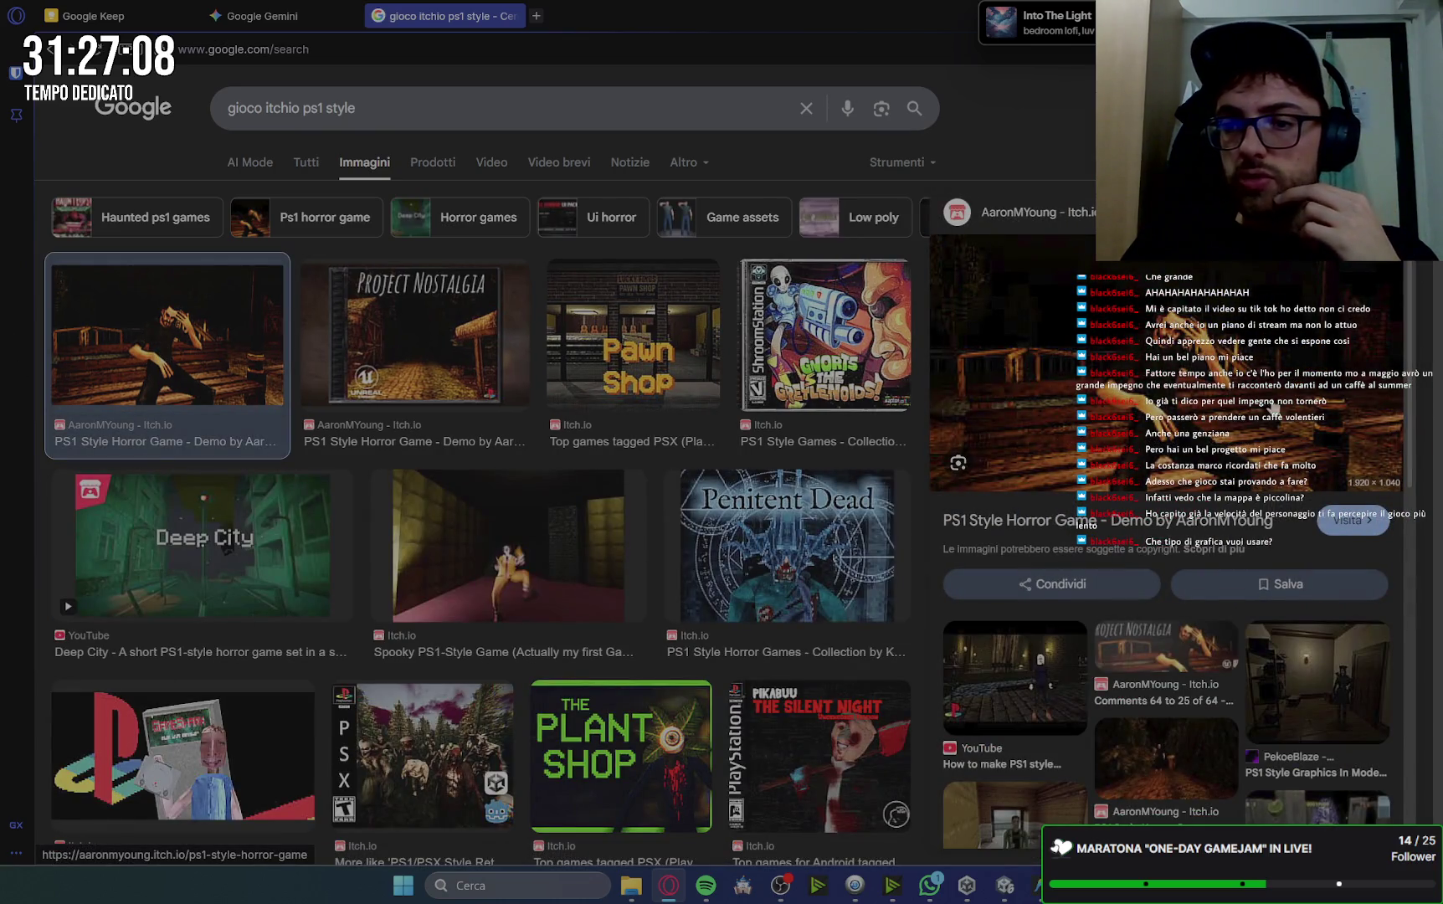
scroll(1062, 528, down, 4)
click(1061, 527)
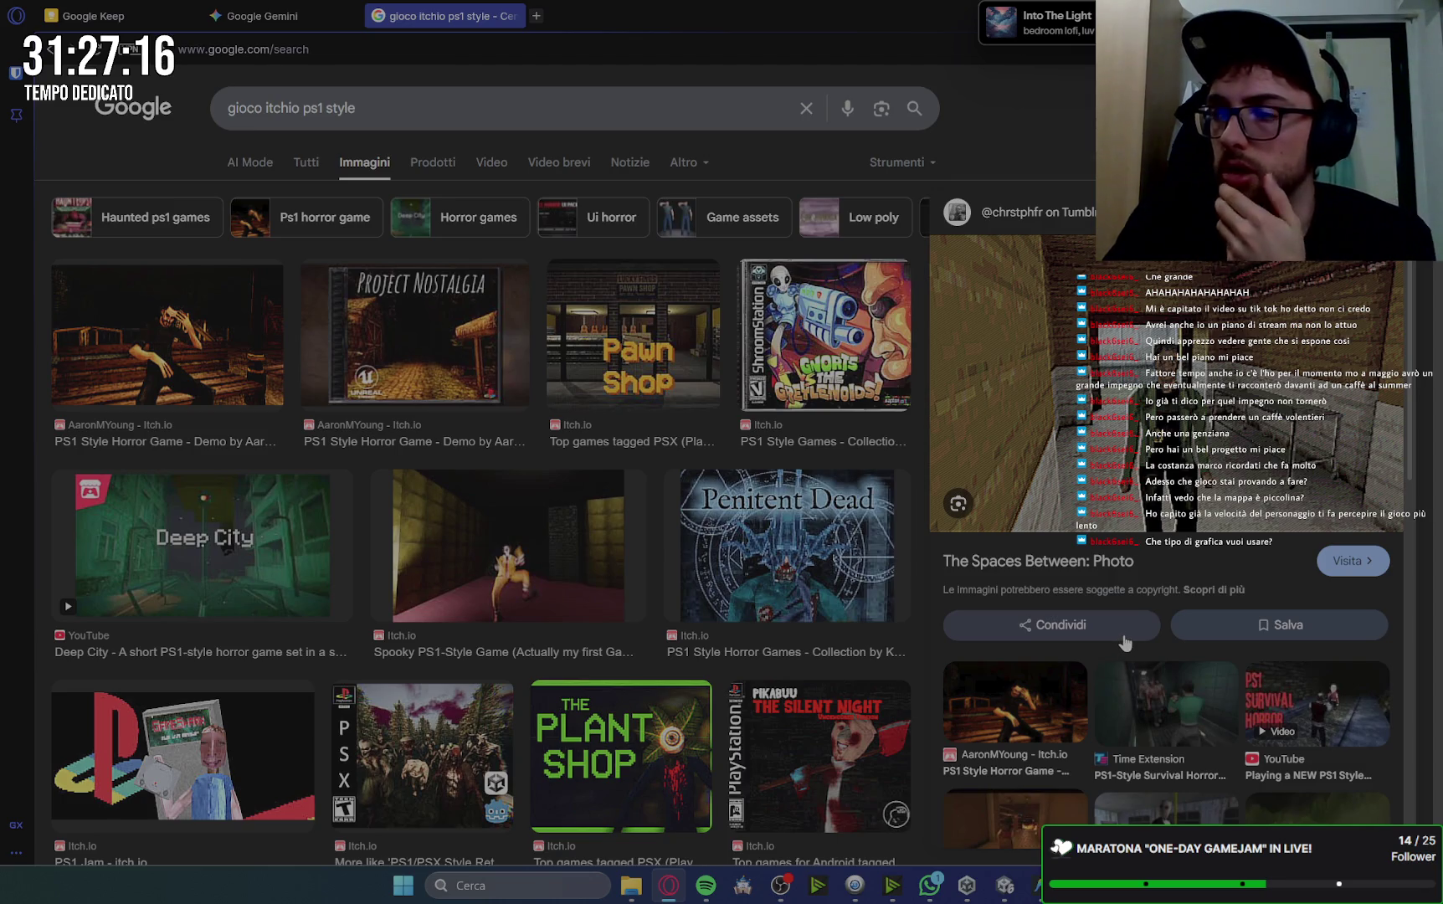
scroll(1103, 728, down, 5)
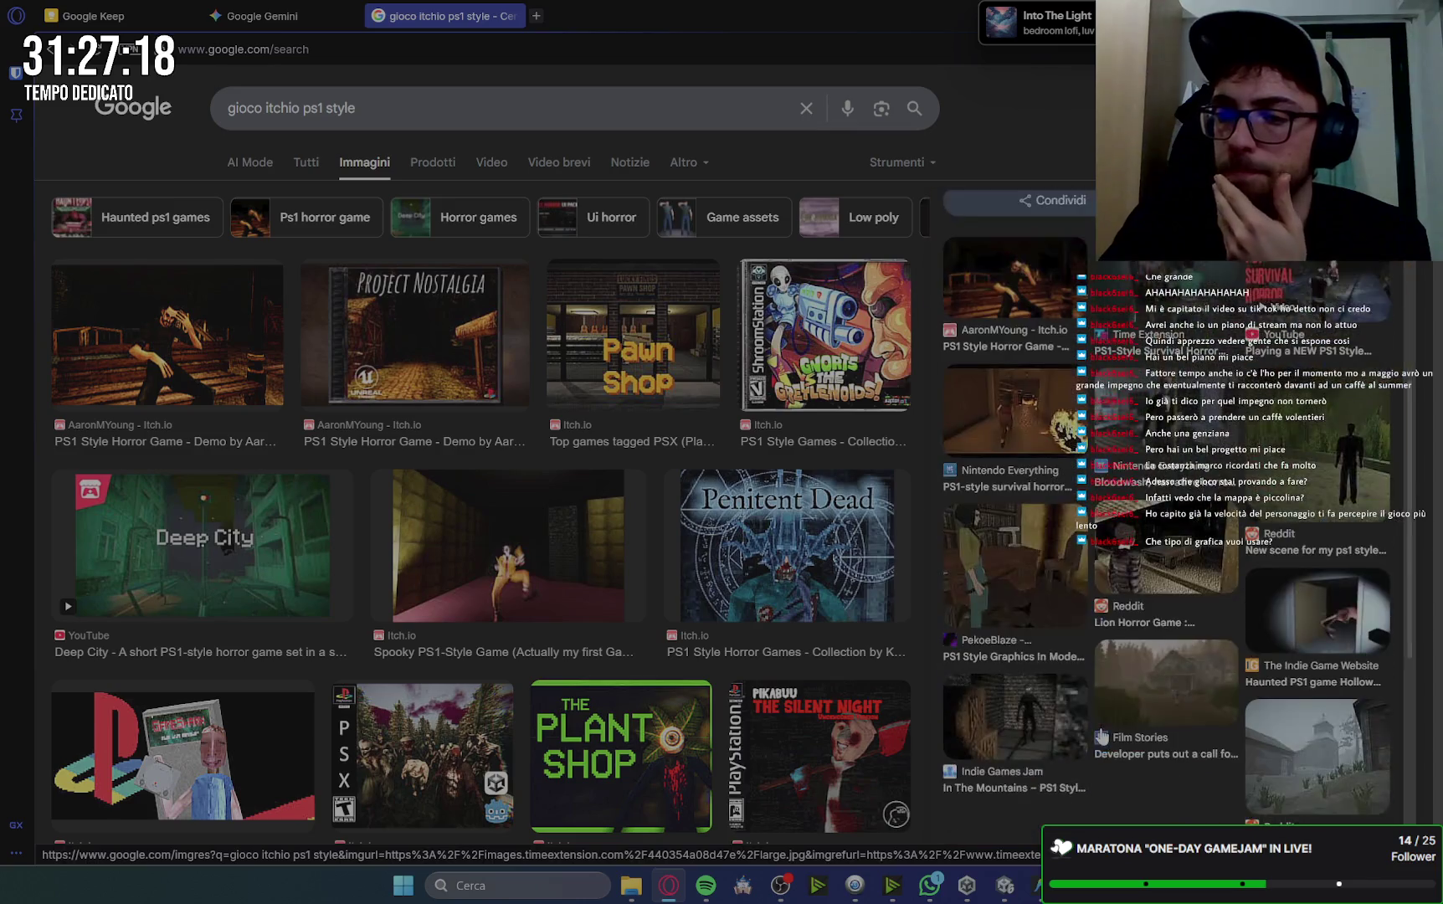
scroll(1102, 732, down, 2)
scroll(1099, 711, up, 4)
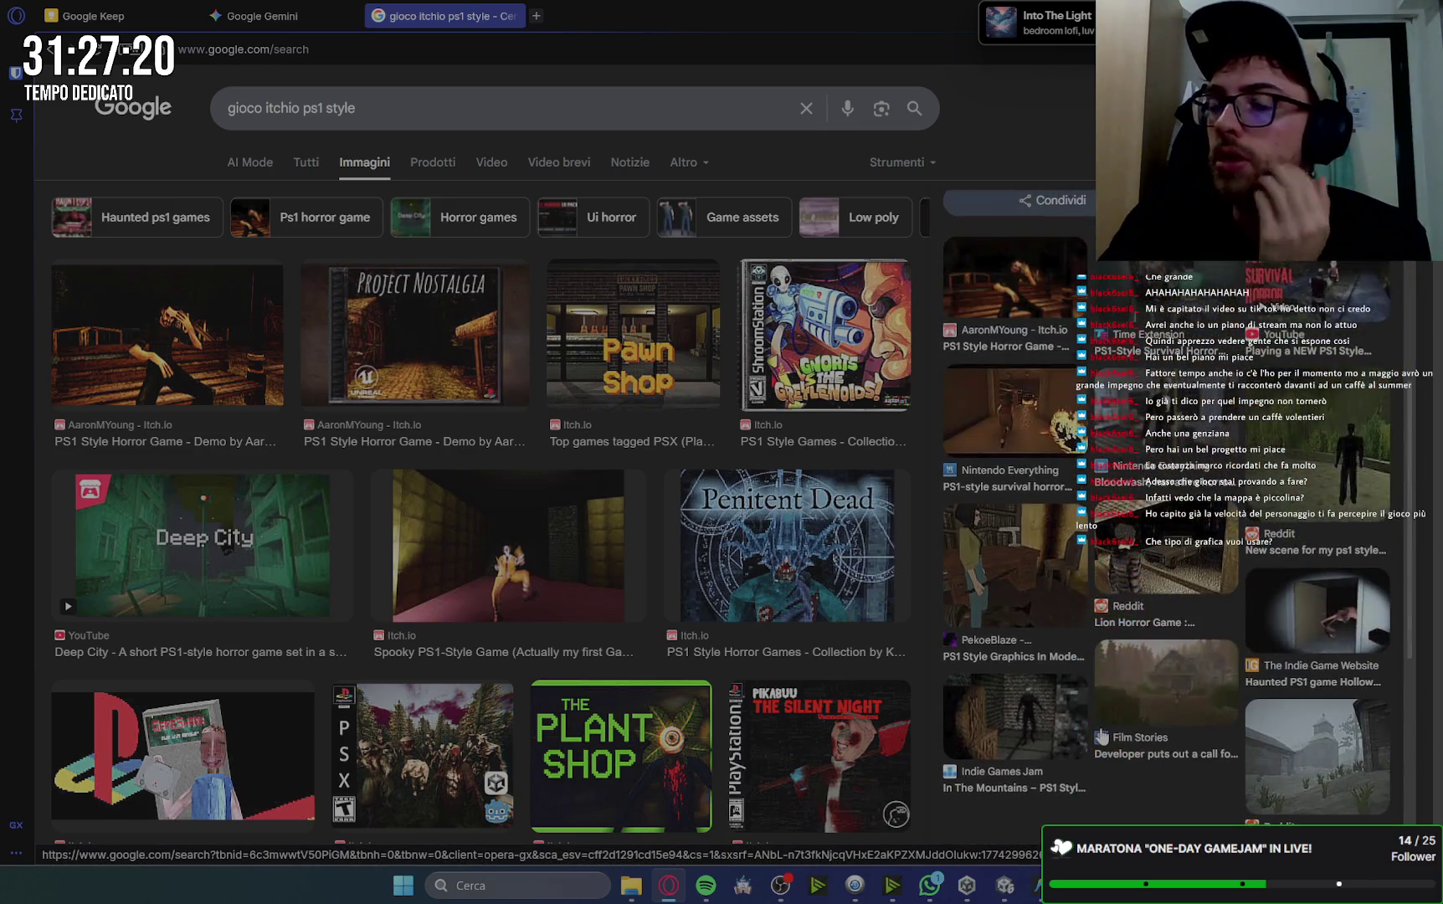
click(1097, 701)
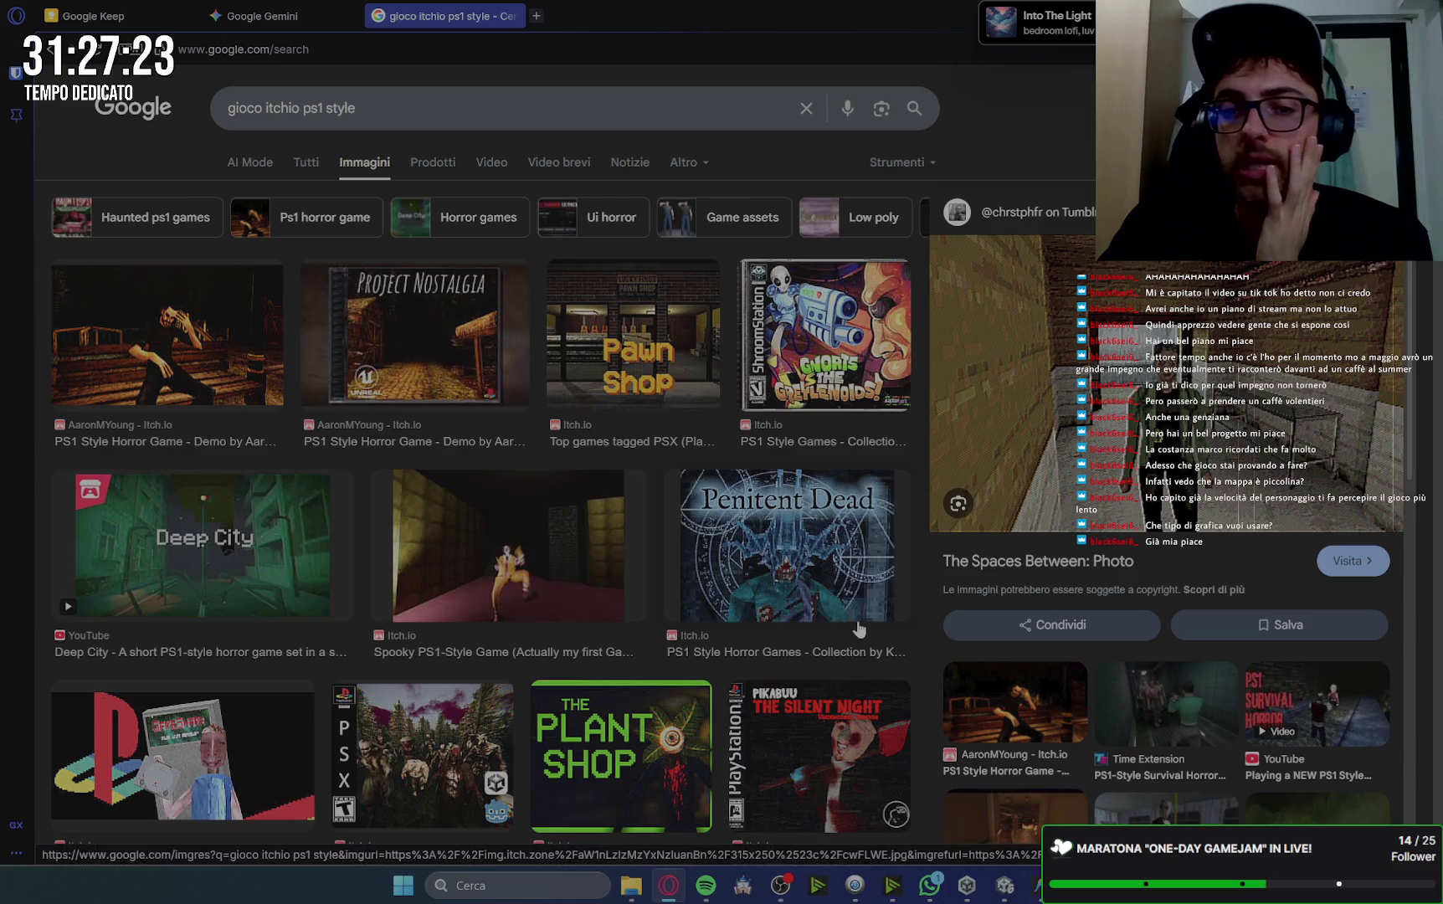
scroll(857, 622, down, 3)
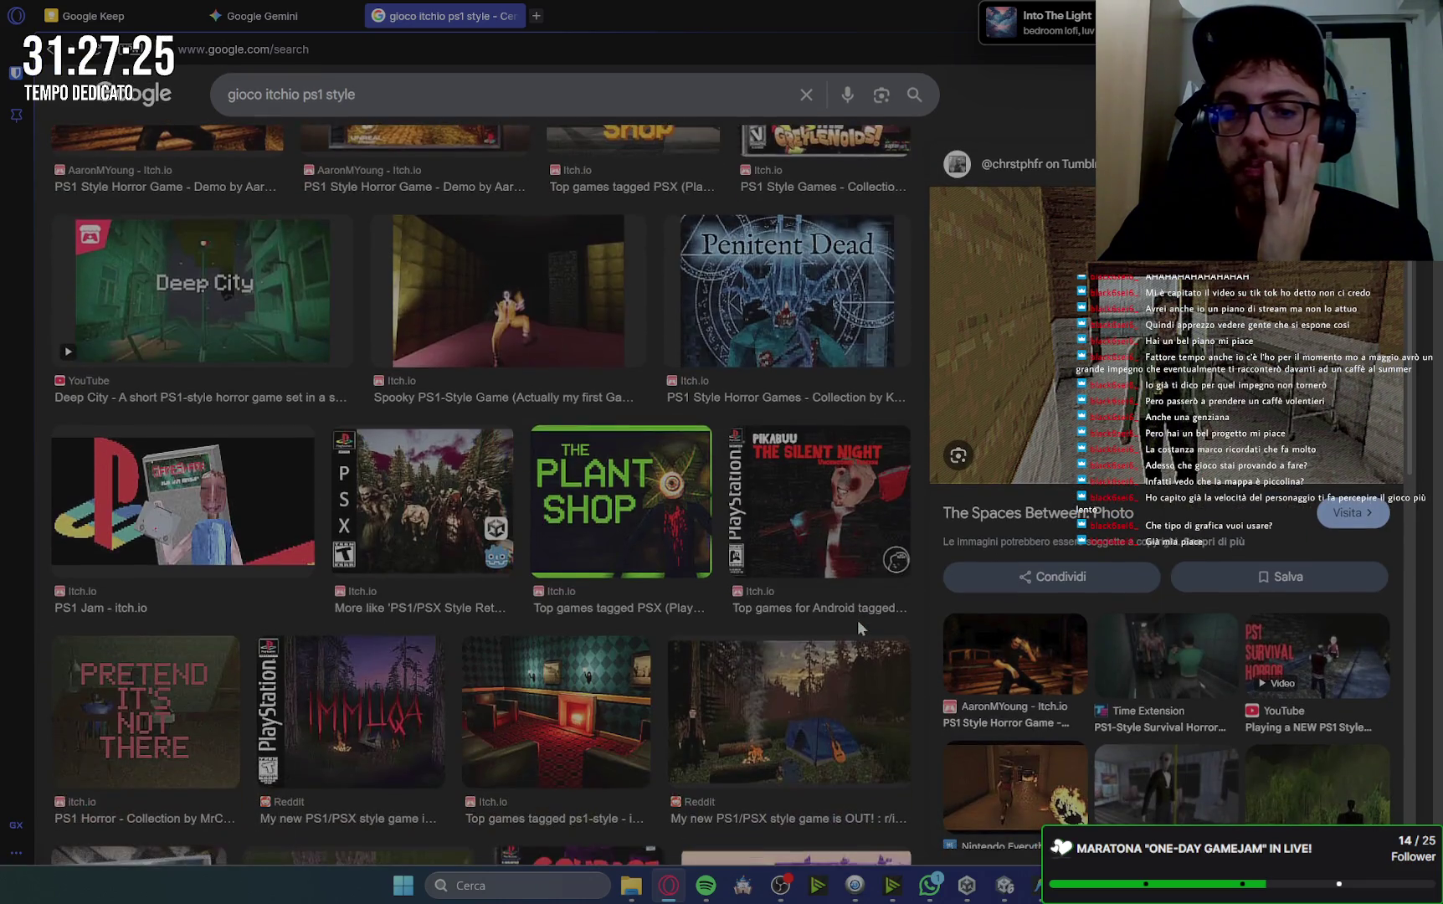
scroll(858, 623, down, 6)
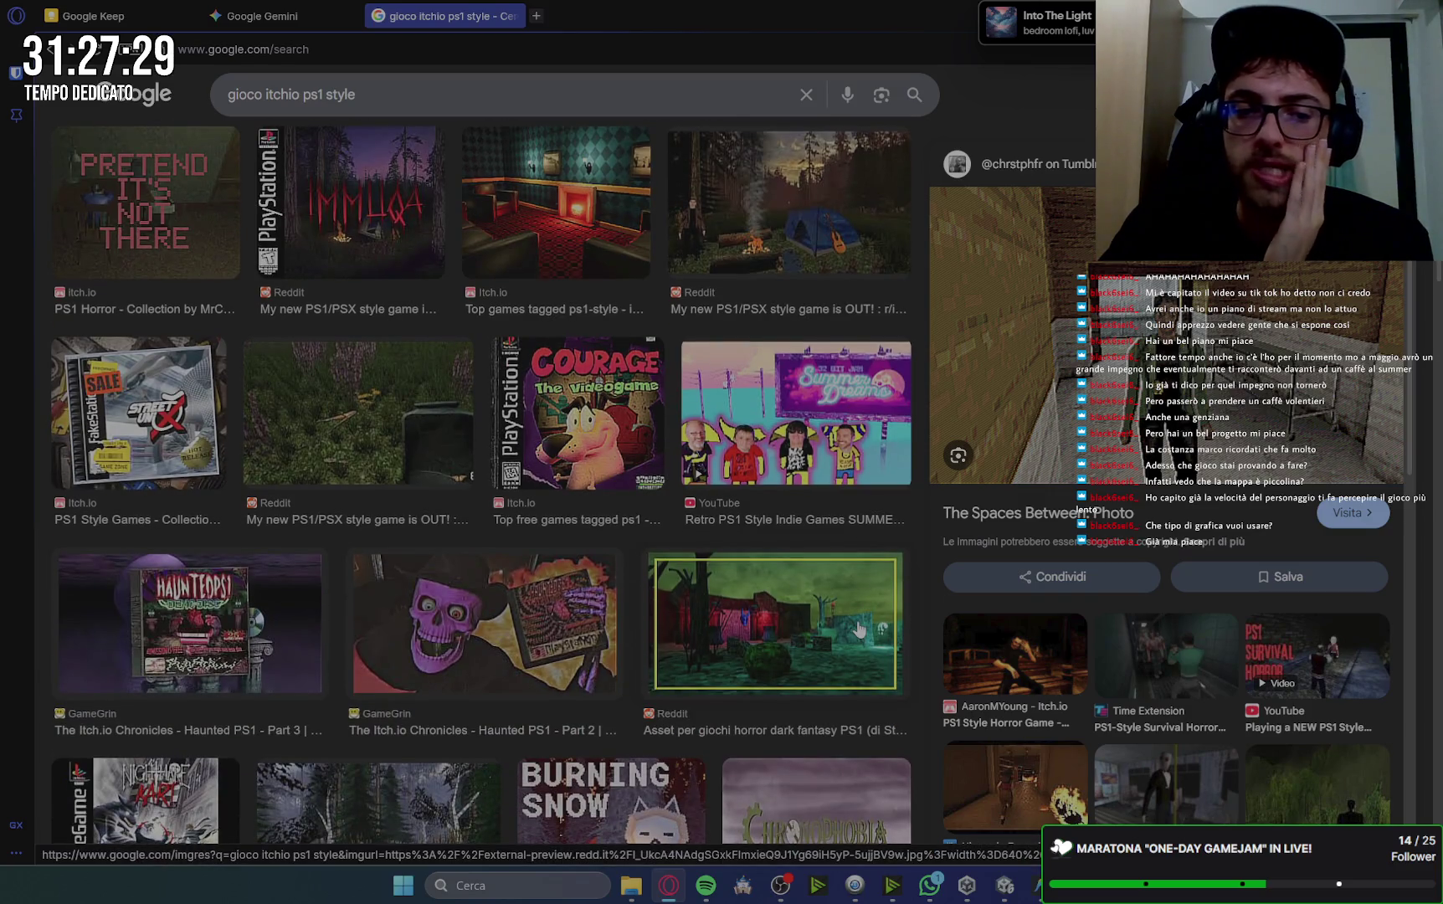
scroll(816, 661, down, 3)
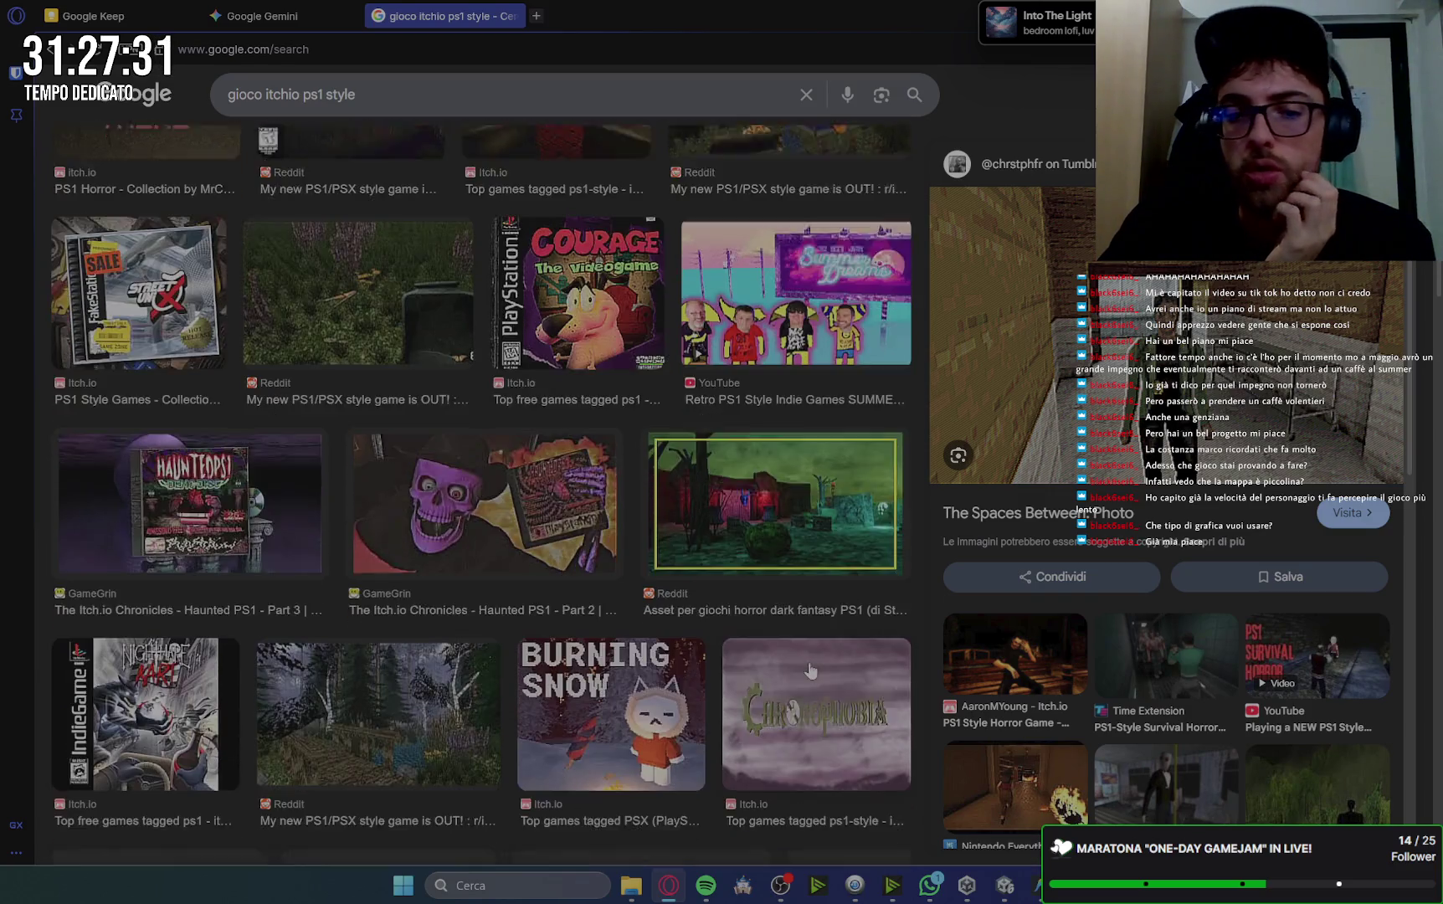
scroll(810, 669, down, 3)
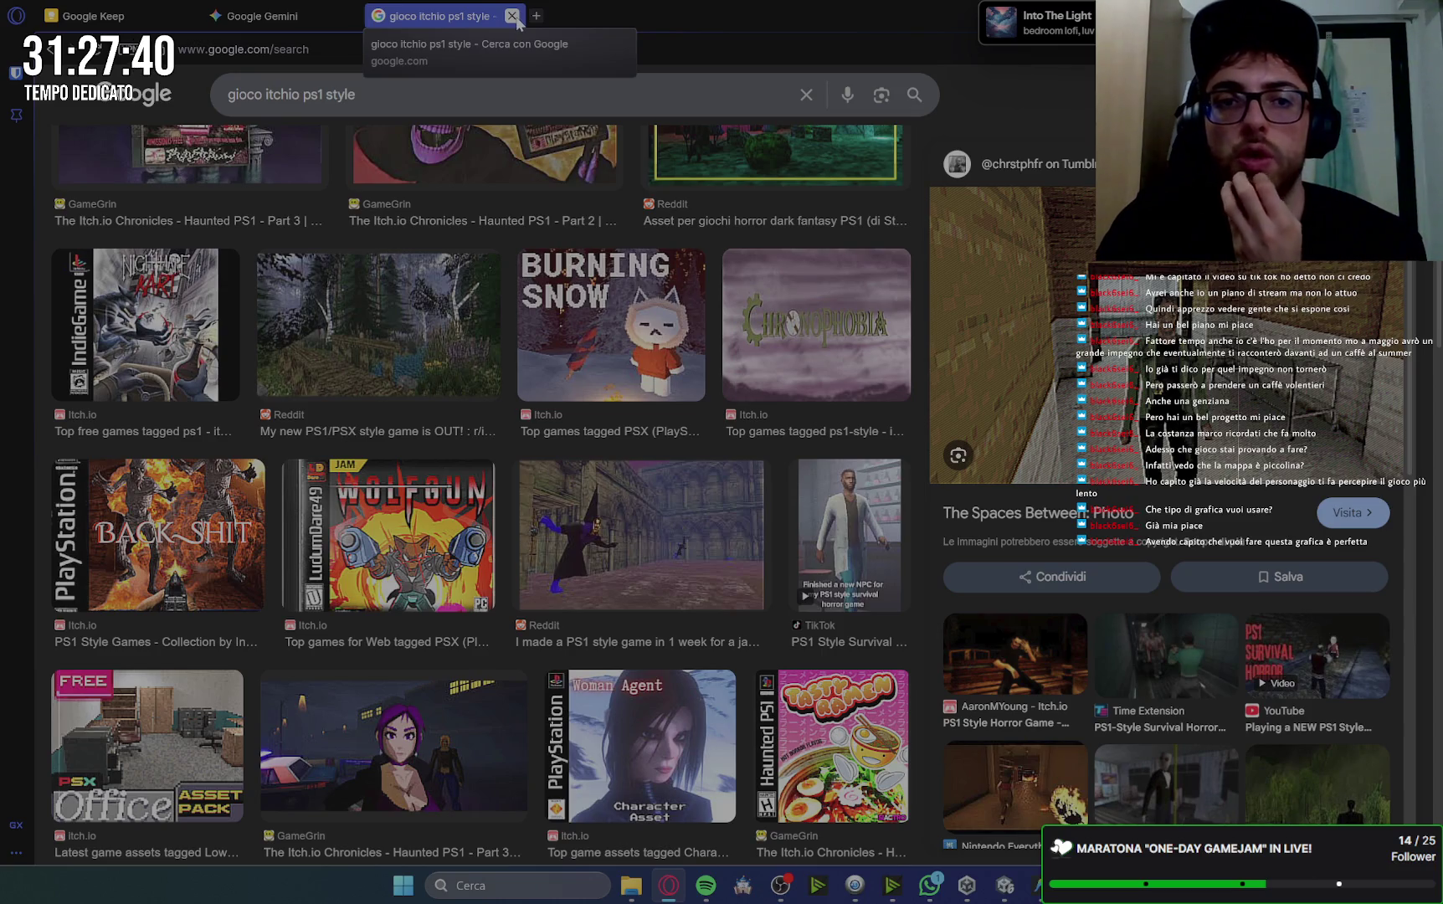
click(513, 16)
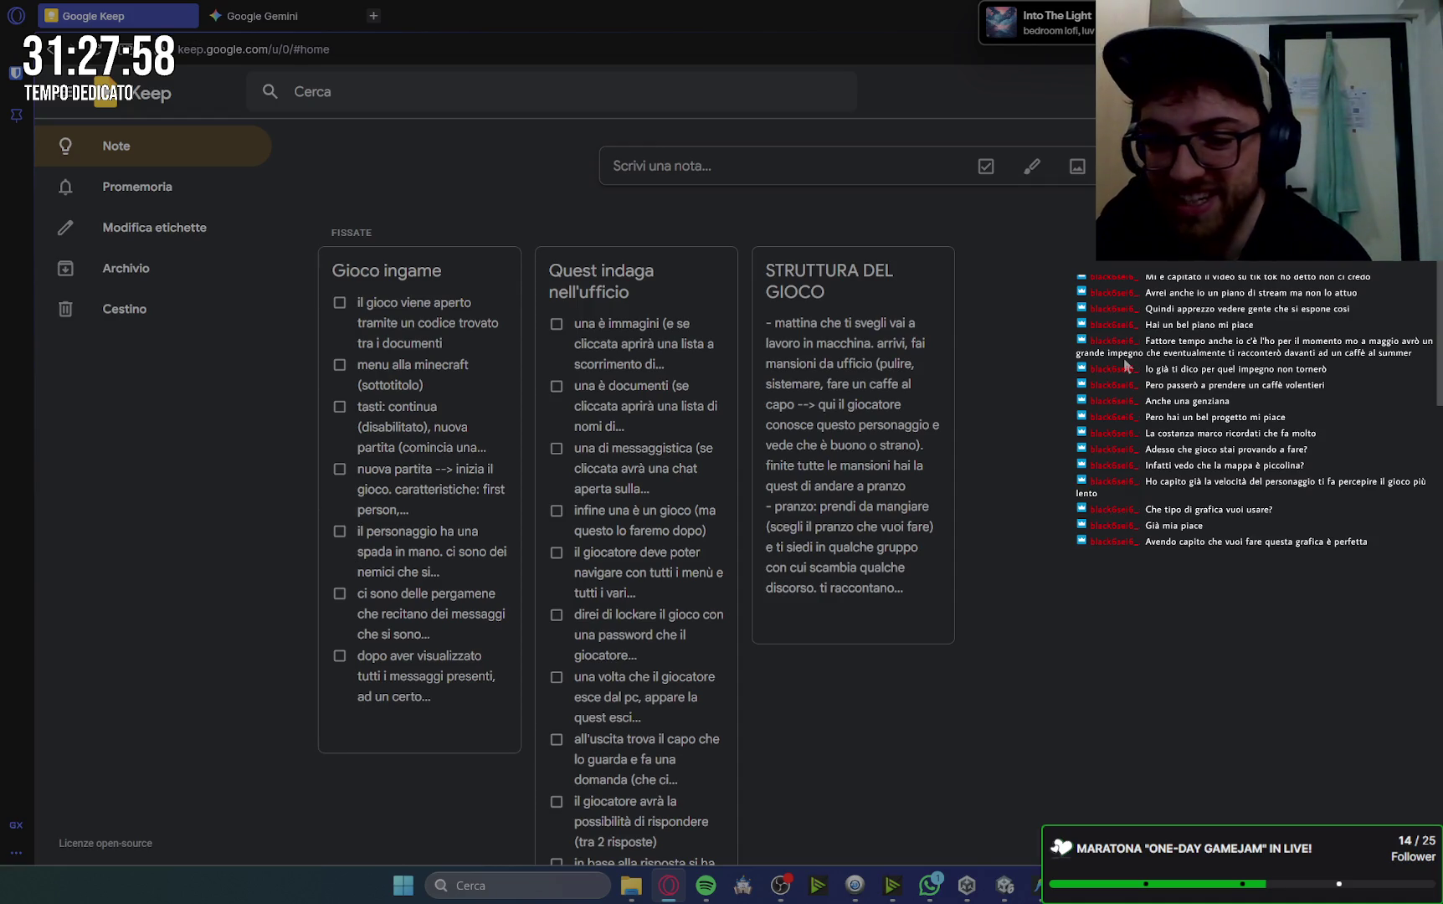
click(929, 887)
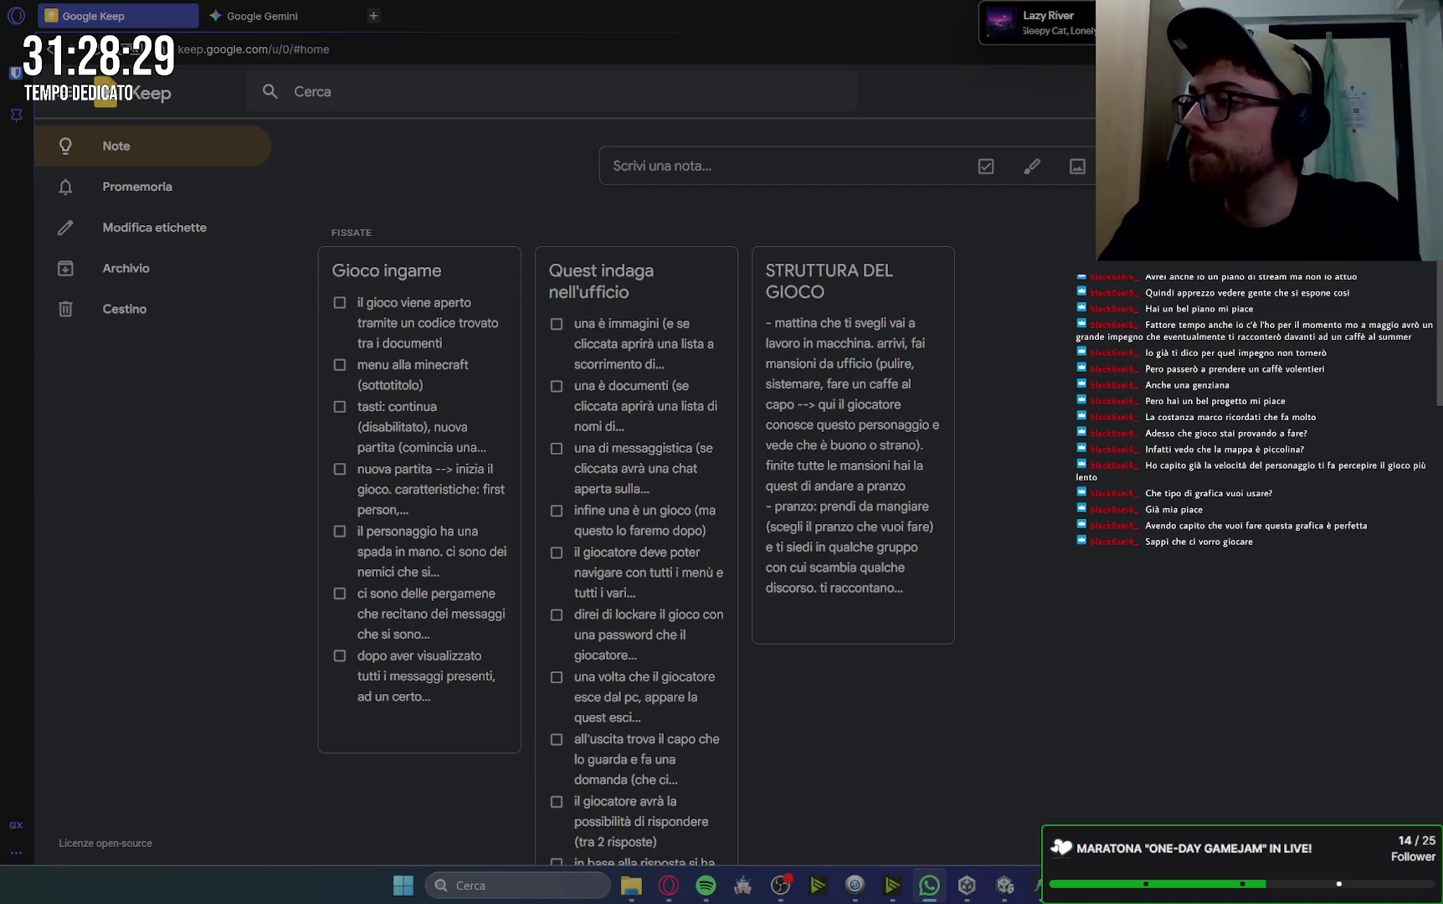
key(alt+Tab)
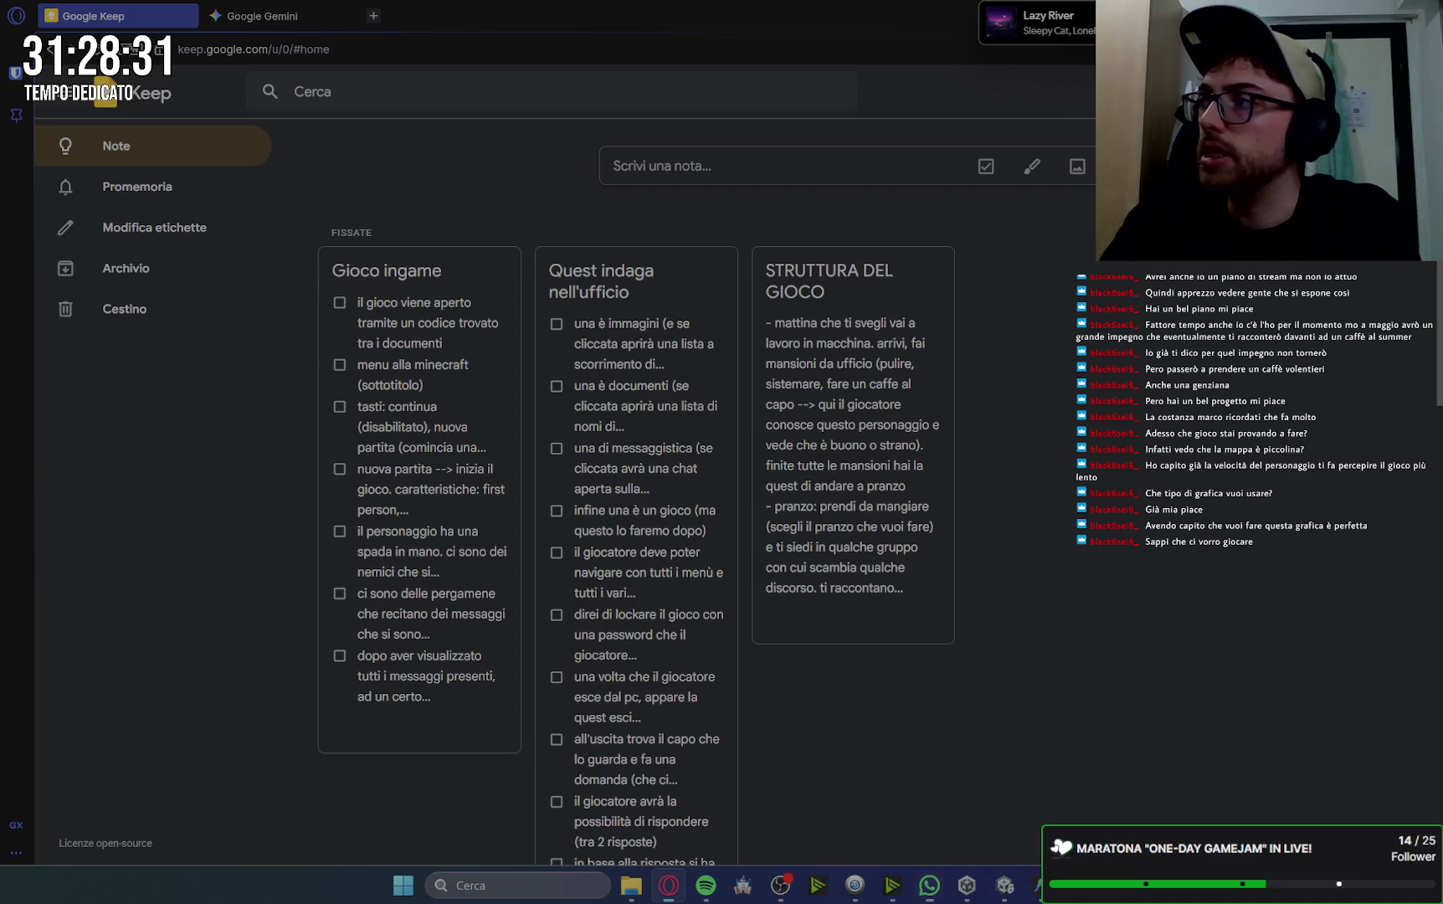
mouse_move(856, 594)
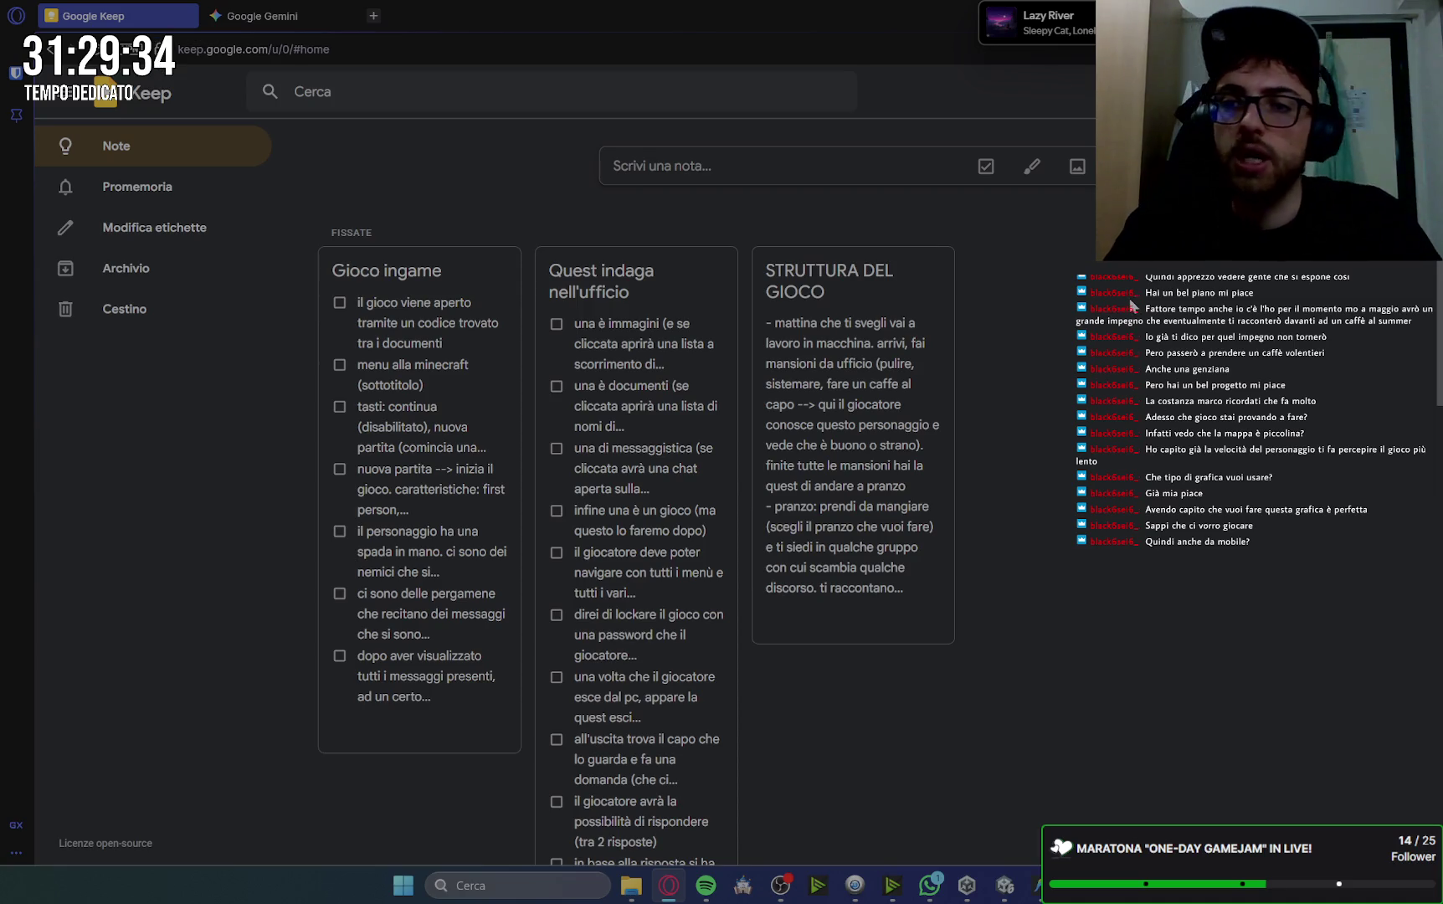
mouse_move(995, 33)
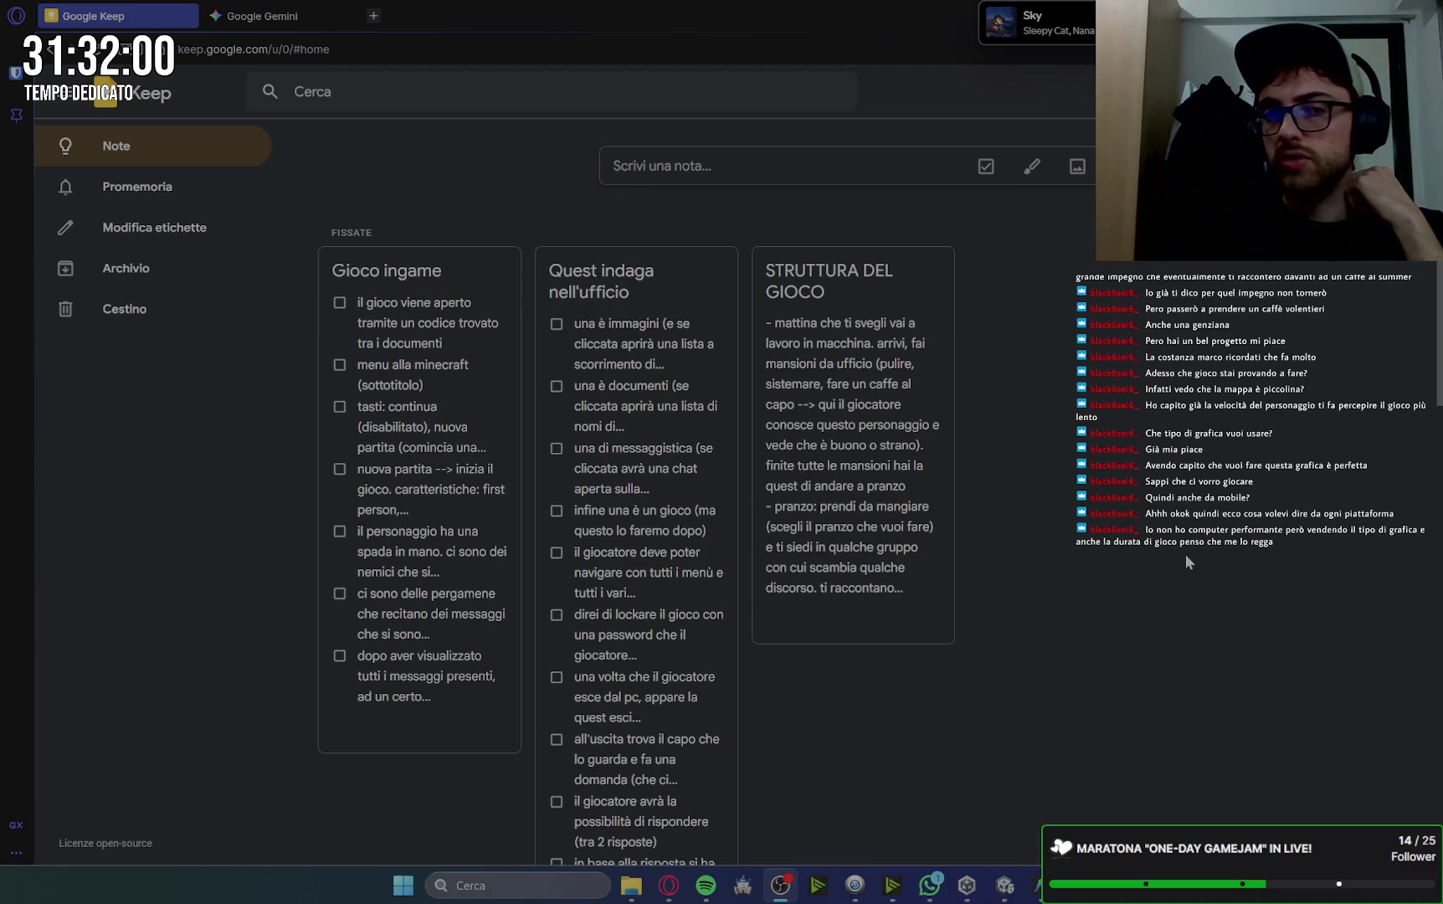
click(1005, 885)
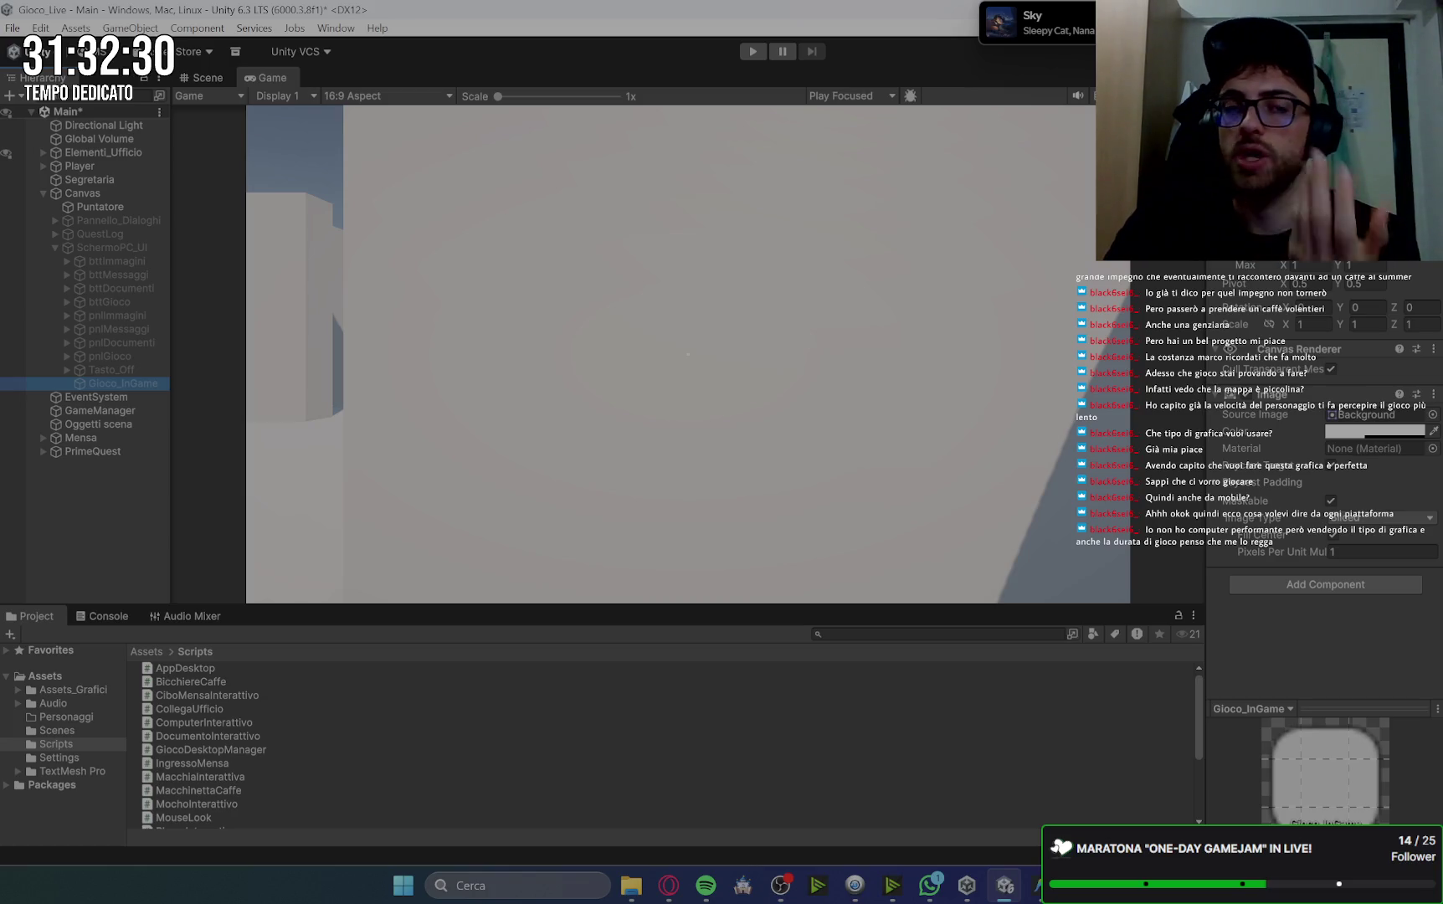
key(alt+Tab)
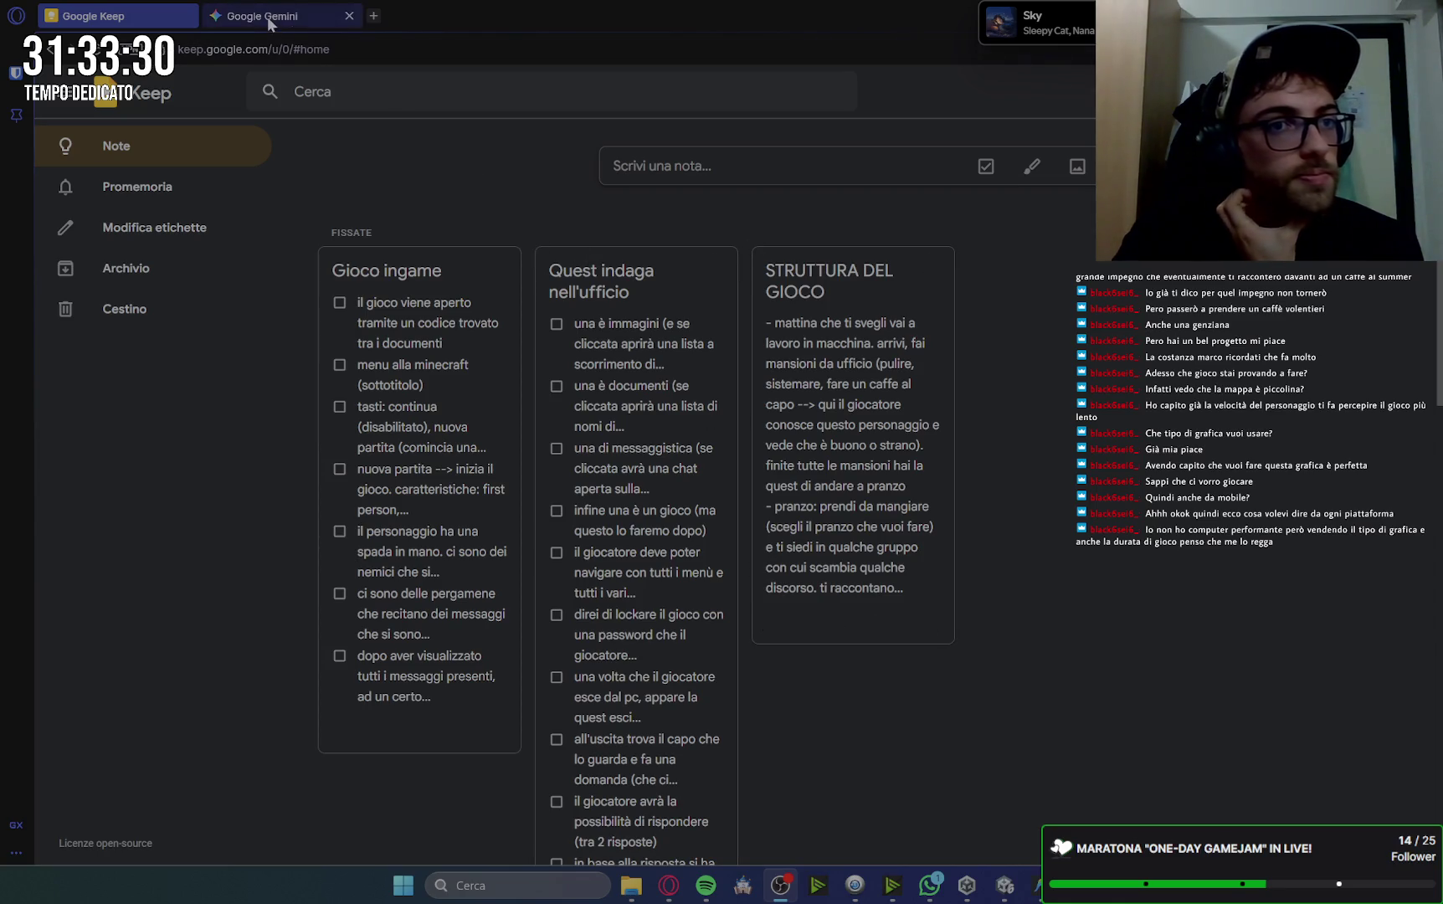
Review the pinned in-game design and office quest notes, then return to Unity.
mouse_move(1033, 885)
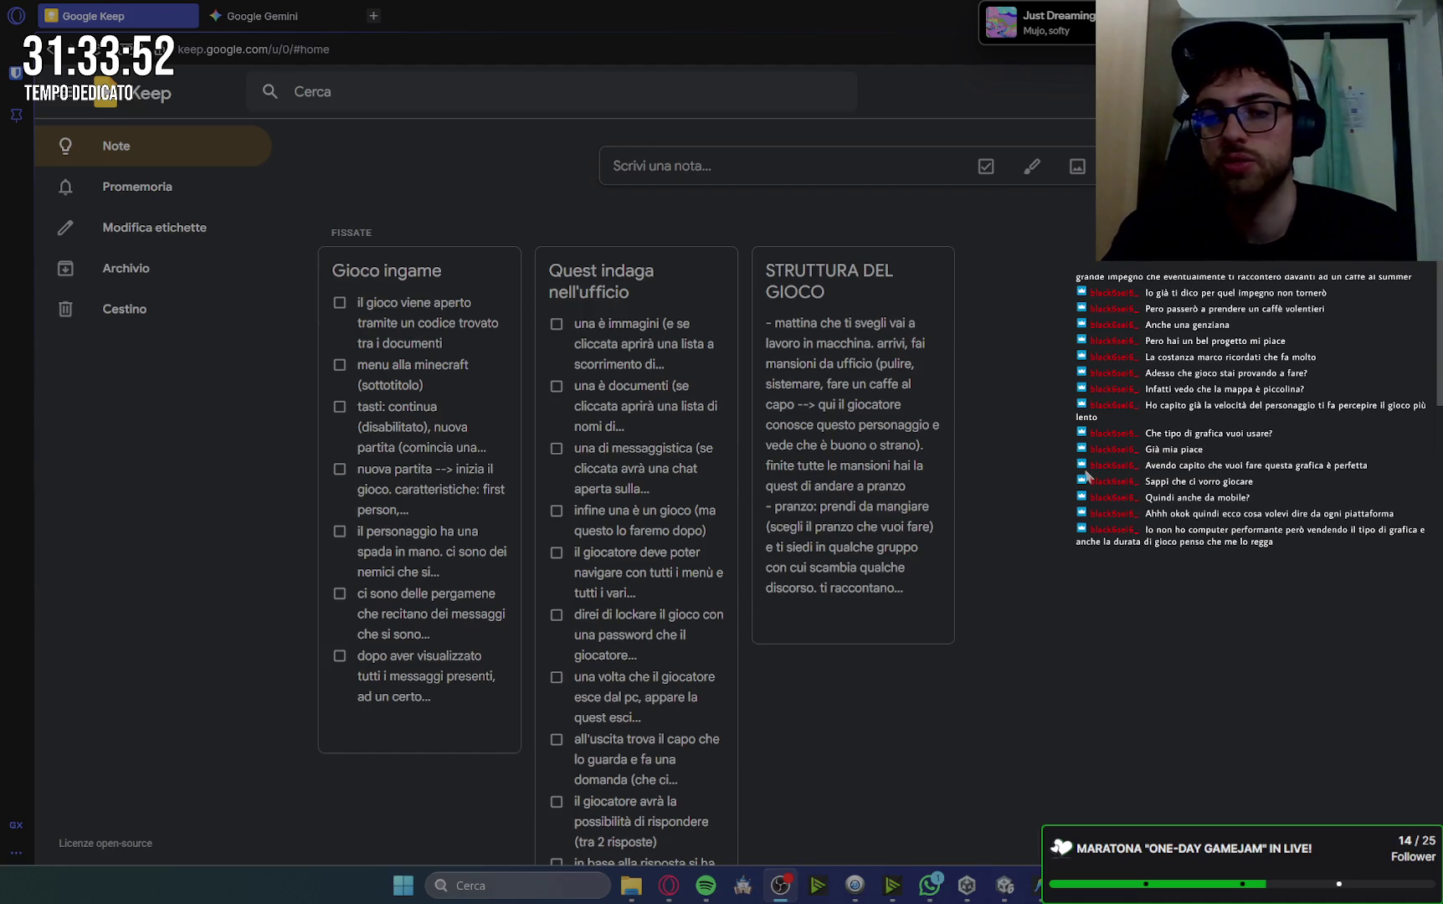
click(1009, 887)
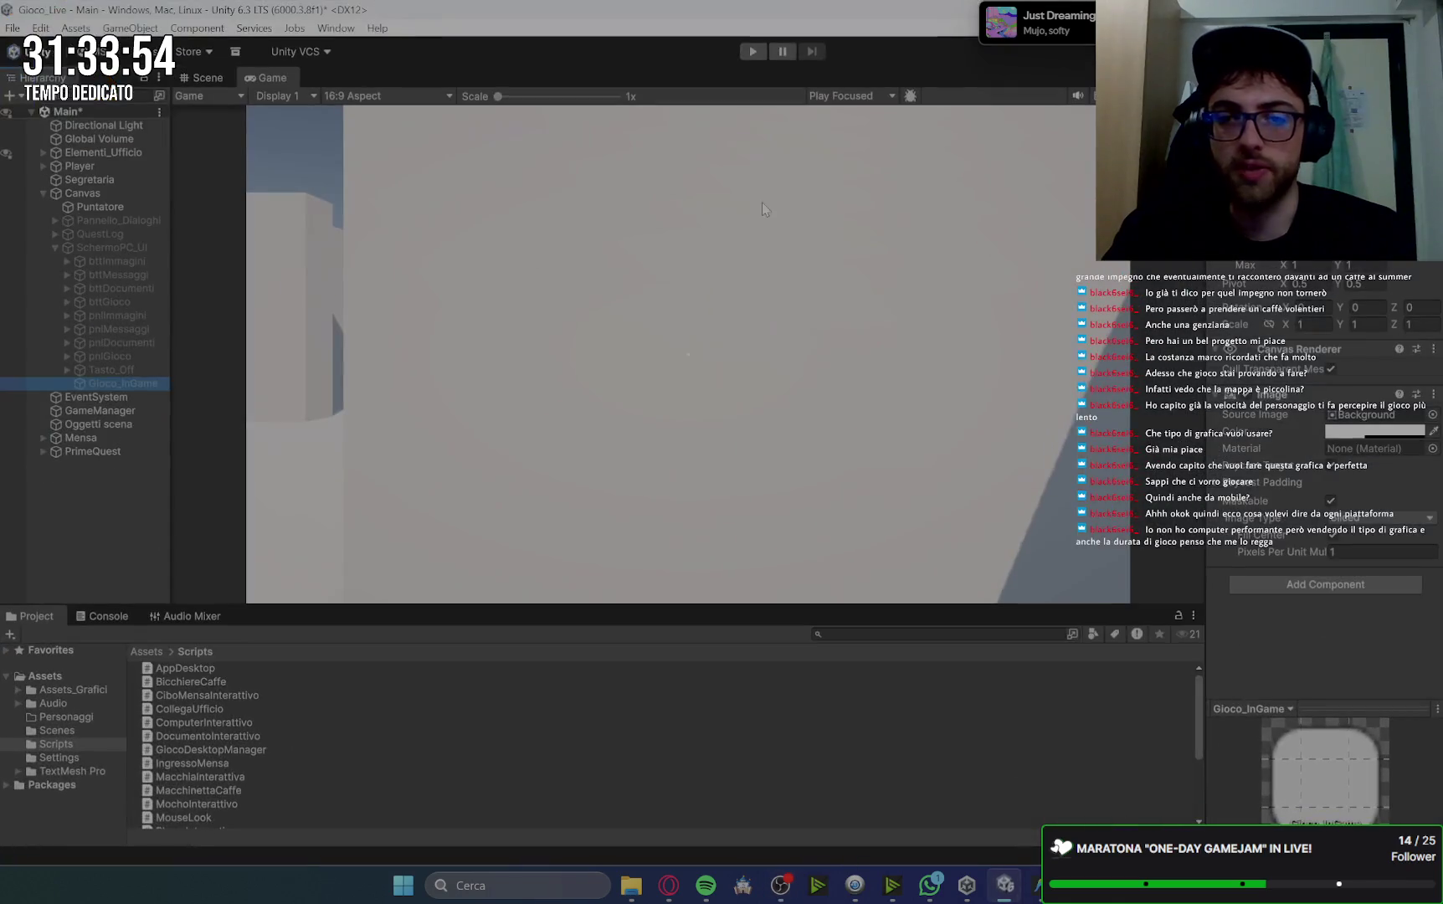
Switch to the Scene view, frame the Mensa object, then deselect it.
click(201, 77)
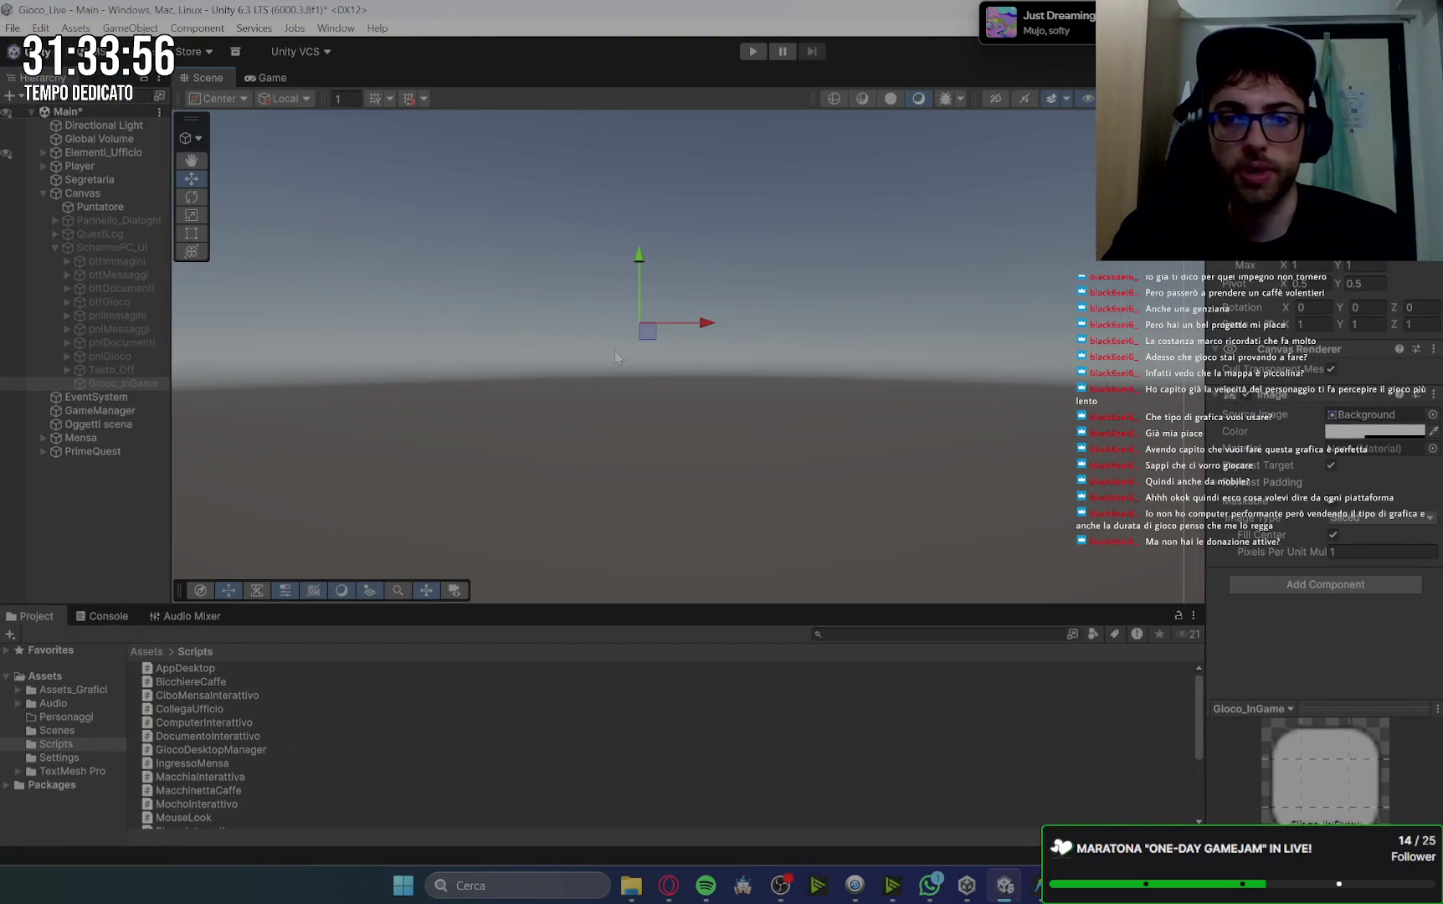
click(104, 439)
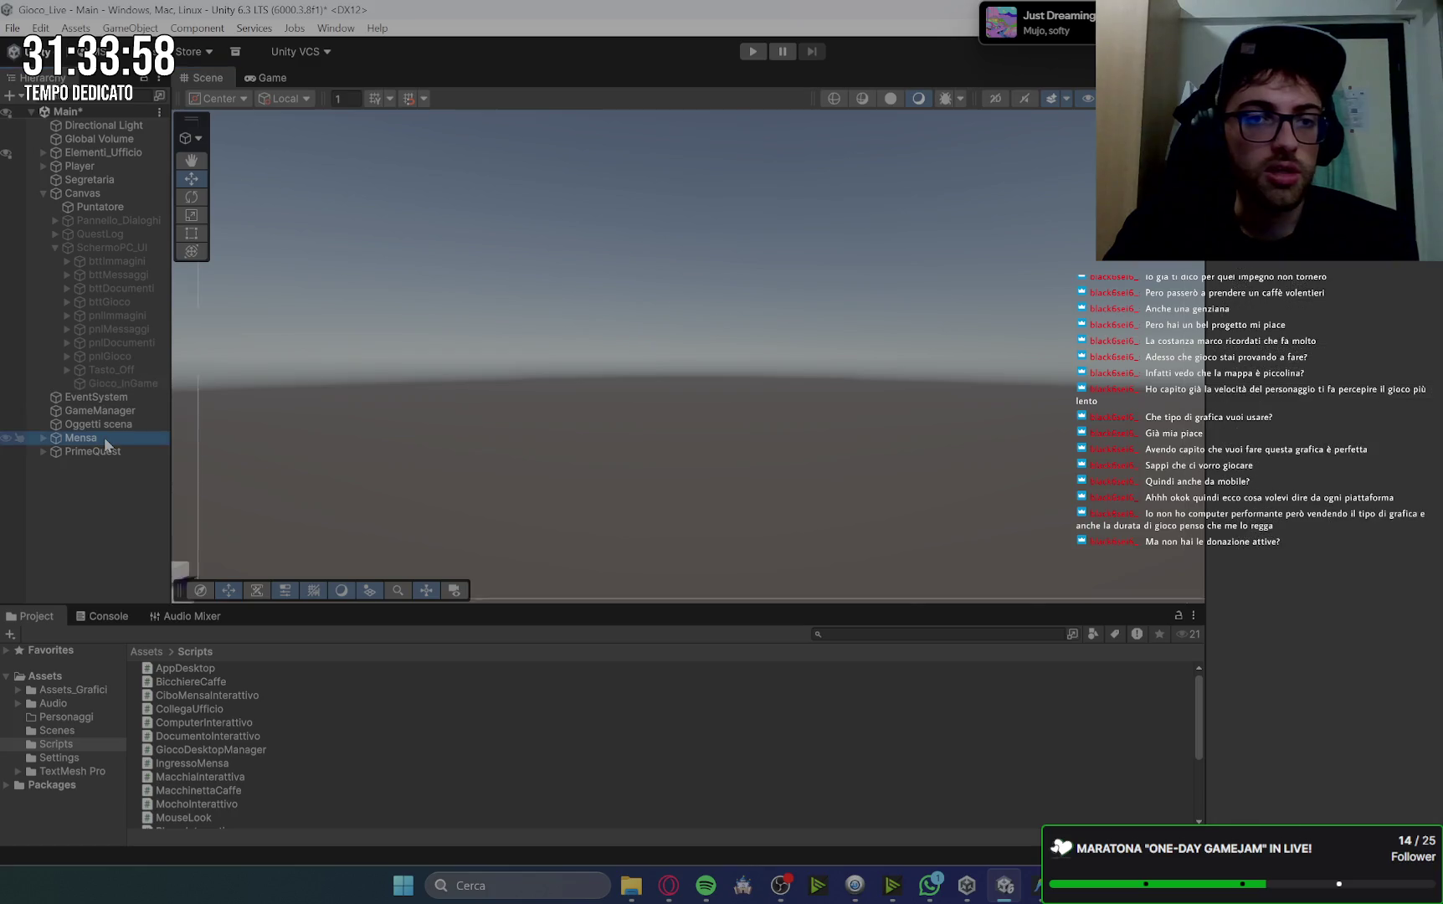
double_click(103, 437)
right_click(570, 411)
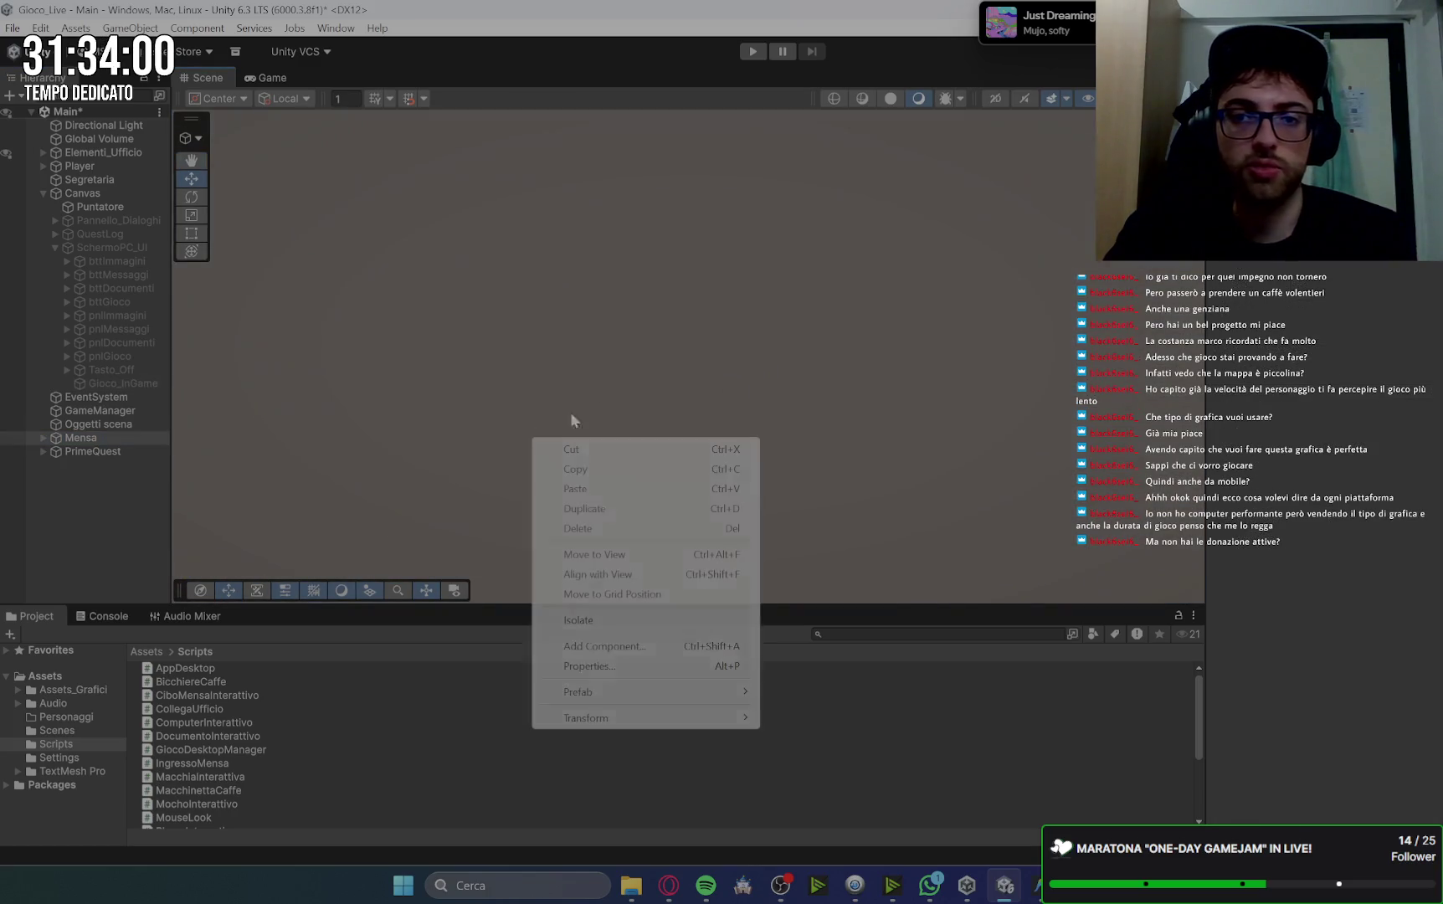
click(988, 238)
Pan, orbit and zoom the Scene view to show the whole office building from above.
drag(1037, 217, 957, 223)
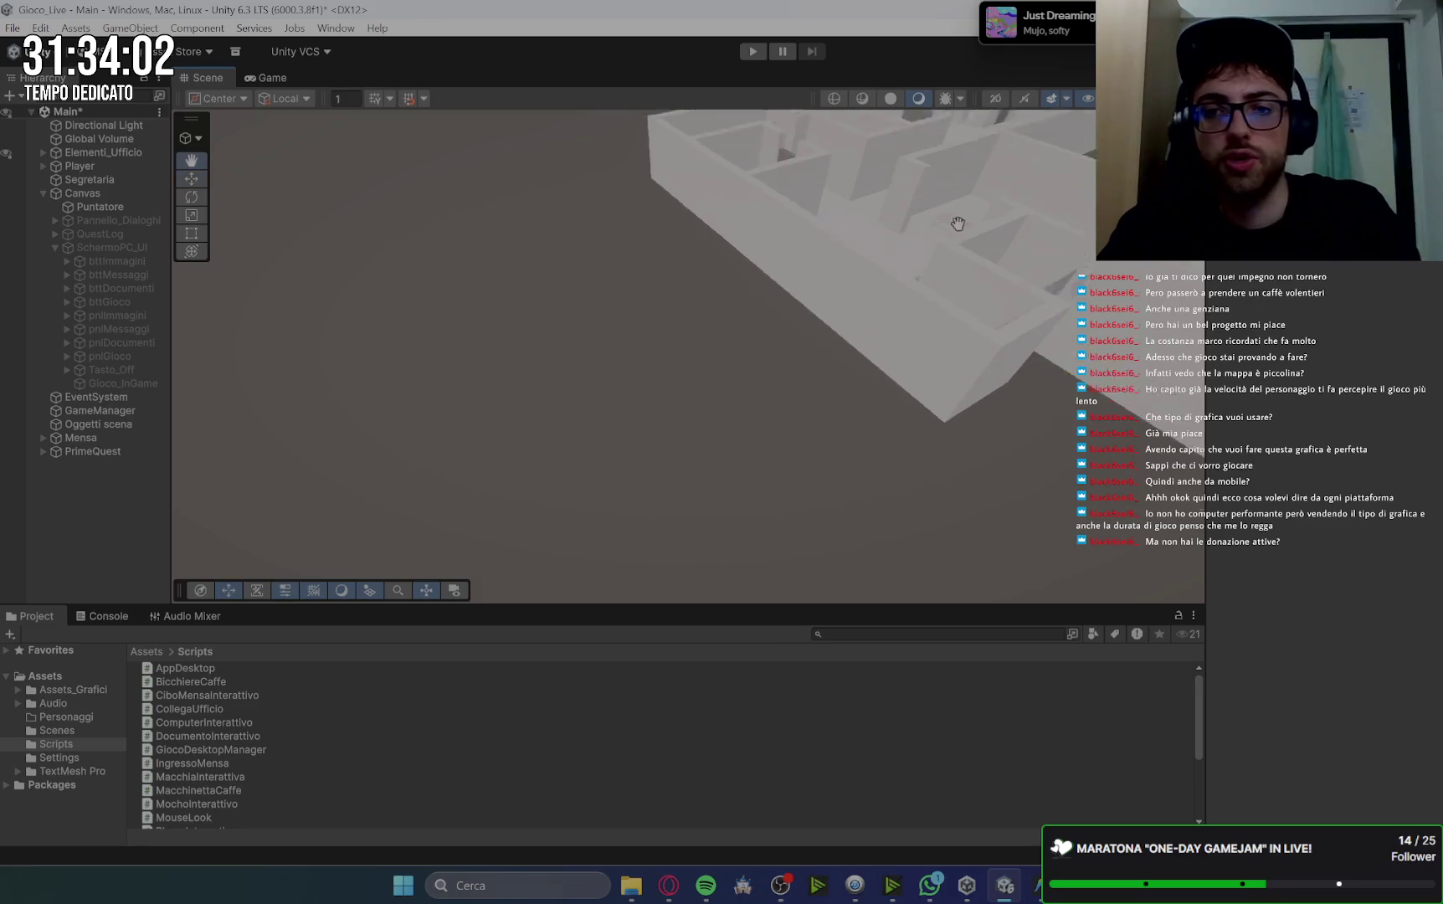
scroll(895, 265, down, 5)
mouse_move(895, 264)
mouse_down()
mouse_move(902, 244)
mouse_move(865, 256)
mouse_up()
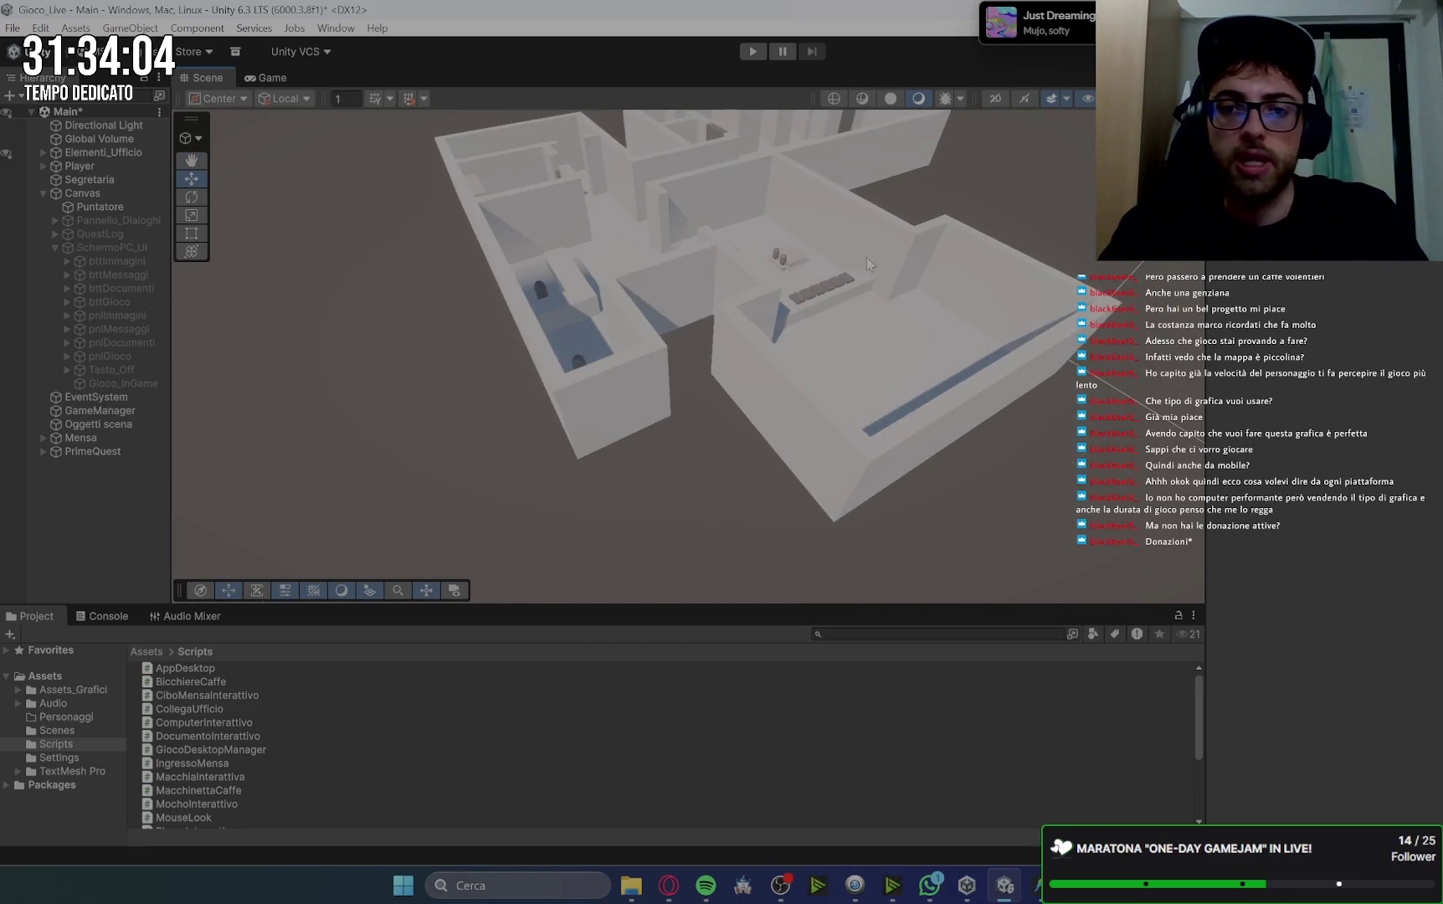
scroll(865, 257, up, 5)
scroll(865, 259, down, 5)
scroll(866, 272, up, 4)
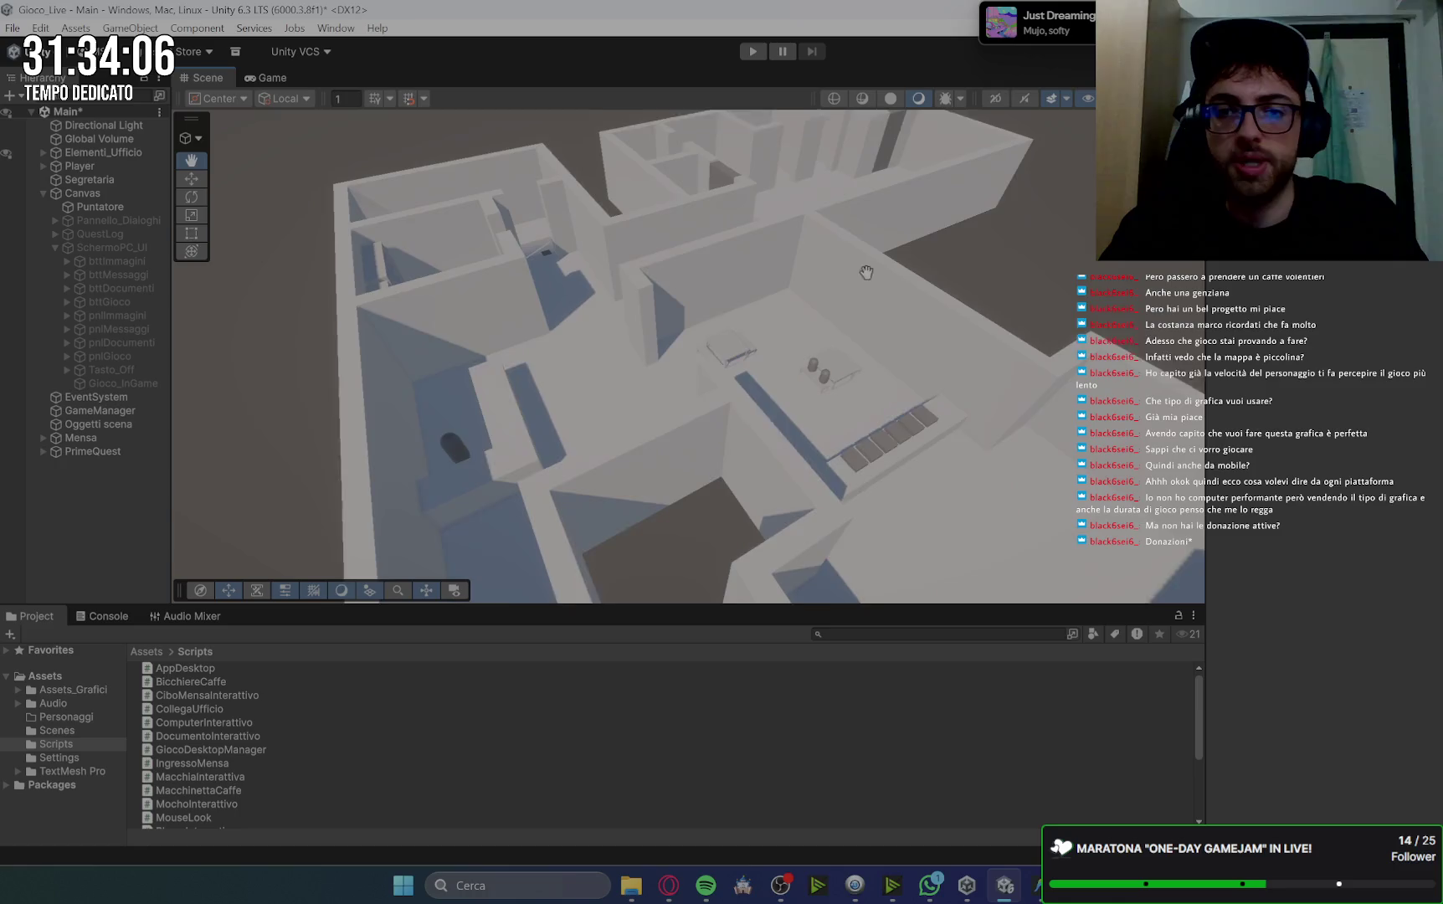
scroll(866, 272, down, 2)
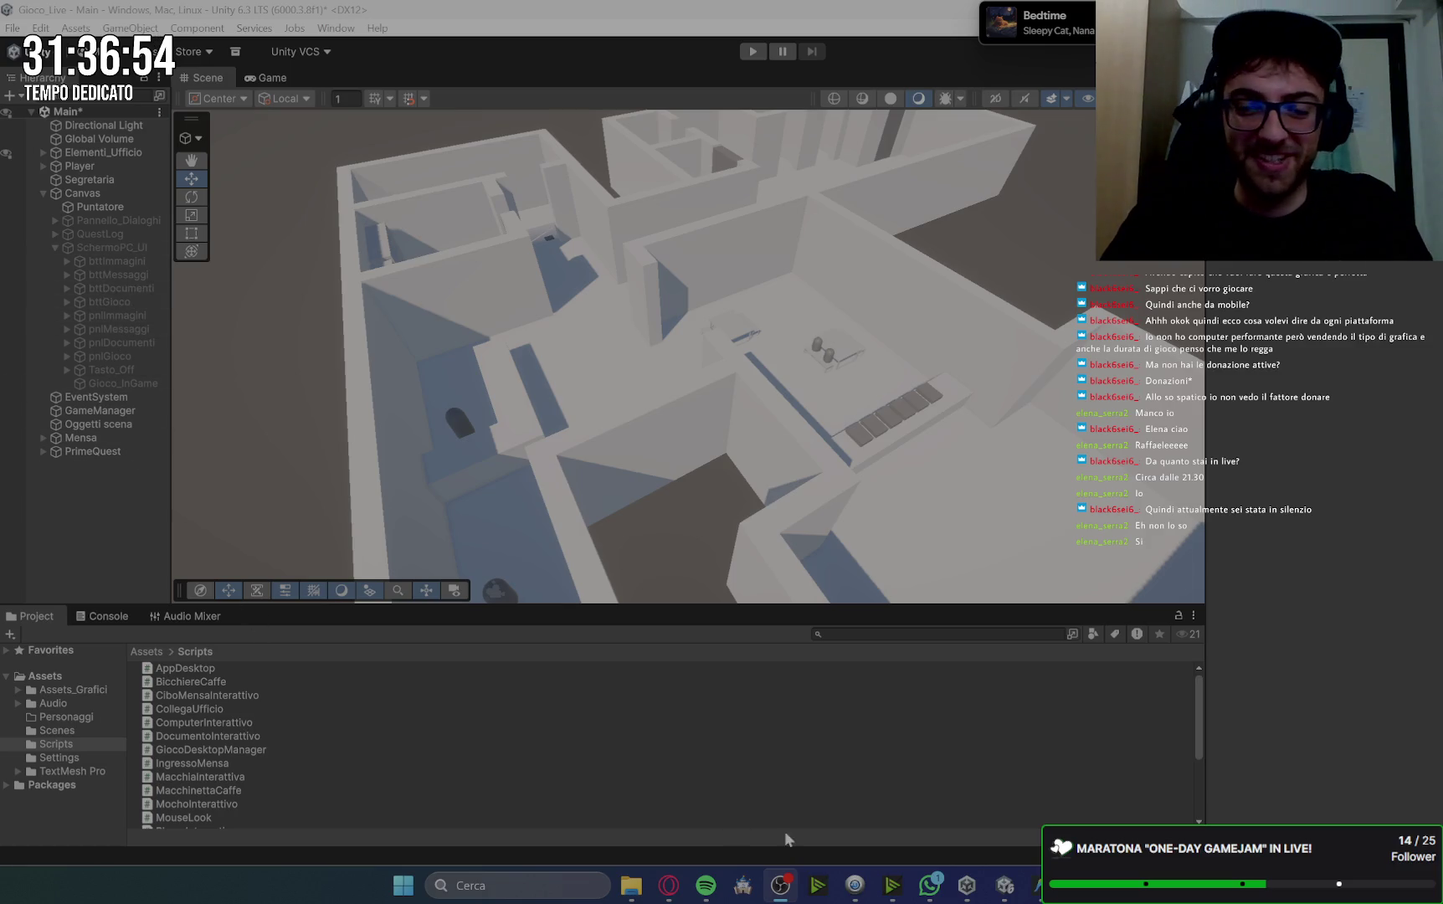
Return to Unity and select the Gioco_InGame object under SchermoPC_UI in the Hierarchy.
click(661, 891)
click(662, 891)
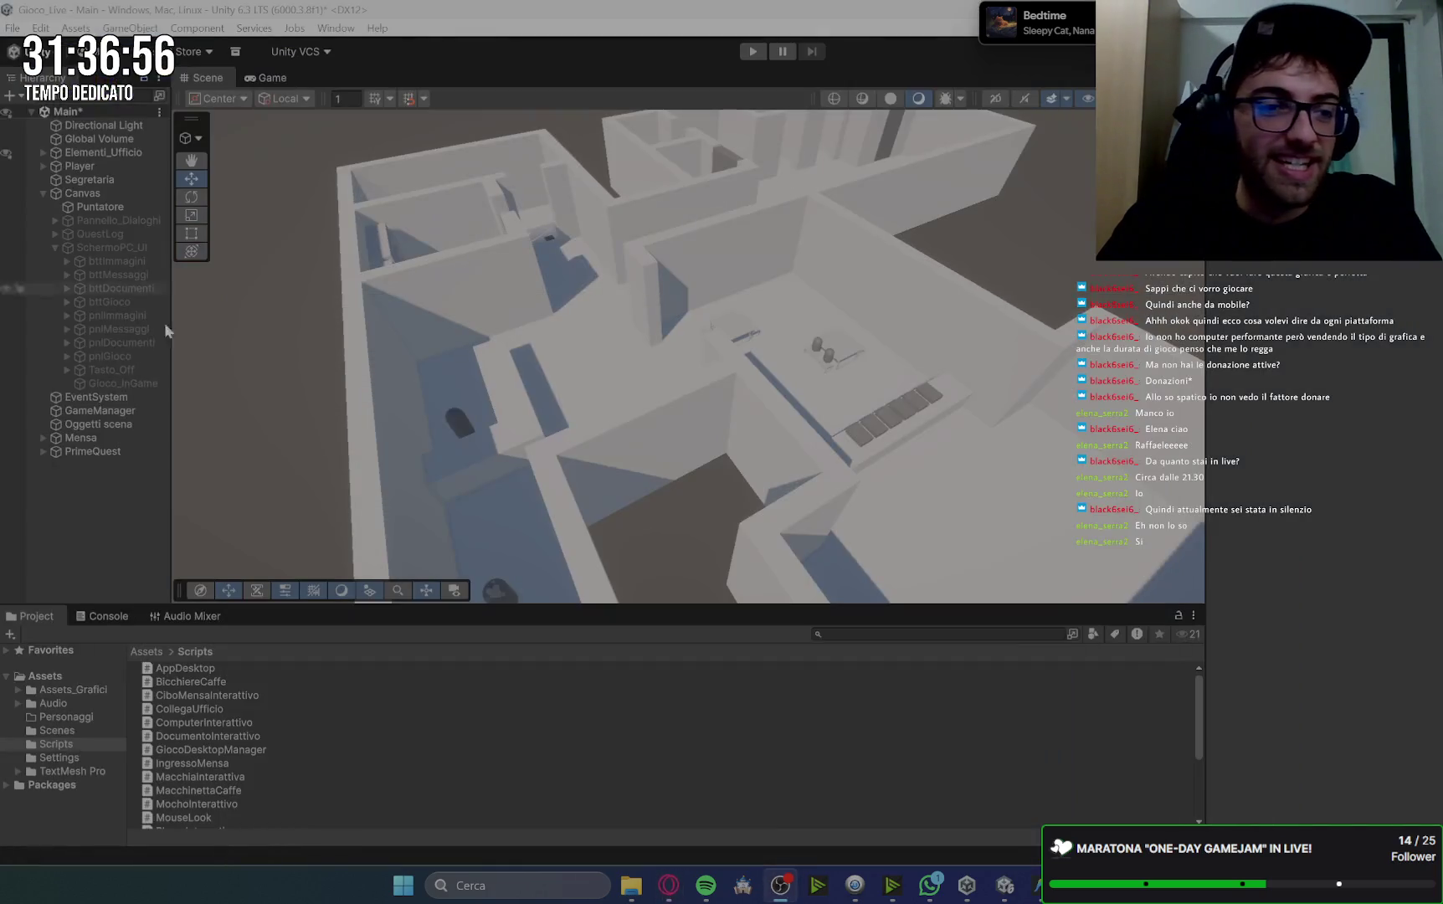
click(105, 192)
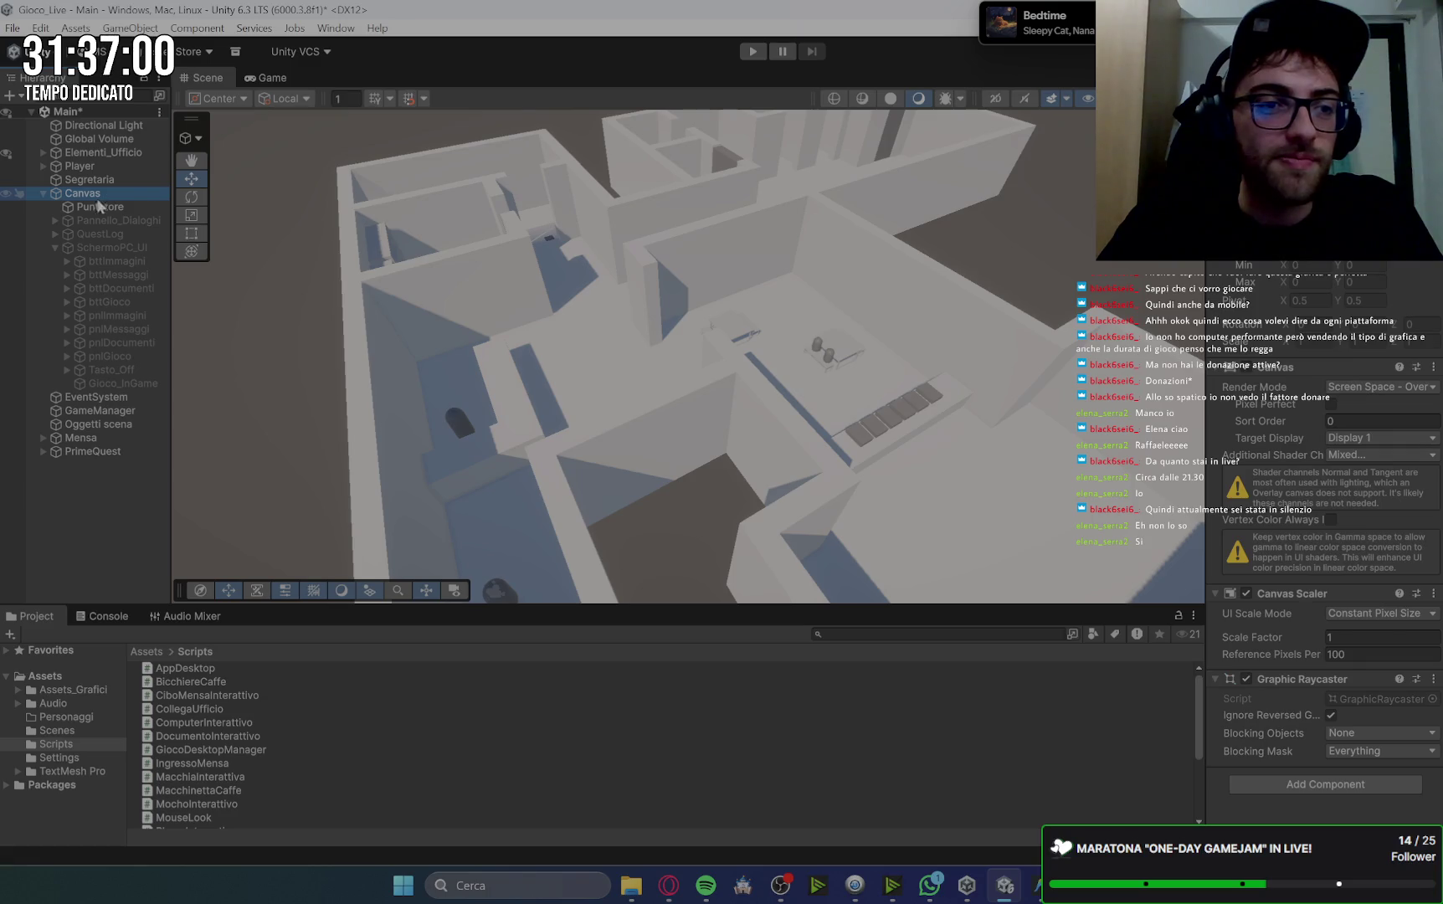
right_click(94, 248)
click(50, 478)
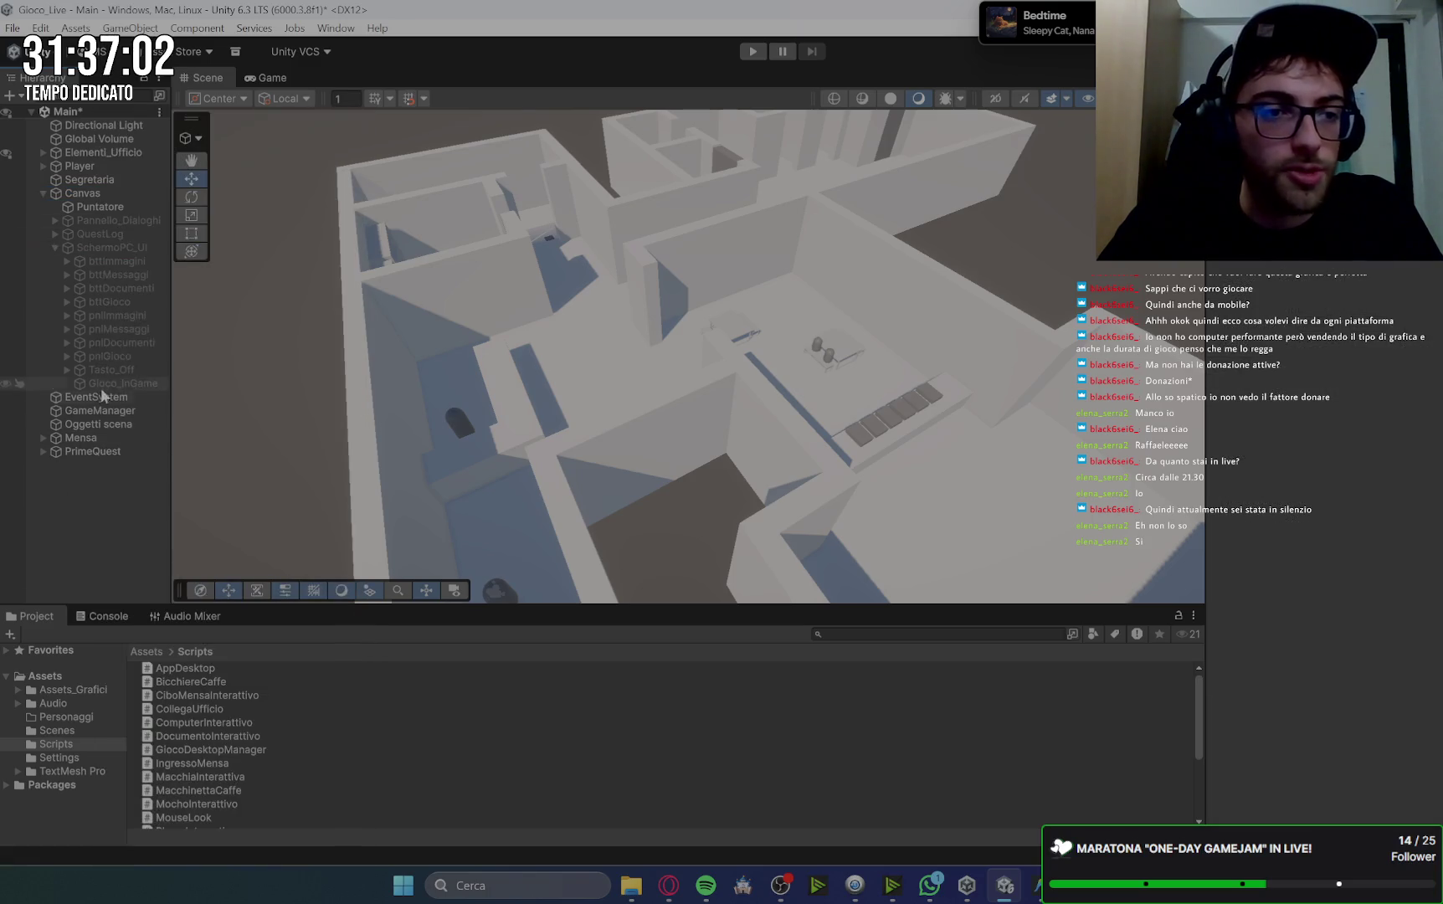
click(115, 383)
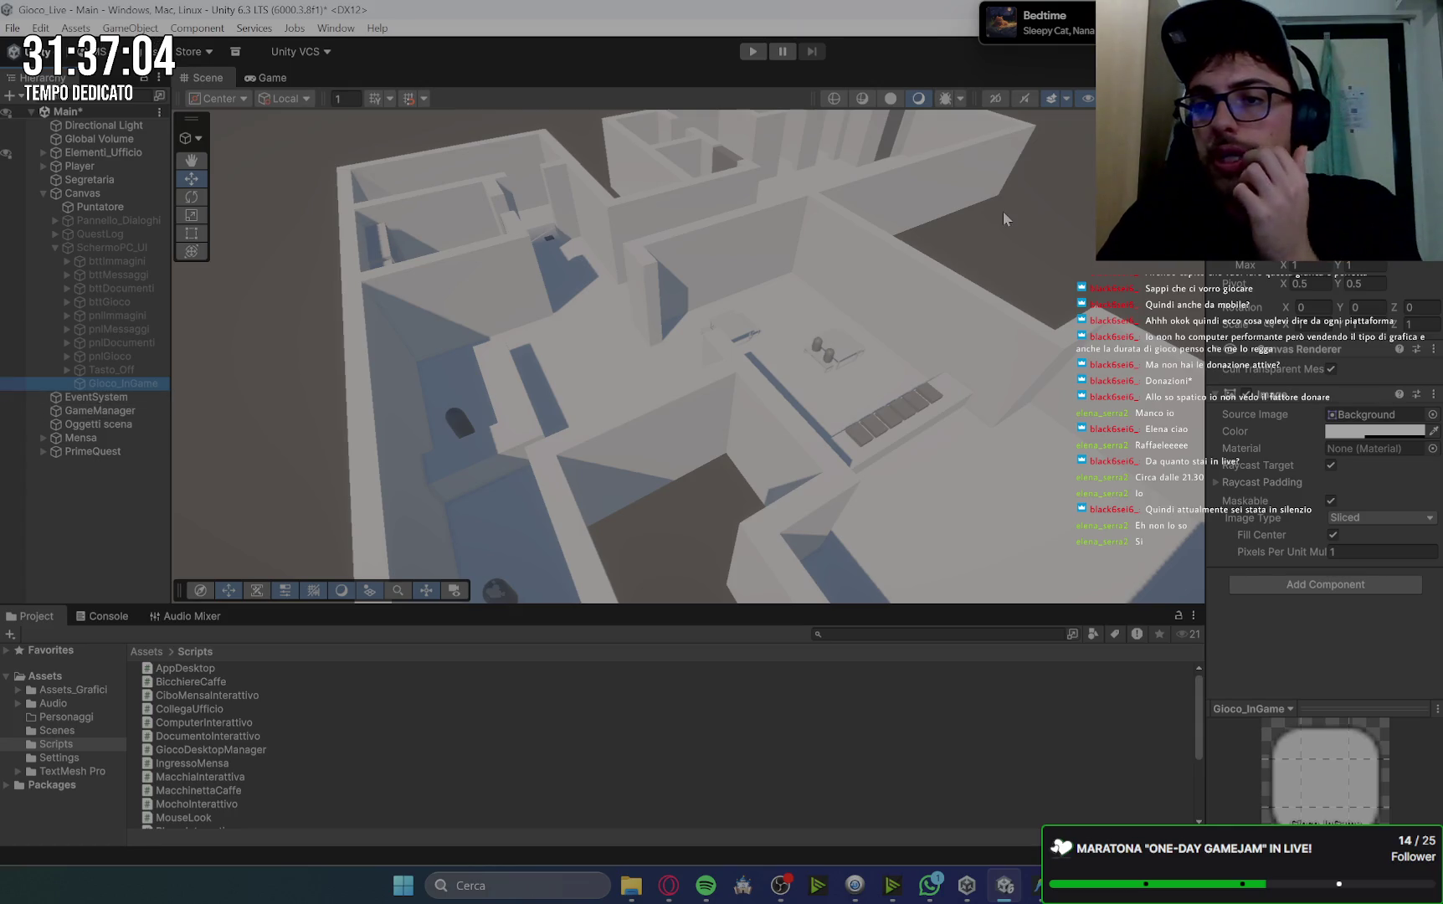
Rename Gioco_InGame to pnlGioco_InGame, then bring Google Keep back to the front.
click(91, 383)
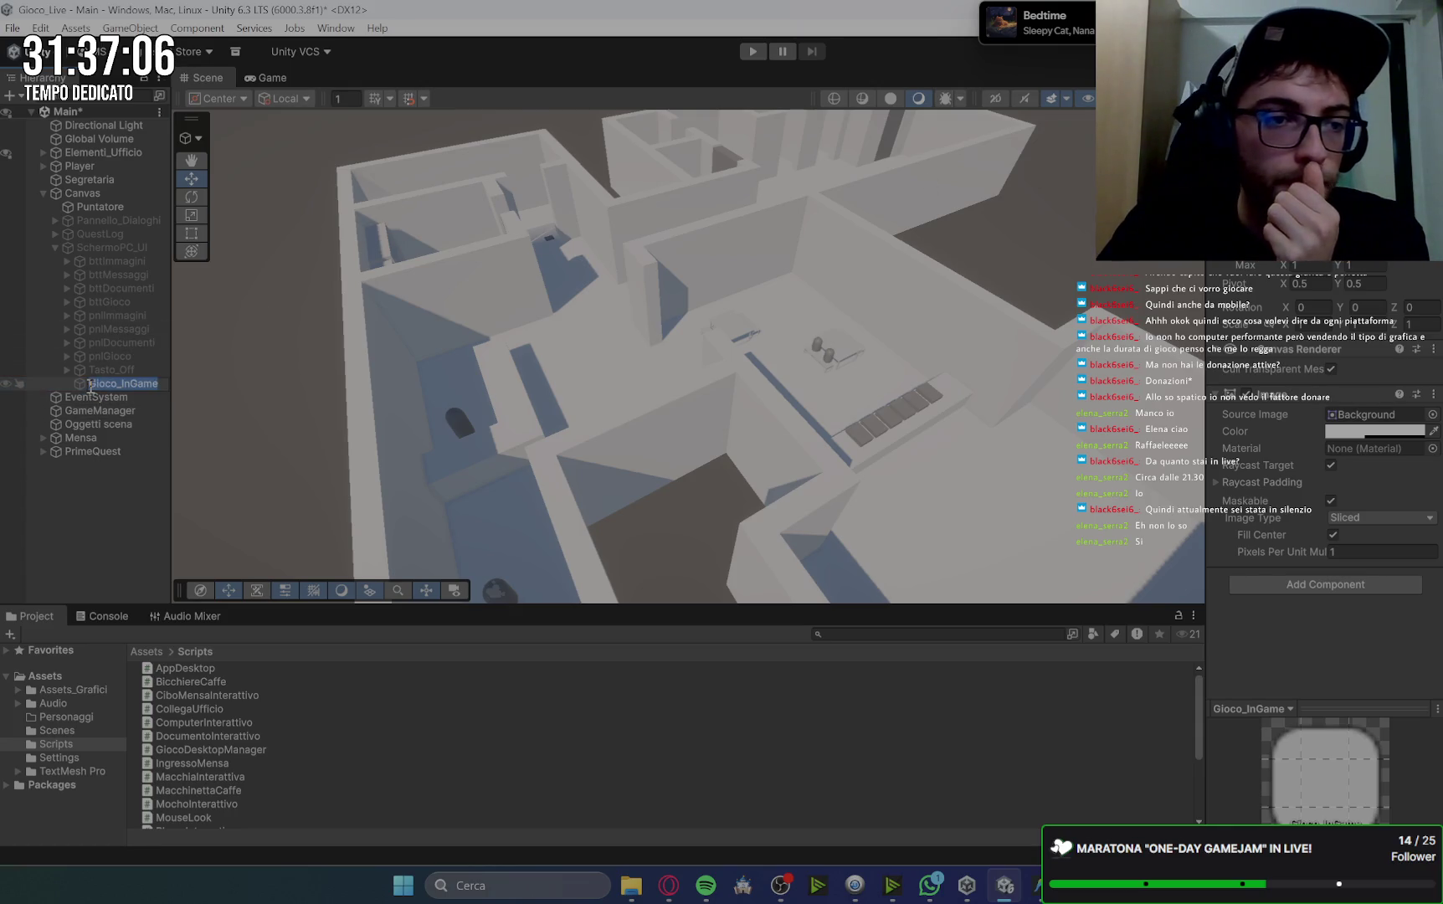
key(Return)
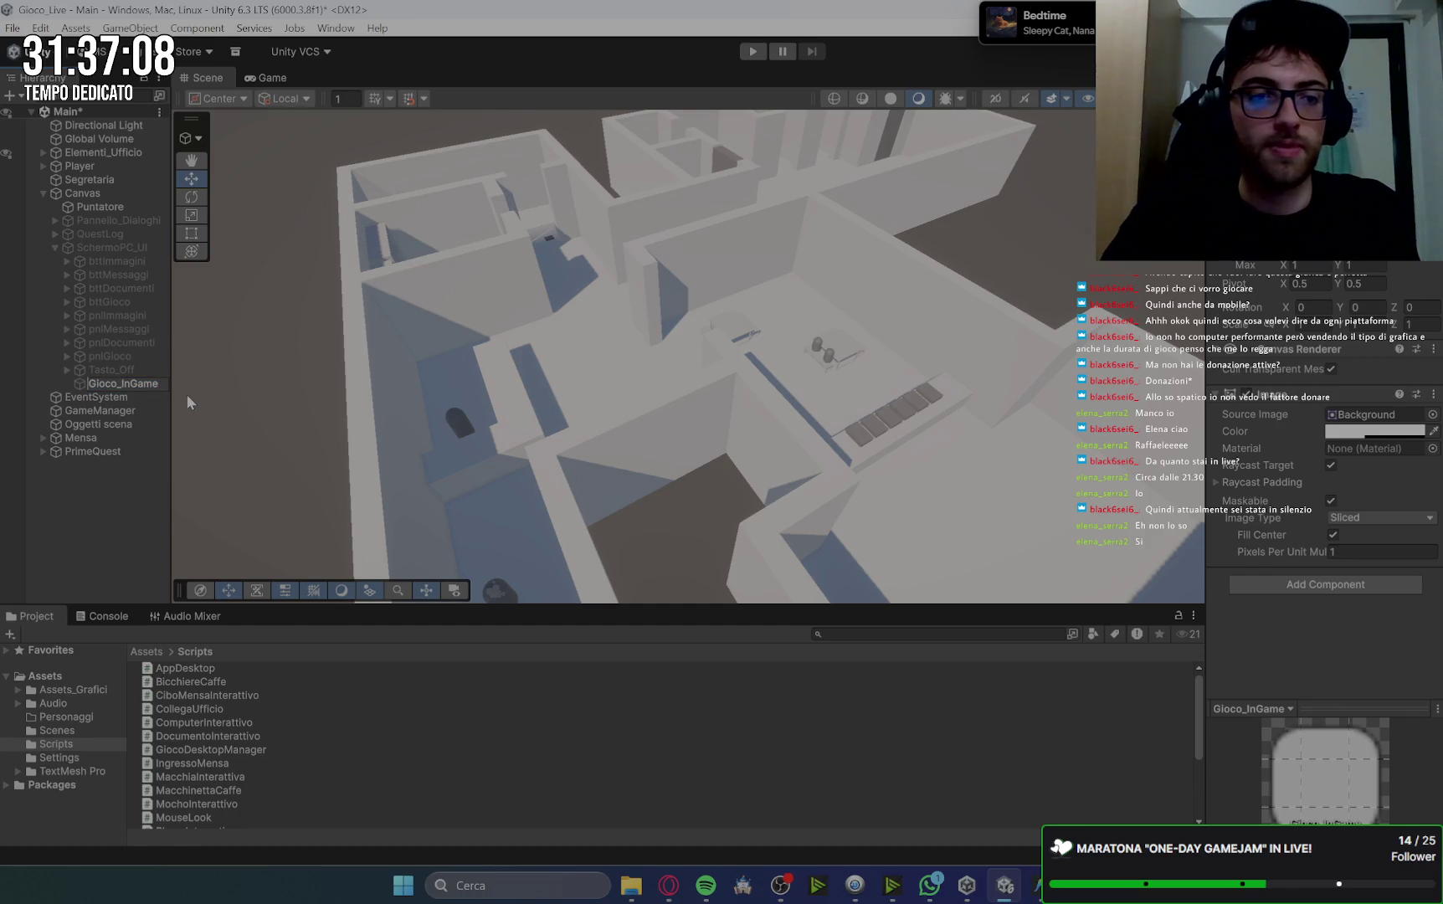
text(pnn)
key(BackSpace)
text(l)
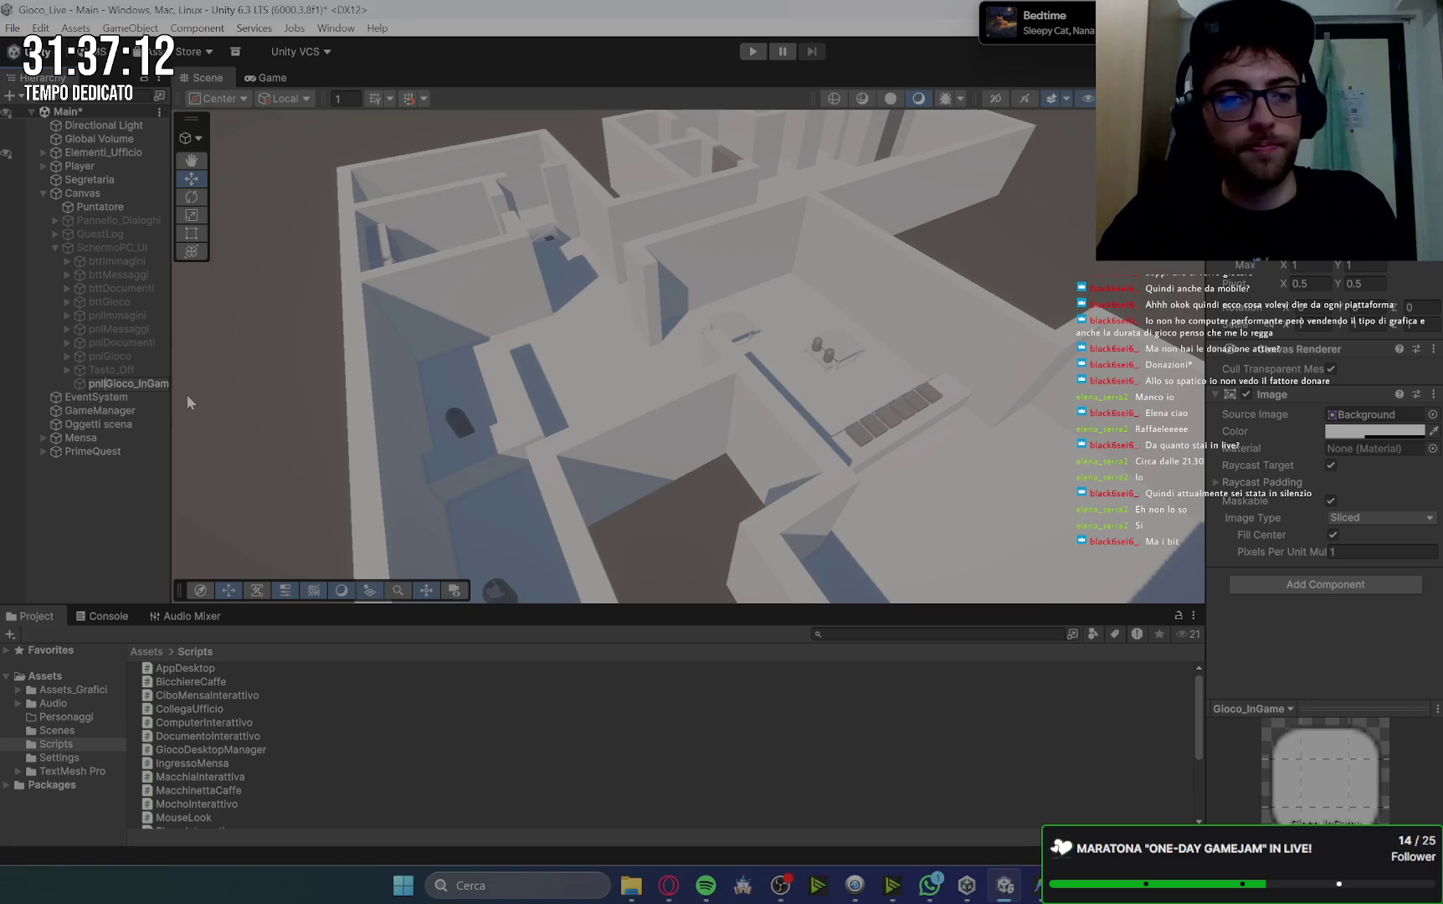
key(Return)
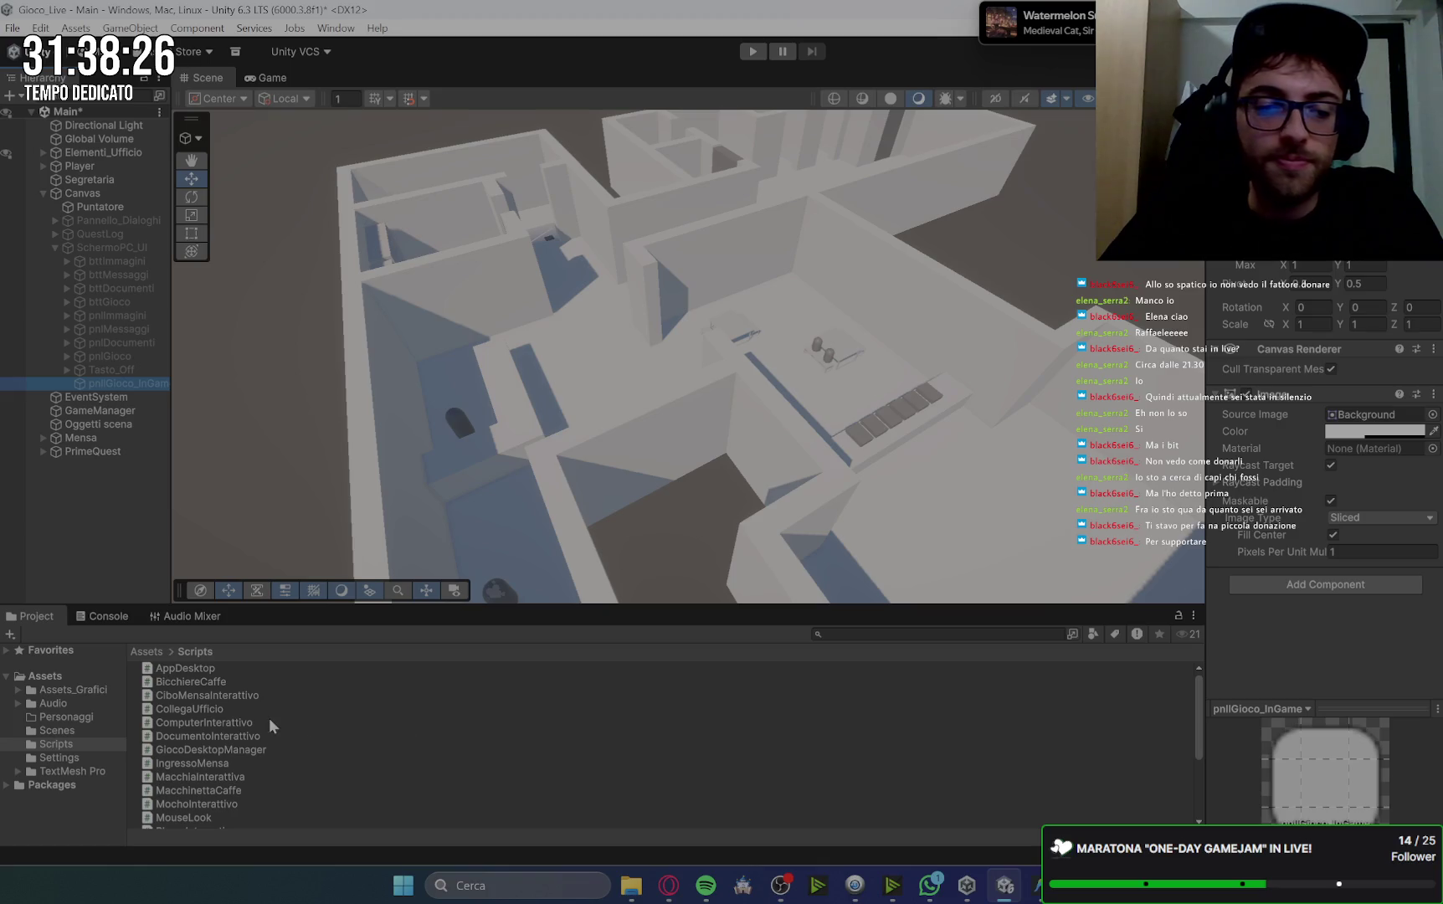
click(666, 887)
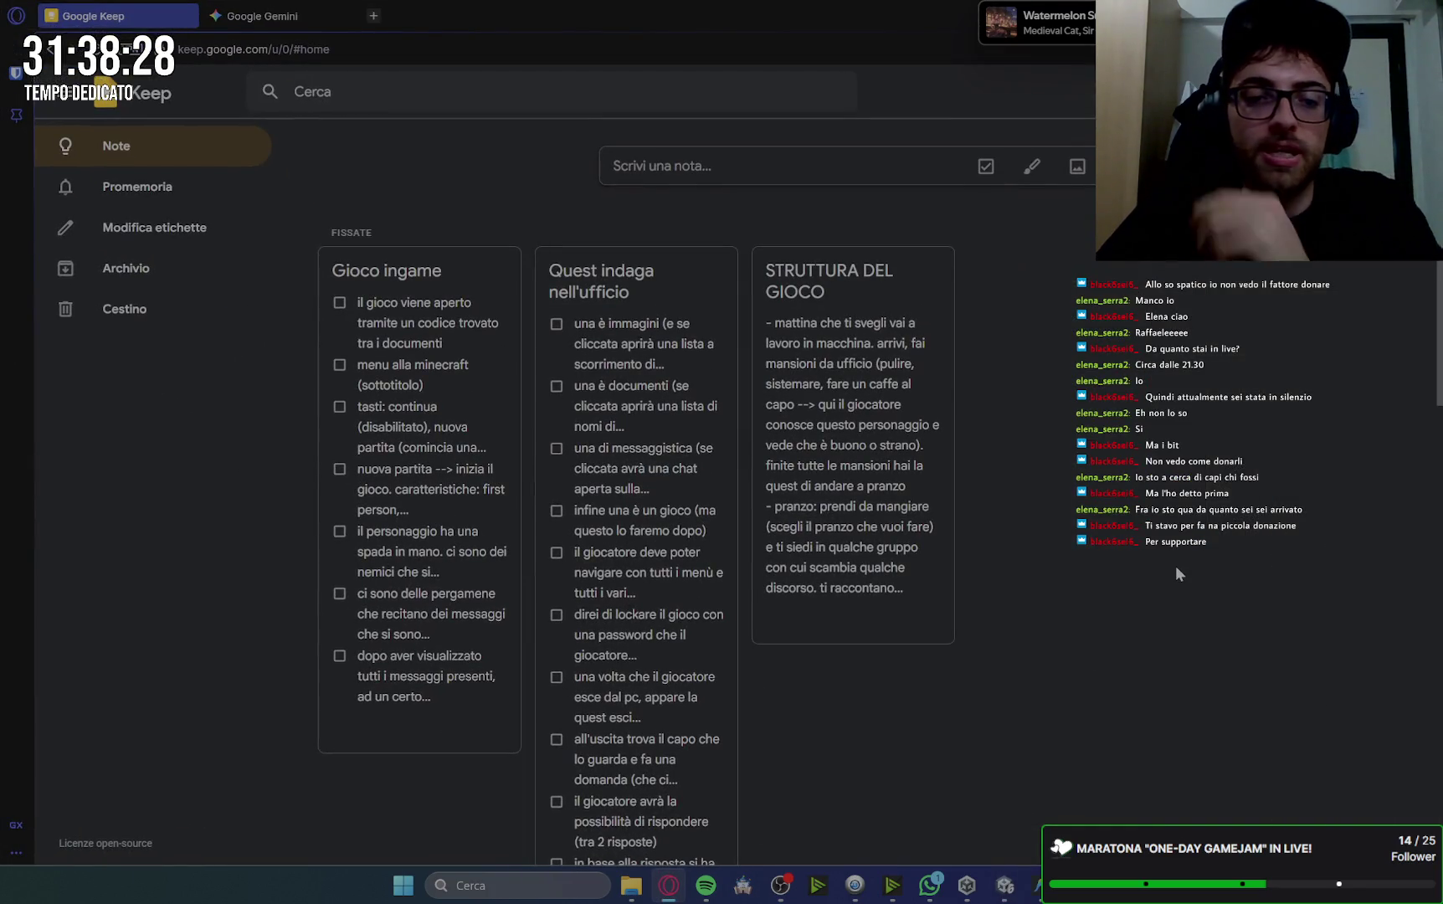
click(259, 19)
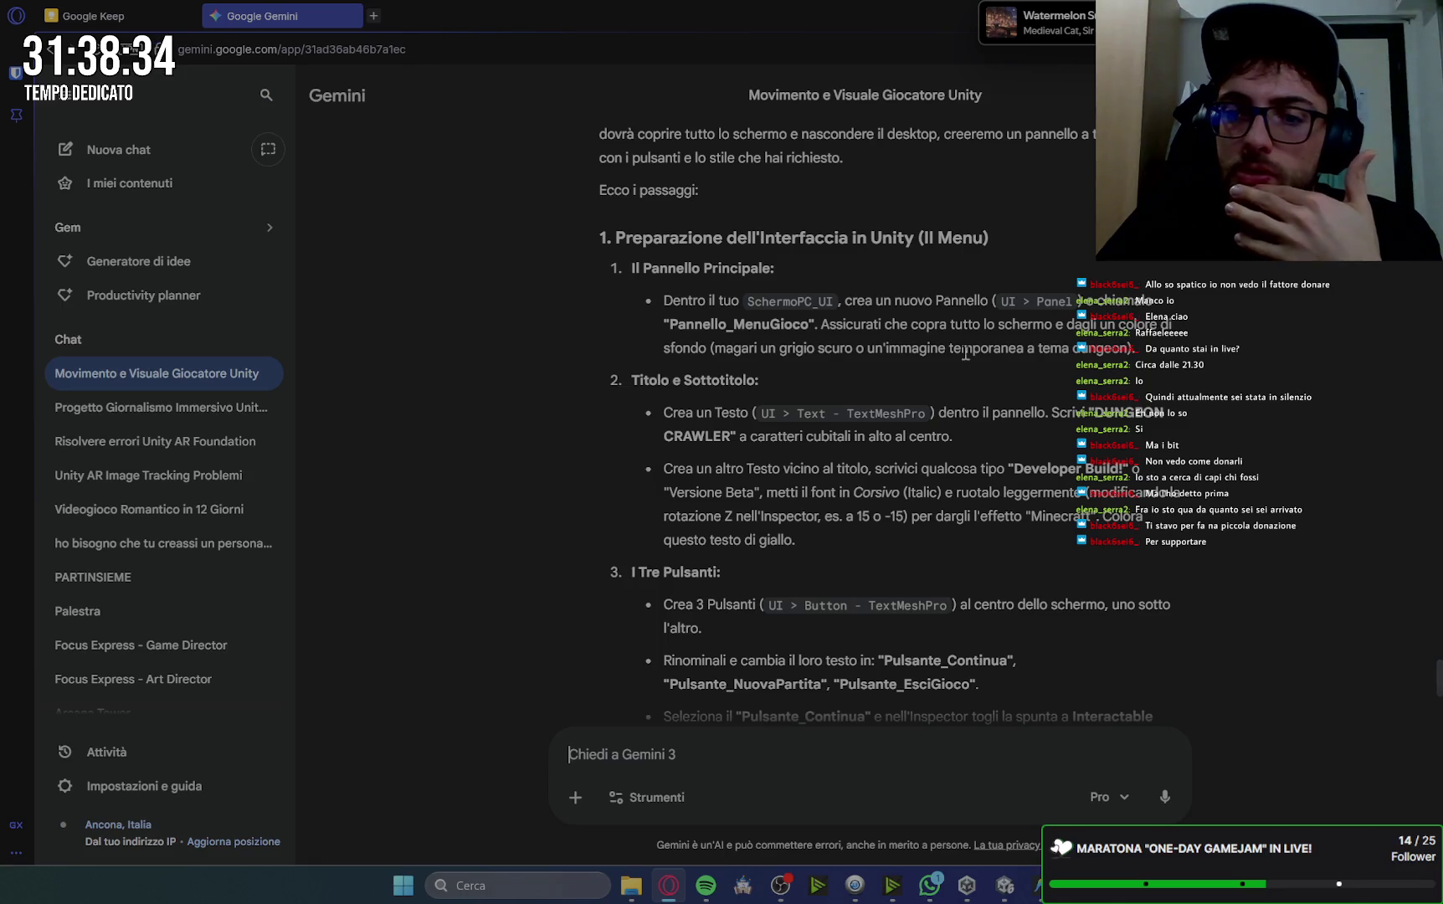
scroll(1088, 381, down, 1)
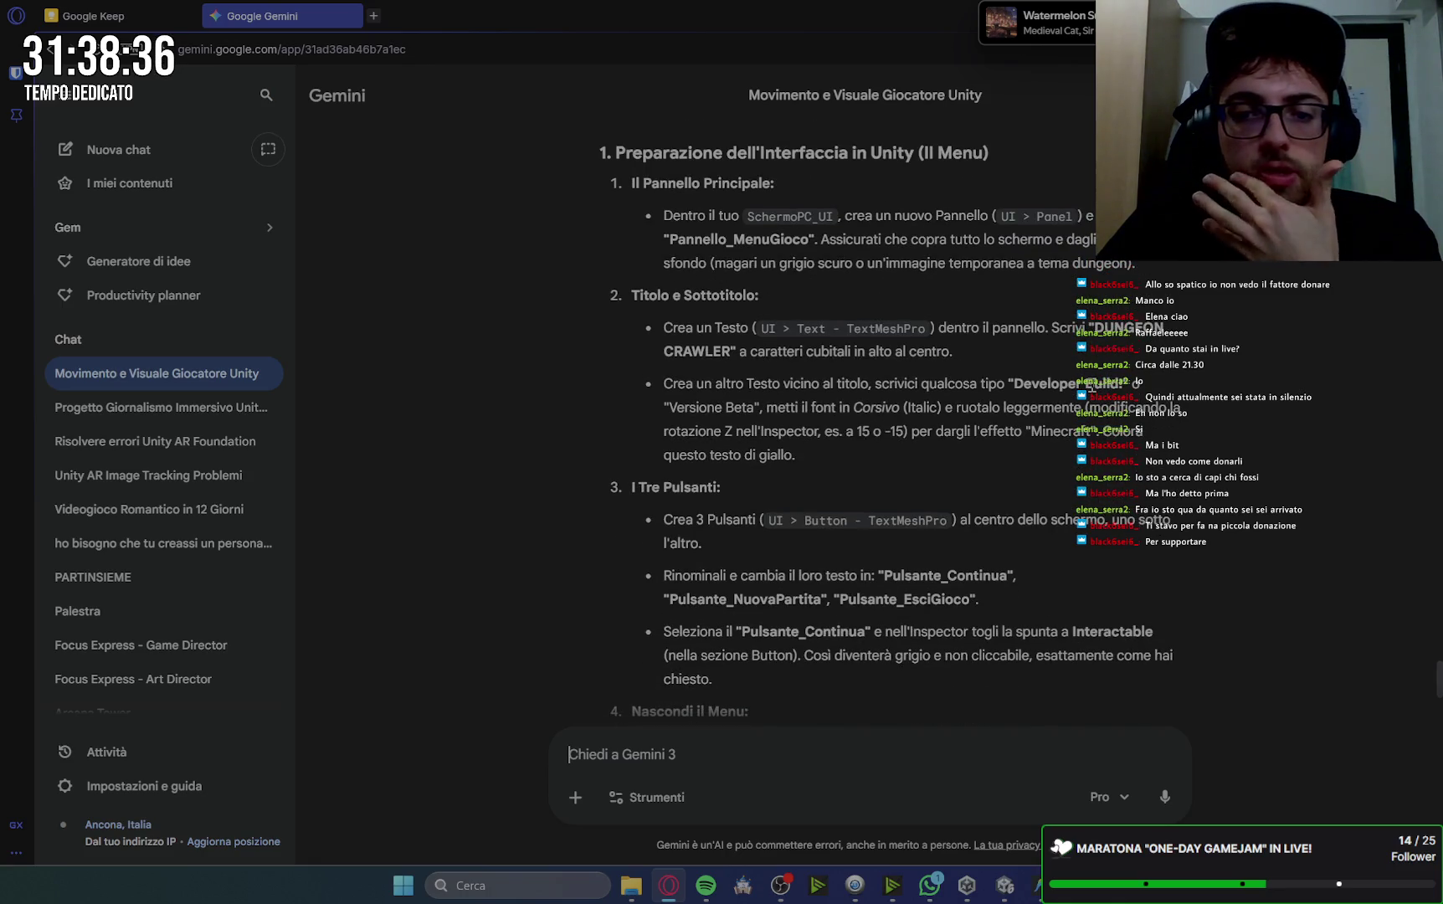
click(1034, 886)
click(1007, 891)
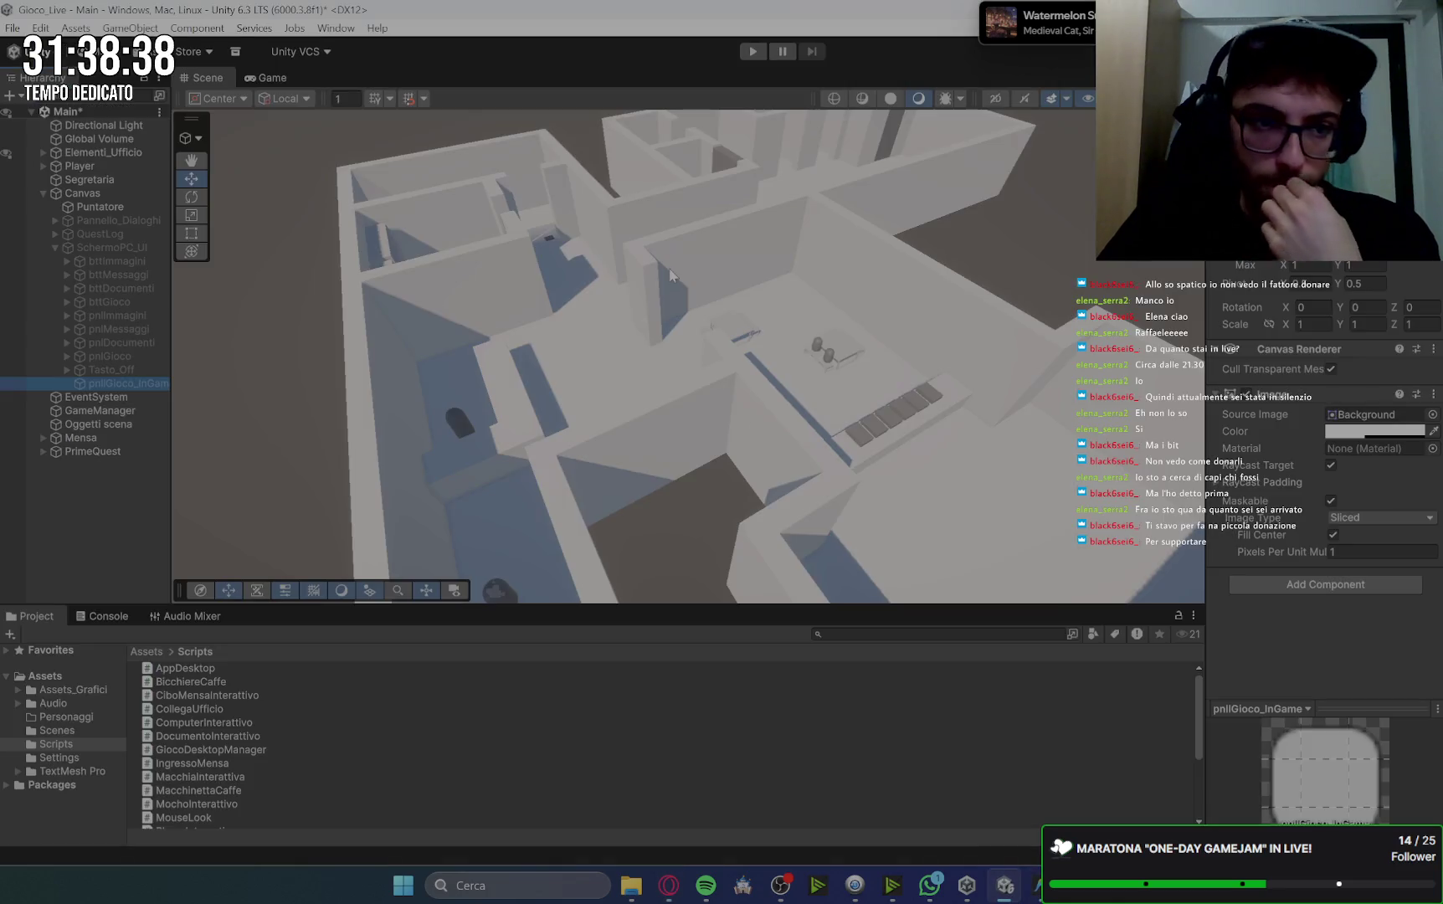
In the Game view, activate SchermoPC_UI with Alt+Shift+A to show its desktop buttons.
click(280, 75)
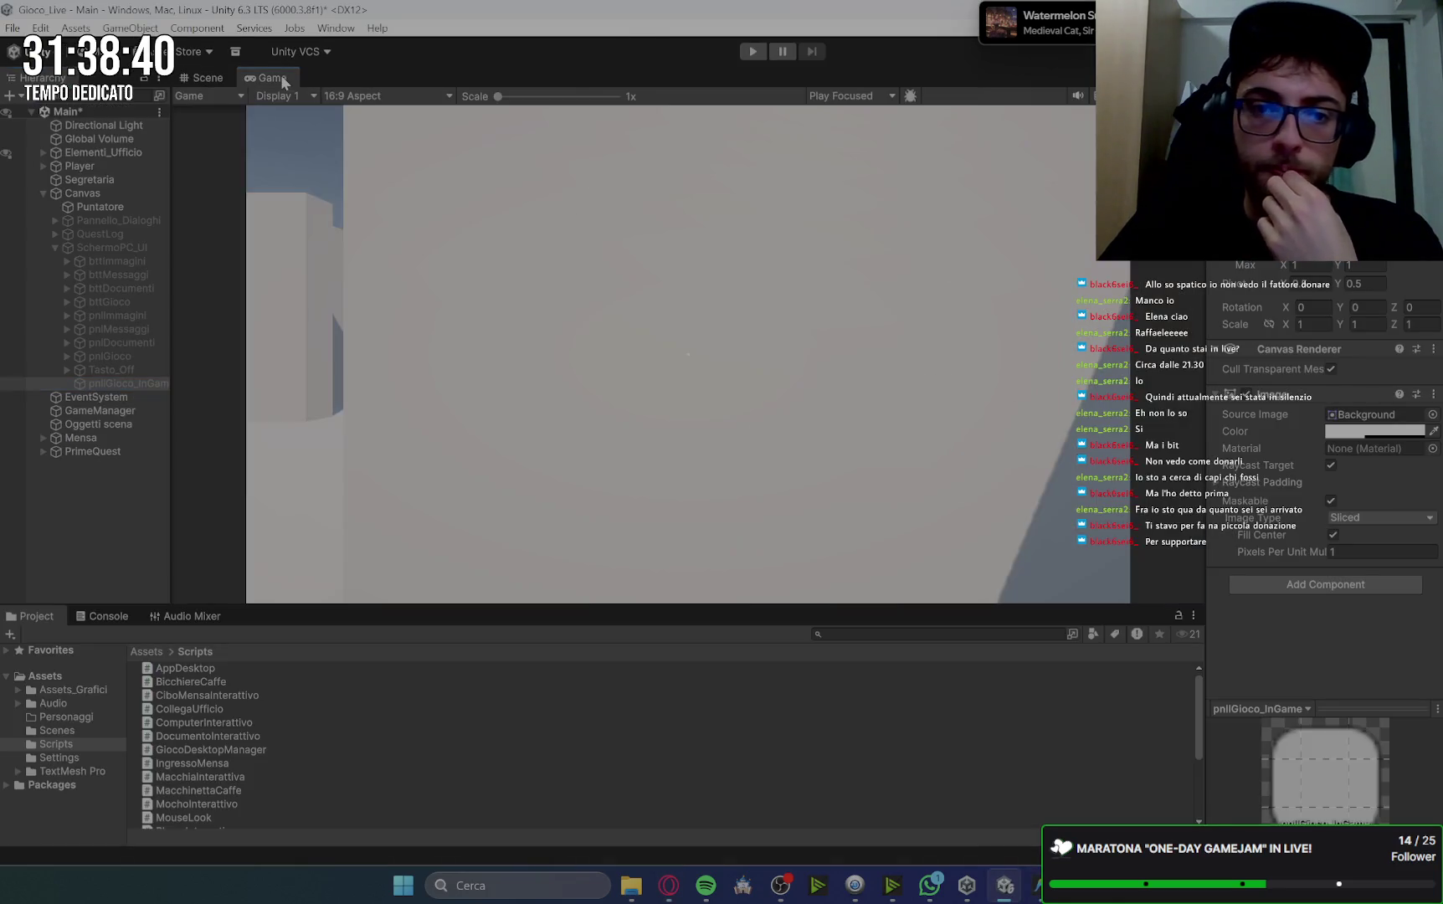
click(125, 384)
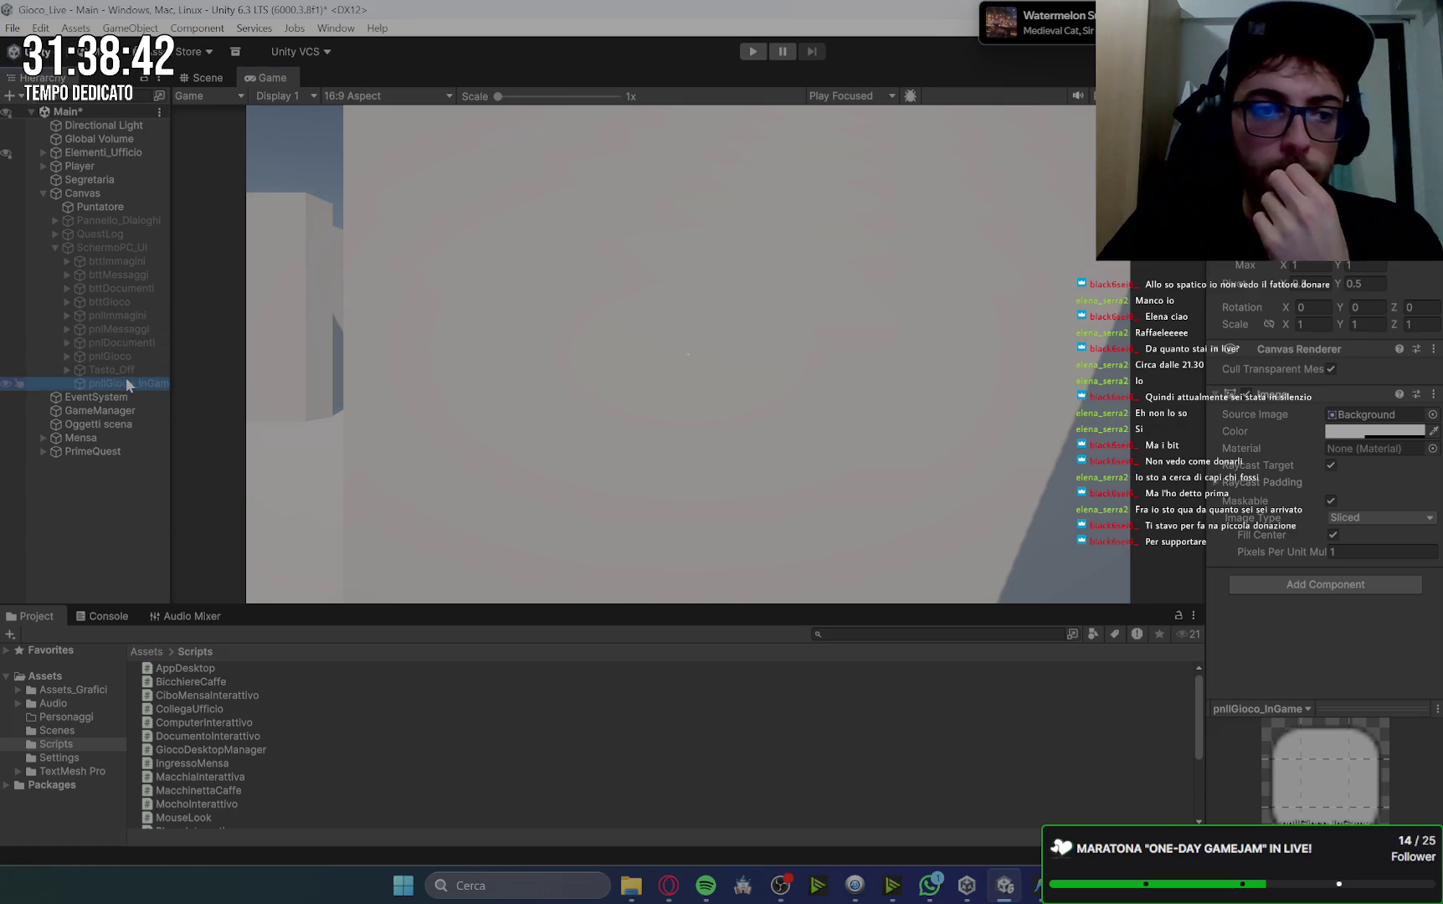
click(111, 248)
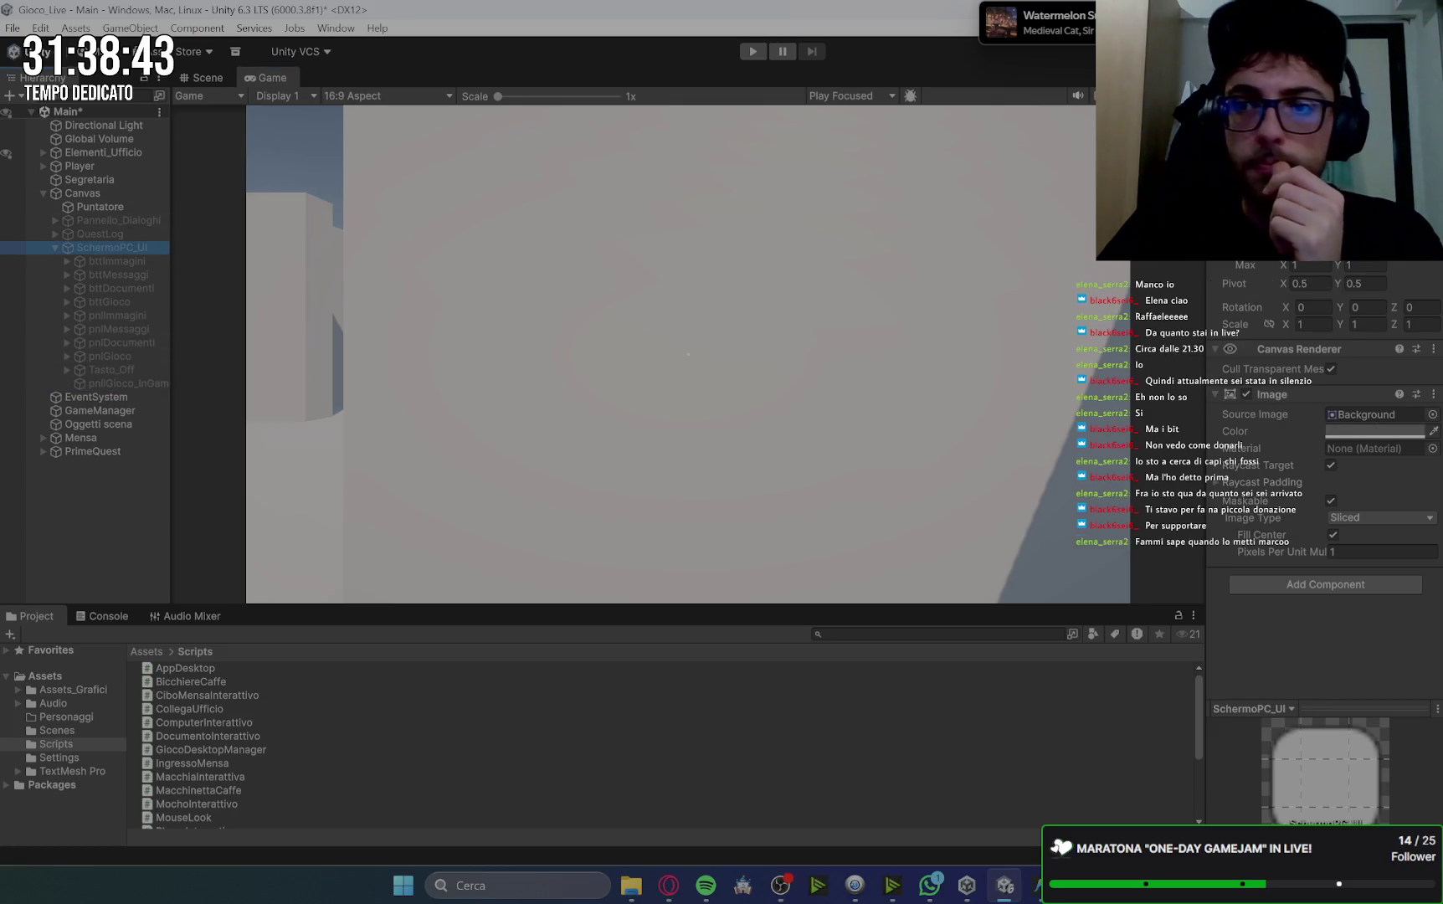
key(alt+shift+a)
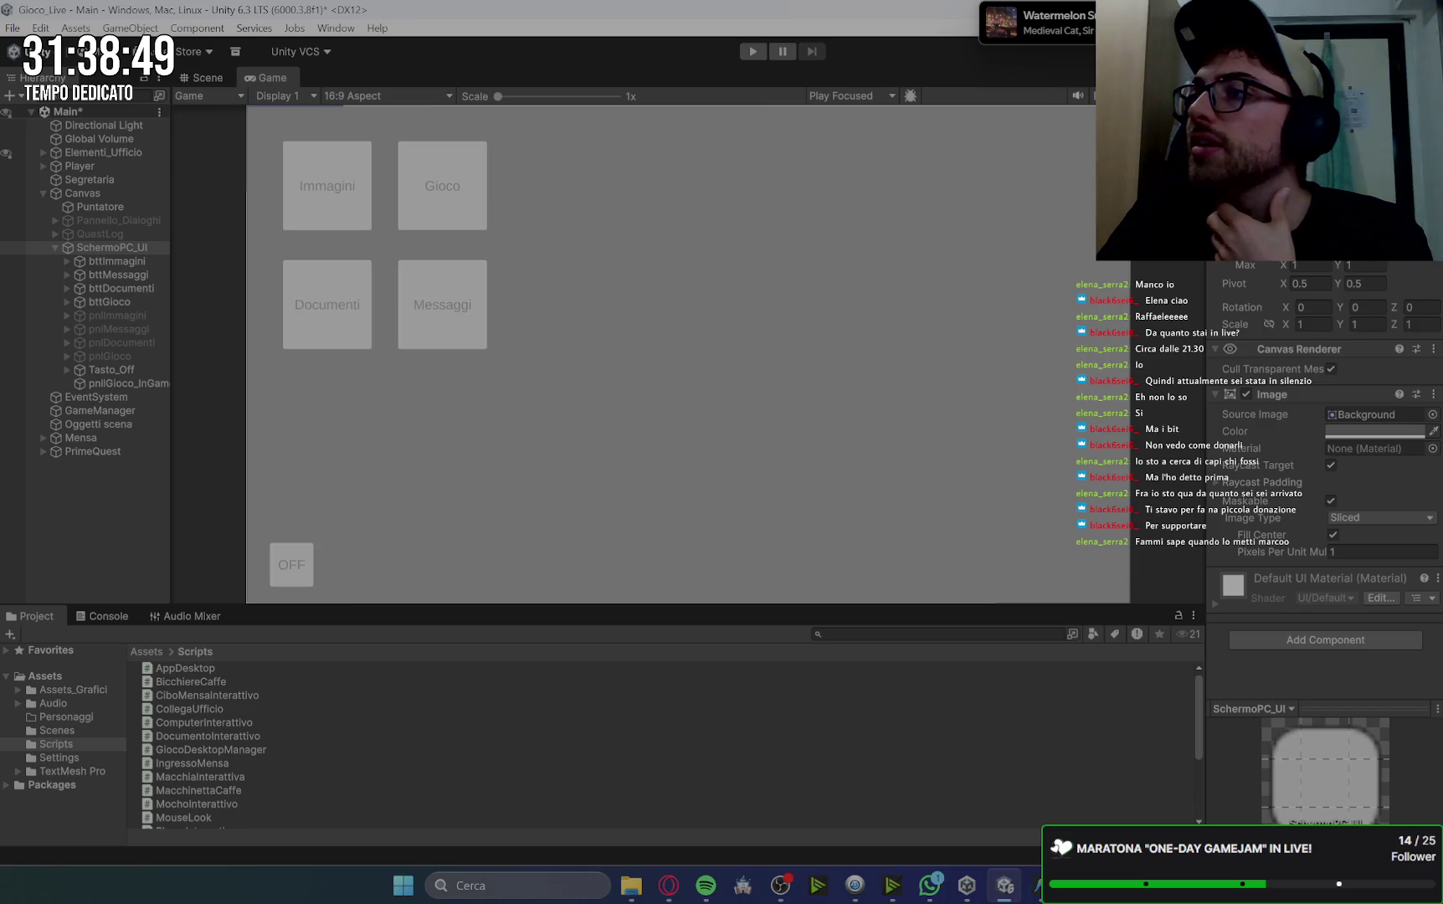
key(alt+Tab)
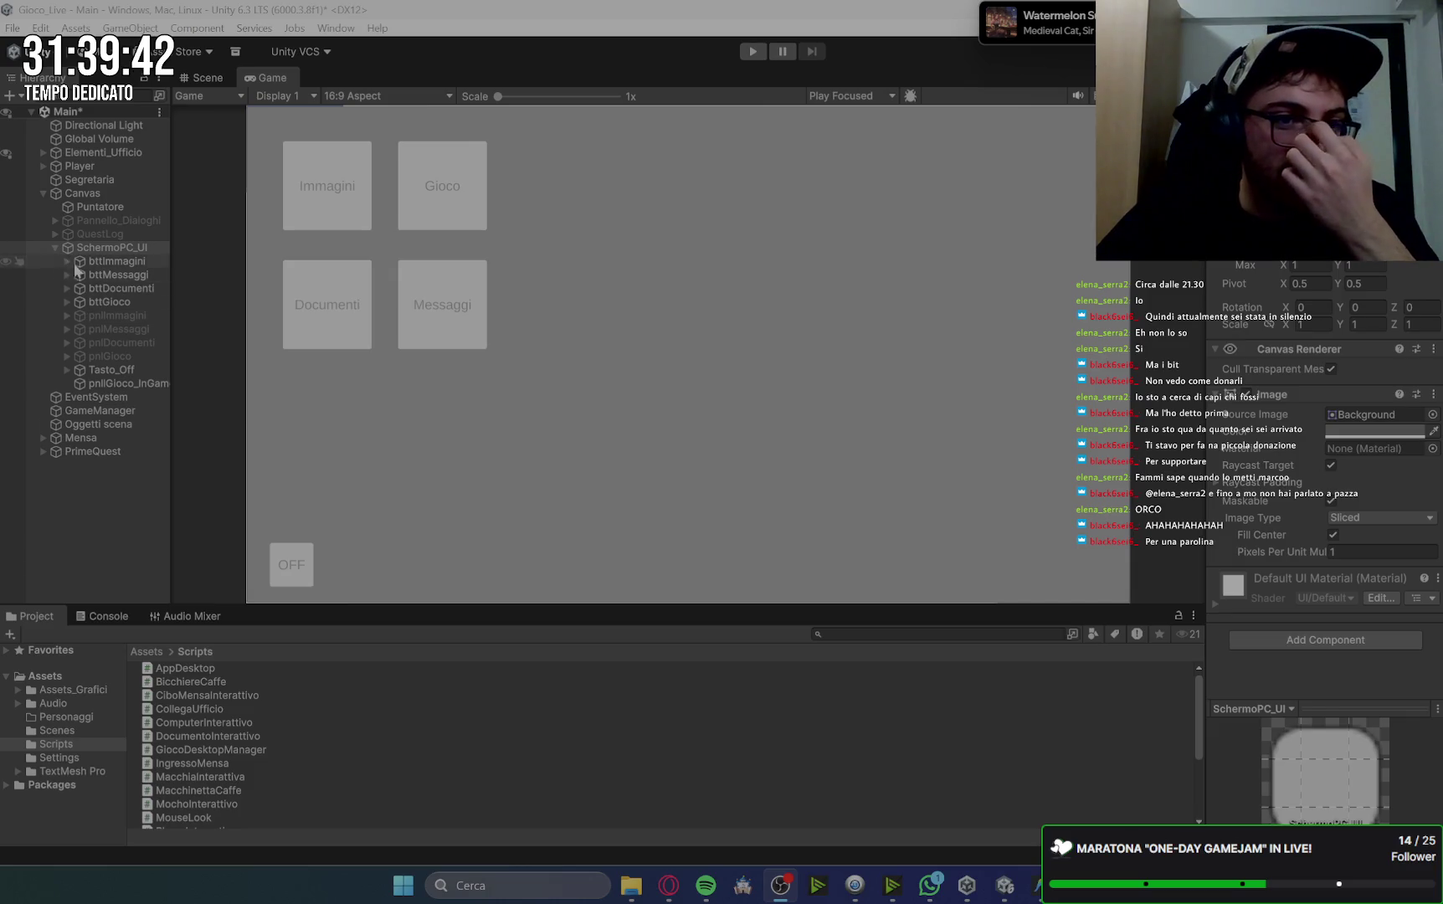
Give the pnlGioco_InGame panel's Image a fully opaque mustard-yellow colour, D19000.
click(141, 383)
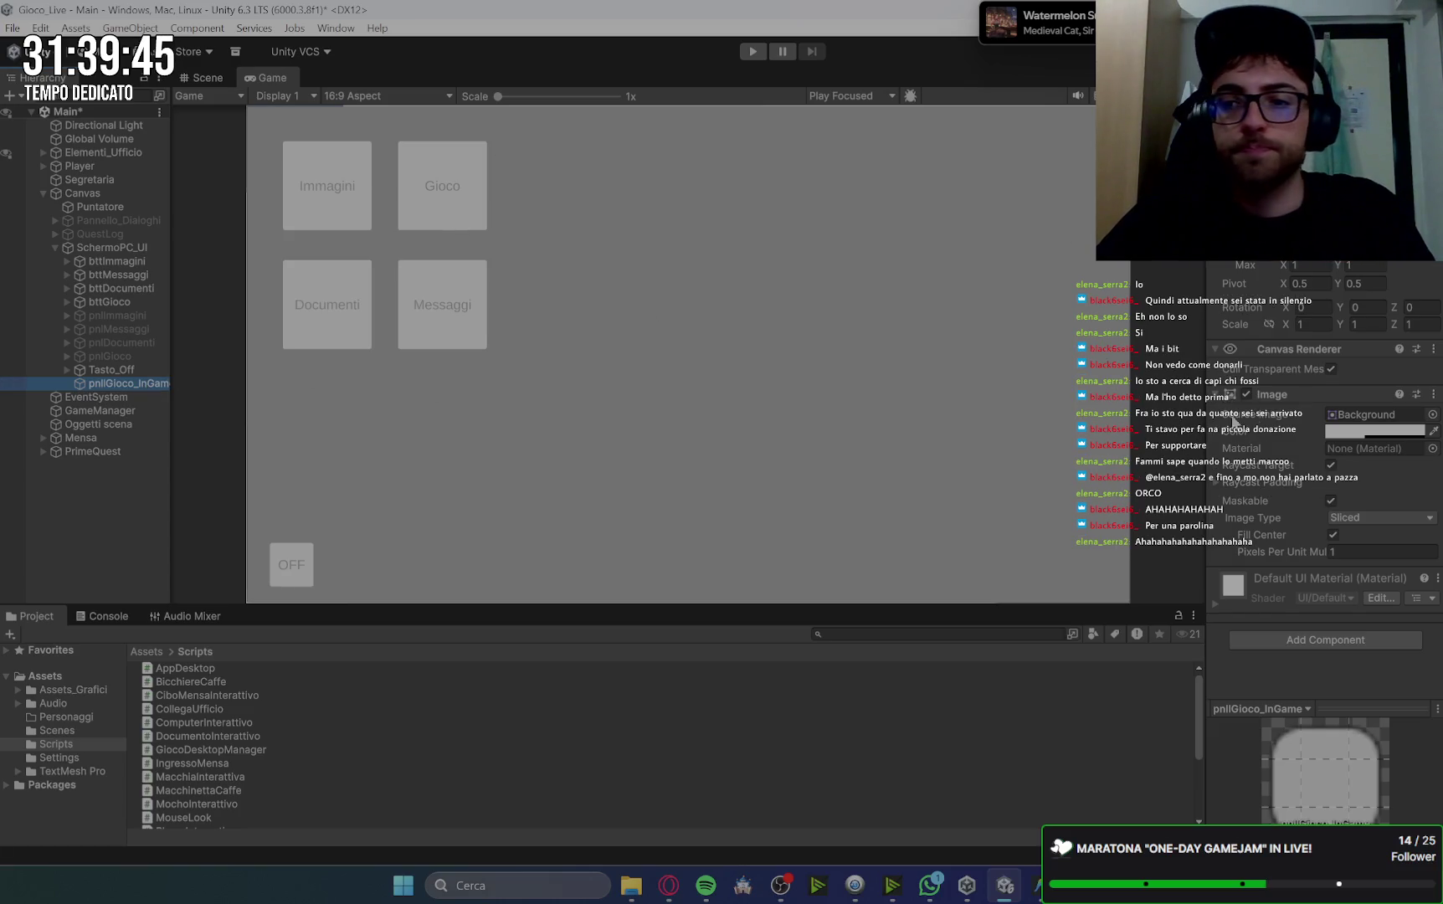
click(1241, 186)
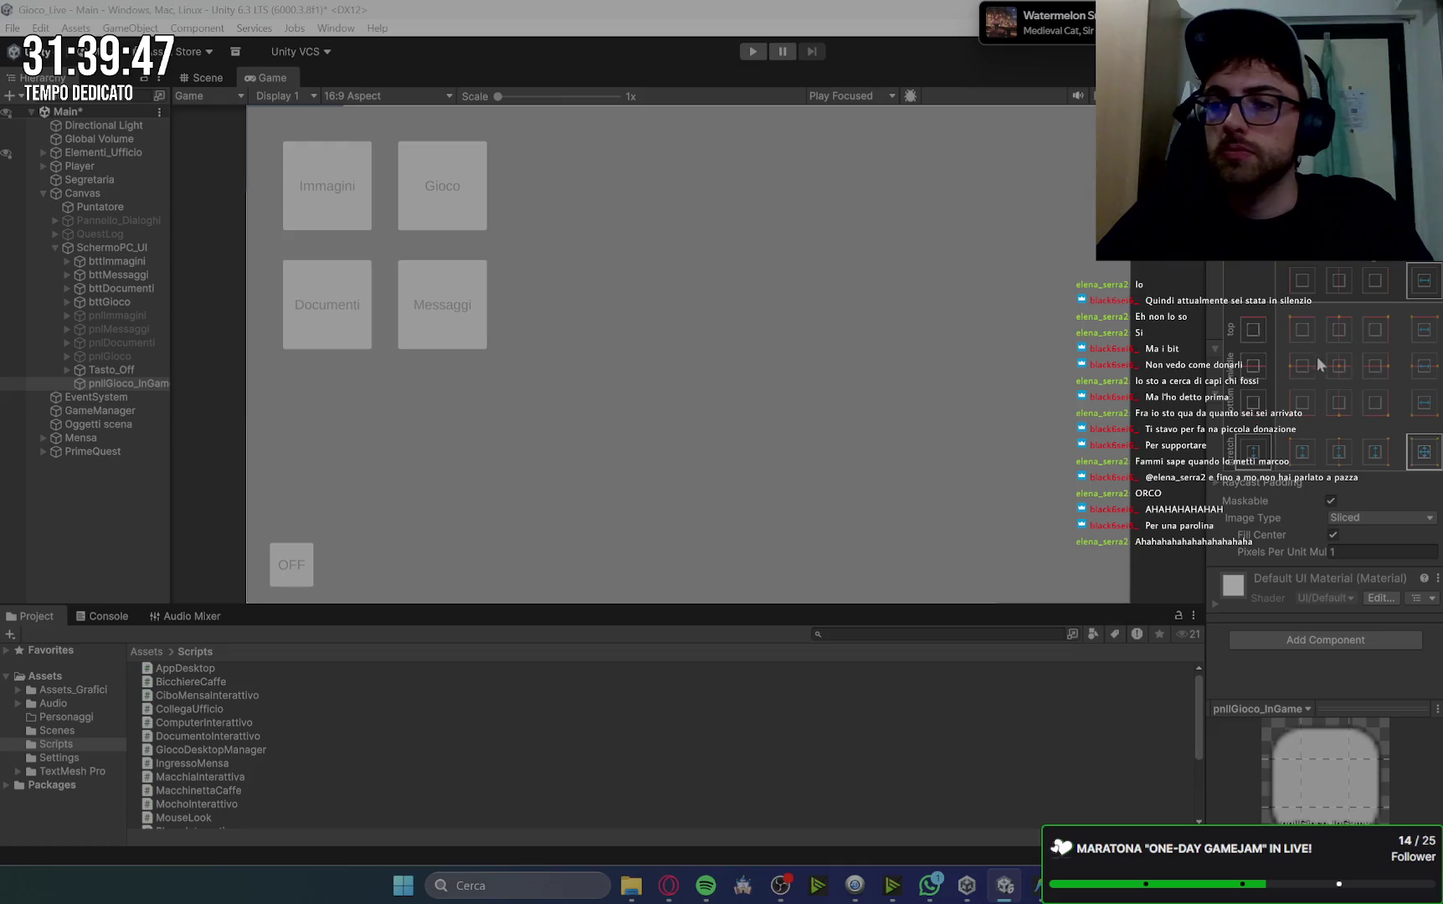
key(Escape)
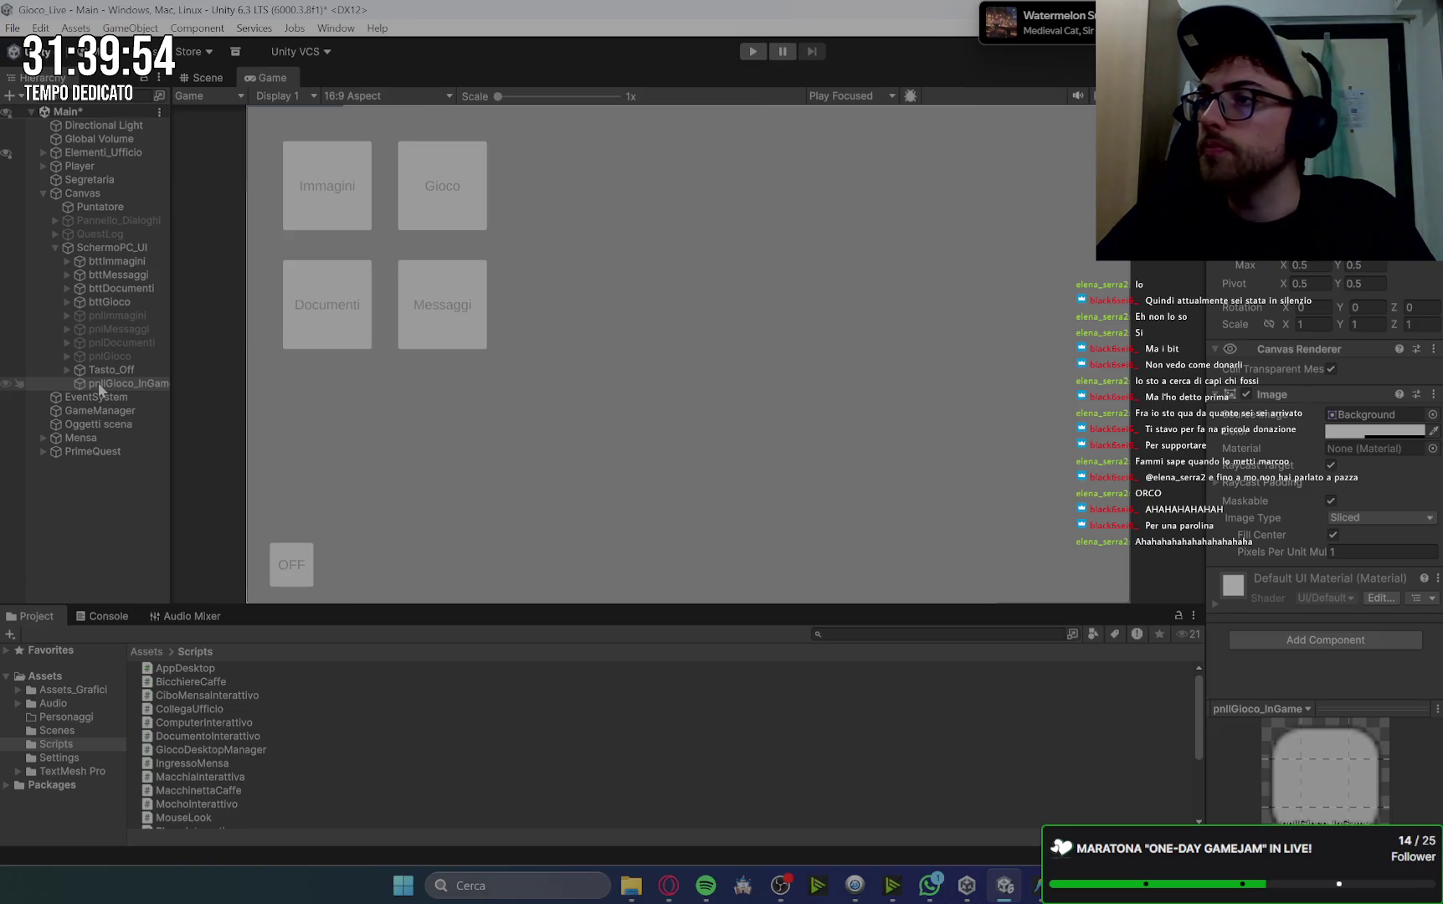
click(1377, 435)
drag(1310, 539, 1402, 538)
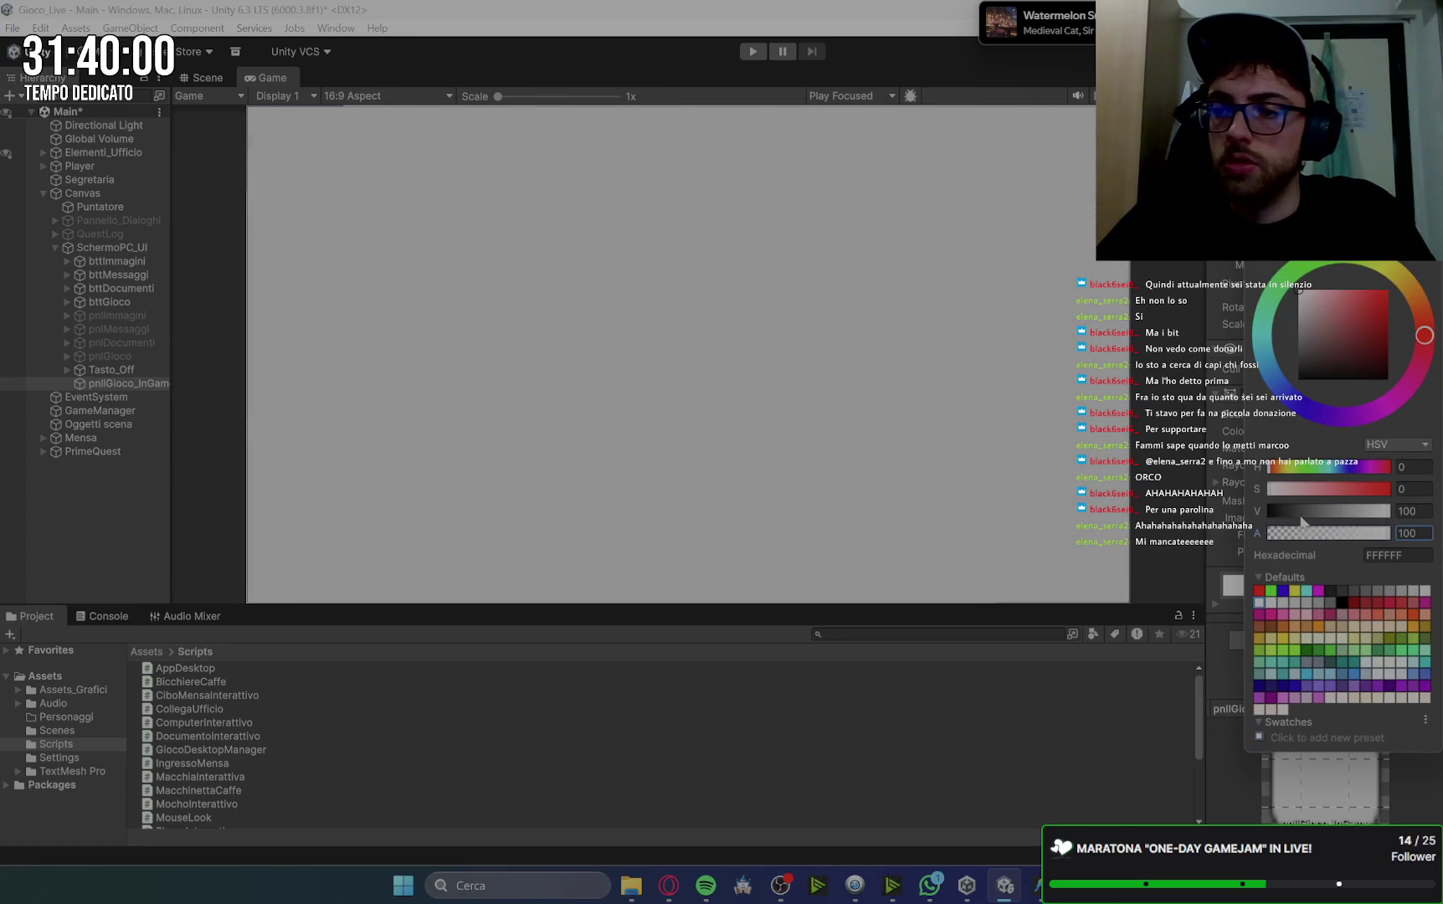
drag(1413, 297, 1406, 284)
drag(1368, 334, 1421, 307)
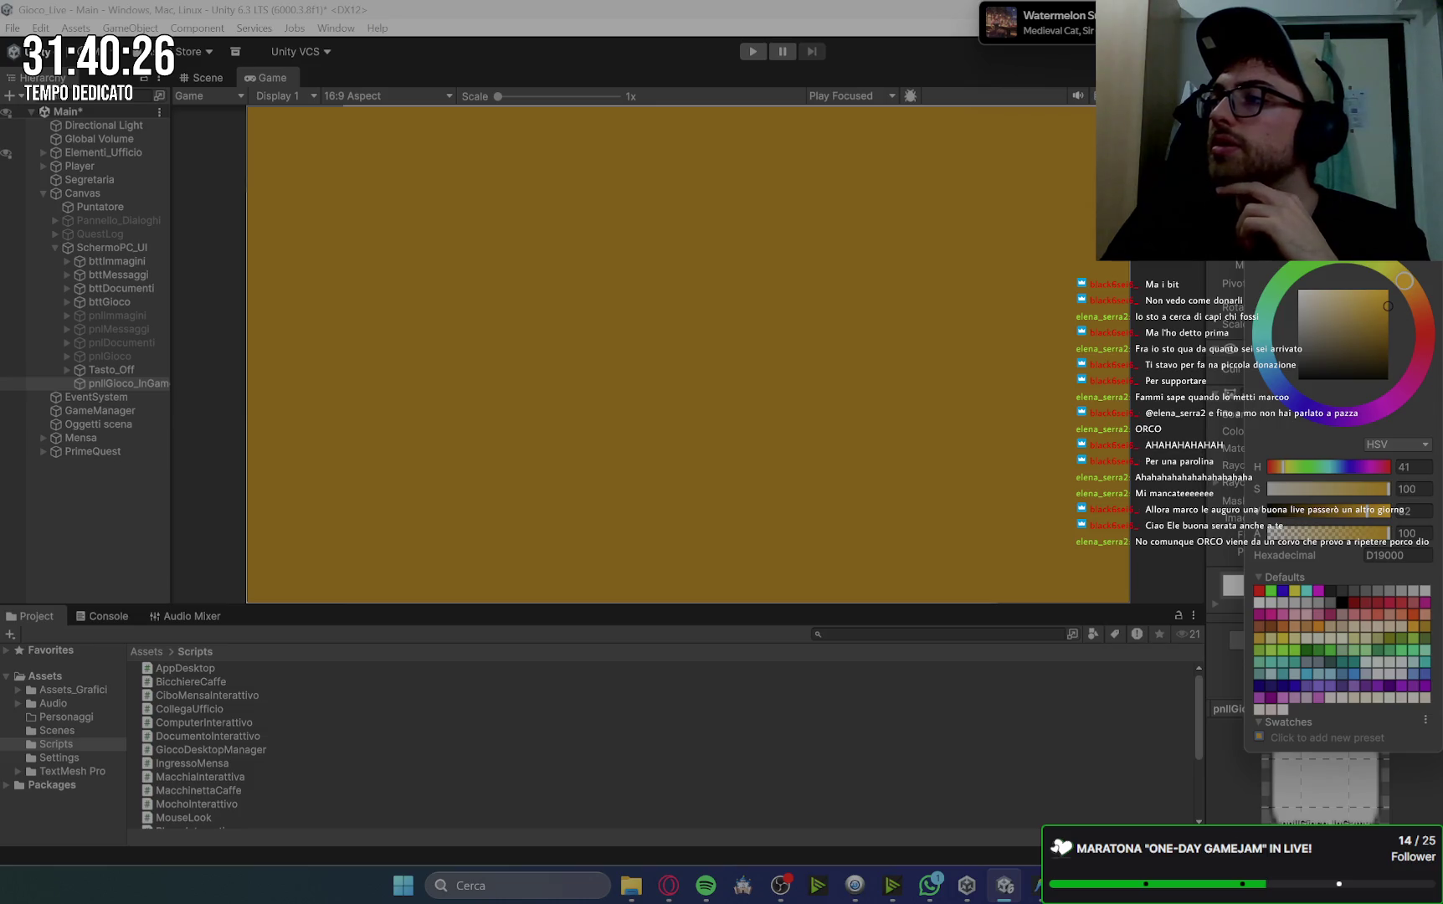
key(alt+Tab)
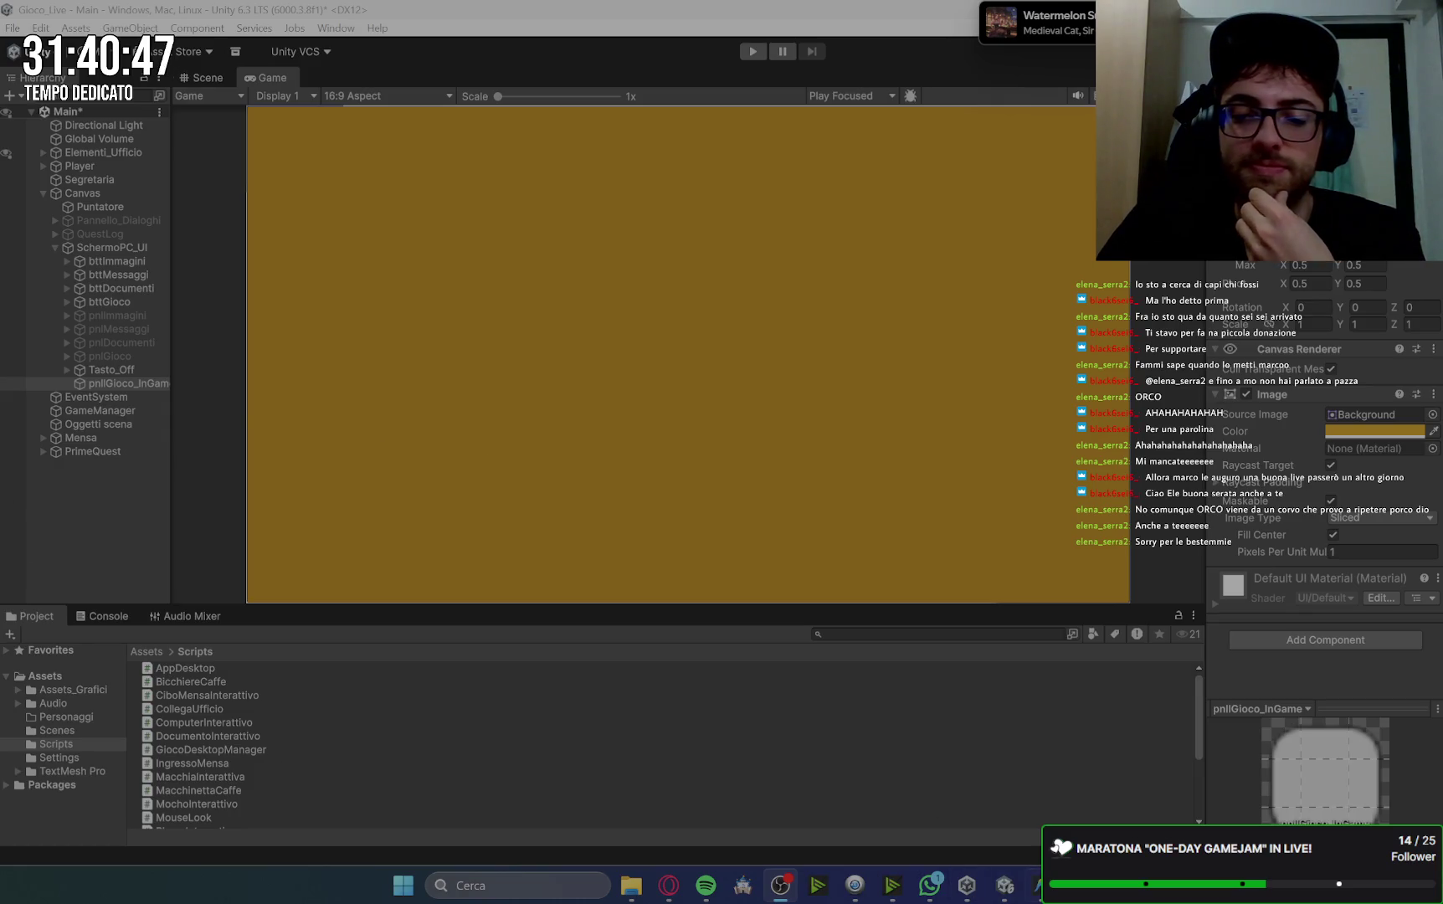
Switch from Unity to the Gemini chat in the browser.
mouse_move(1042, 885)
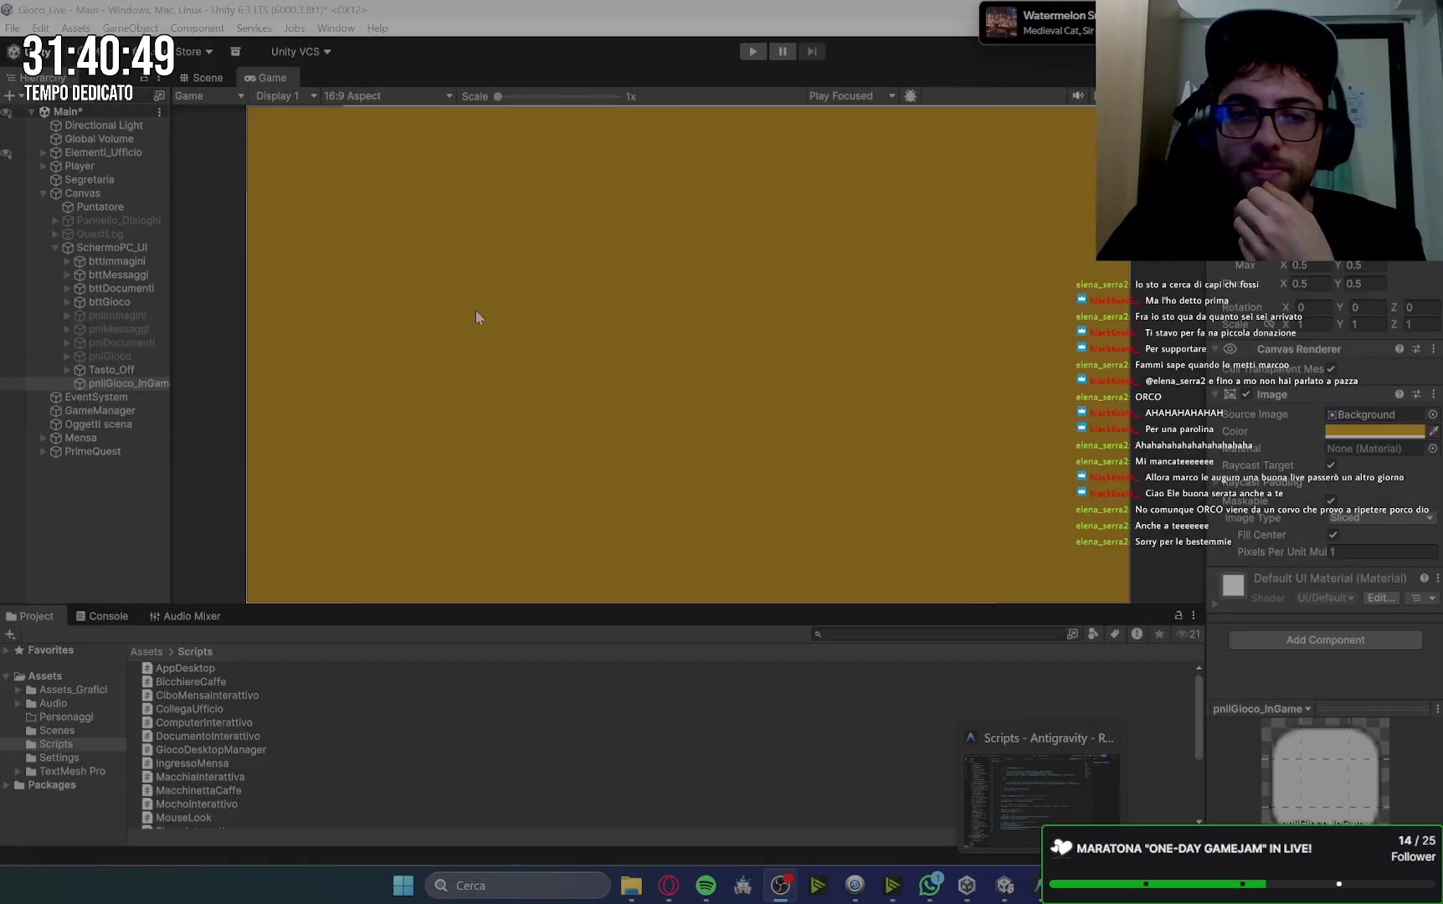
click(668, 885)
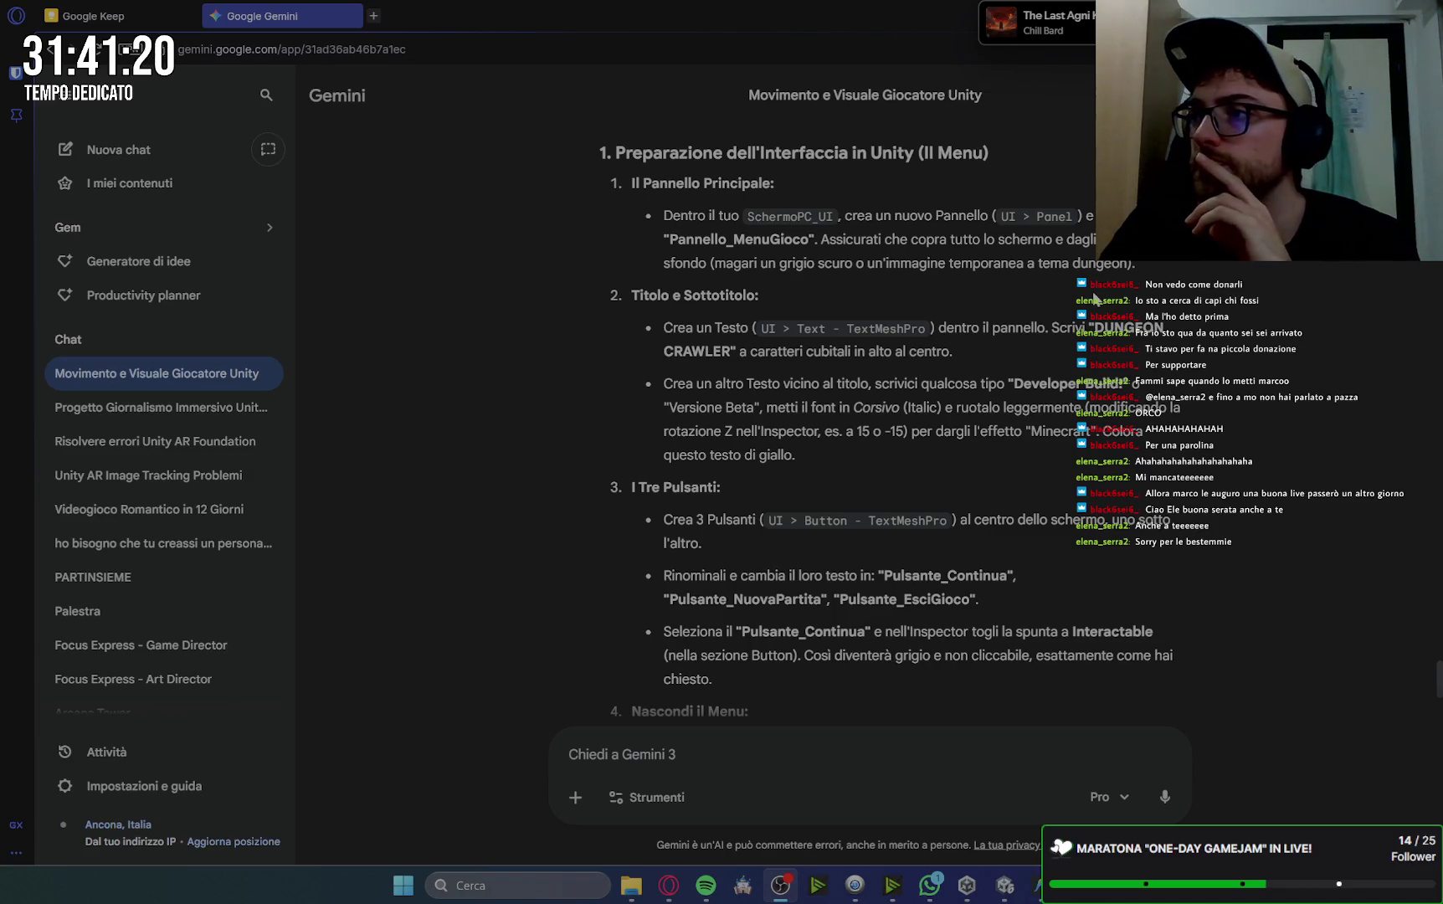
Scroll through Gemini's title, subtitle and button steps, then go back to the Unity editor.
scroll(1130, 368, down, 5)
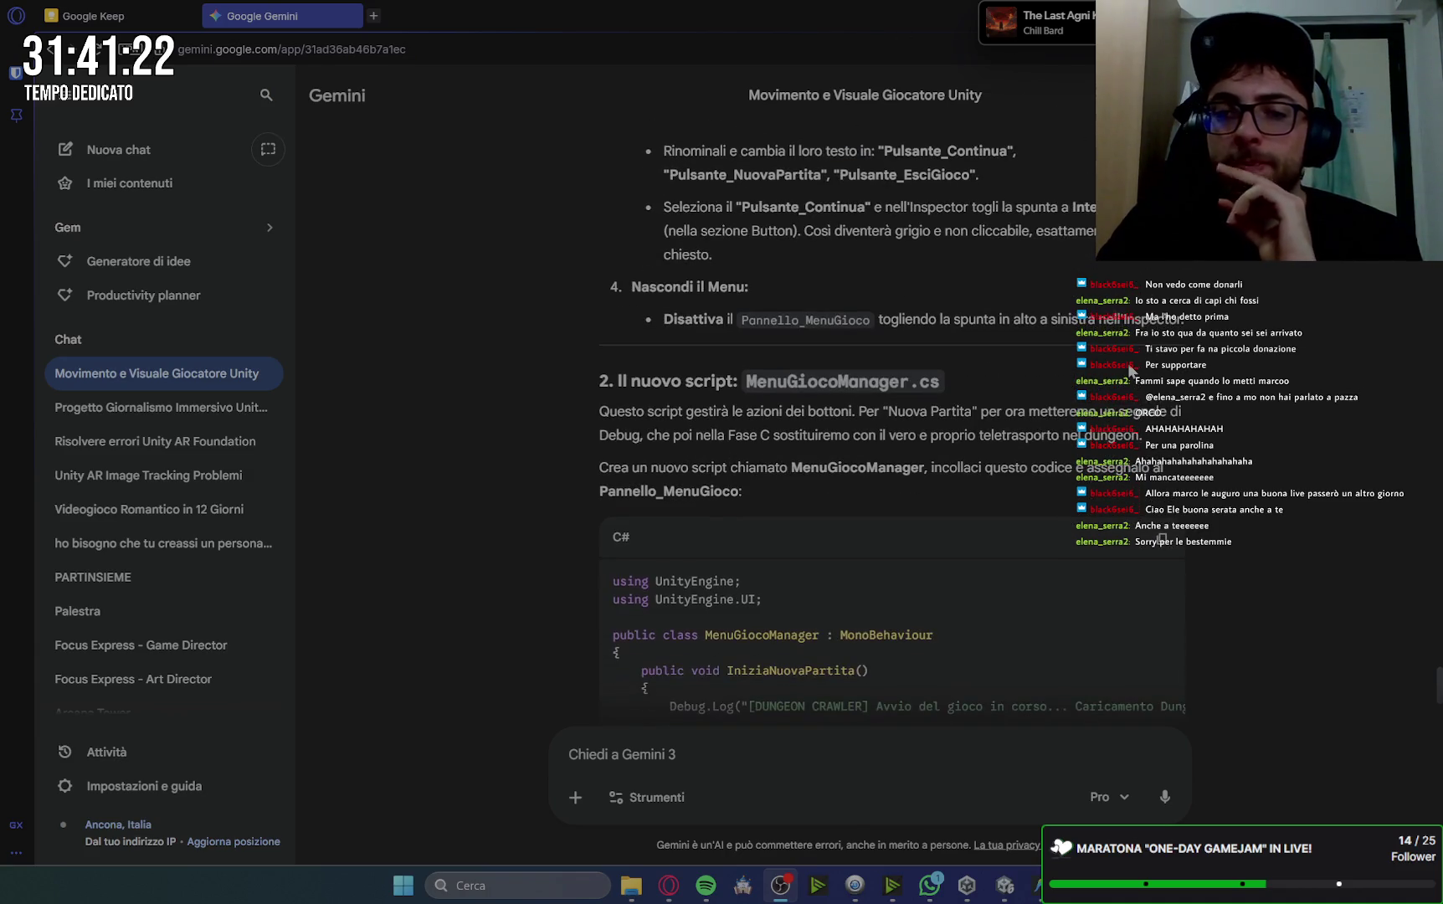
scroll(1130, 369, up, 4)
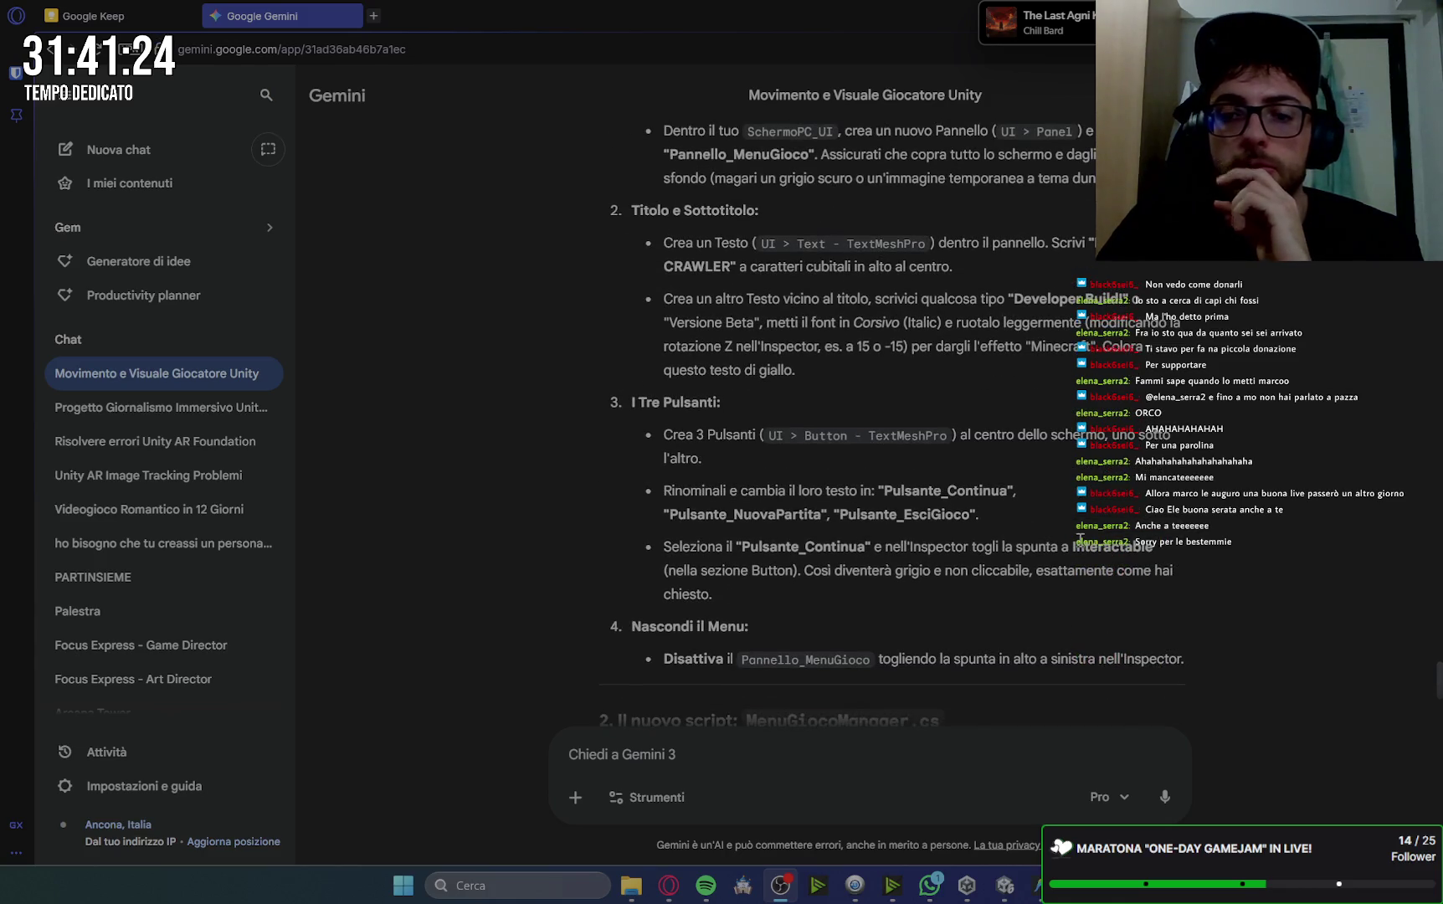
key(alt+Tab)
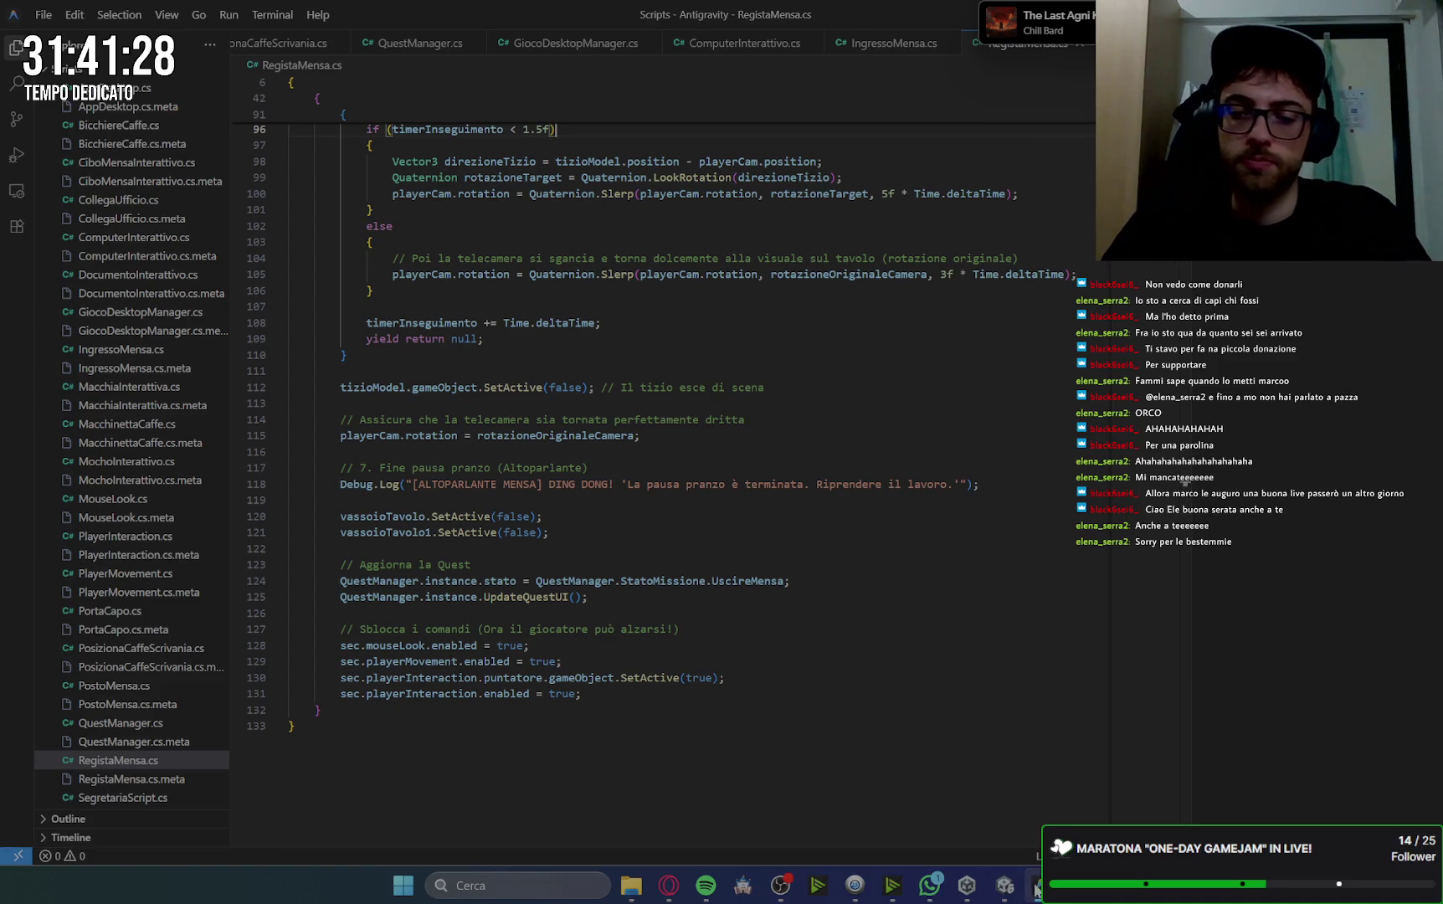
click(1005, 885)
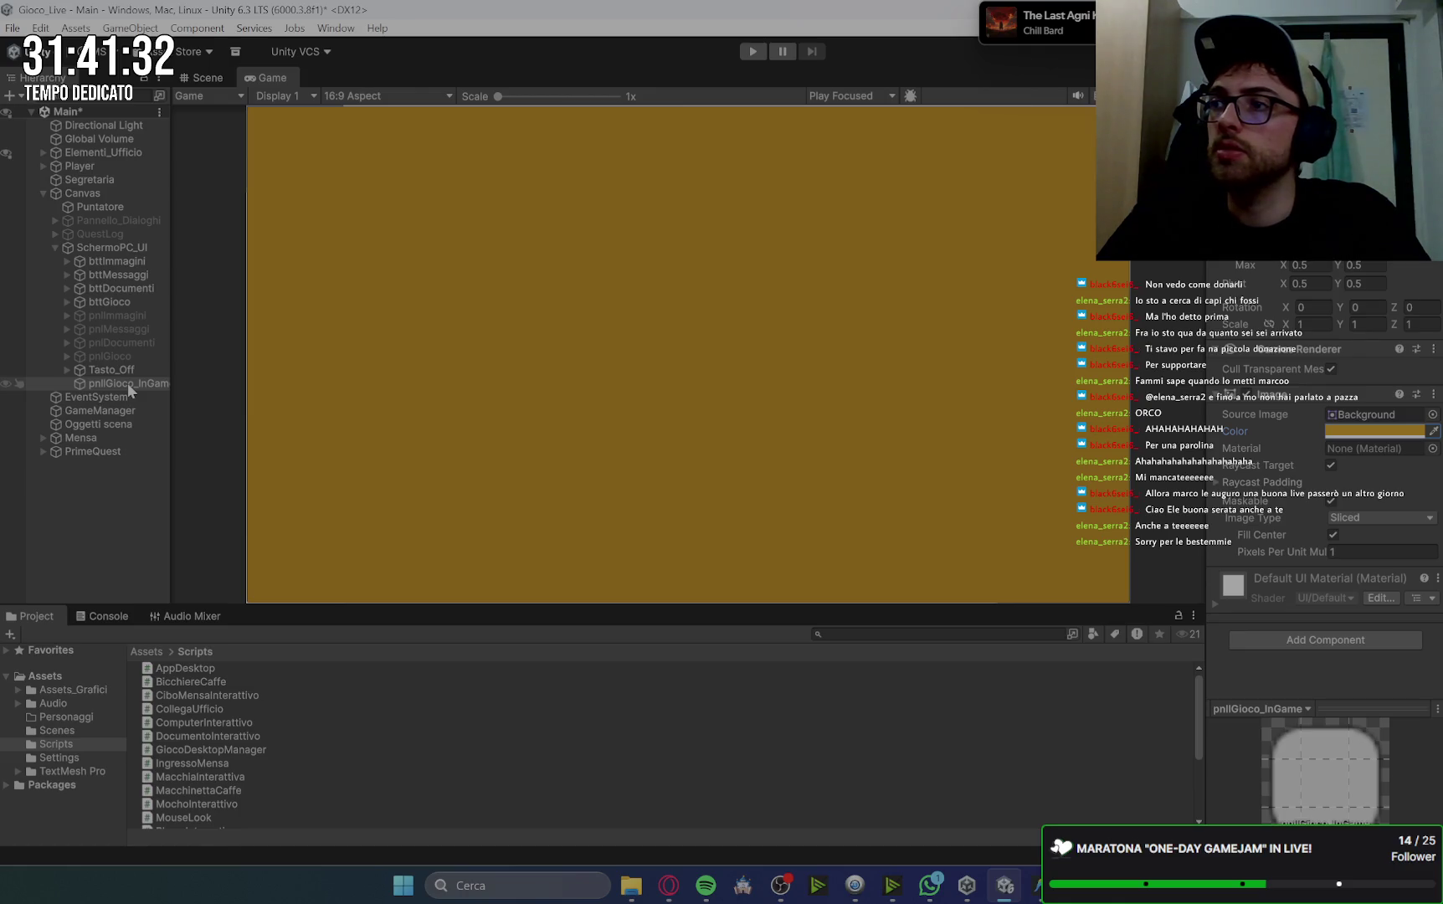
Add a TextMeshPro text named Titolo under pnlGioco_InGame.
right_click(128, 385)
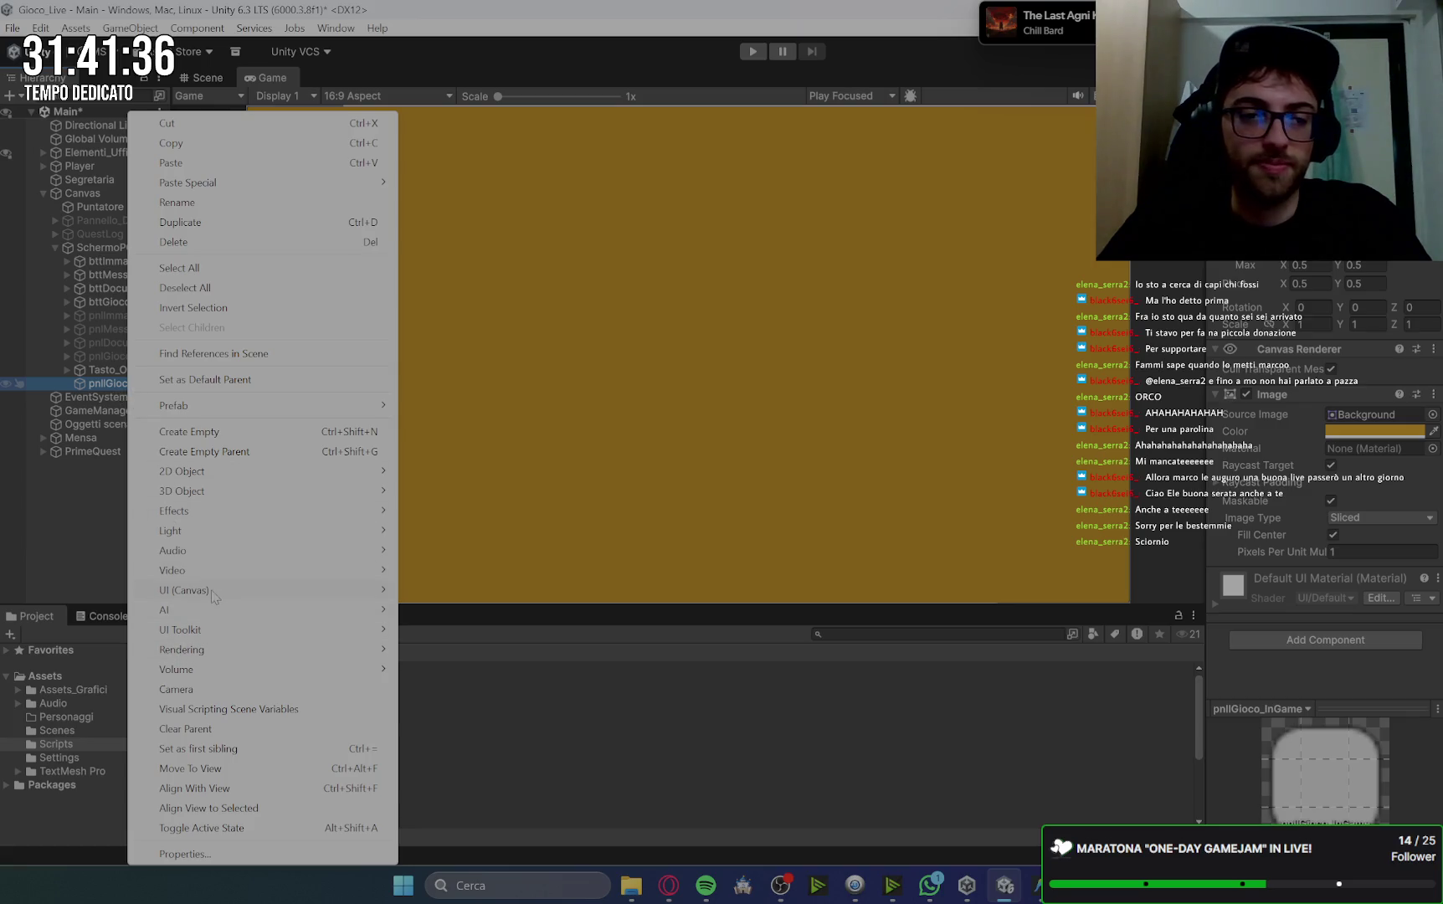
mouse_move(226, 590)
click(452, 610)
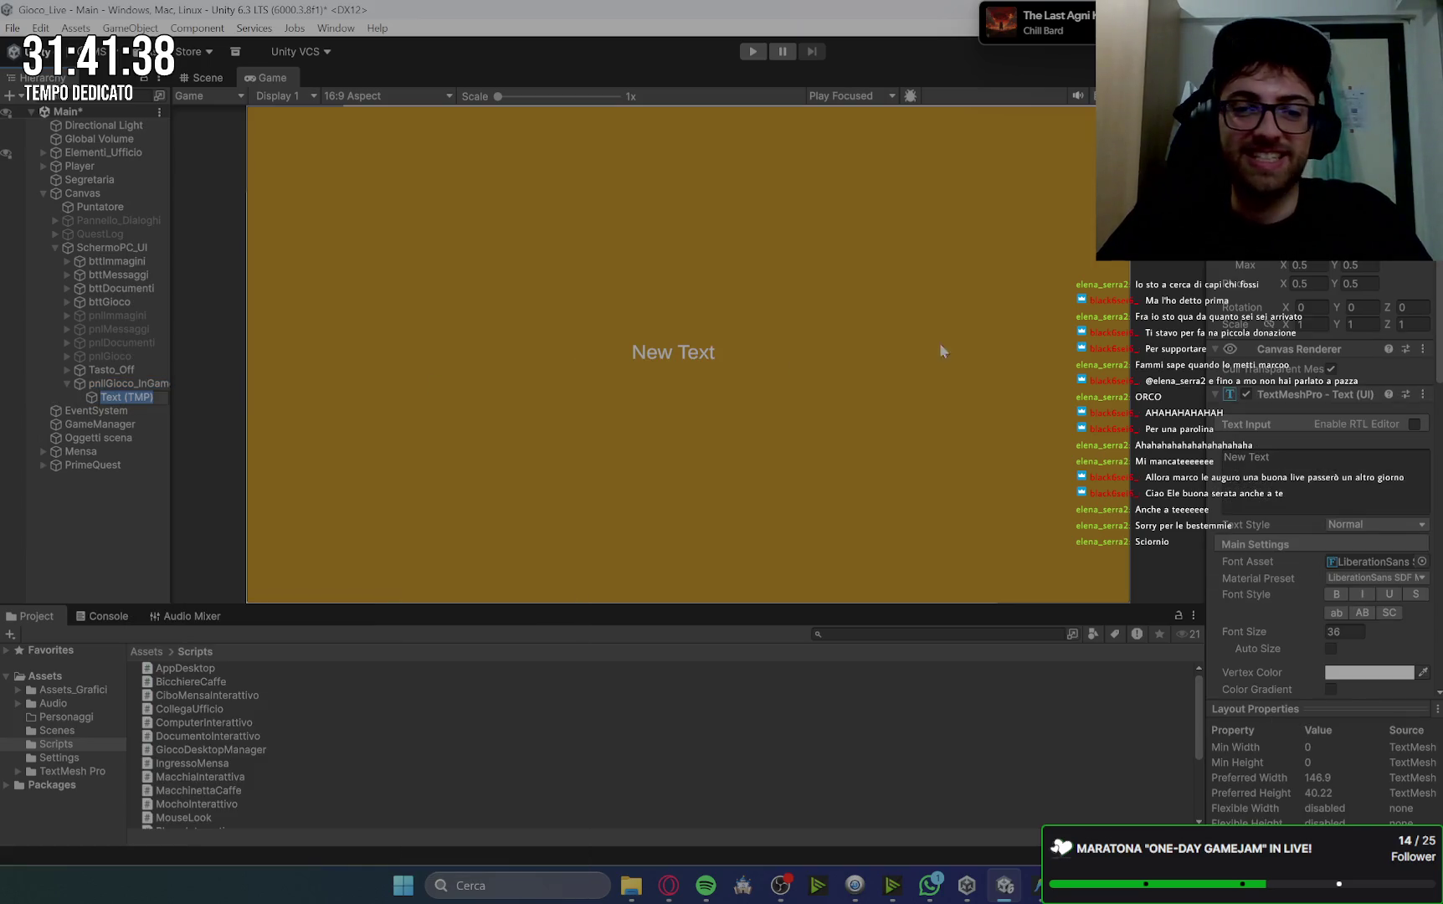
text(T)
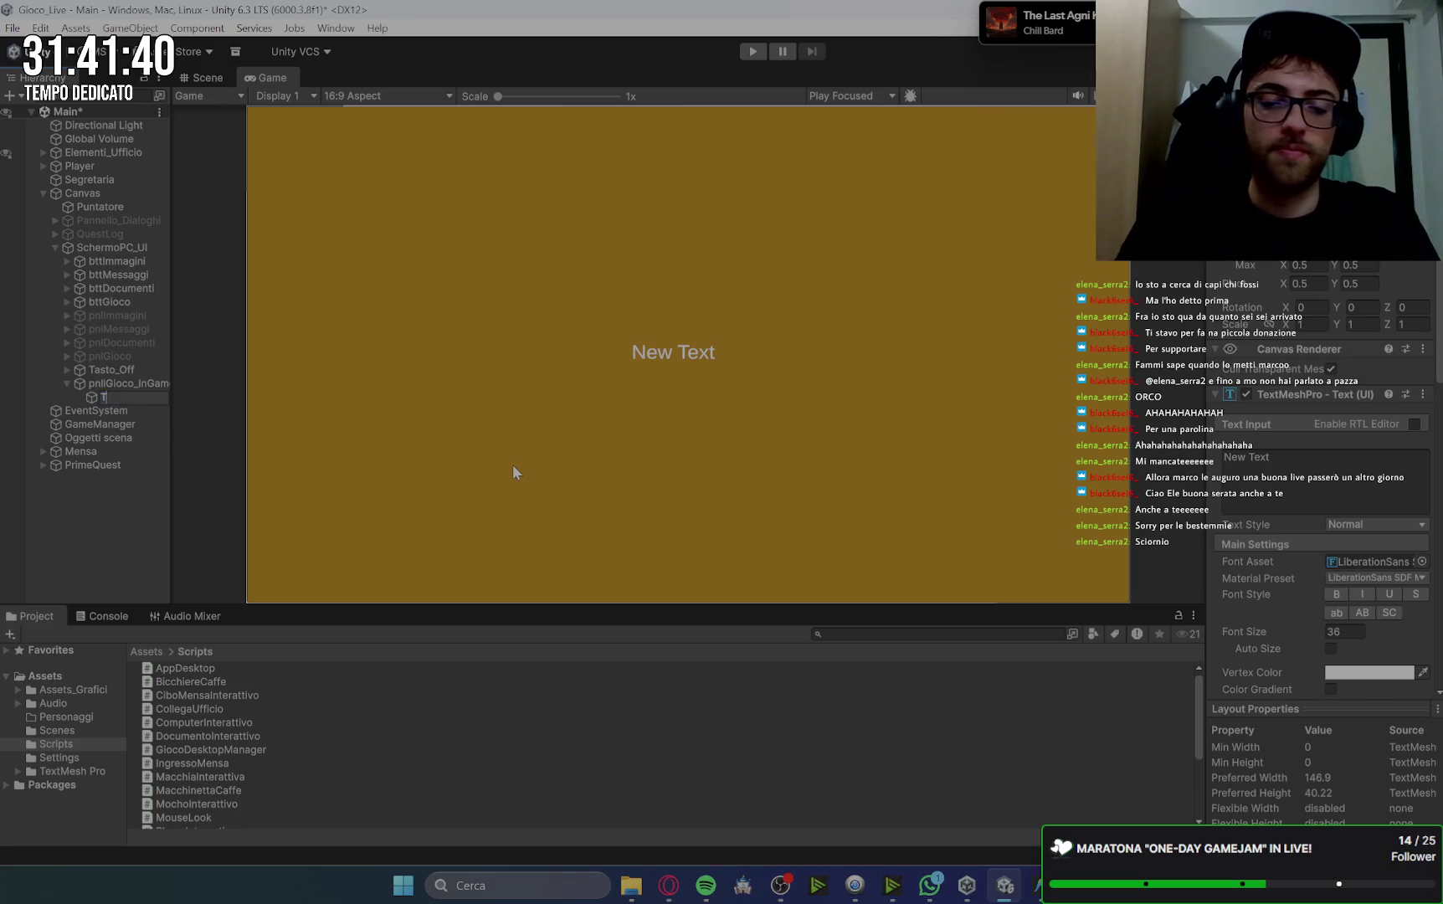
text(itolo)
key(Return)
Set Titolo's text to DUNGEON CRAWLER.
click(1291, 484)
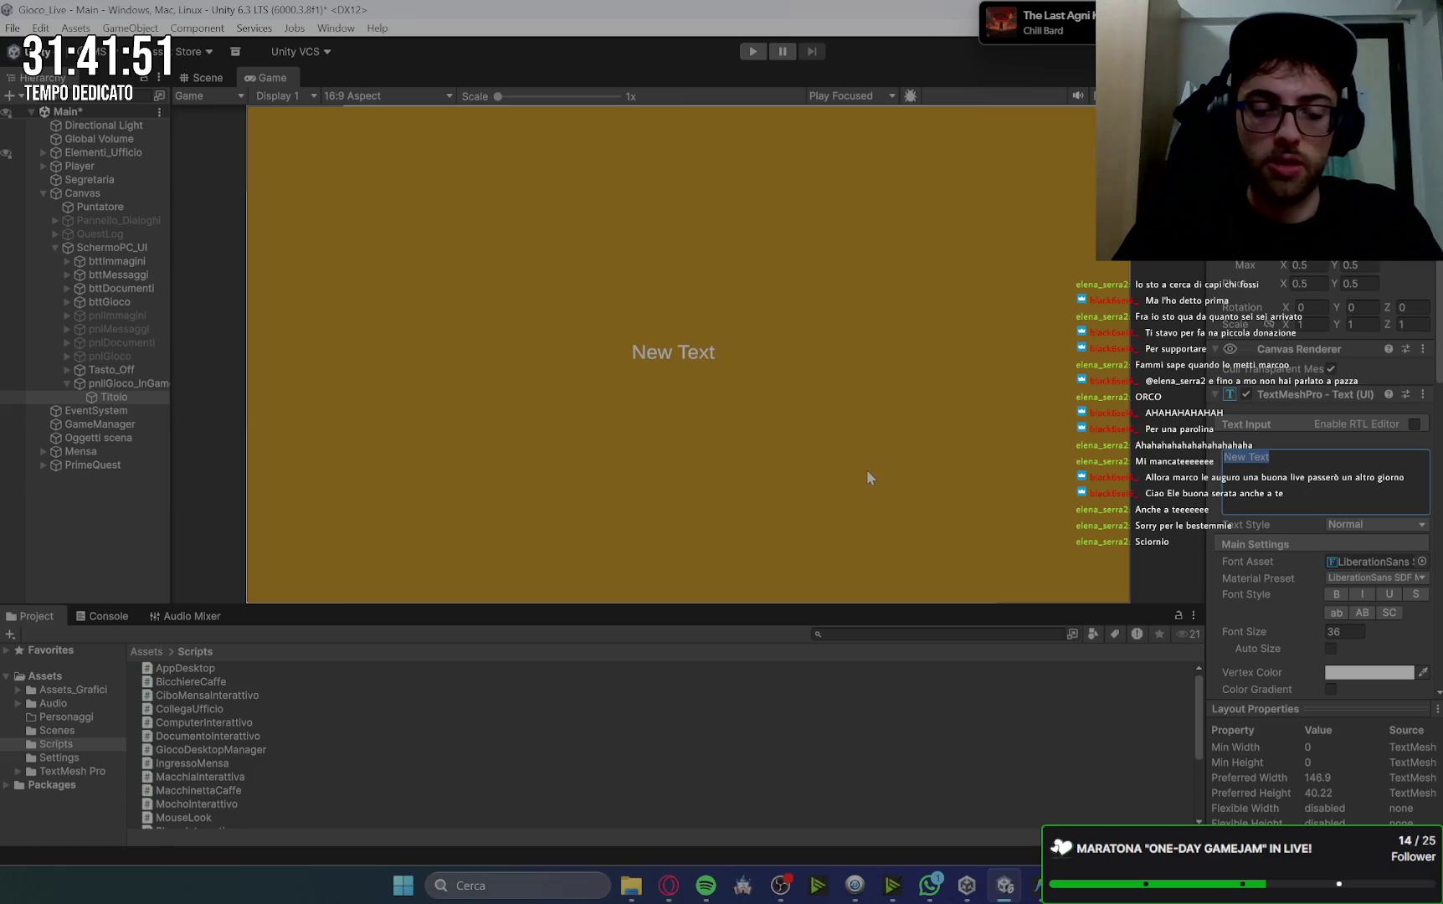
text(DOU)
key(BackSpace)
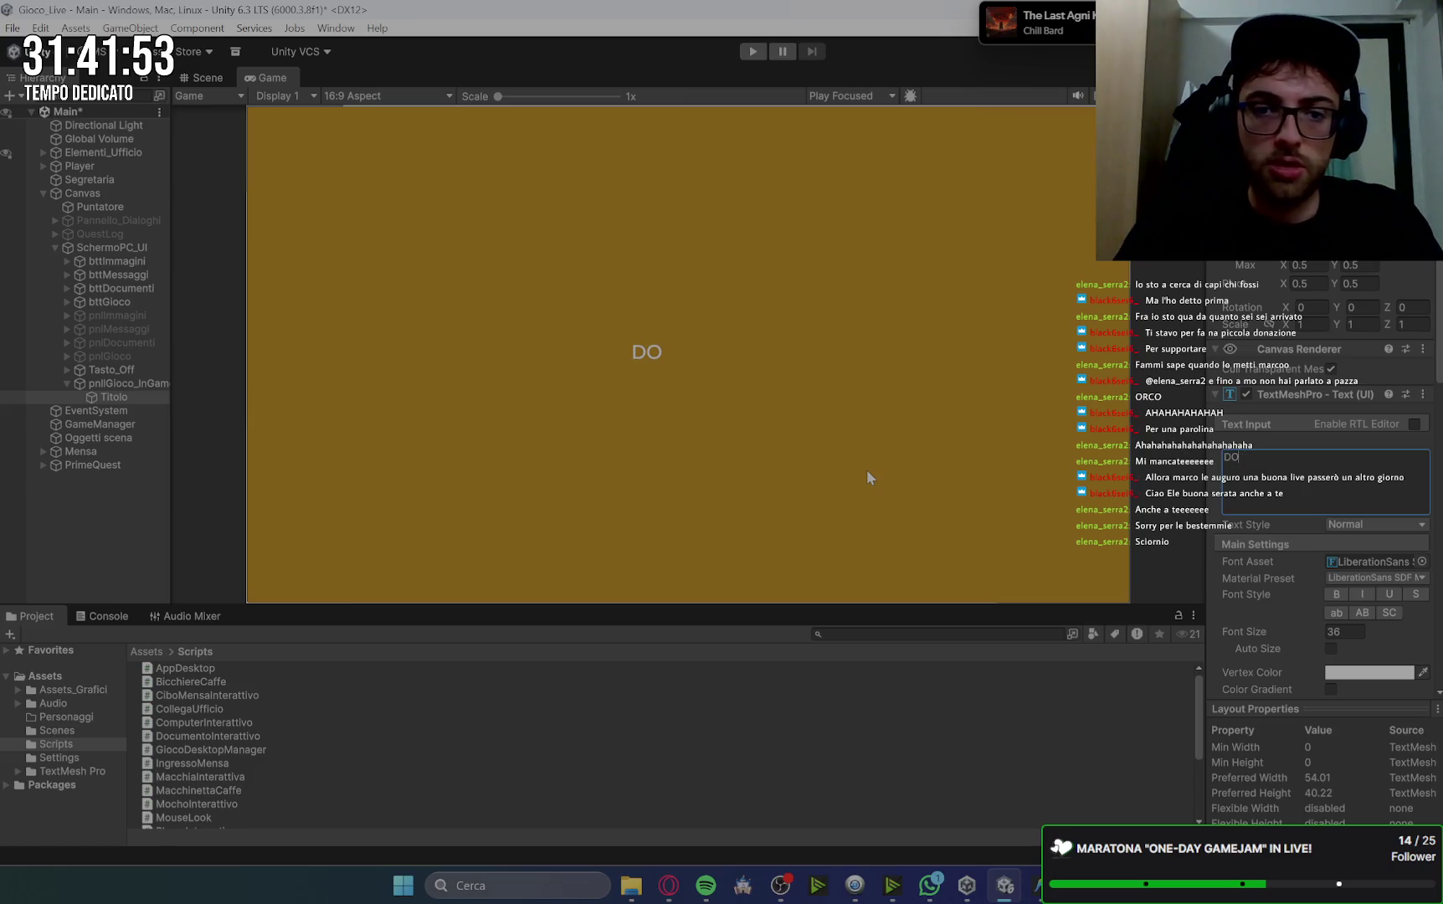
key(BackSpace)
text(UNGEON CRAWLER)
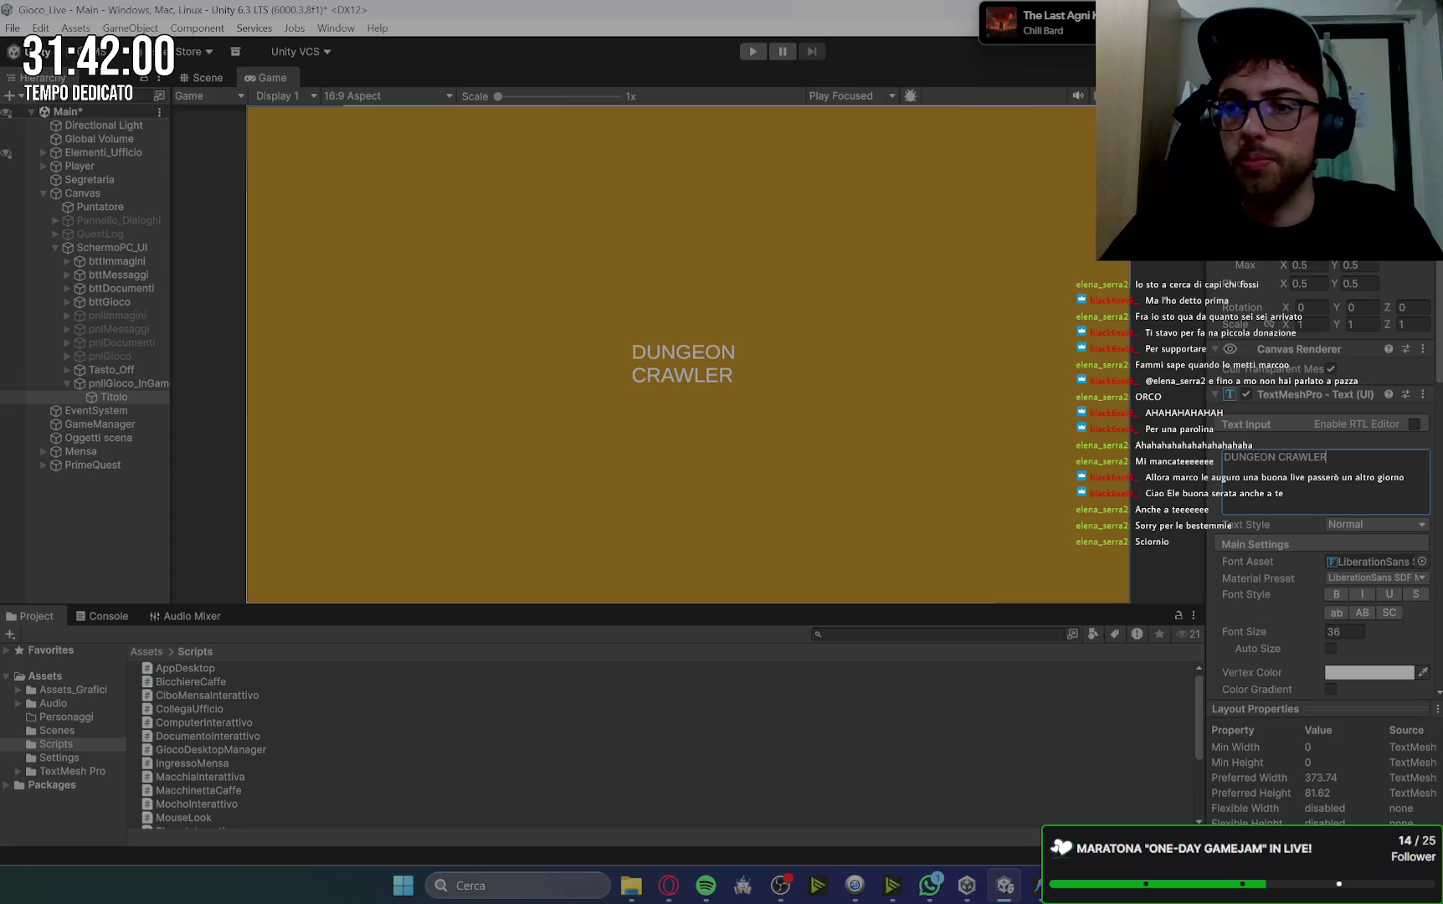
key(Escape)
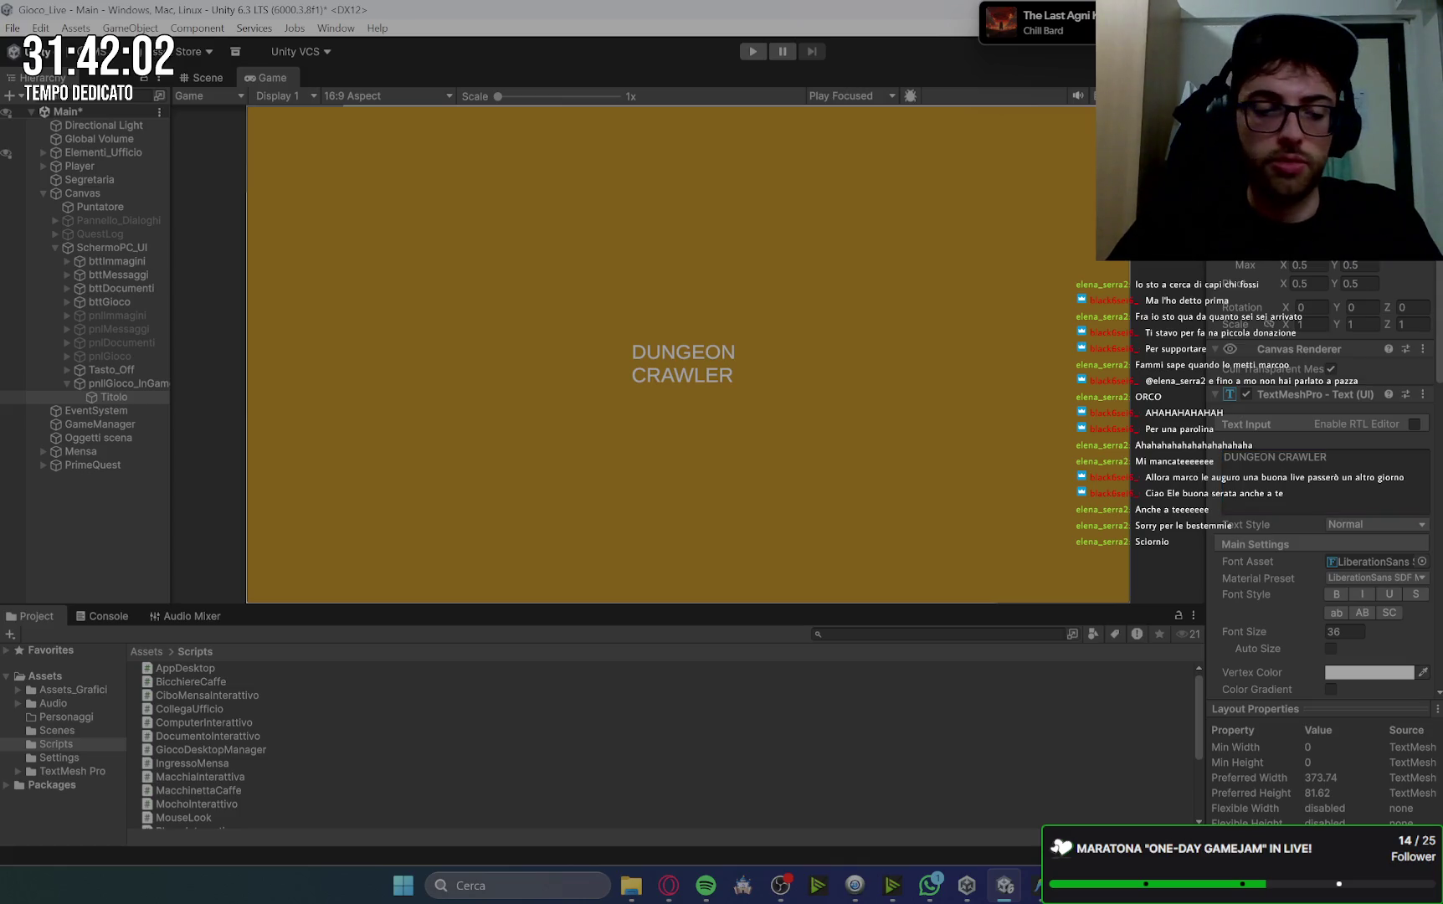
text(1700)
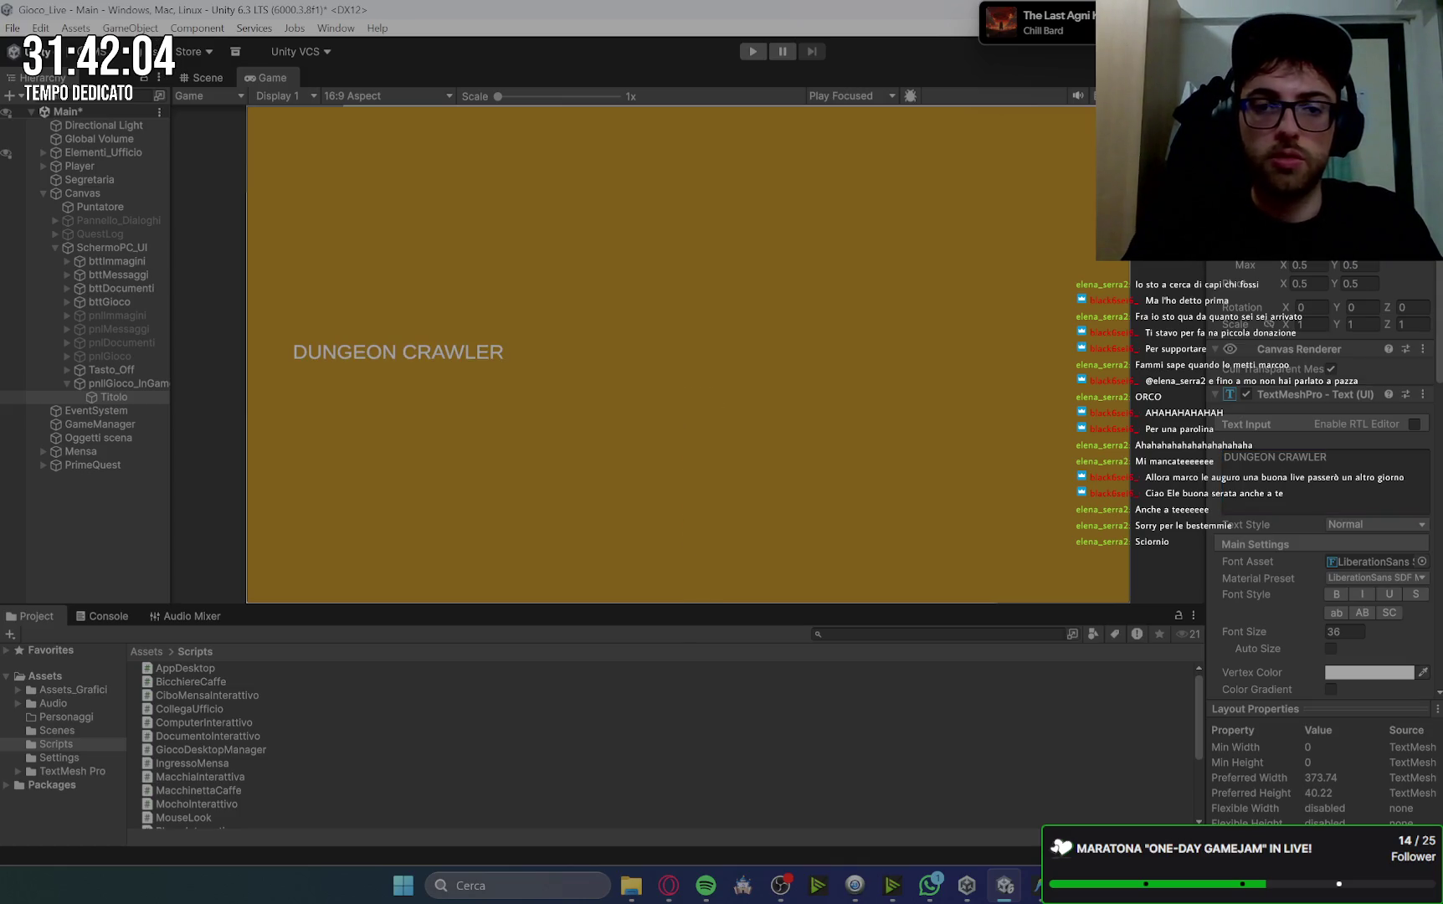
Centre the title horizontally and vertically, checking it in the Scene and Game views.
scroll(1373, 674, down, 3)
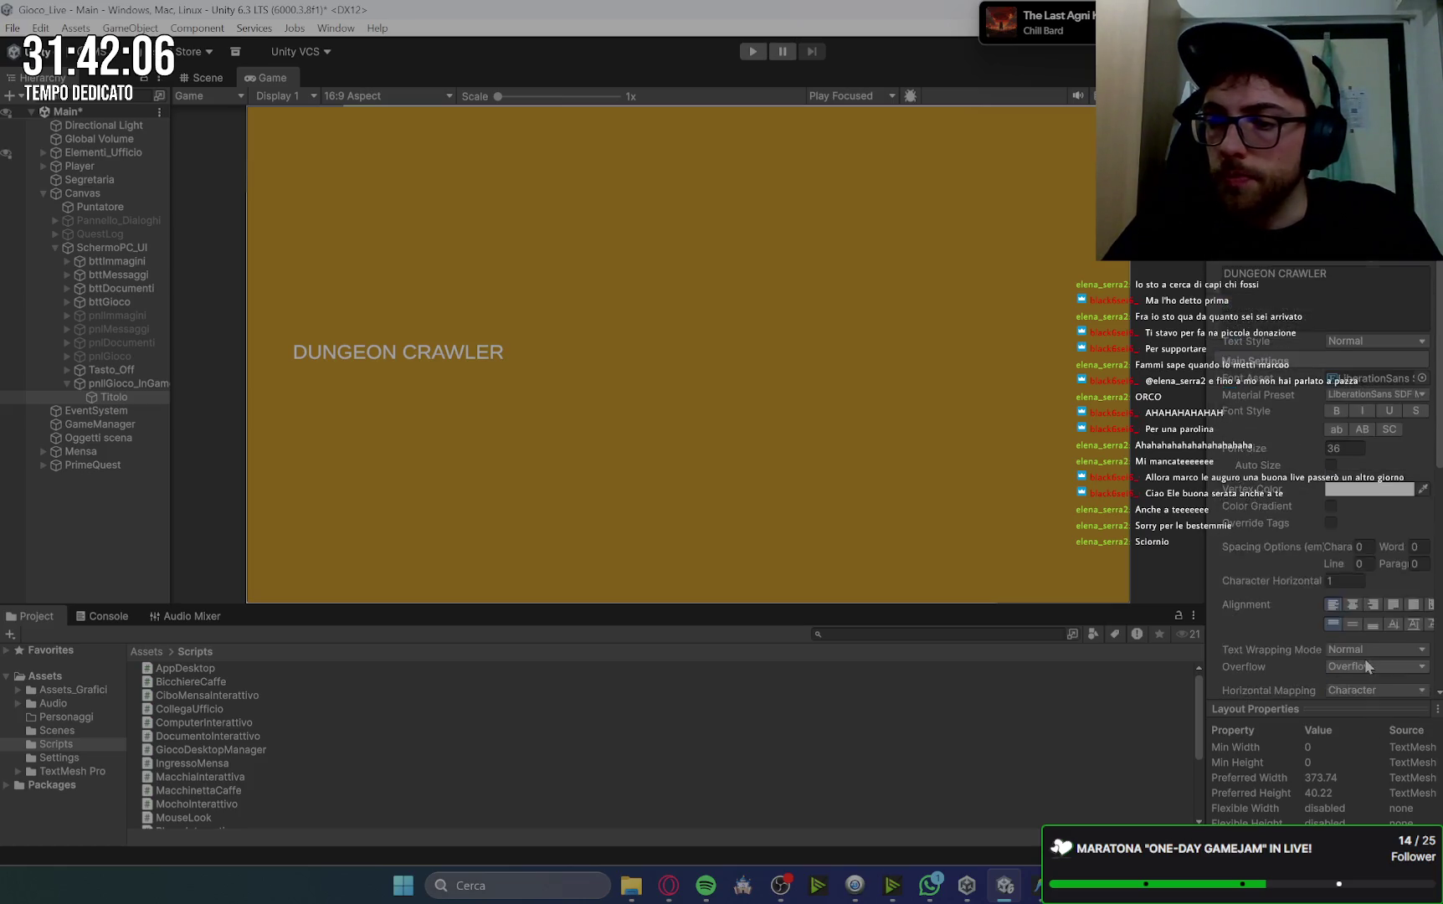
scroll(1366, 665, down, 1)
click(1353, 558)
click(1353, 578)
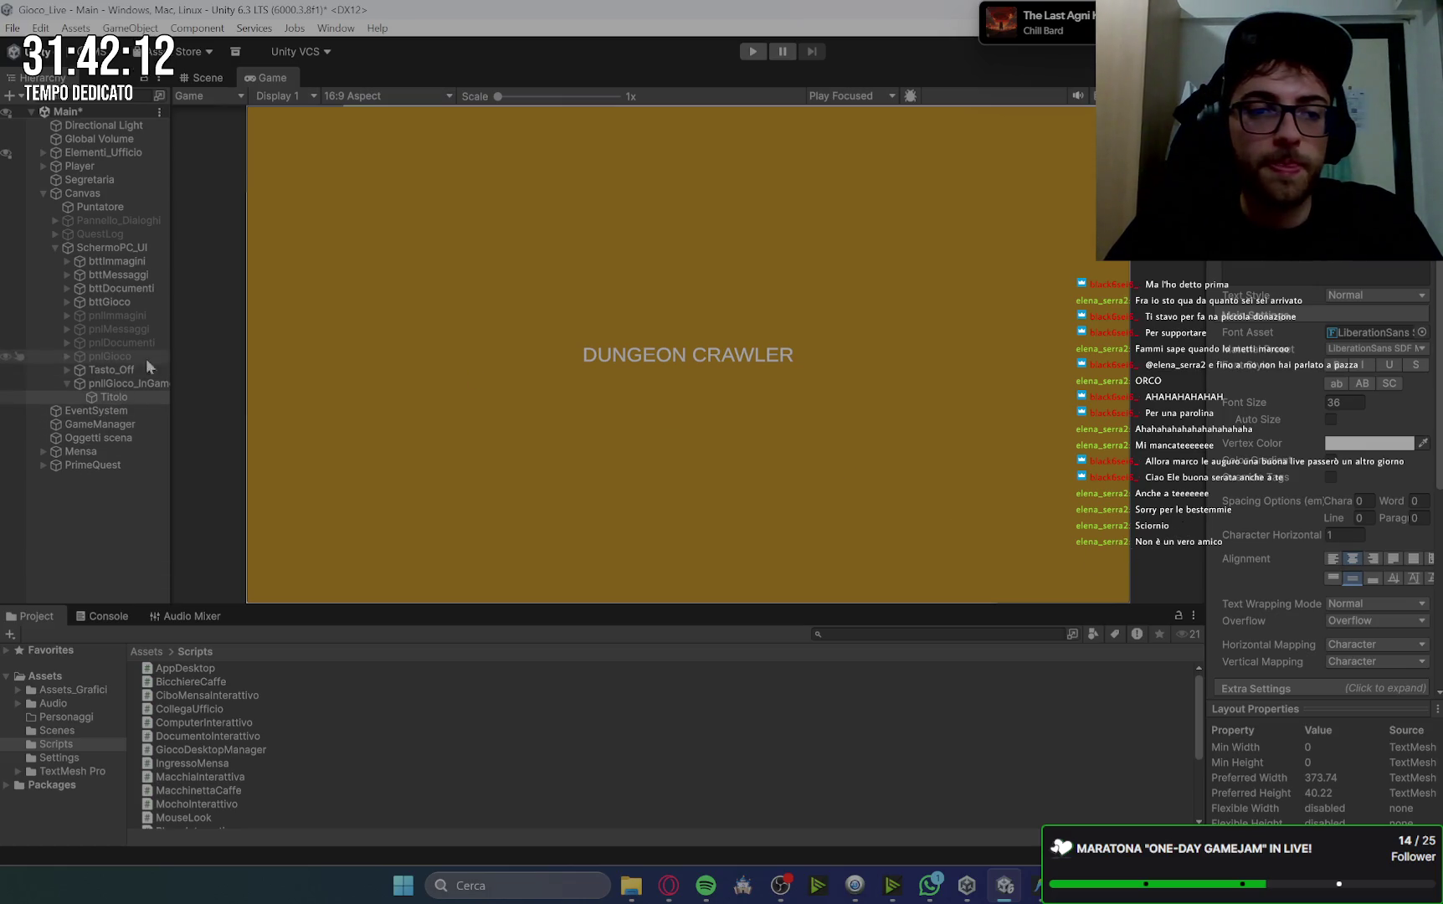
click(205, 78)
click(261, 79)
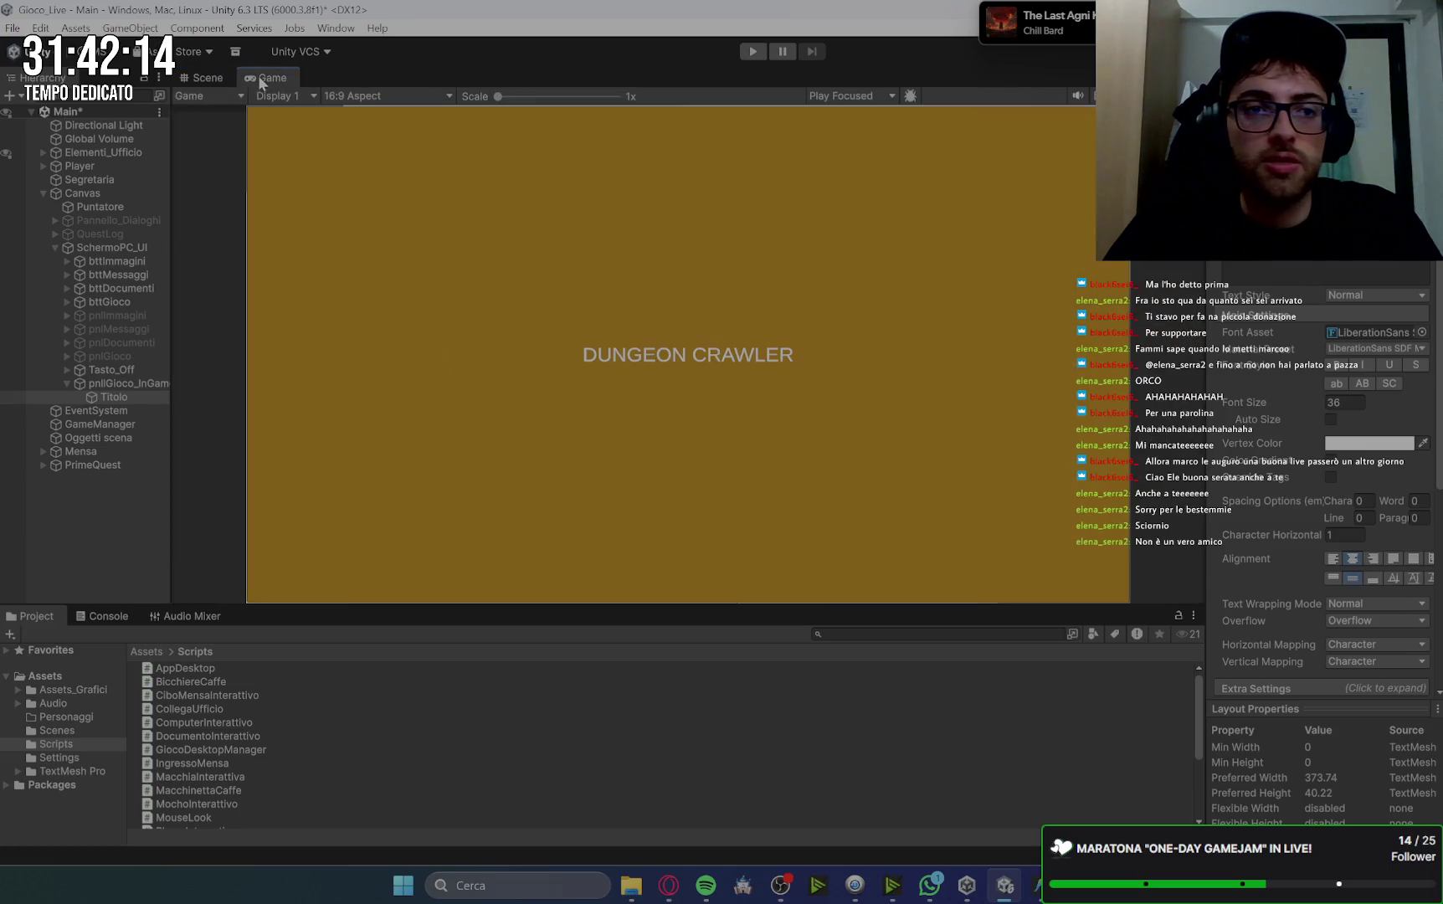
click(210, 78)
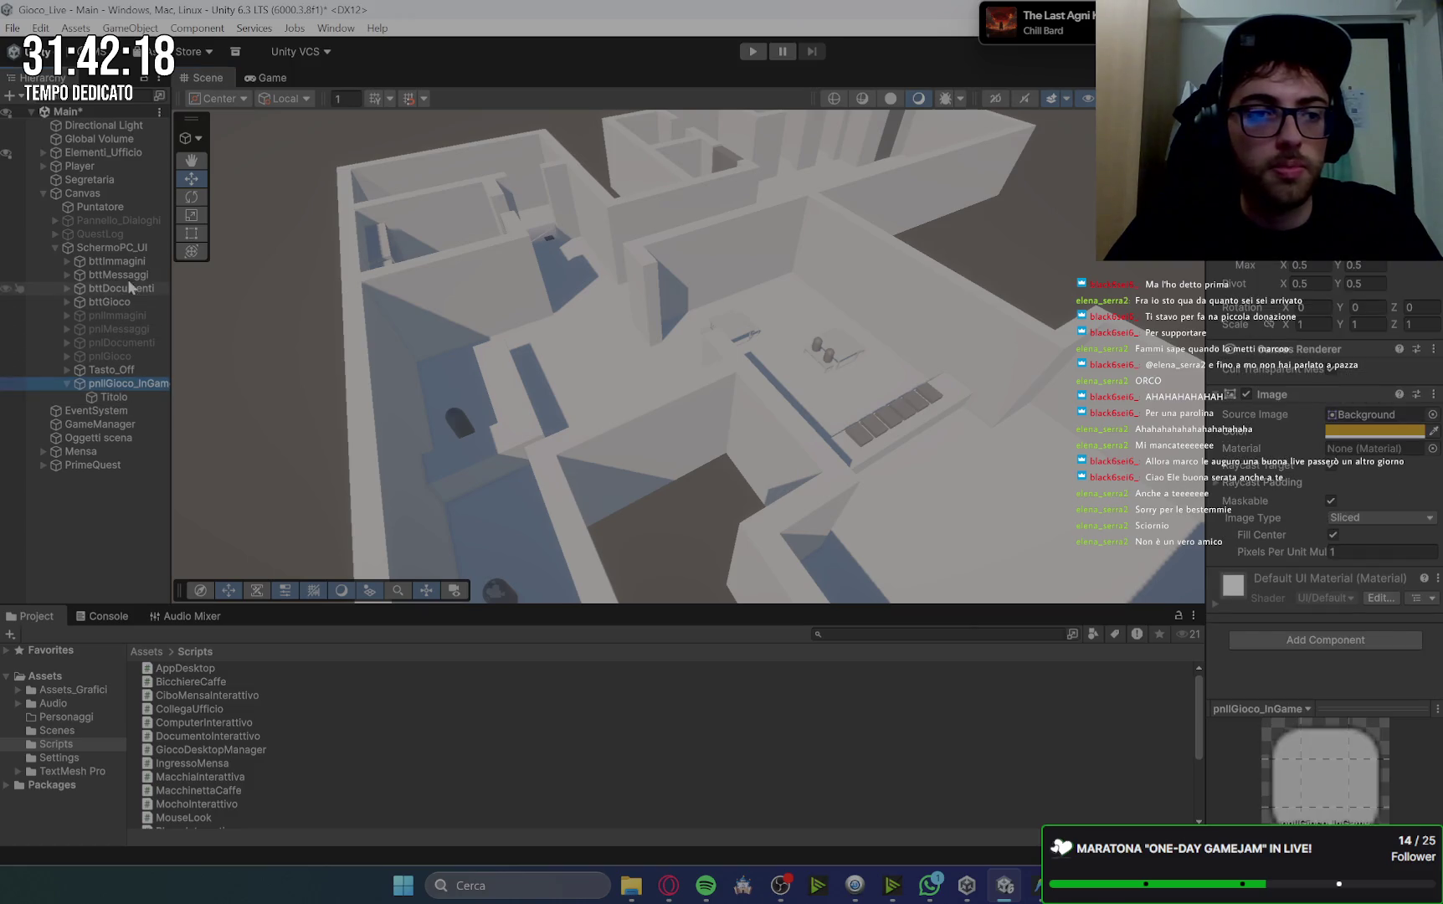
Frame SchermoPC_UI in the 2D Scene view and move Titolo up near the panel's top.
double_click(130, 250)
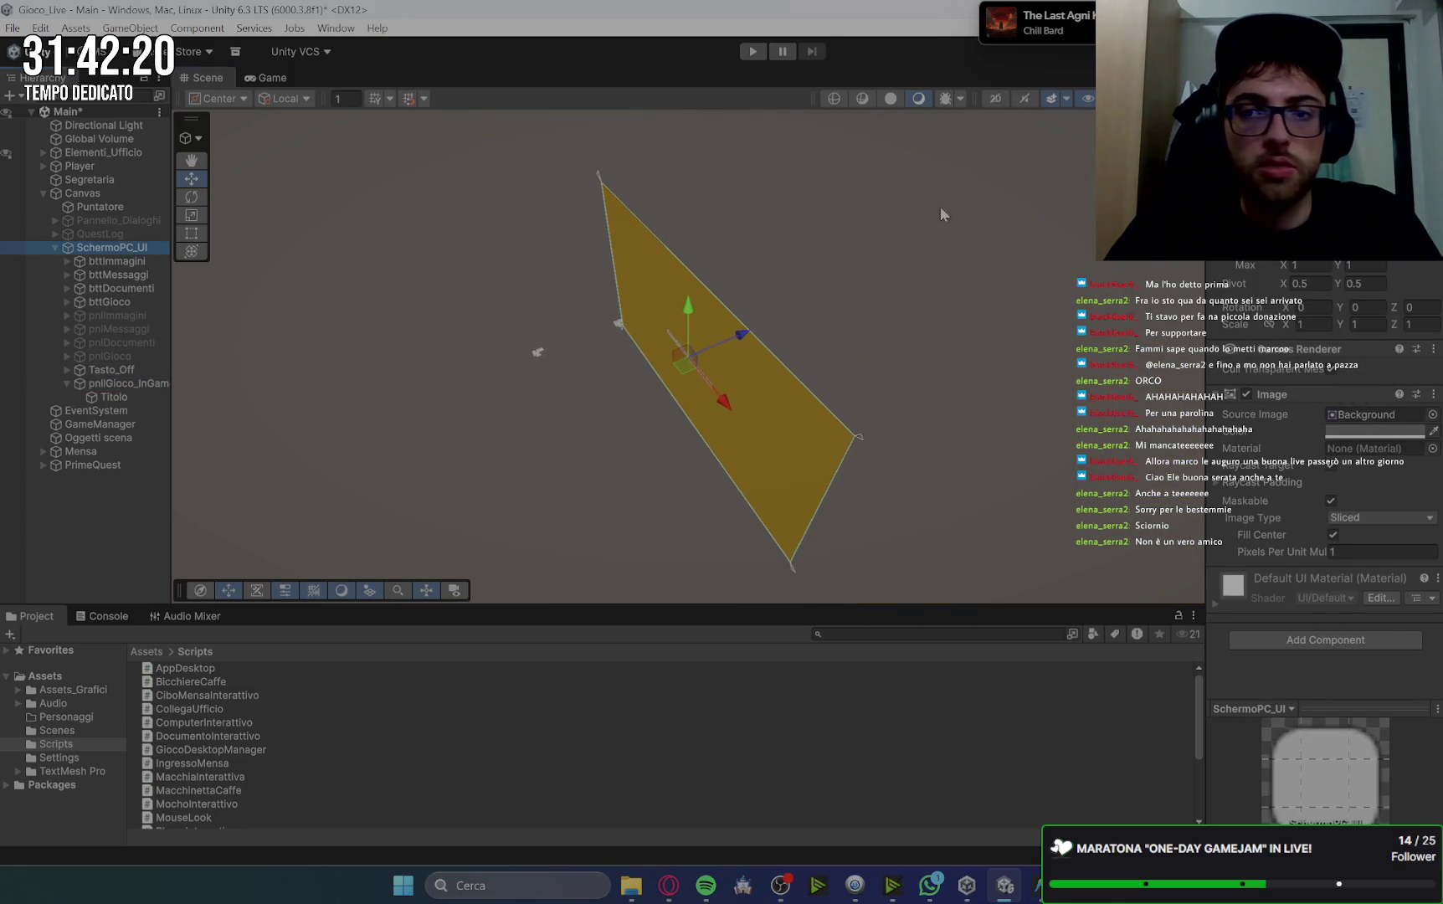
click(995, 98)
scroll(800, 331, up, 5)
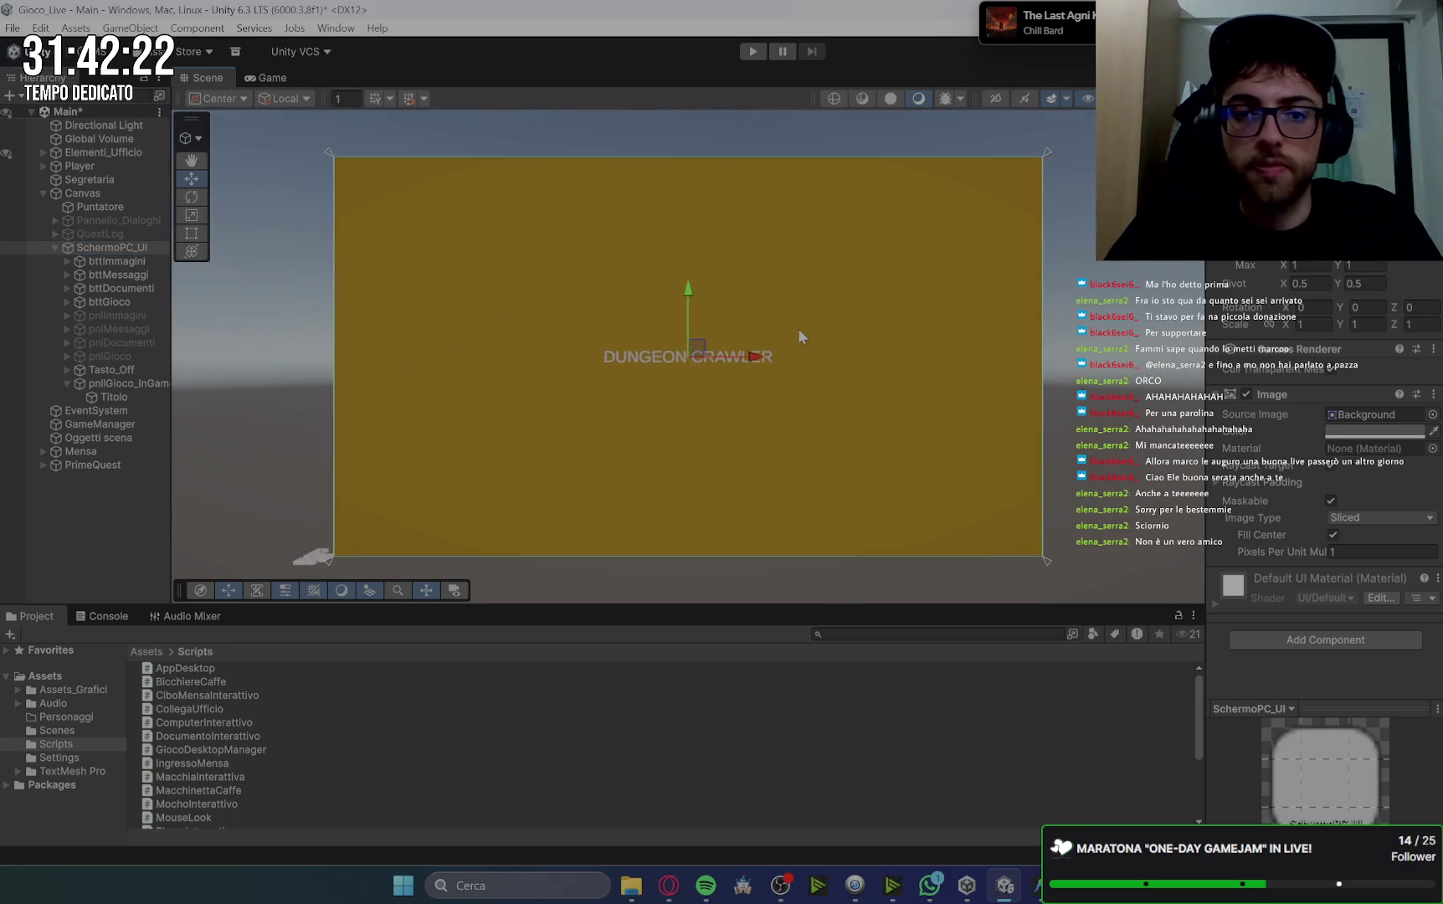
click(127, 394)
click(127, 383)
click(124, 396)
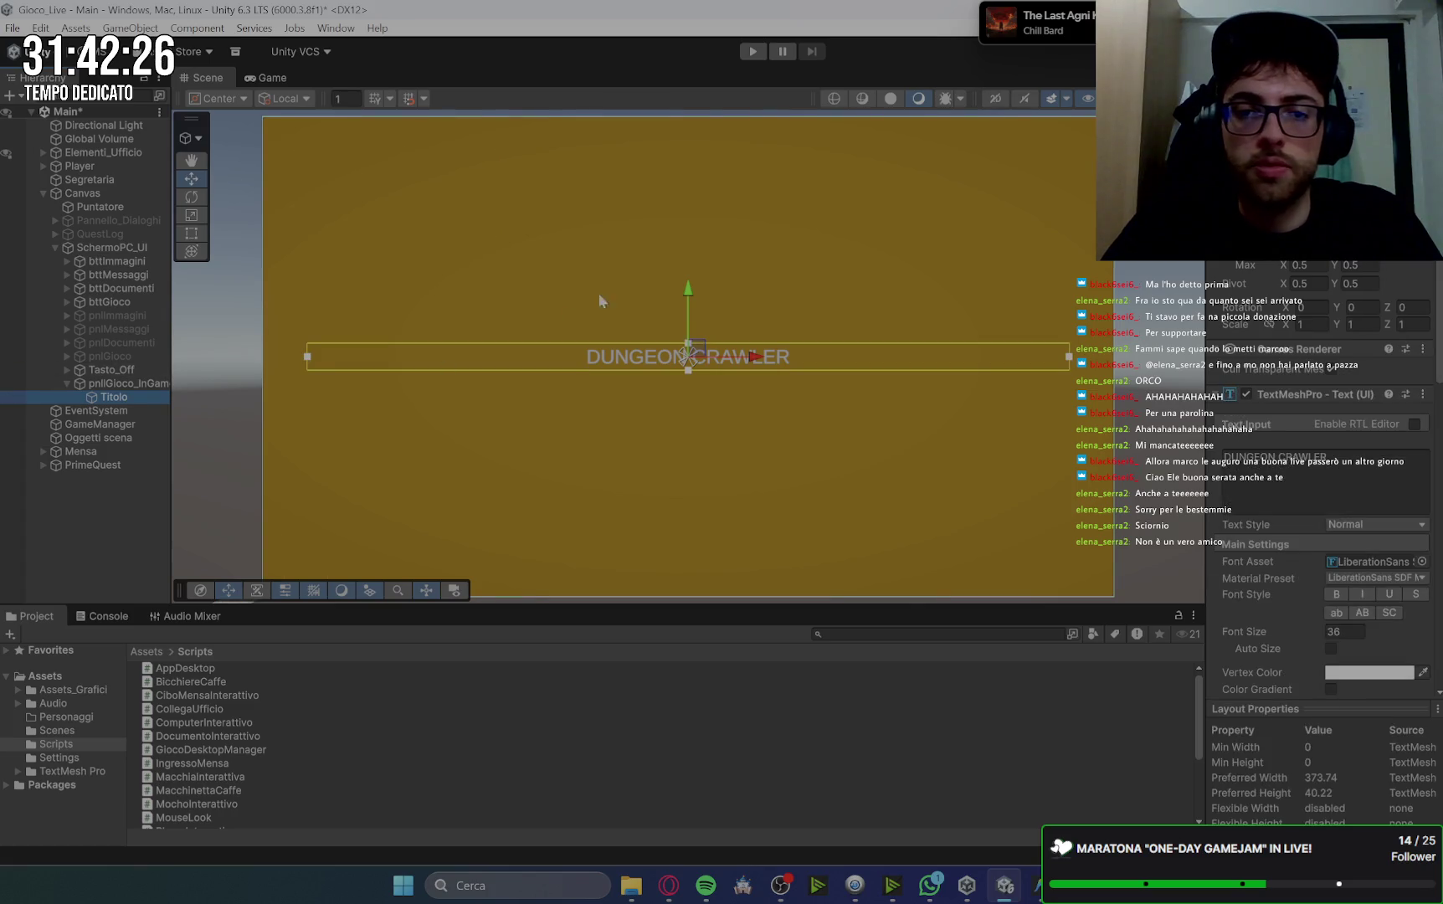
drag(689, 297, 696, 111)
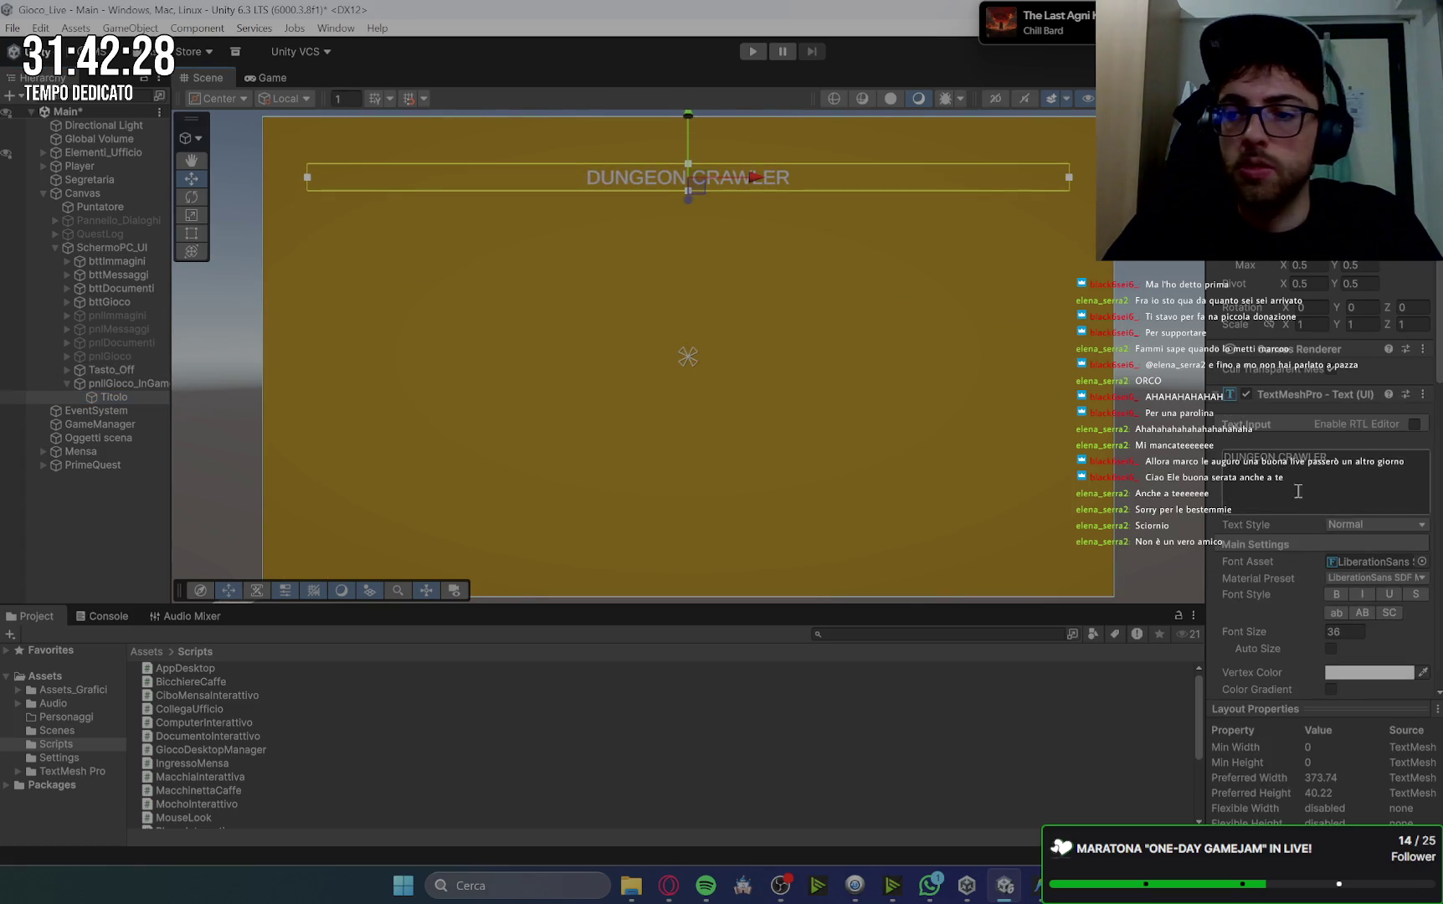
Set the title's font size to 100, nudge it slightly lower, and duplicate Titolo.
click(1354, 631)
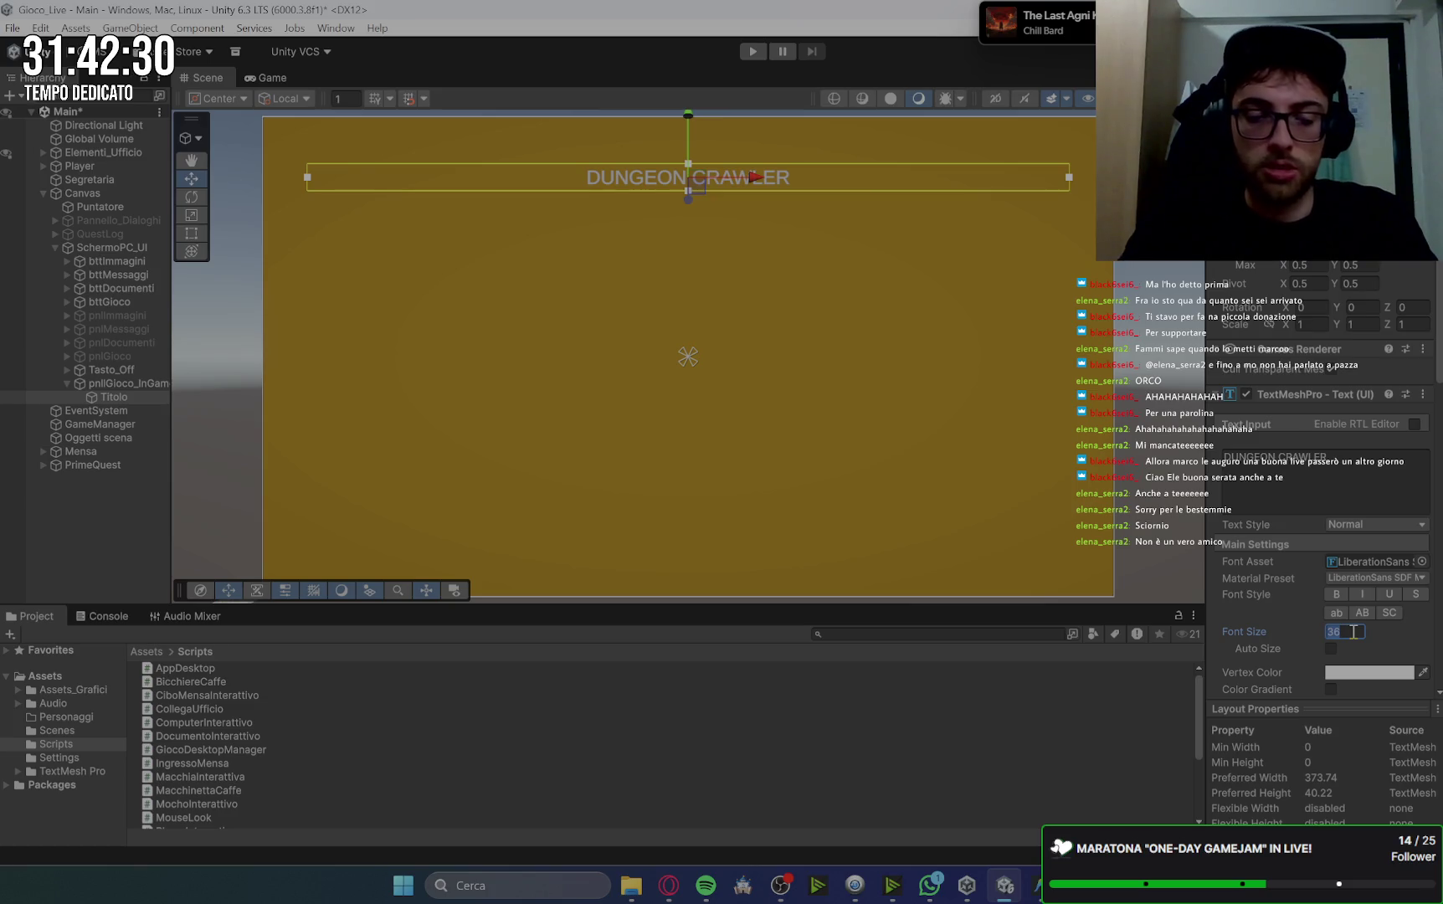
text(100)
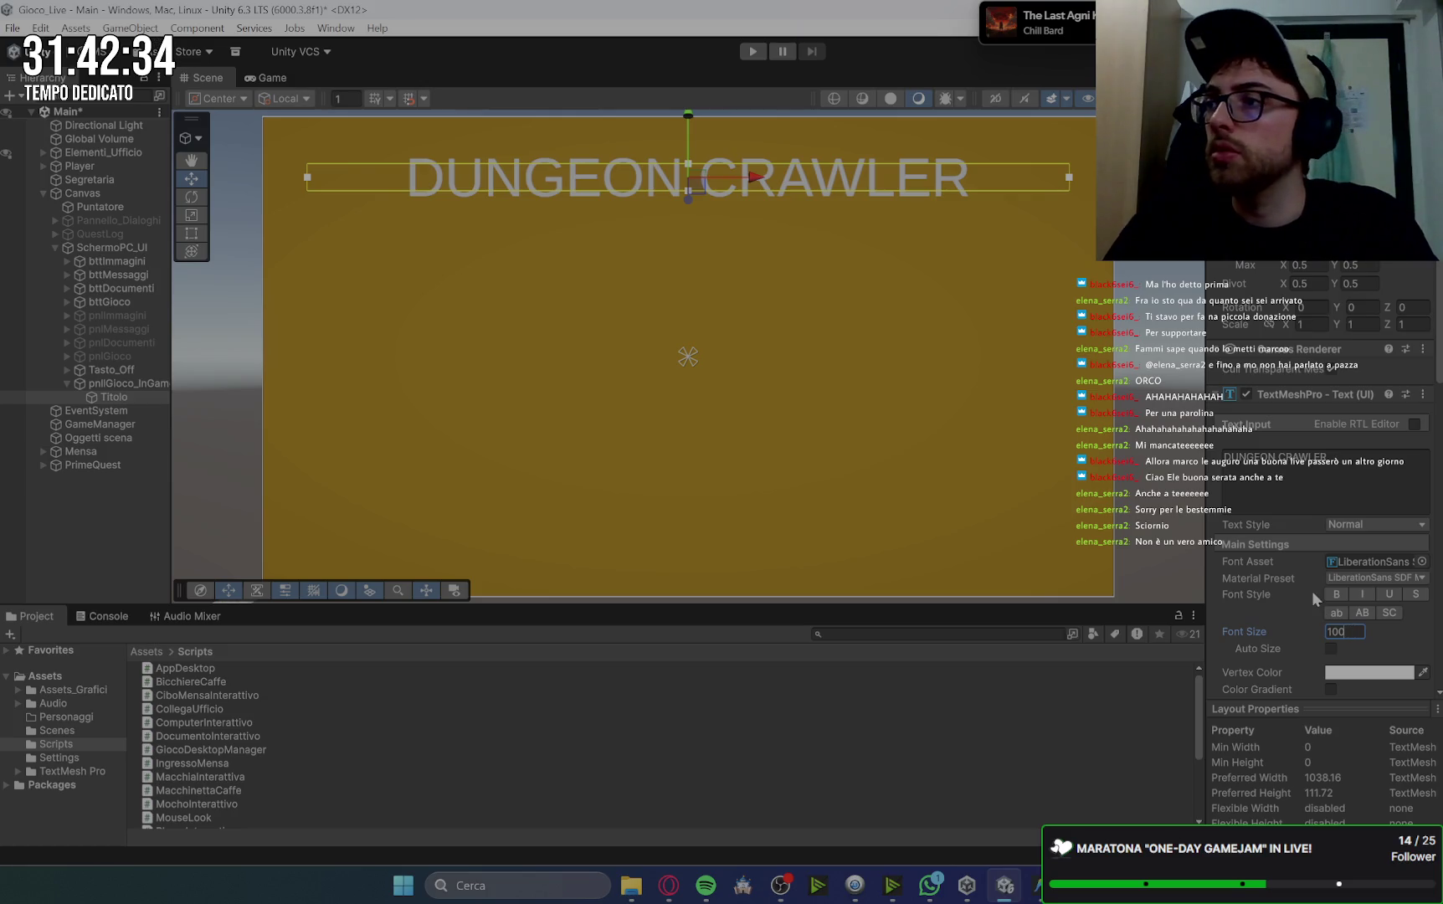
drag(689, 116, 690, 136)
click(299, 75)
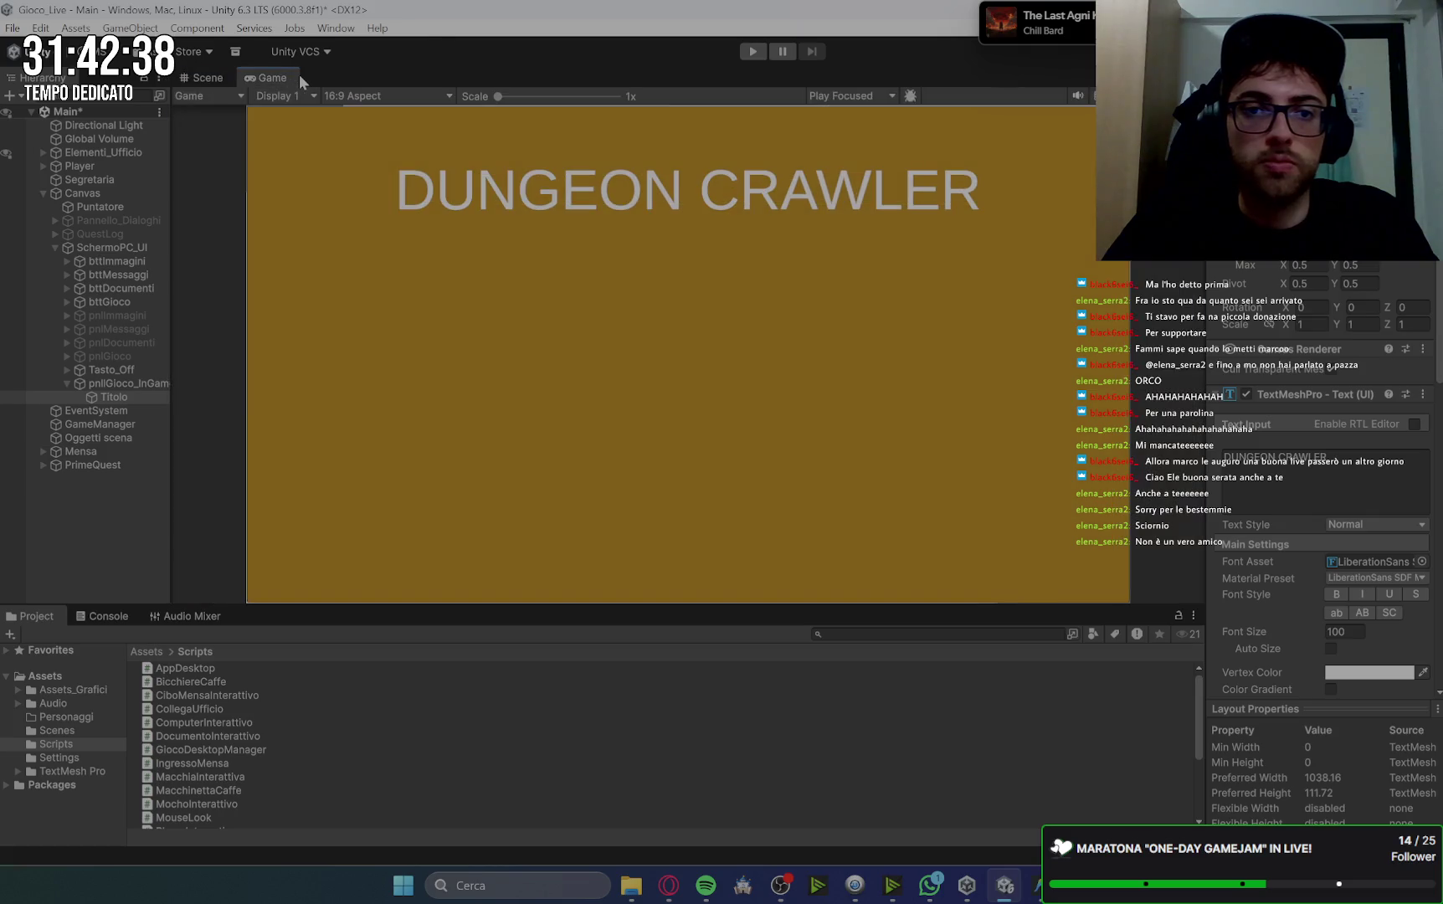
click(194, 83)
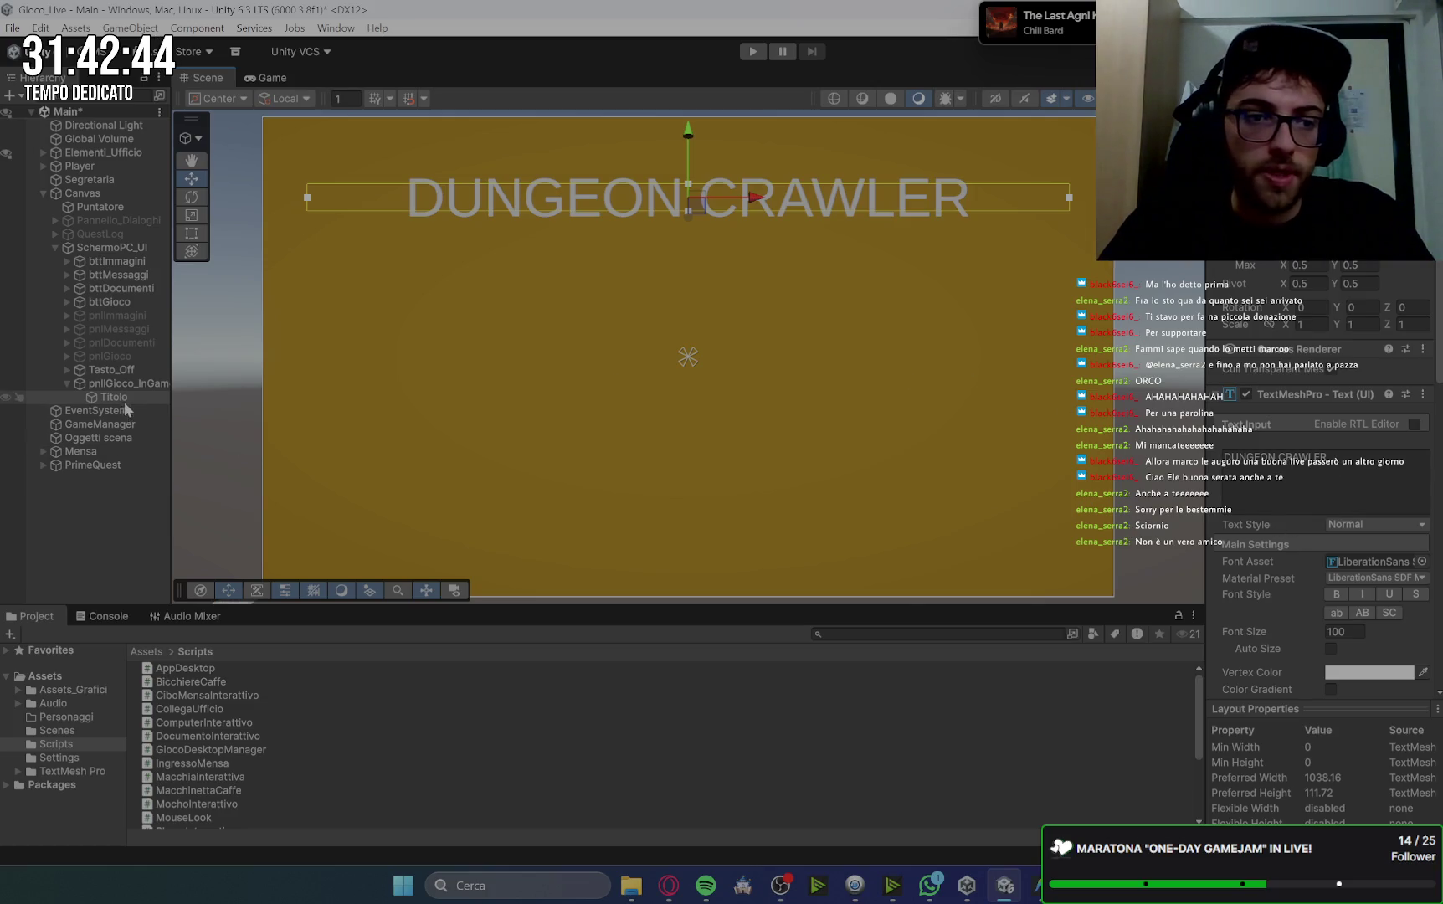
key(ctrl+d)
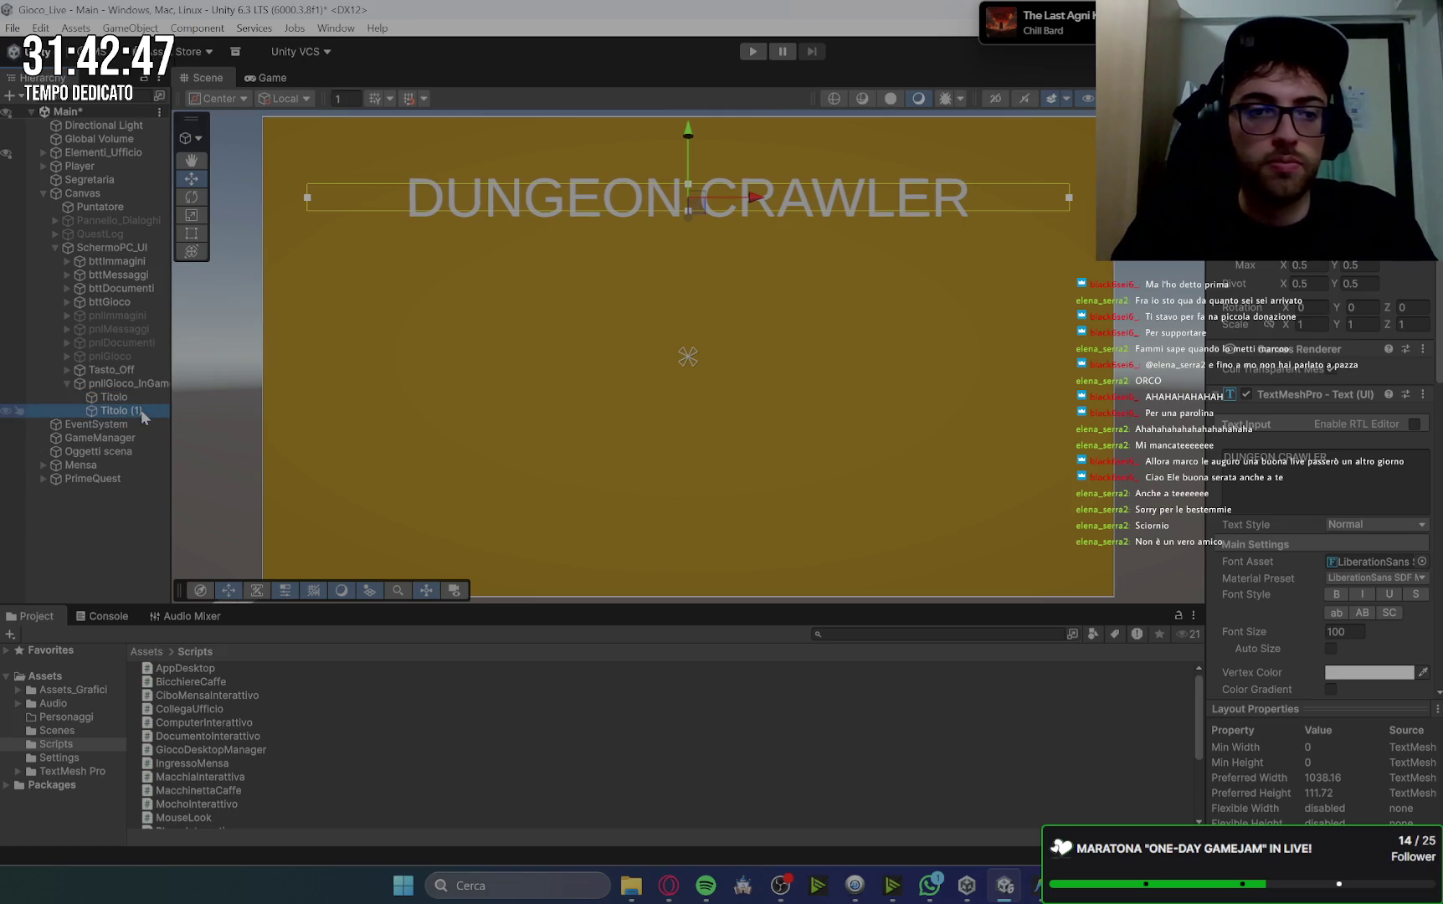
Rename the duplicated title to Sottotitolo.
key(F2)
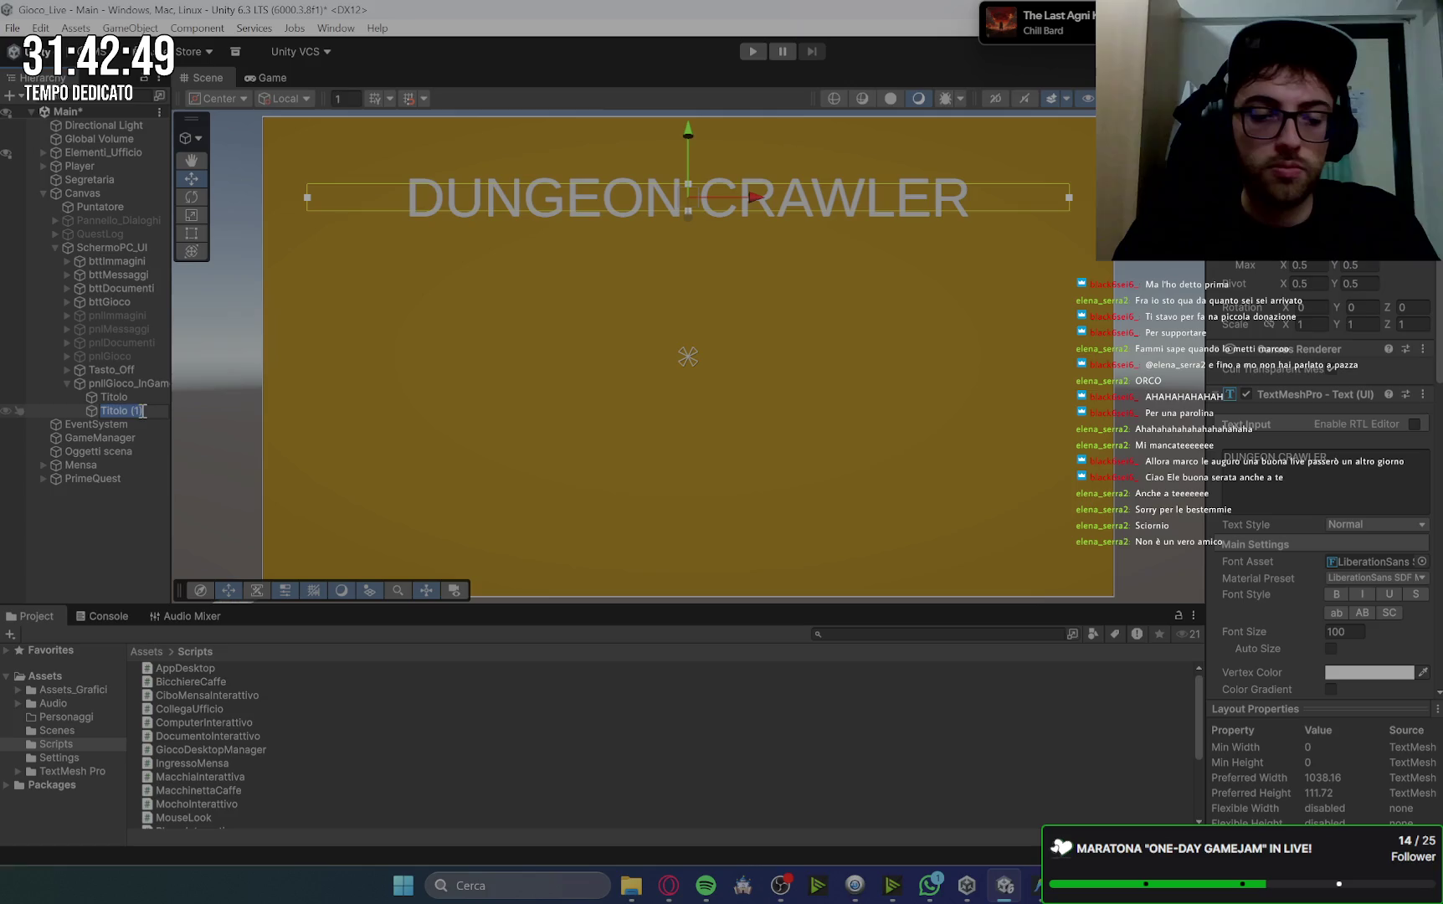
text(sO)
key(BackSpace)
key(BackSpace)
key(BackSpace)
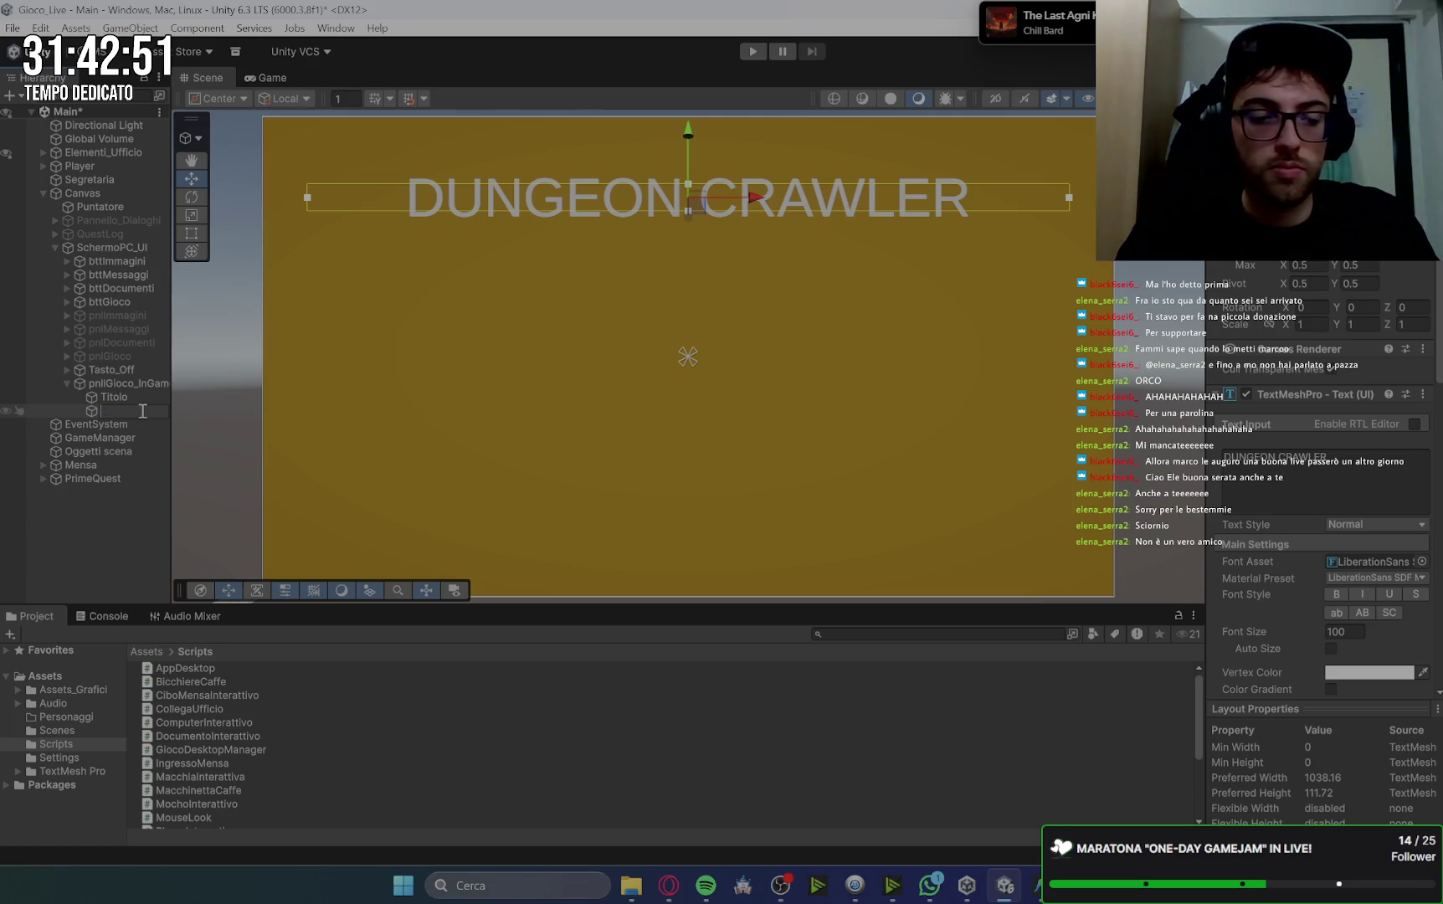
text(SOtto)
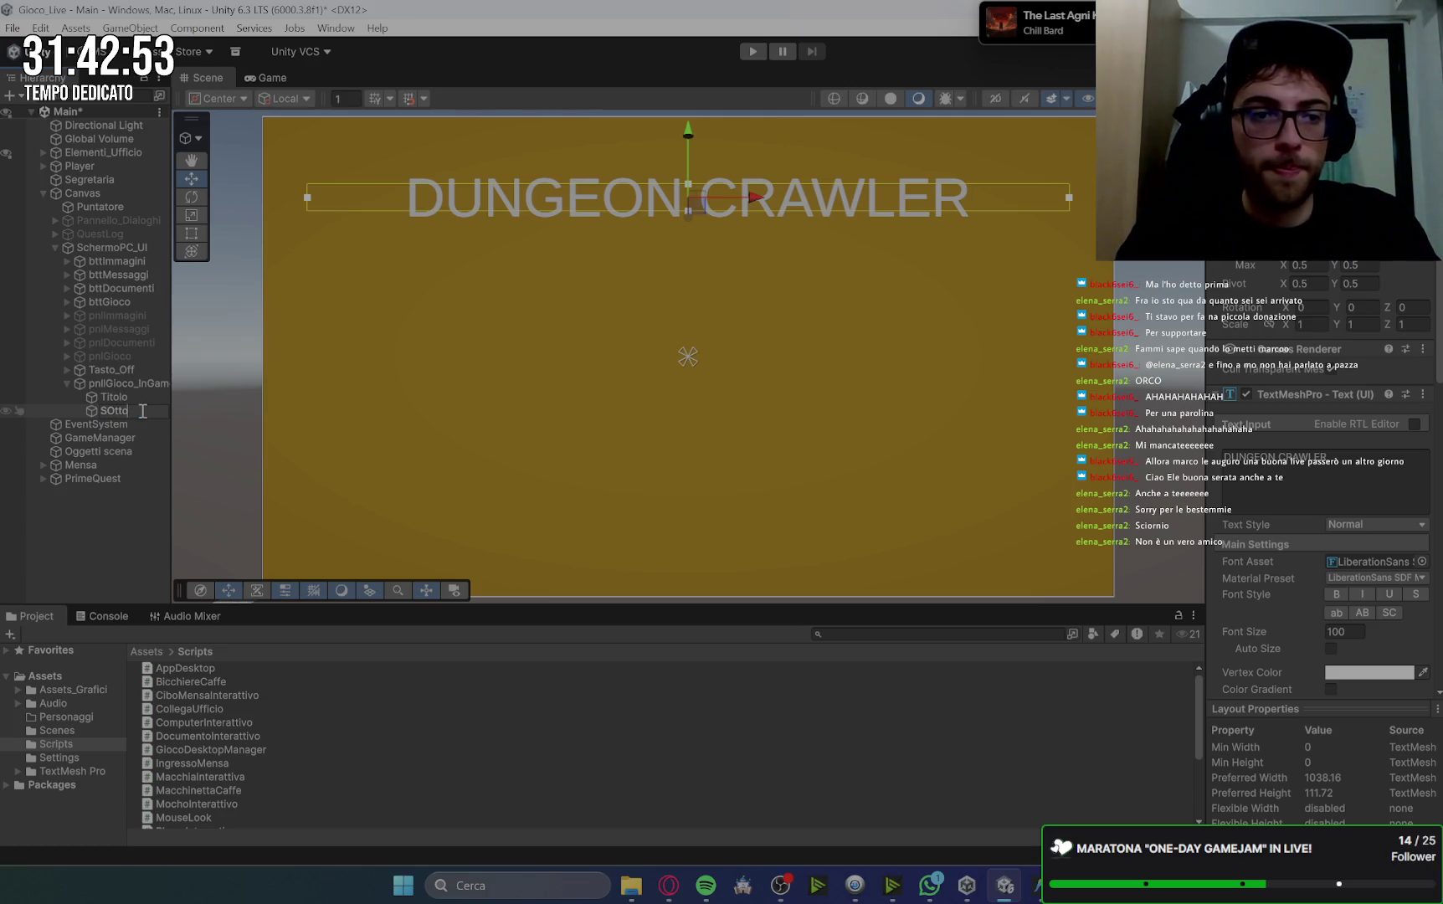
text(titolo)
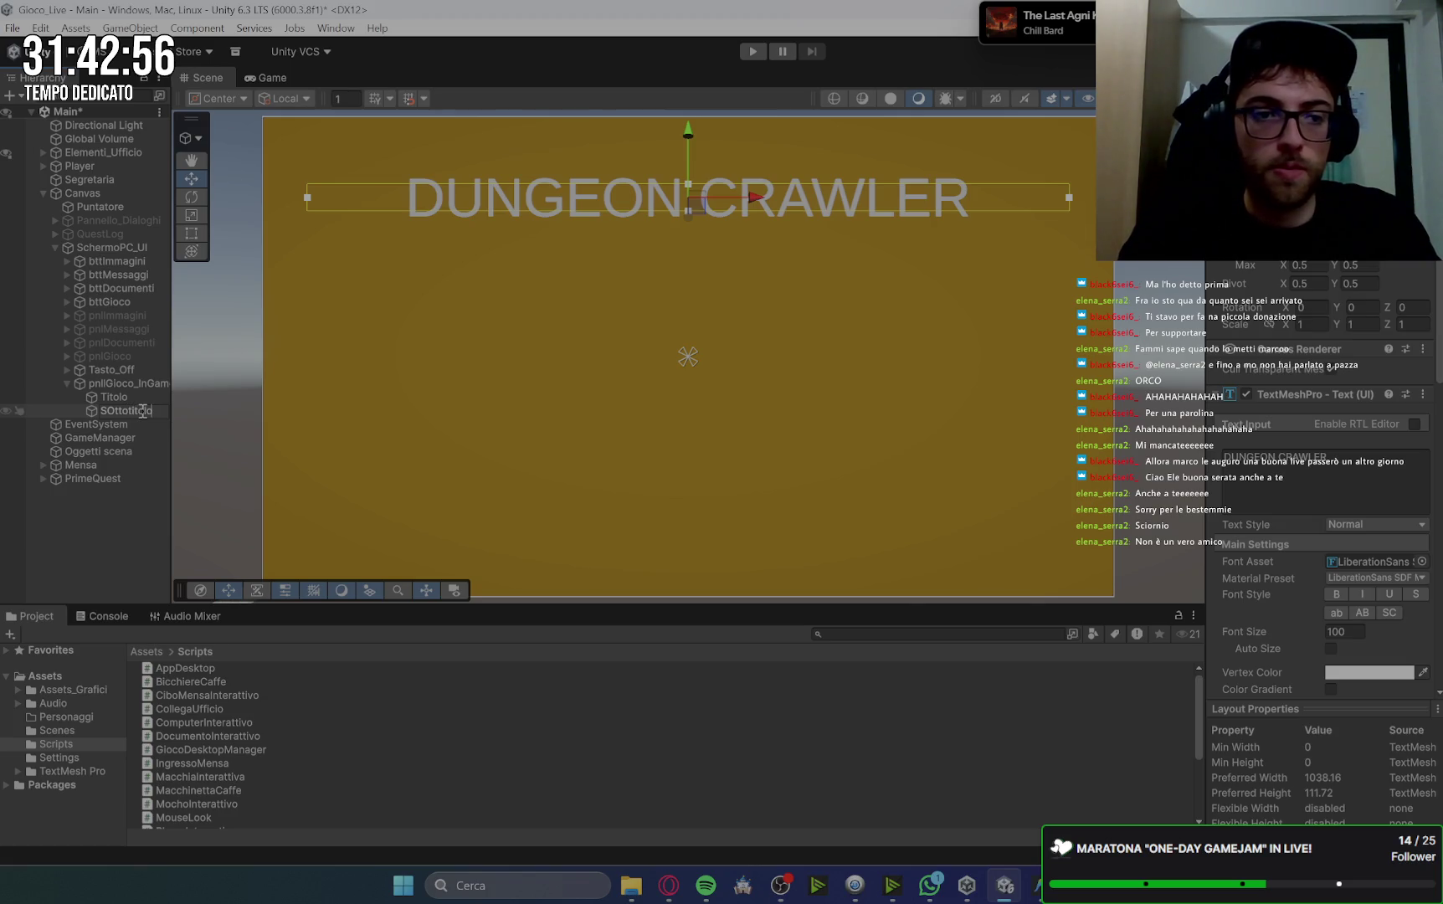
key(ctrl+a)
key(Home)
key(BackSpace)
text(o)
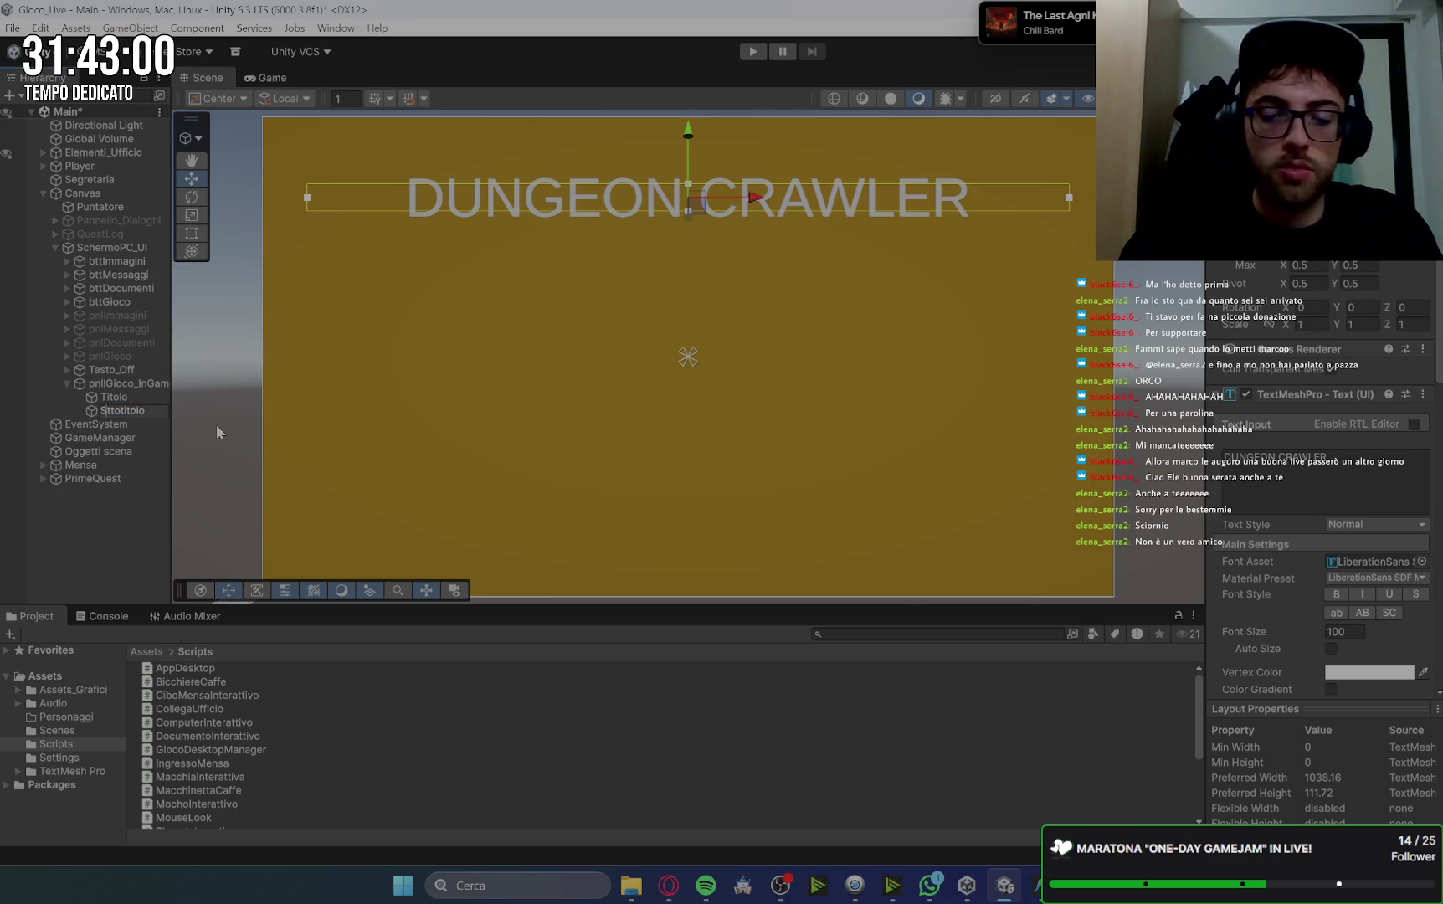
key(Return)
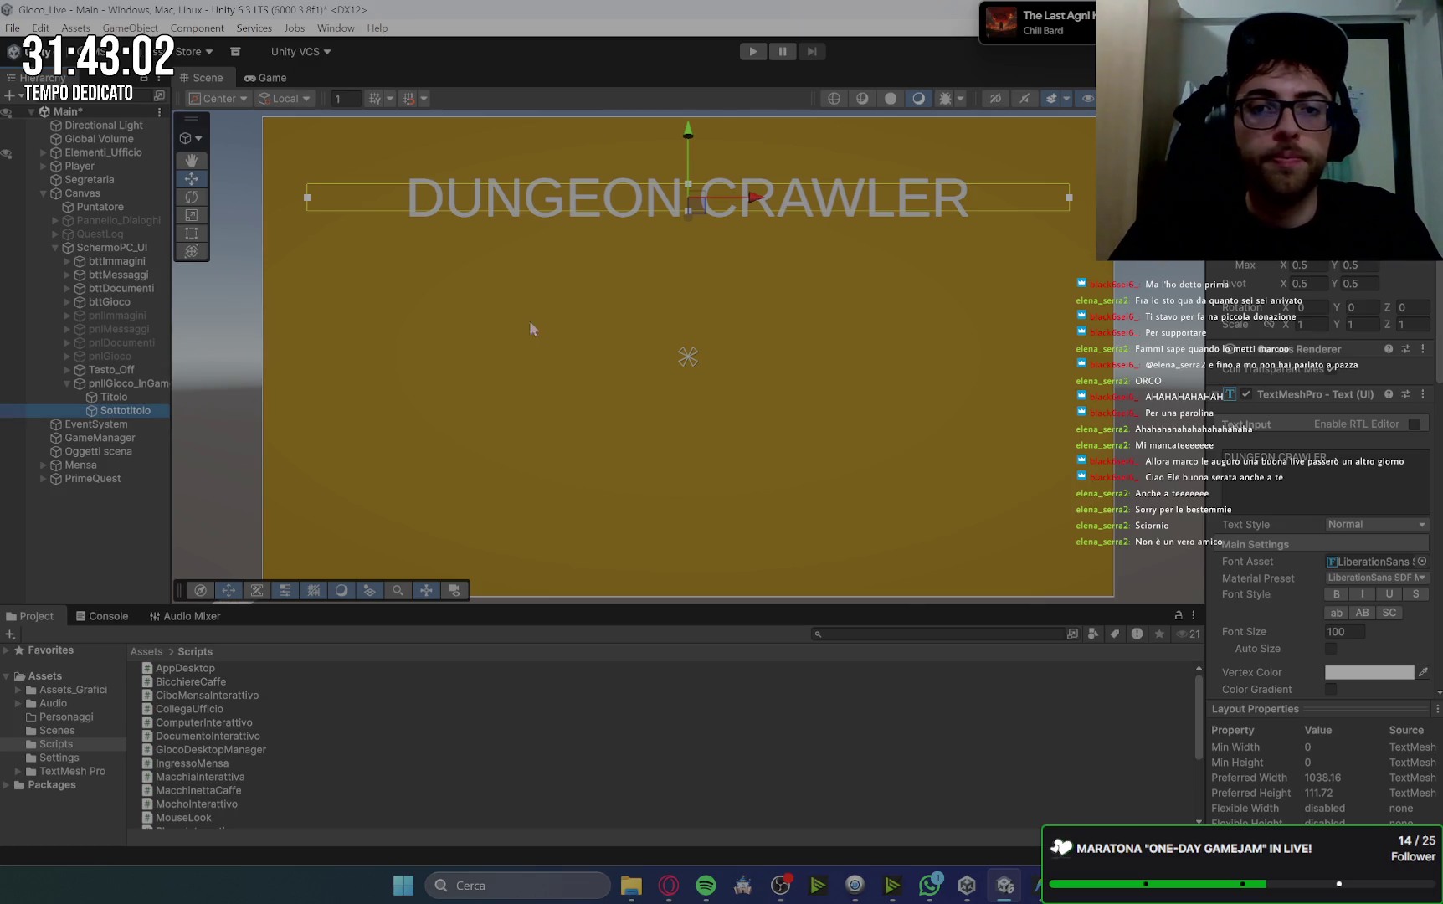
Move Sottotitolo below the title and enter the text 'Messaggio da inserire successivamente'.
drag(687, 137, 689, 199)
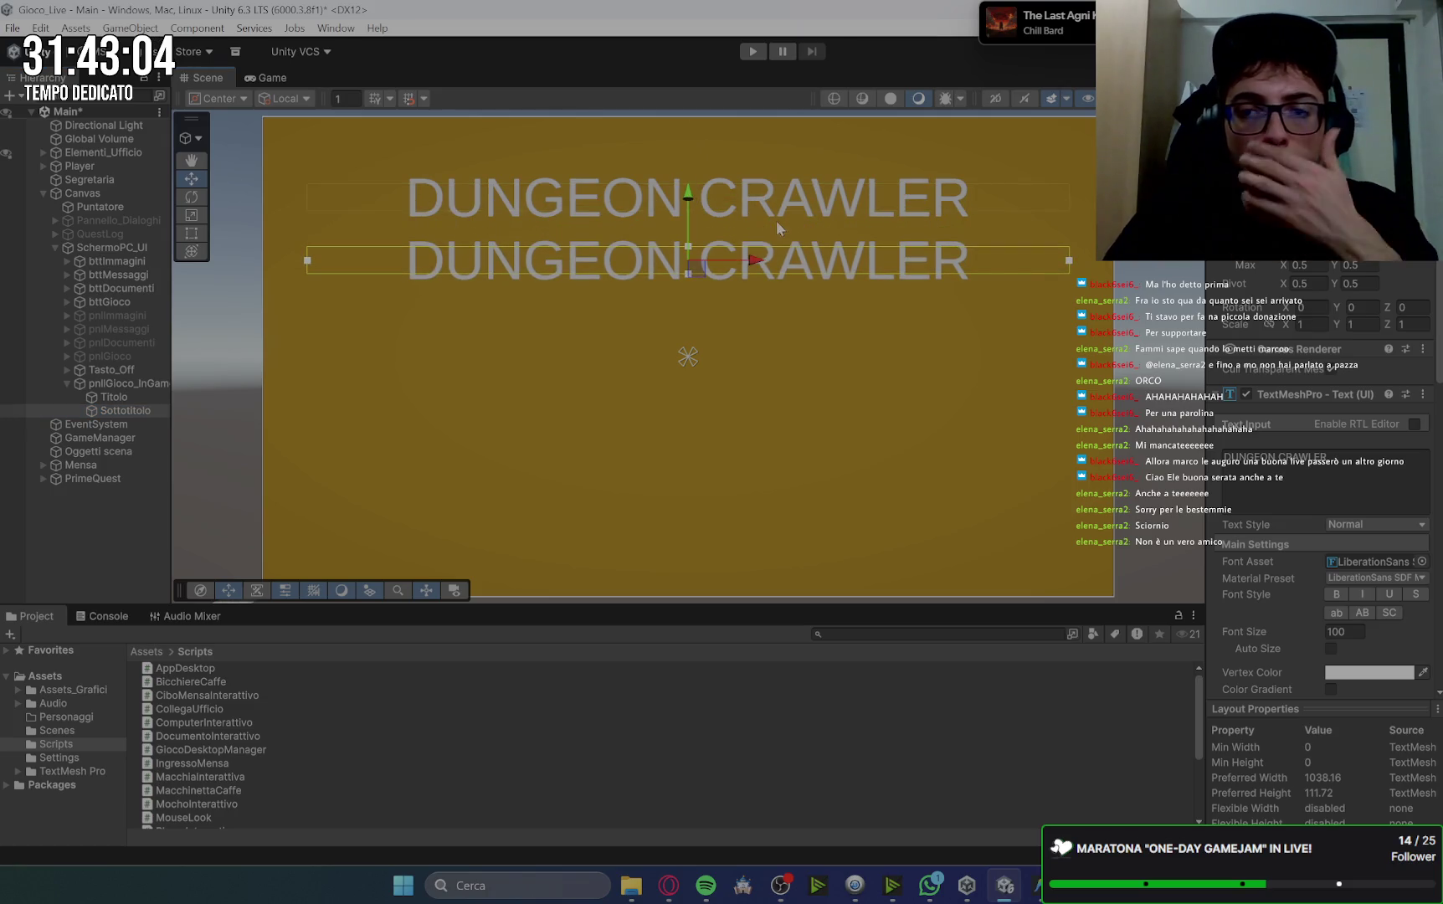
click(1346, 634)
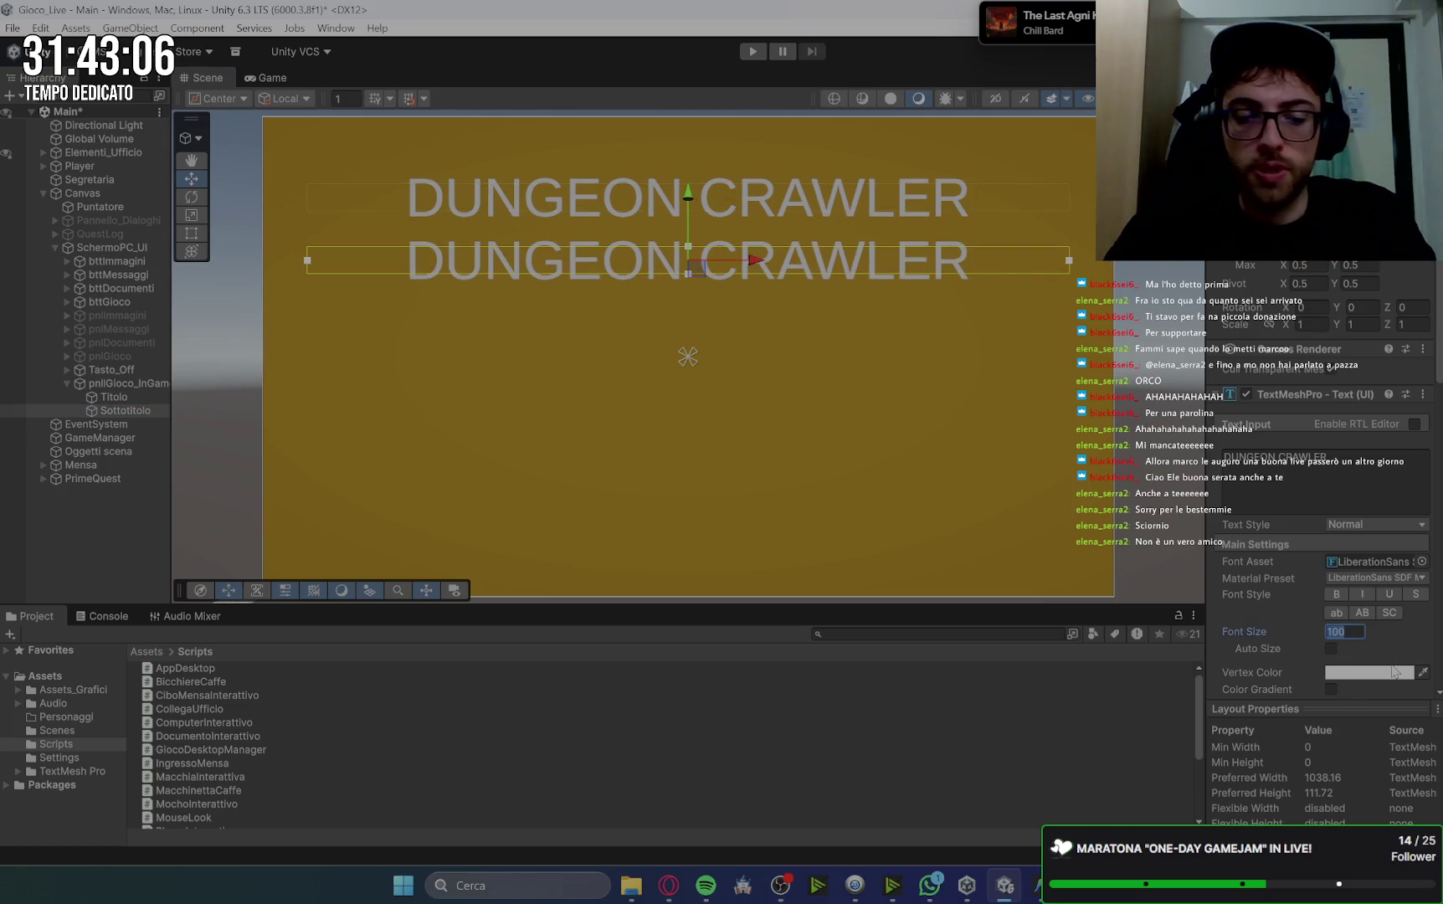
text(50)
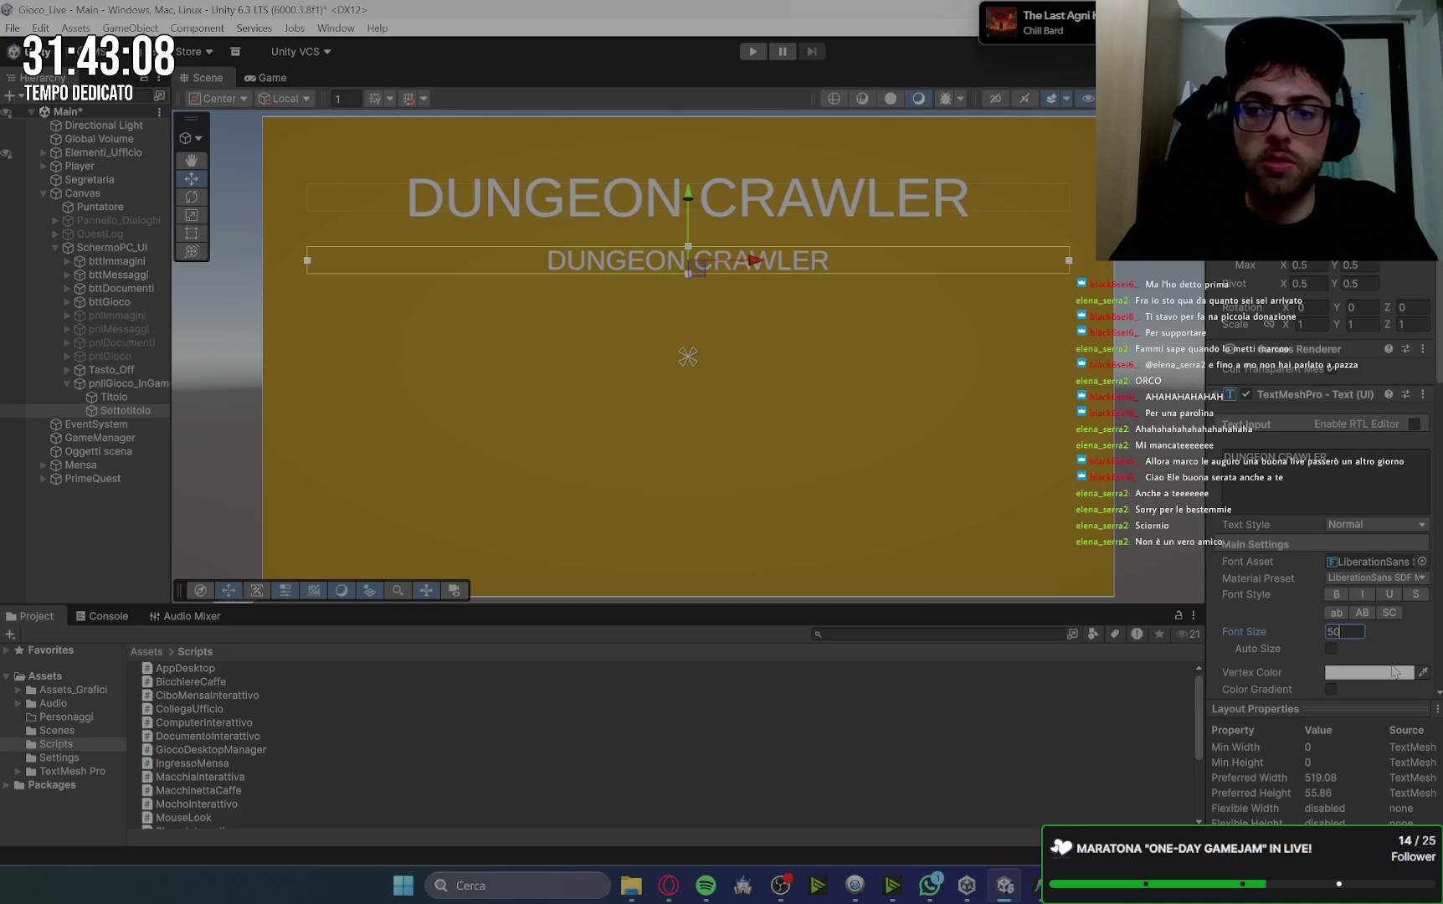
key(BackSpace)
text(20)
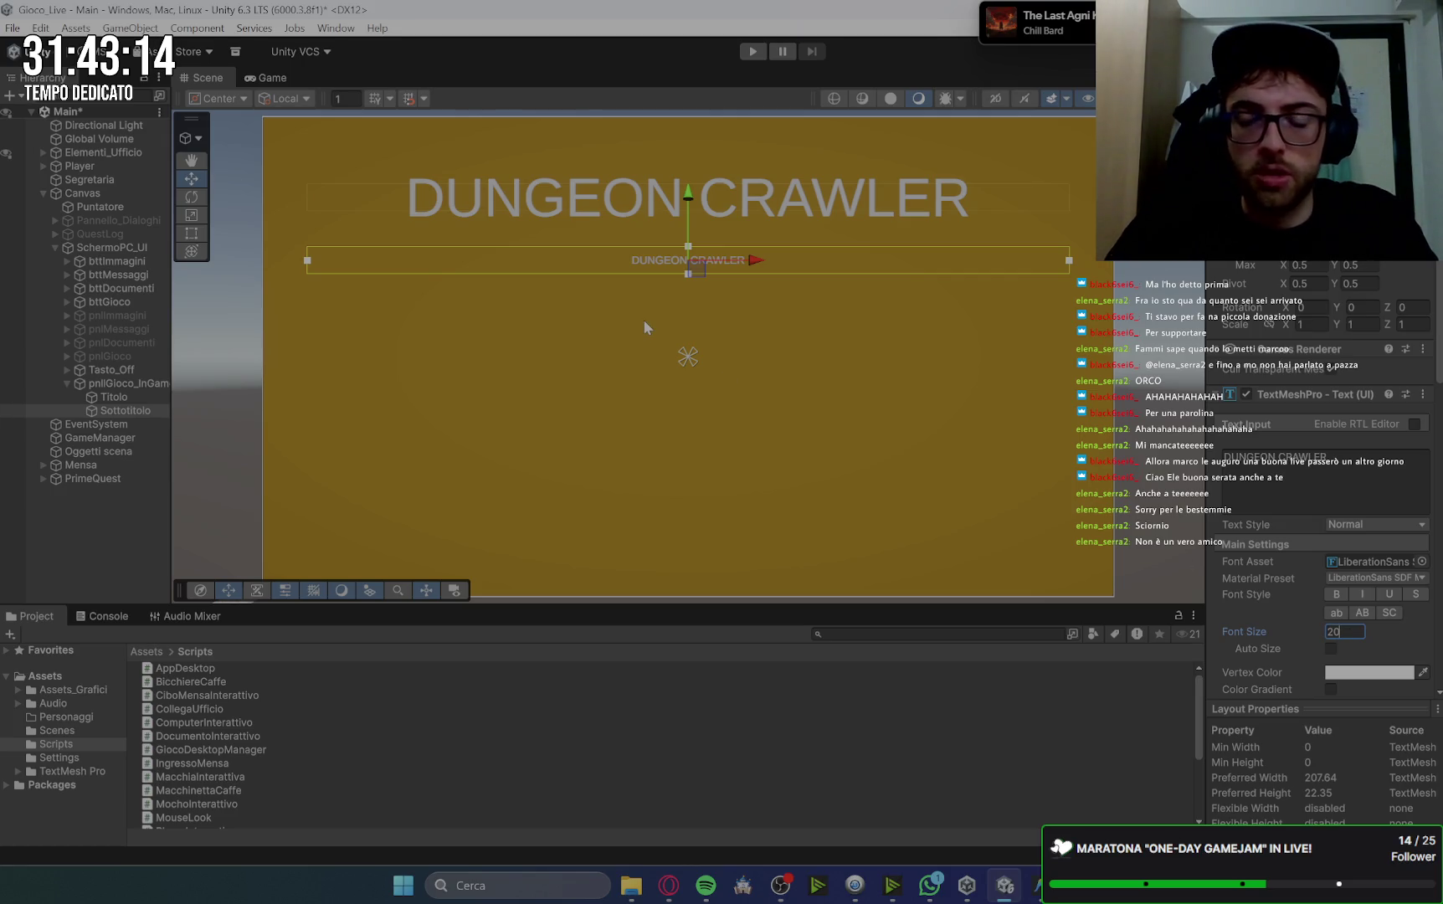
click(1344, 469)
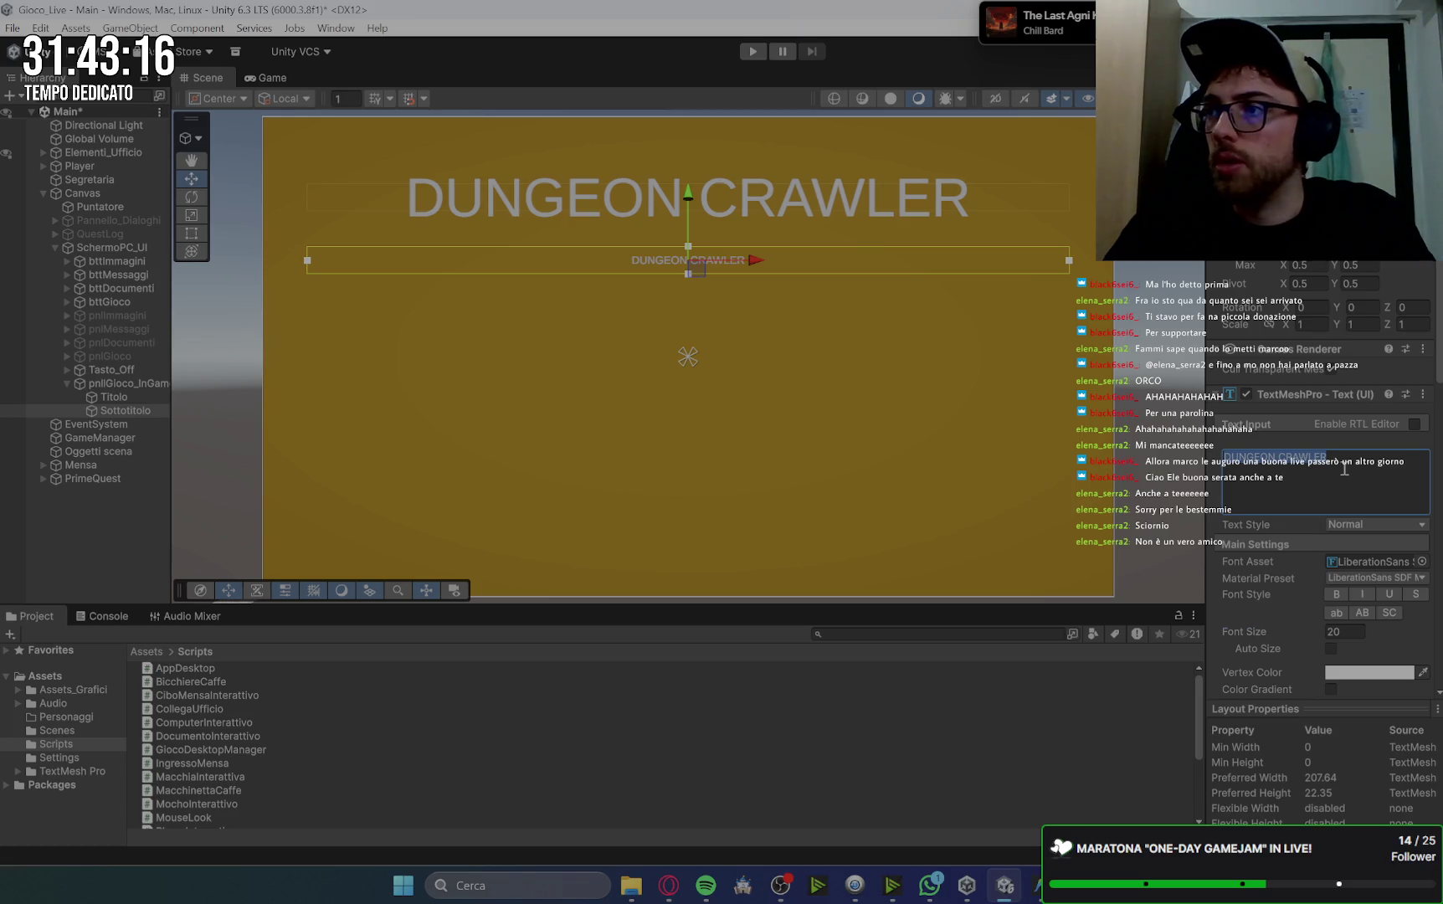
text(me)
key(BackSpace)
key(BackSpace)
text(Messaggio)
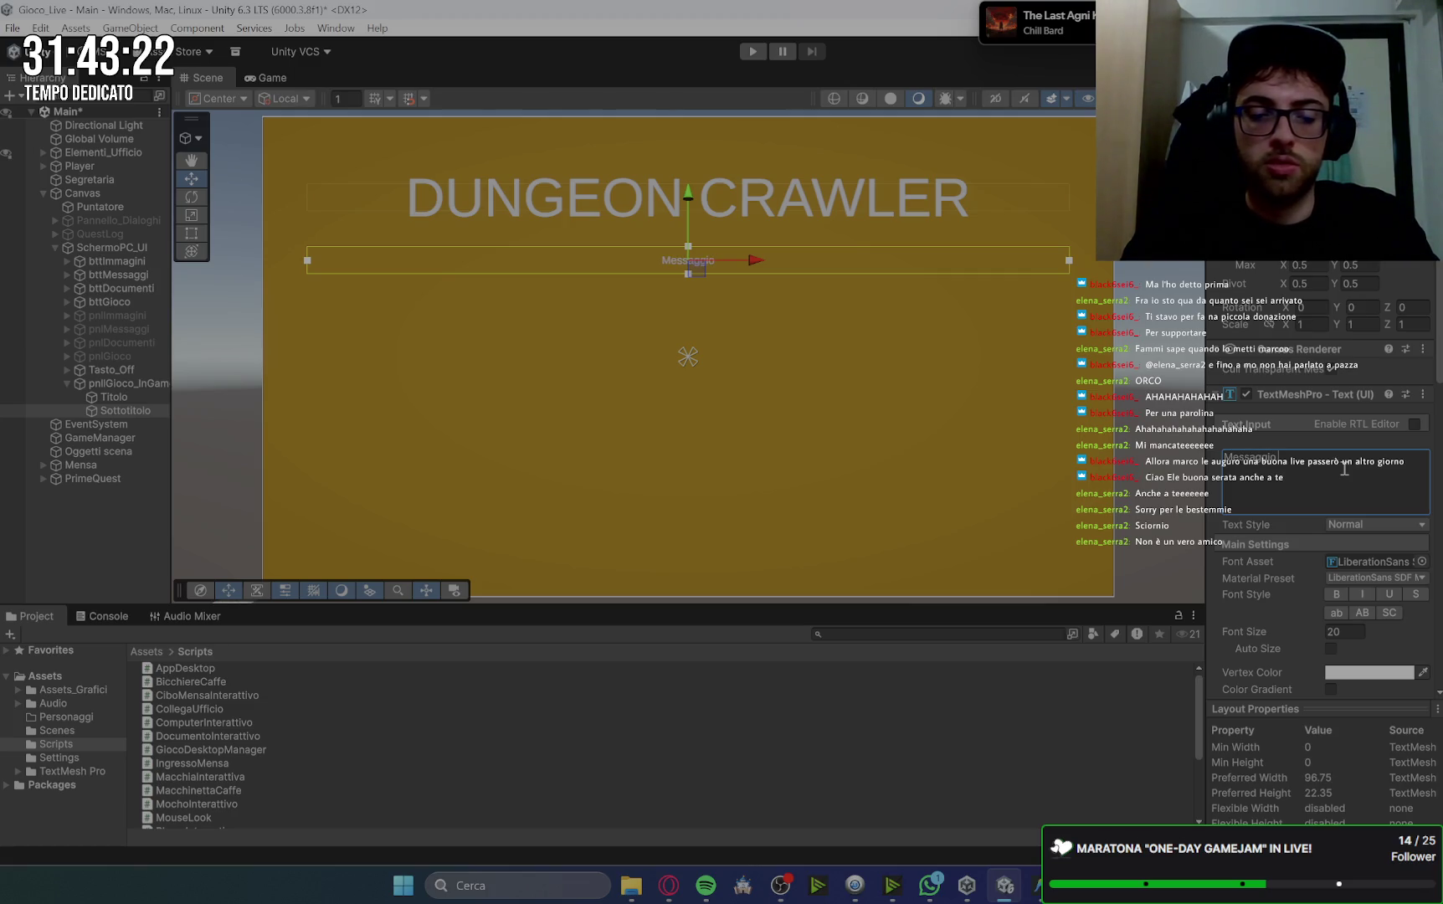
text(da a)
text(in)
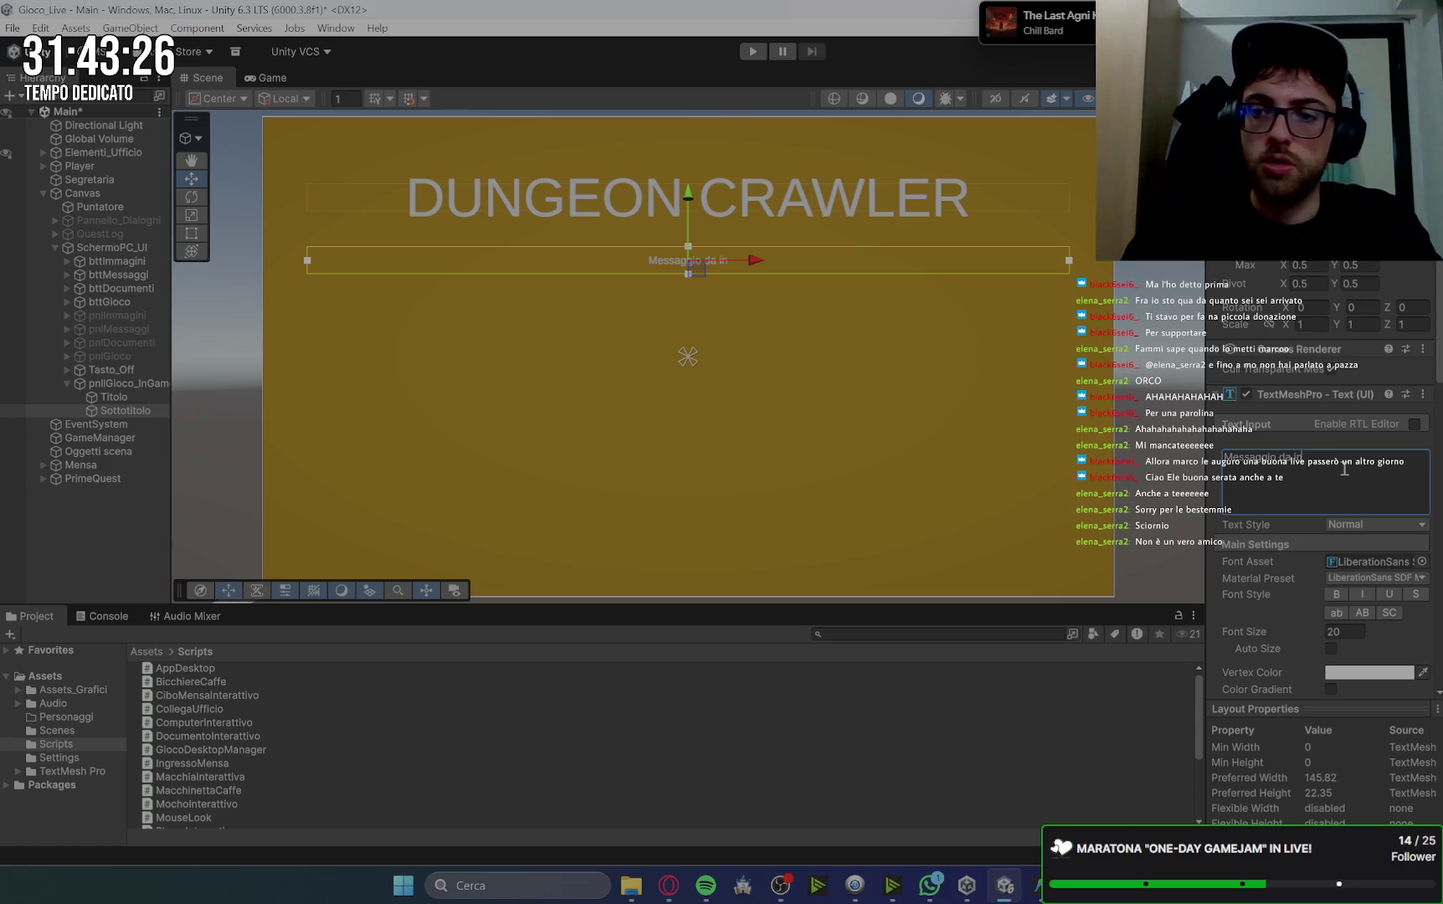
text(serire)
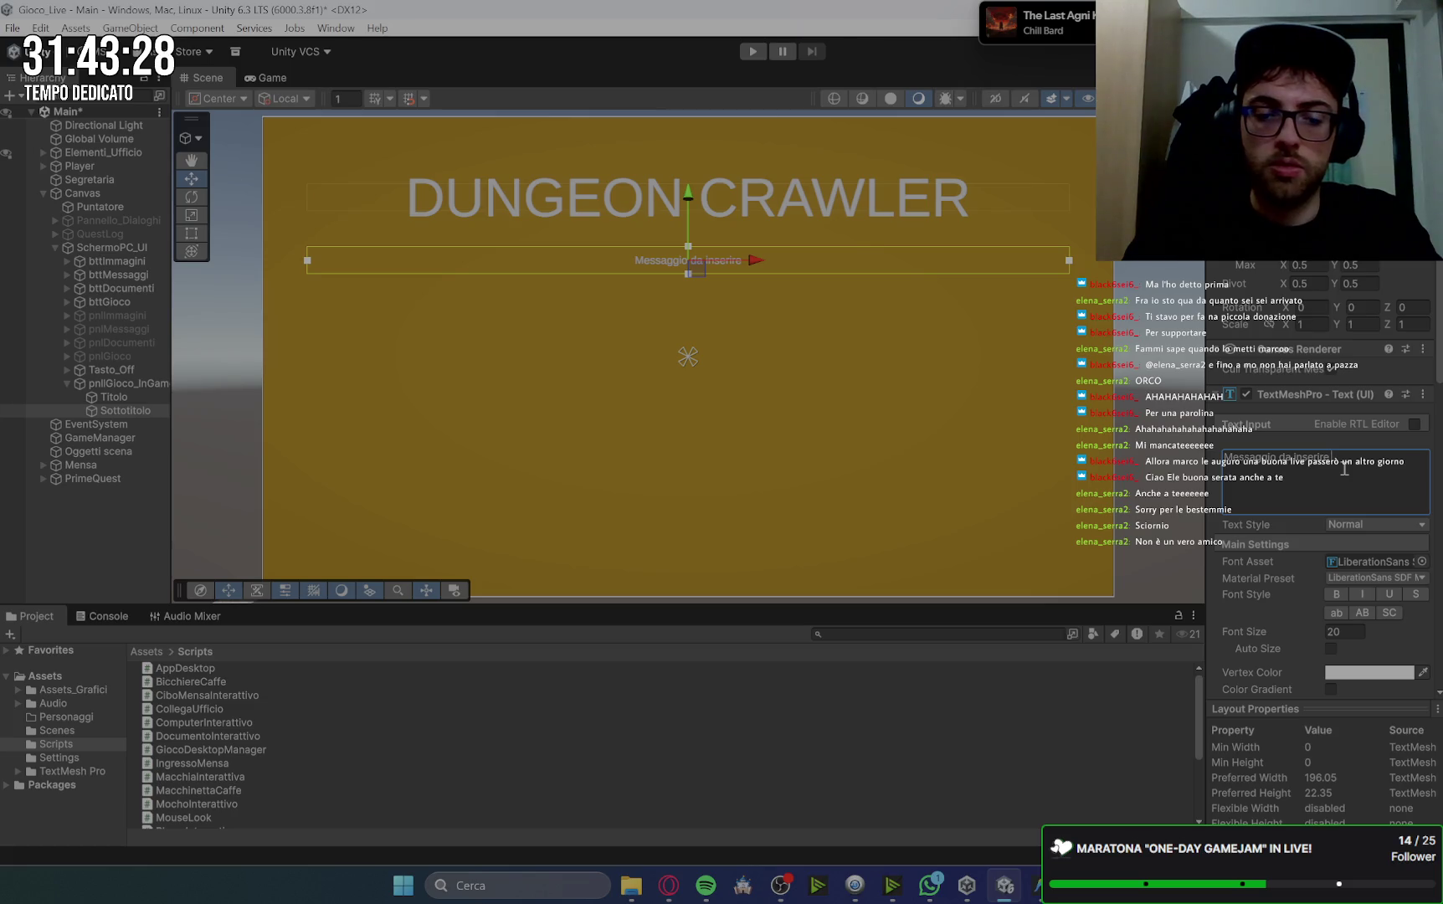
text( success)
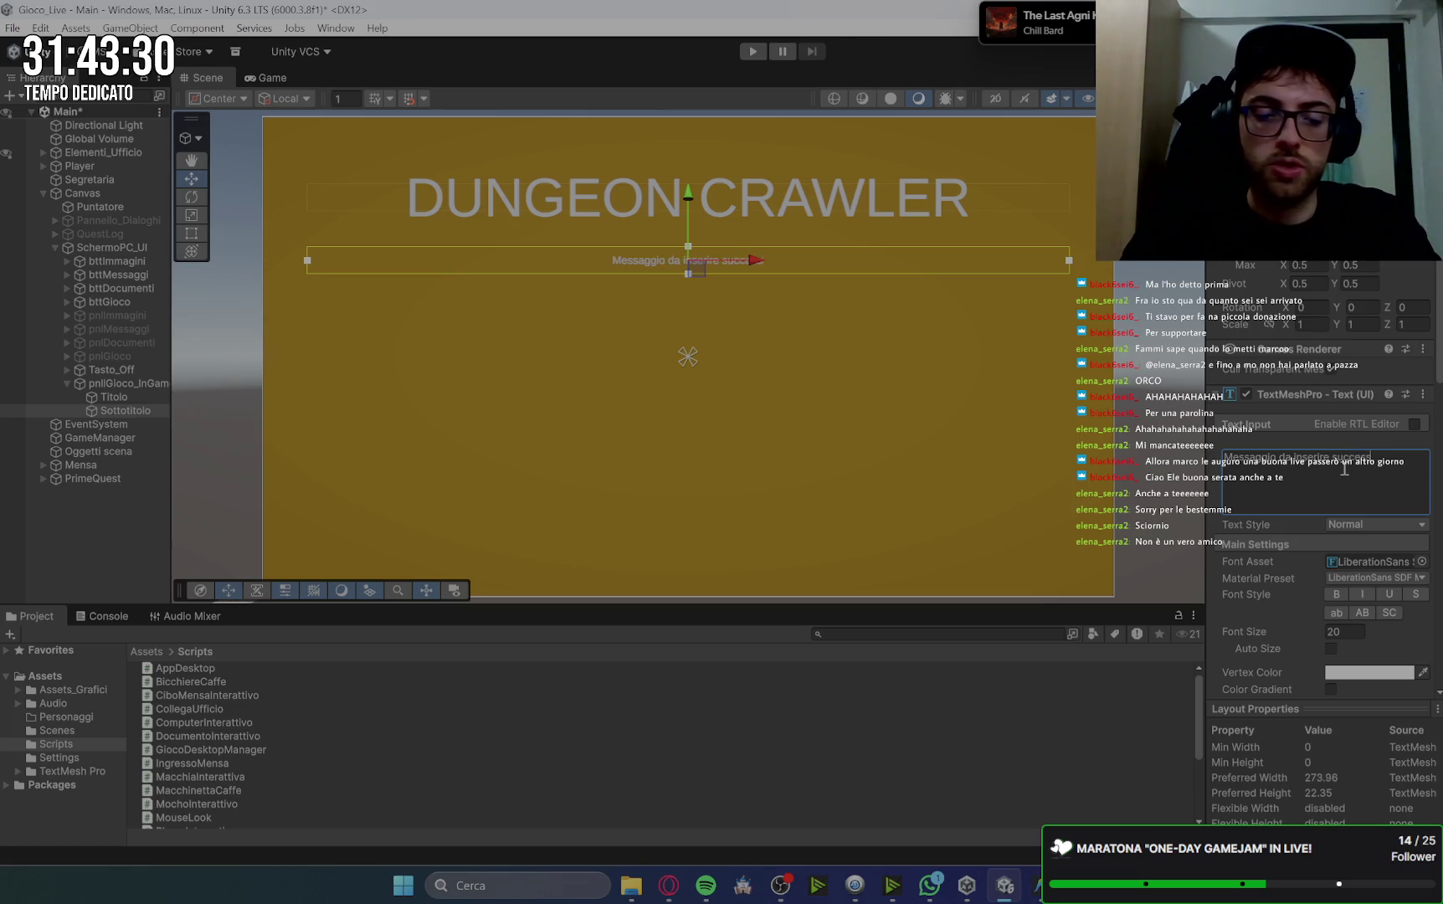
text(ivamente)
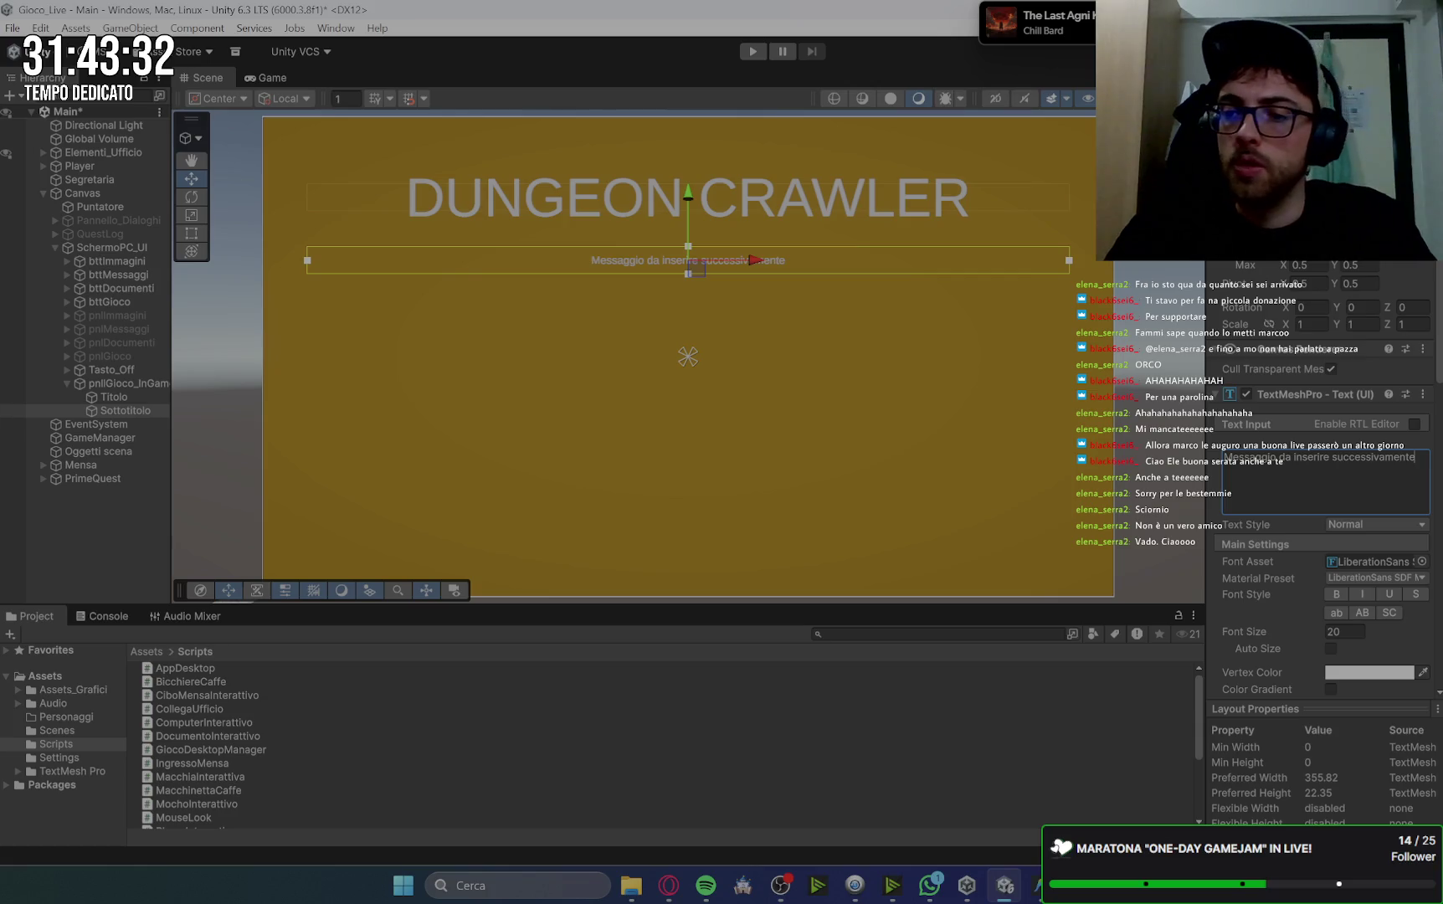
Set the subtitle's font size to 25 and shift it right toward the title's end.
click(1343, 632)
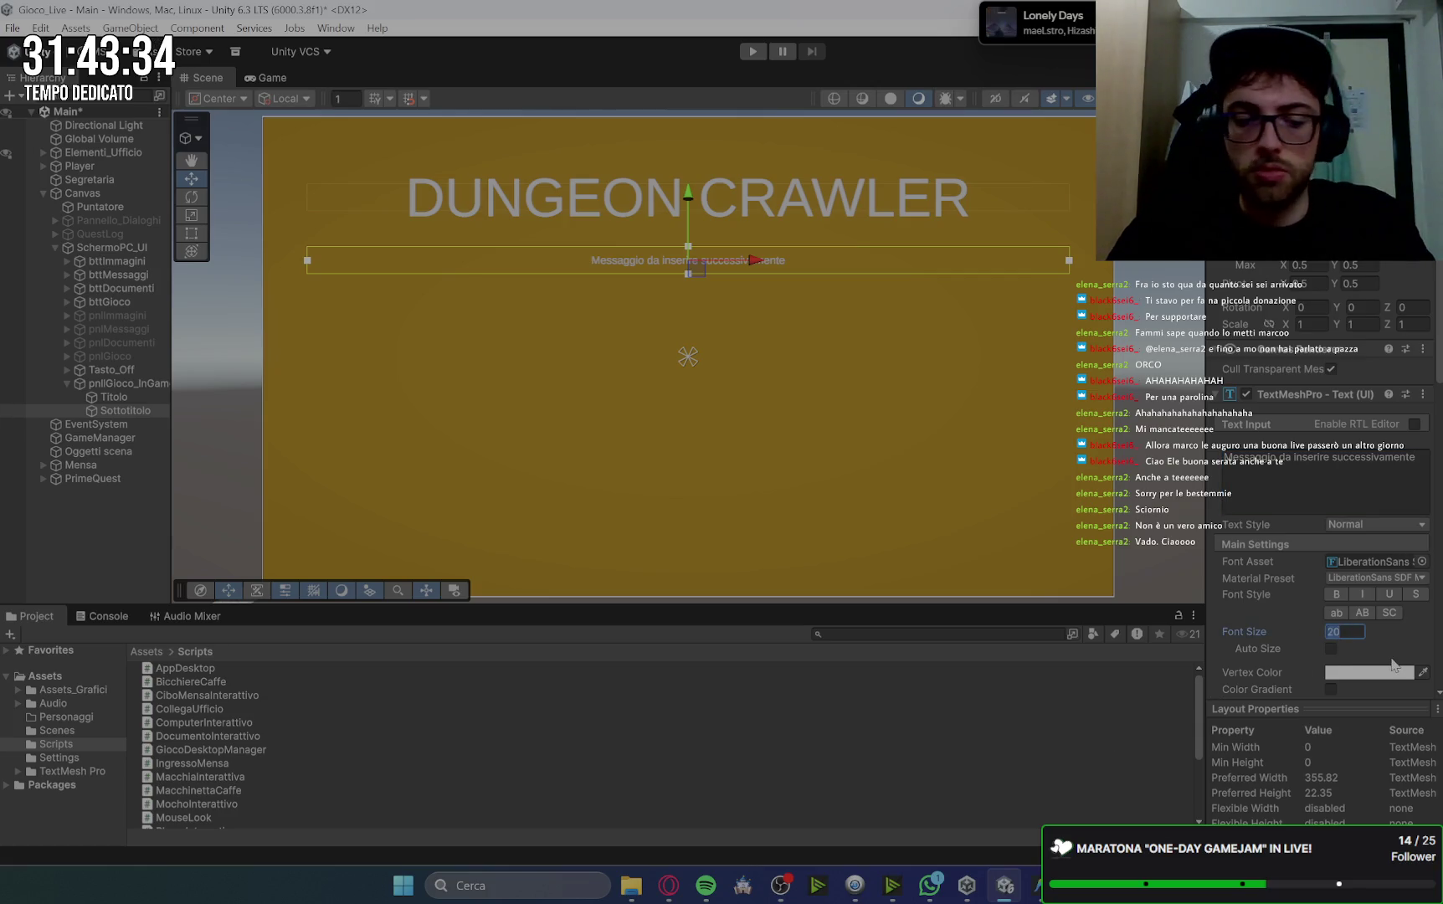
text(30)
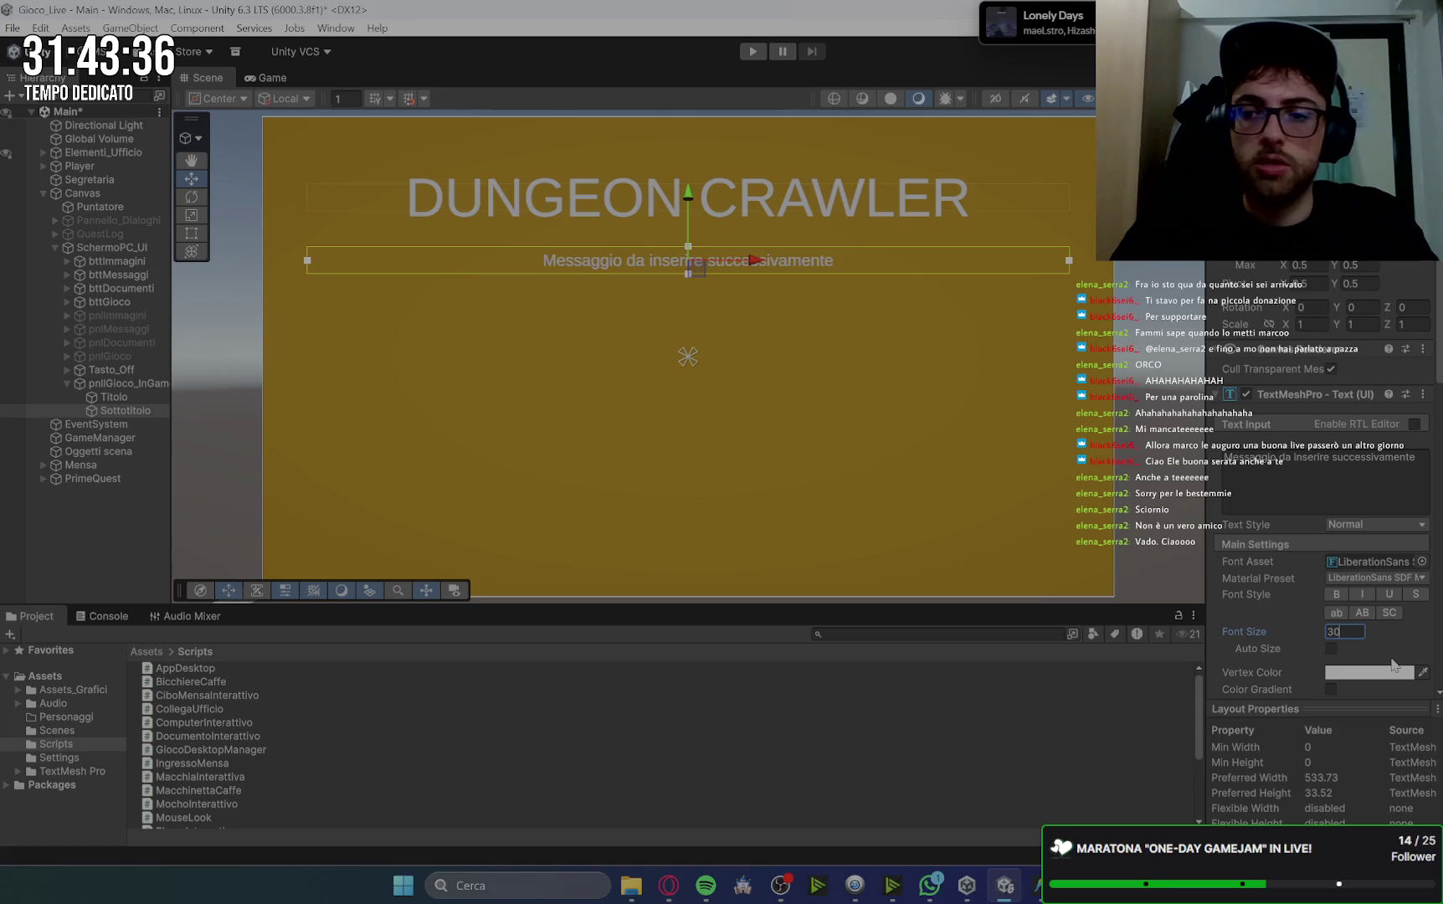
key(BackSpace)
key(BackSpace)
text(25)
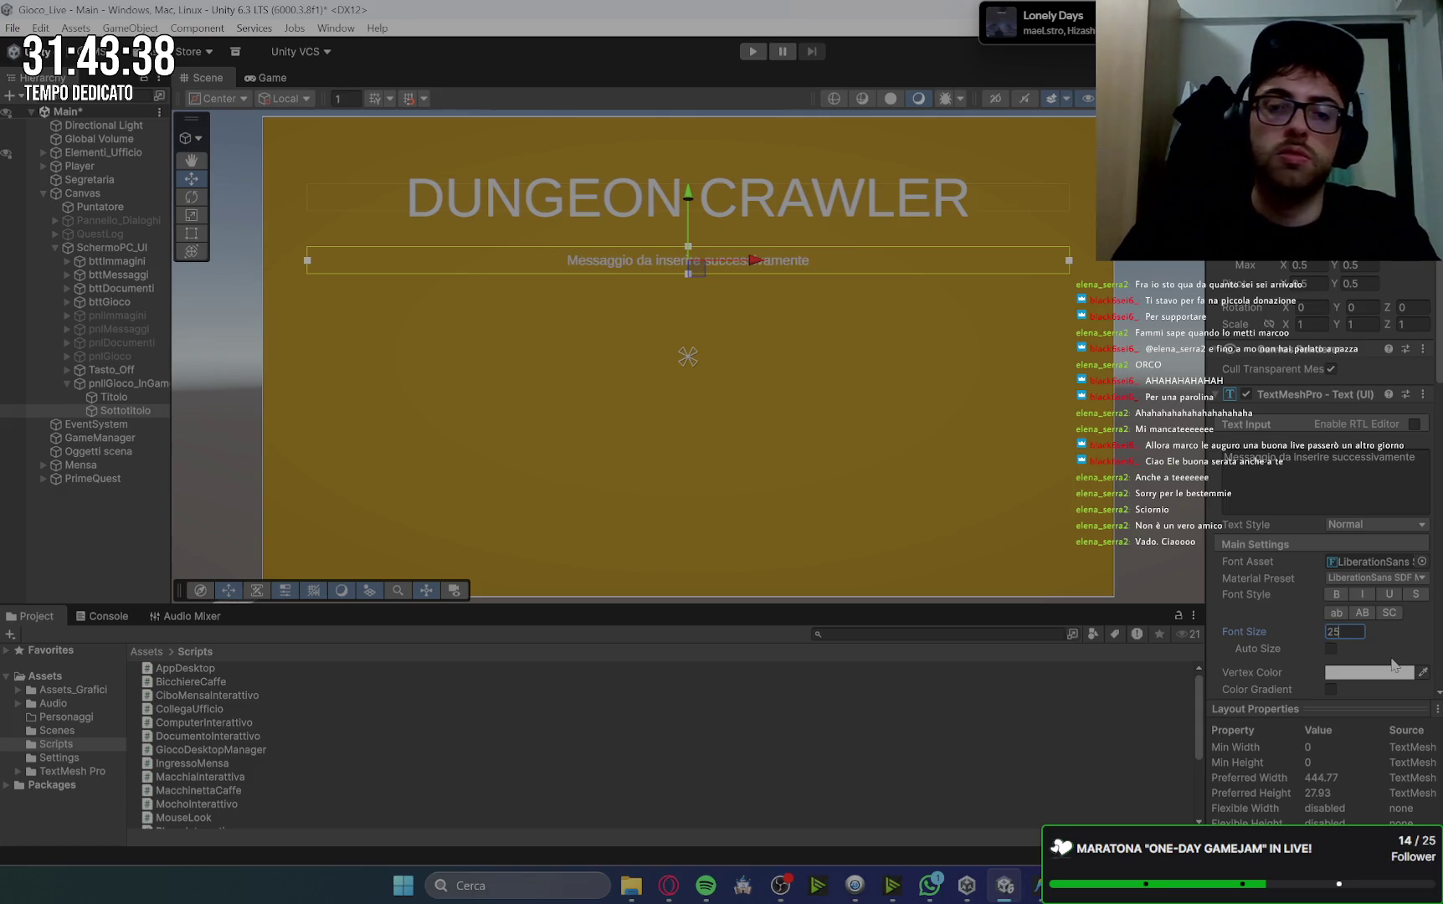
drag(309, 263, 805, 263)
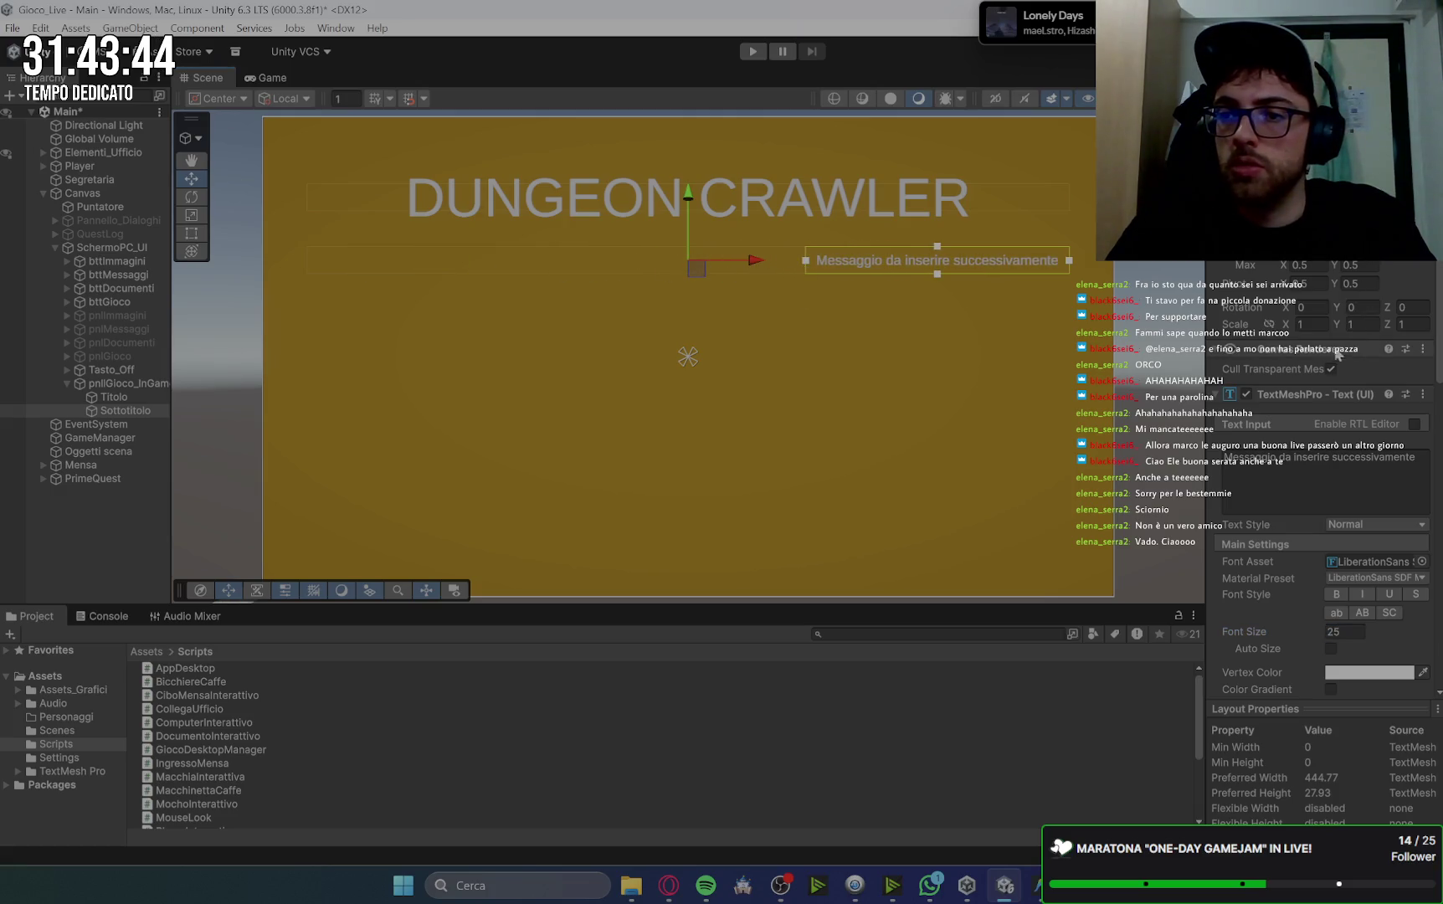
click(1288, 311)
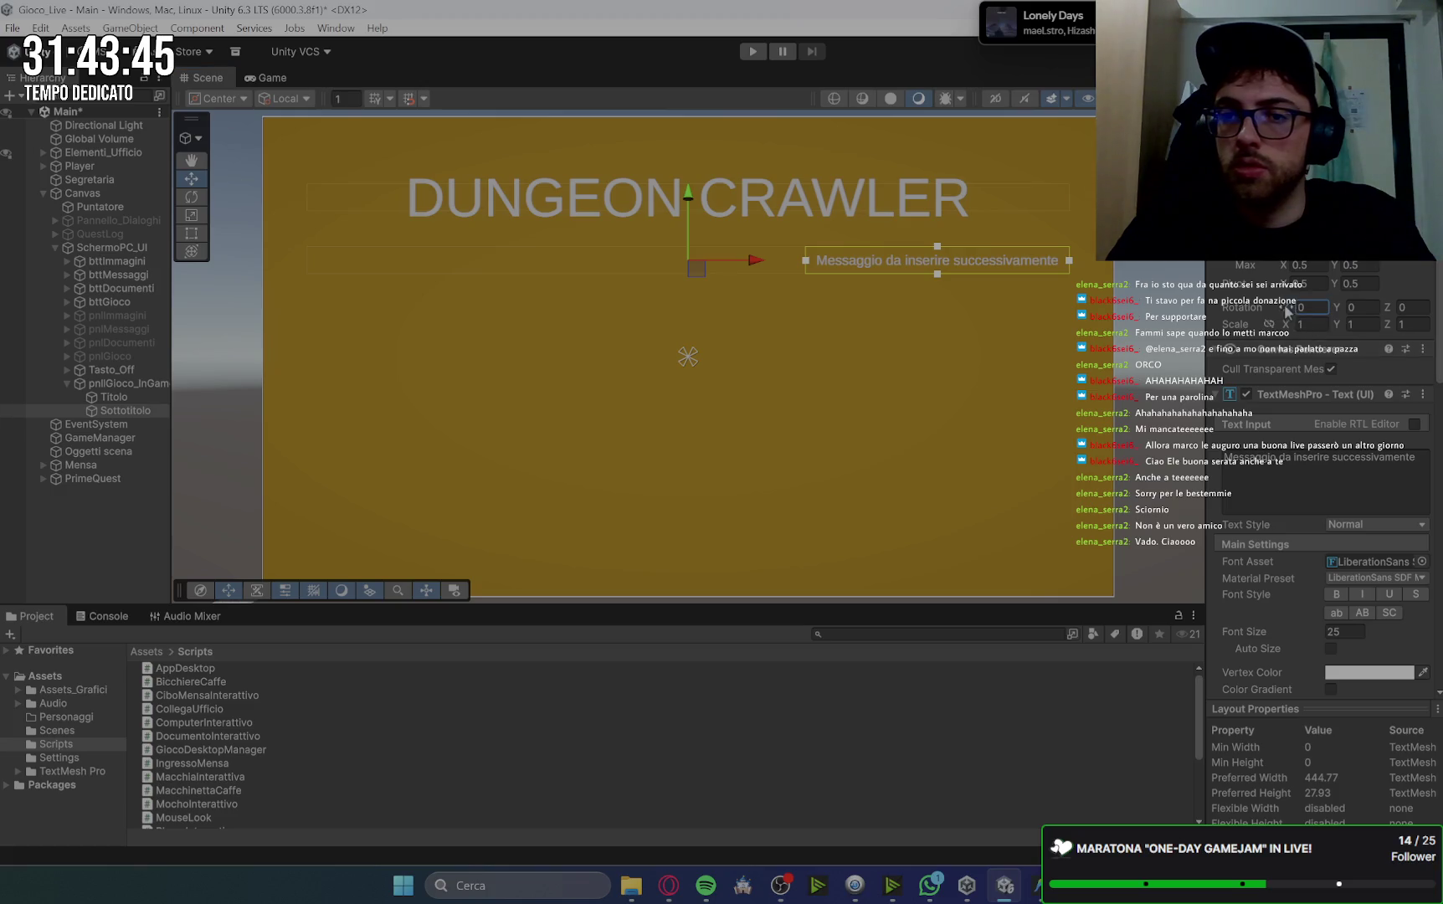
Zero the subtitle's X and Y rotation, tilt it around Z, and move it lower.
click(1358, 308)
text(0)
key(Tab)
mouse_move(1389, 314)
mouse_down()
mouse_move(1419, 301)
mouse_move(1349, 270)
mouse_move(55, 272)
mouse_move(703, 273)
mouse_up()
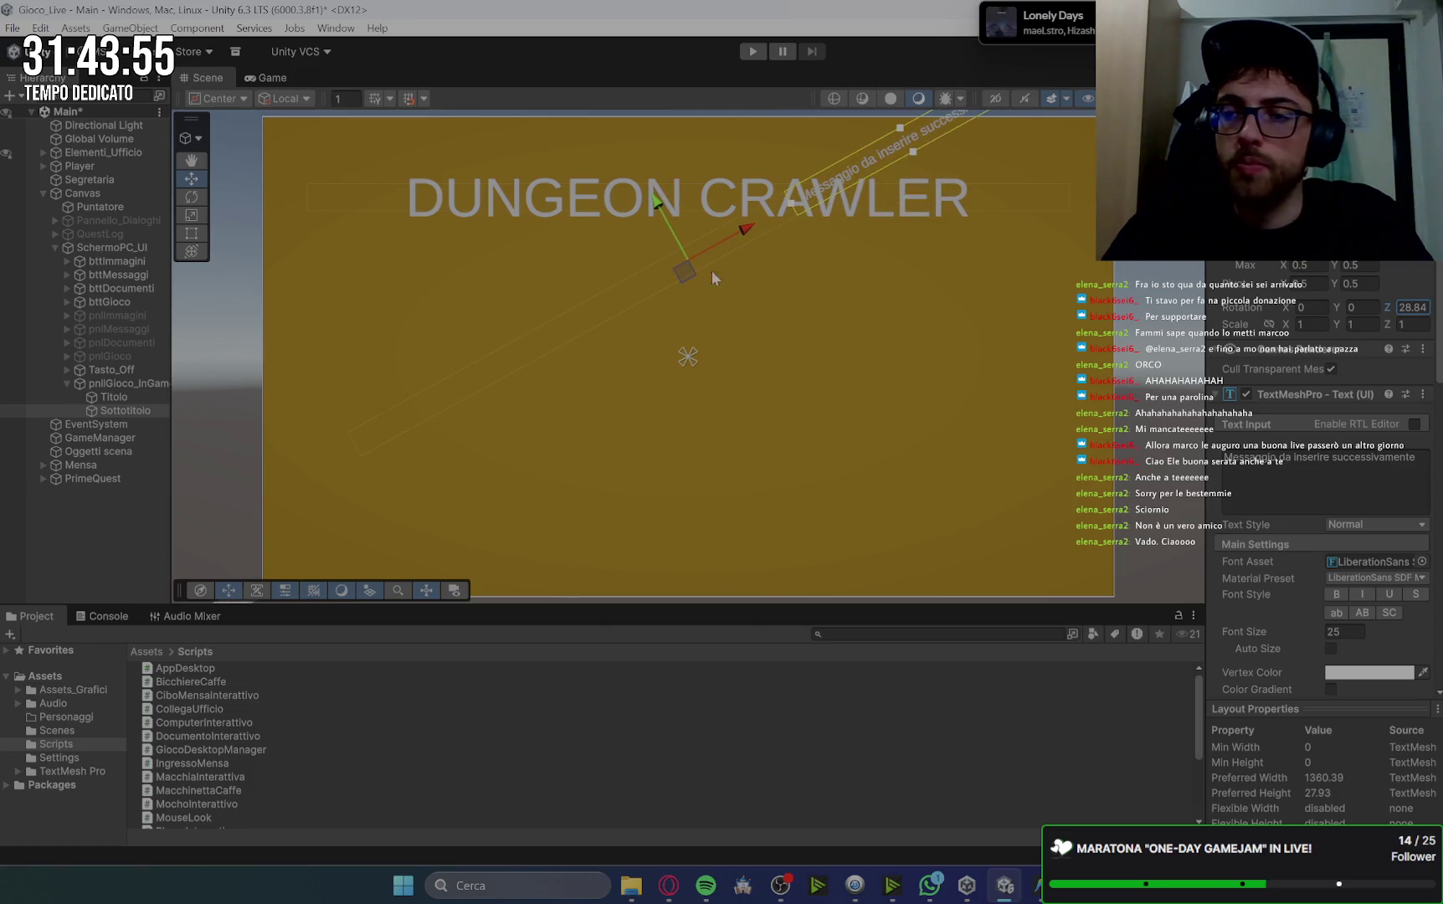
click(911, 170)
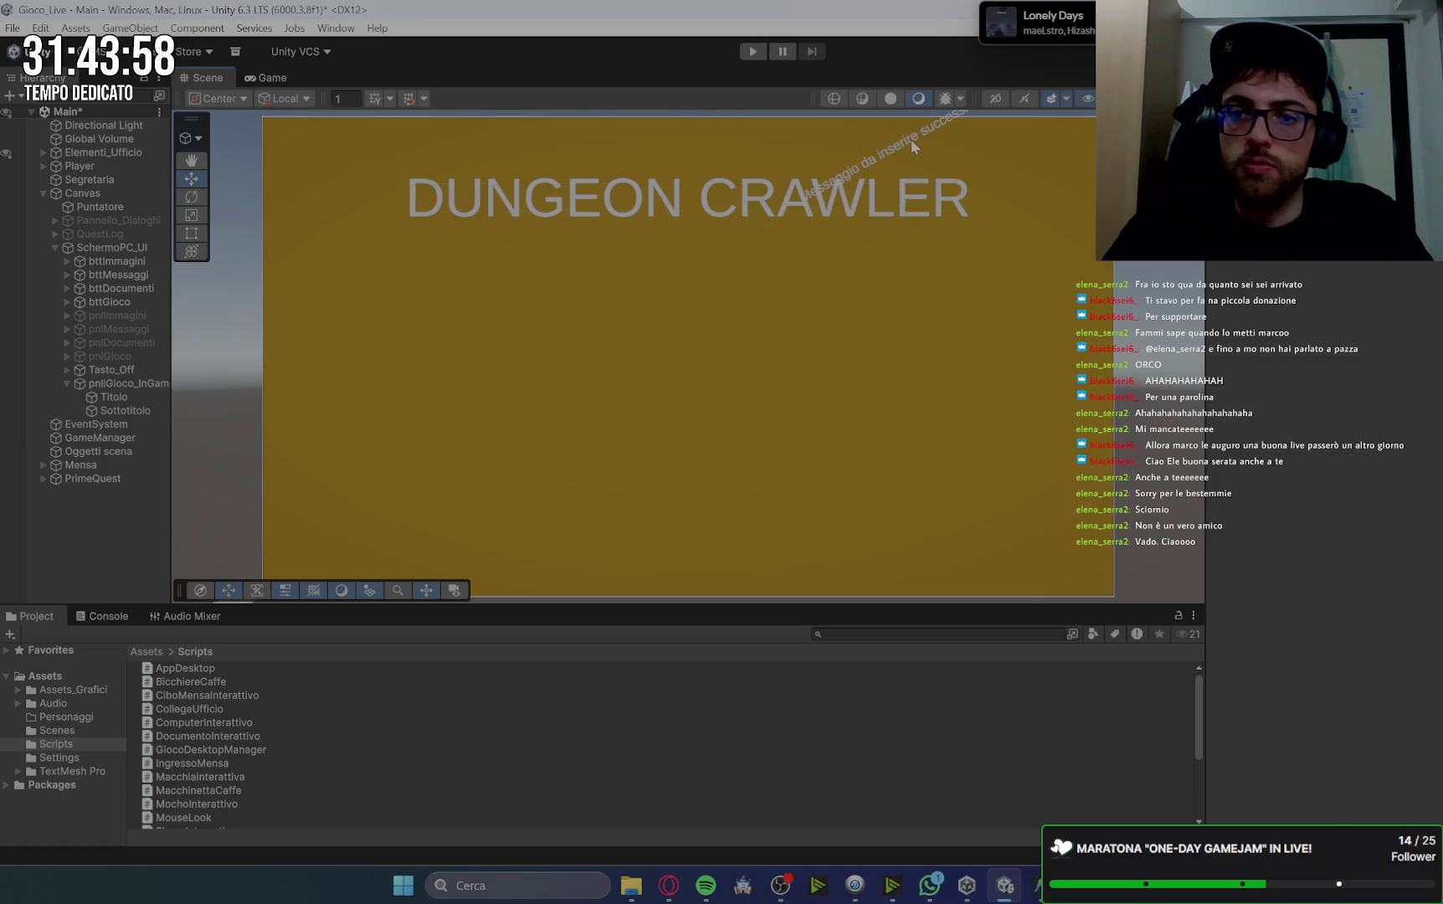
click(910, 139)
drag(661, 228, 720, 304)
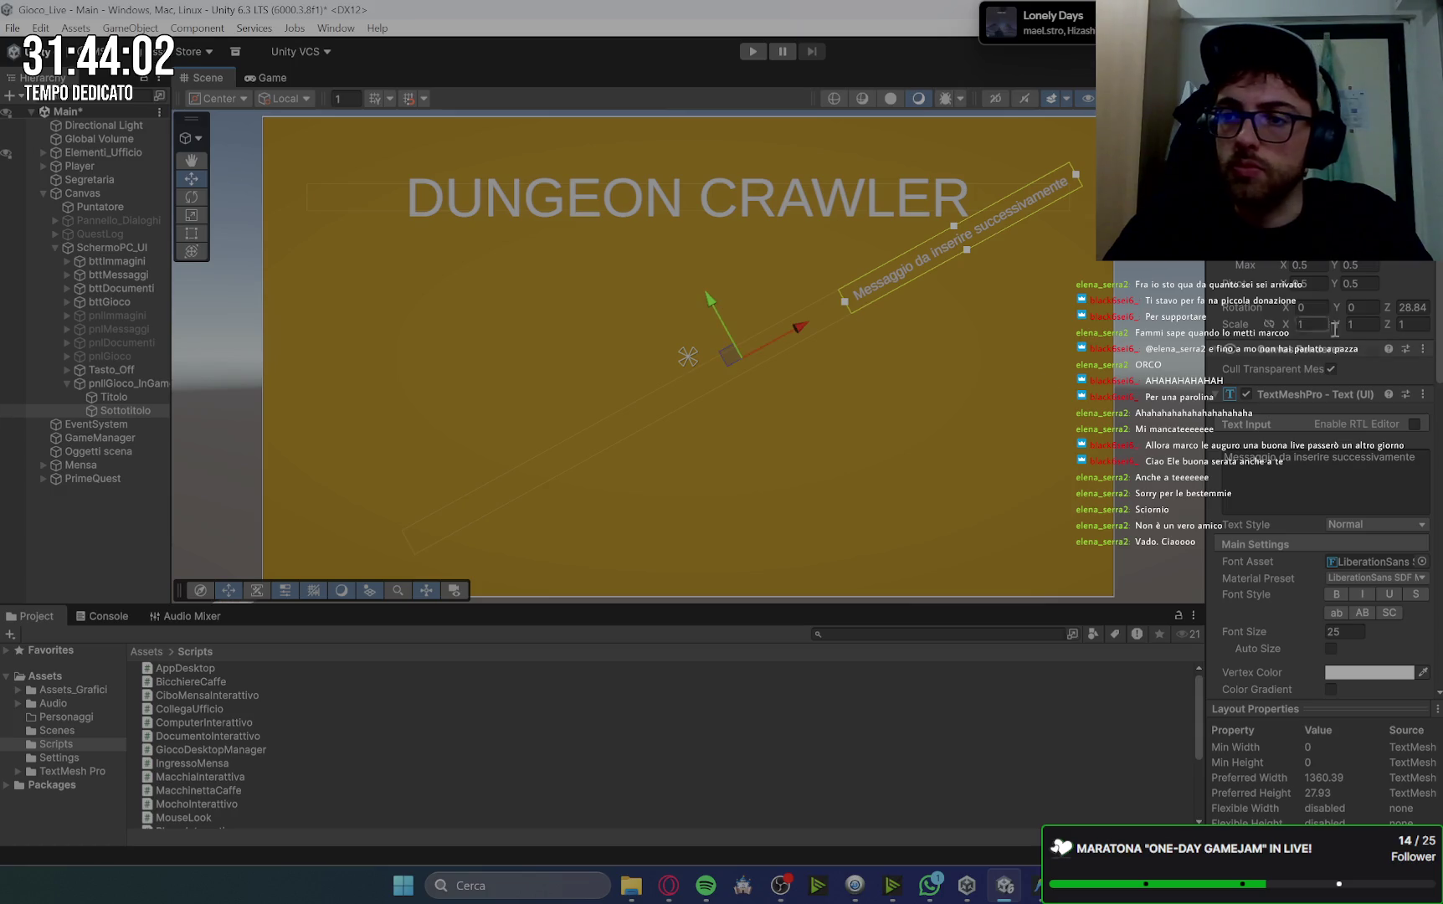
Set the subtitle's Z rotation to 20 and place it beside the title's right end.
click(1411, 309)
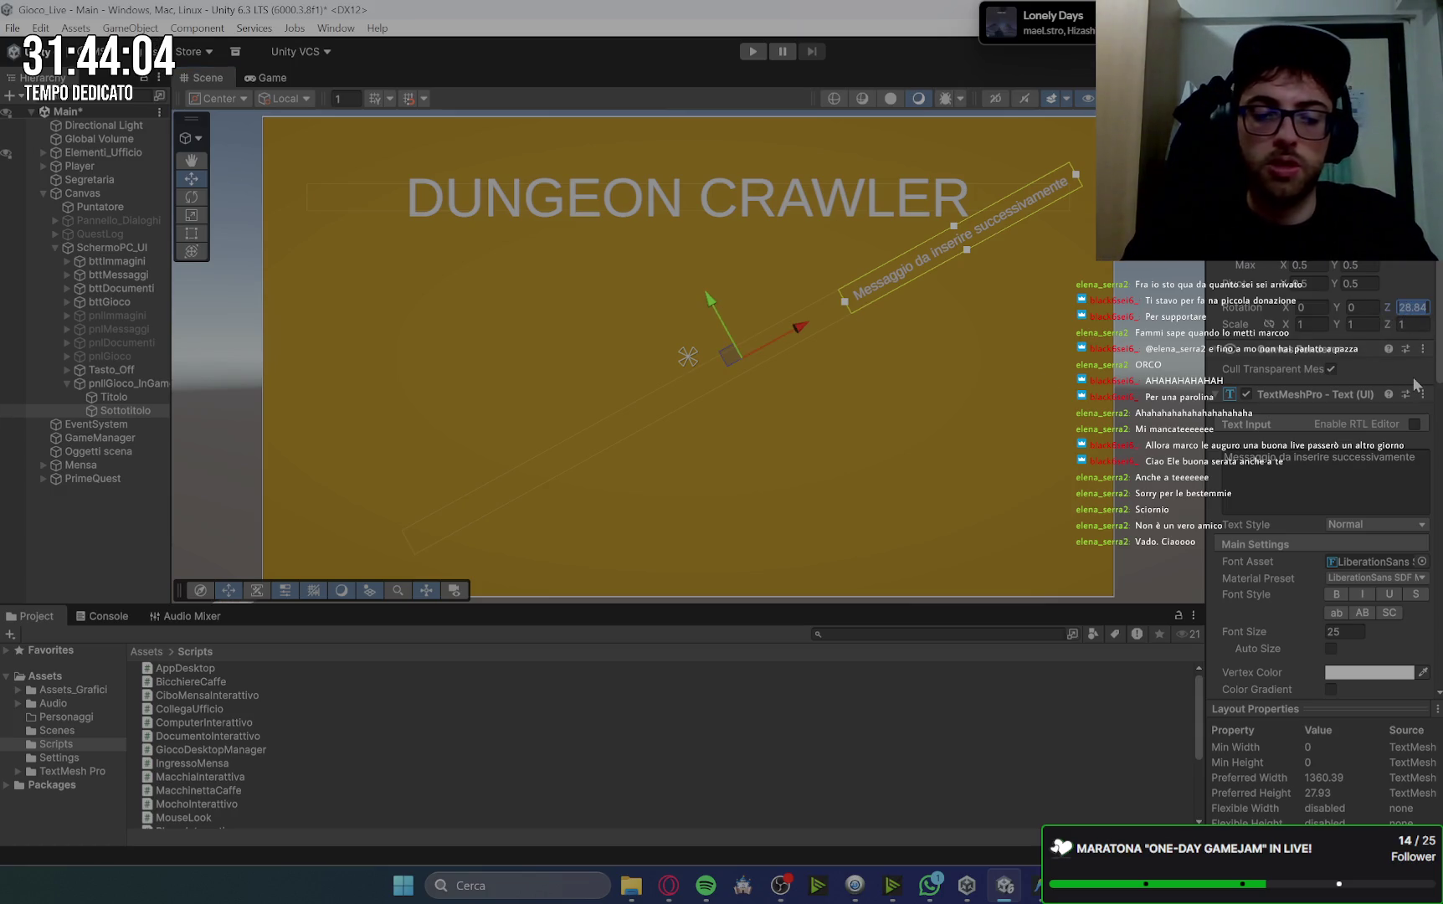
text(15)
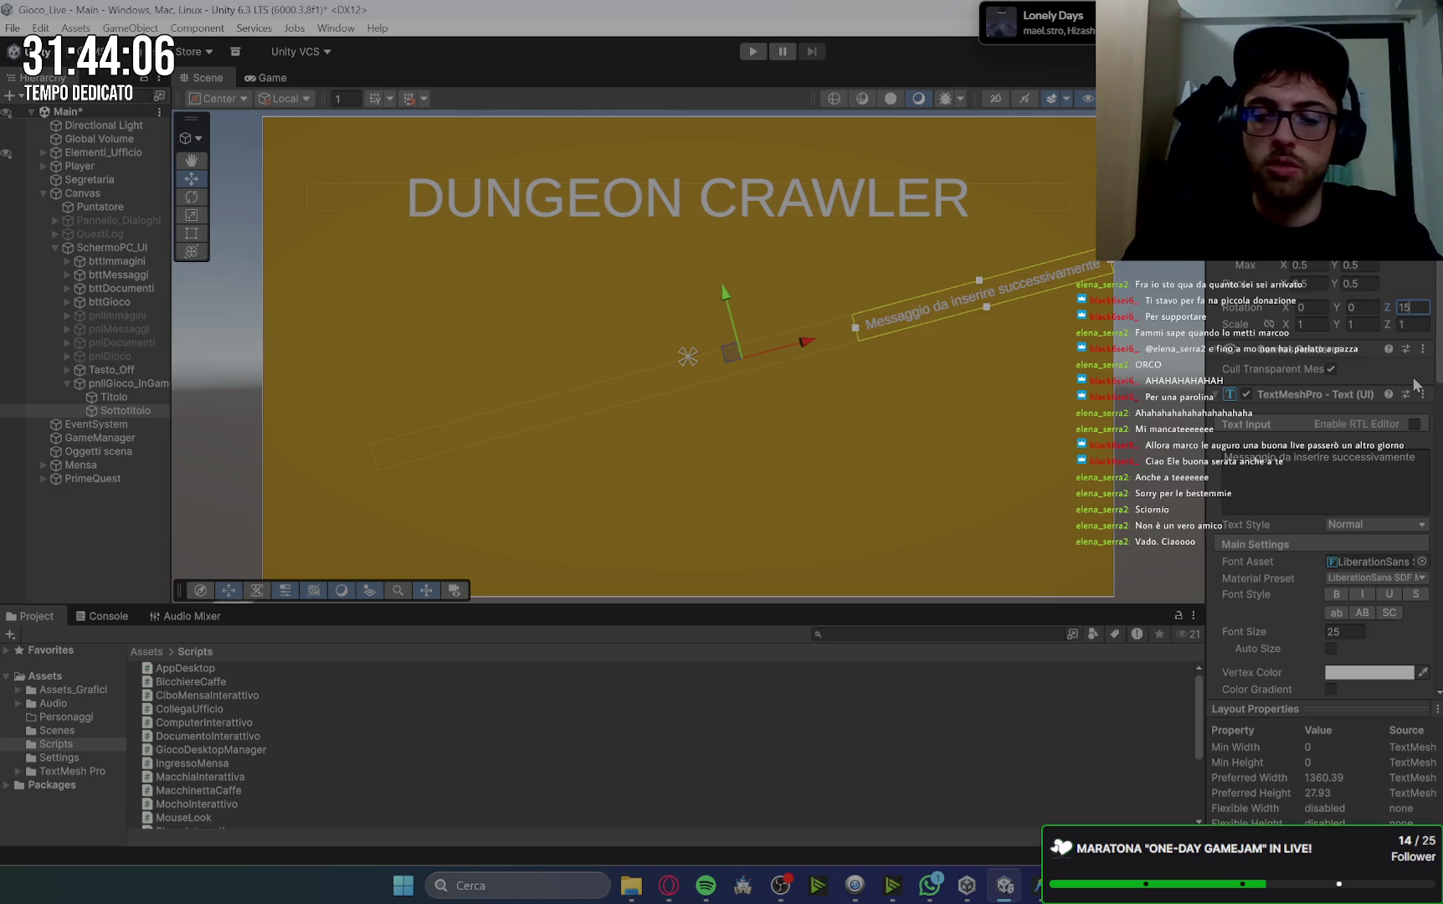
key(BackSpace)
key(BackSpace)
text(20)
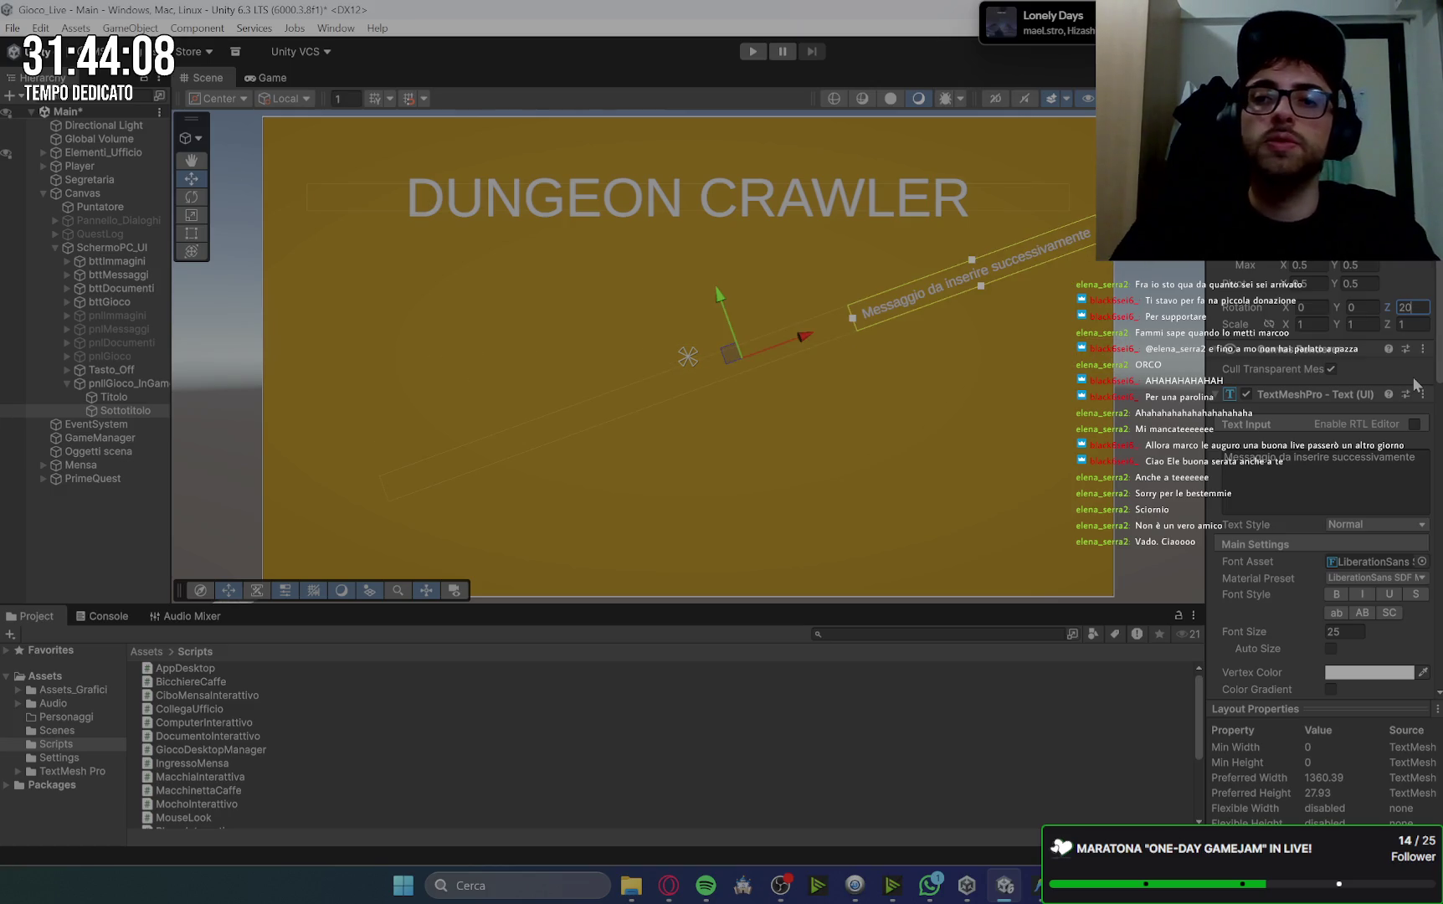
drag(719, 296, 703, 255)
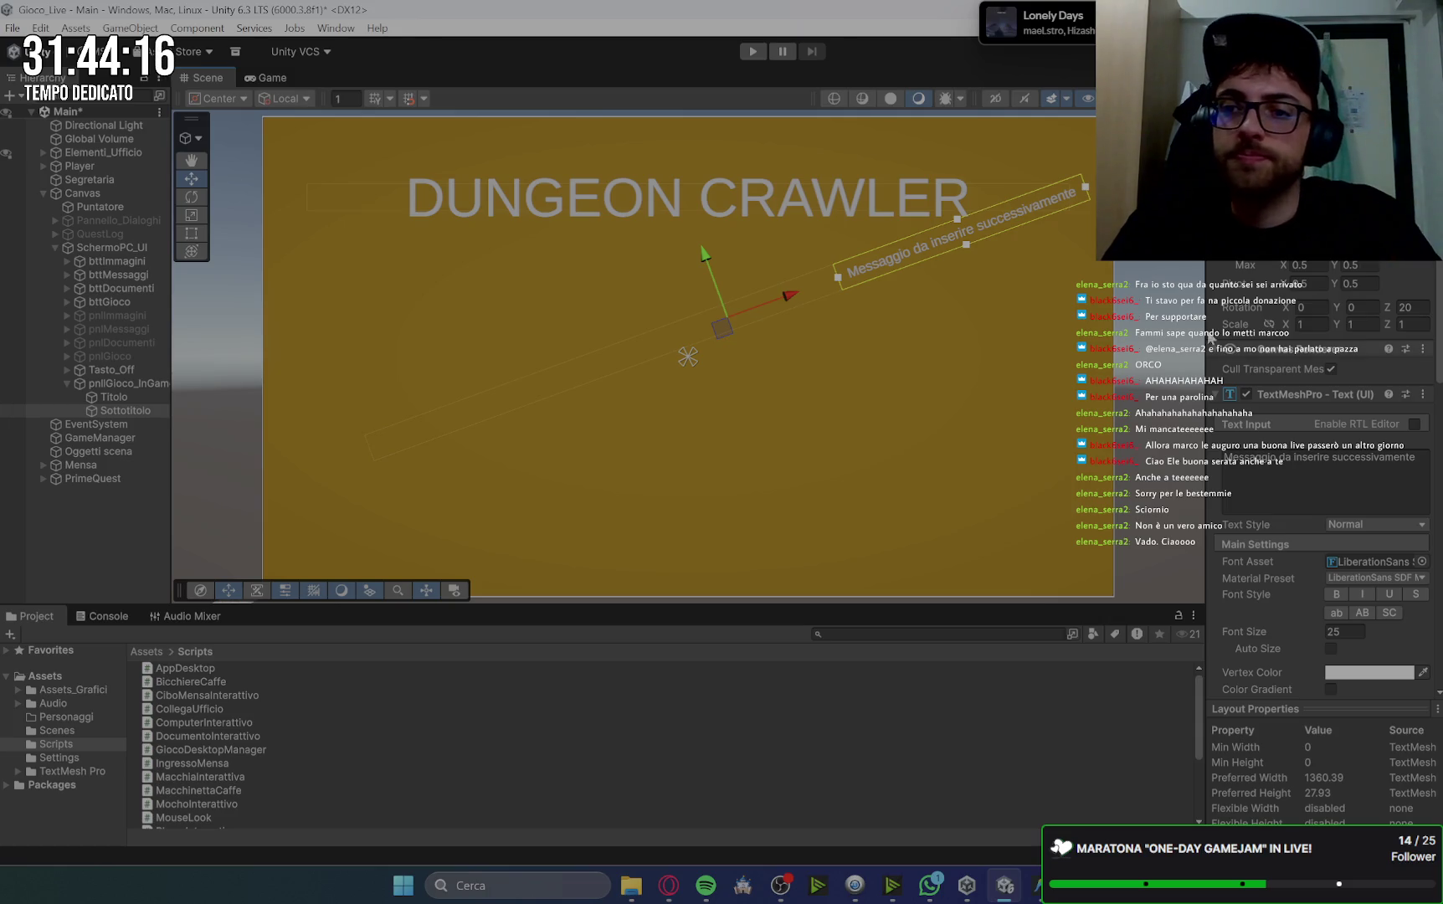
click(1153, 263)
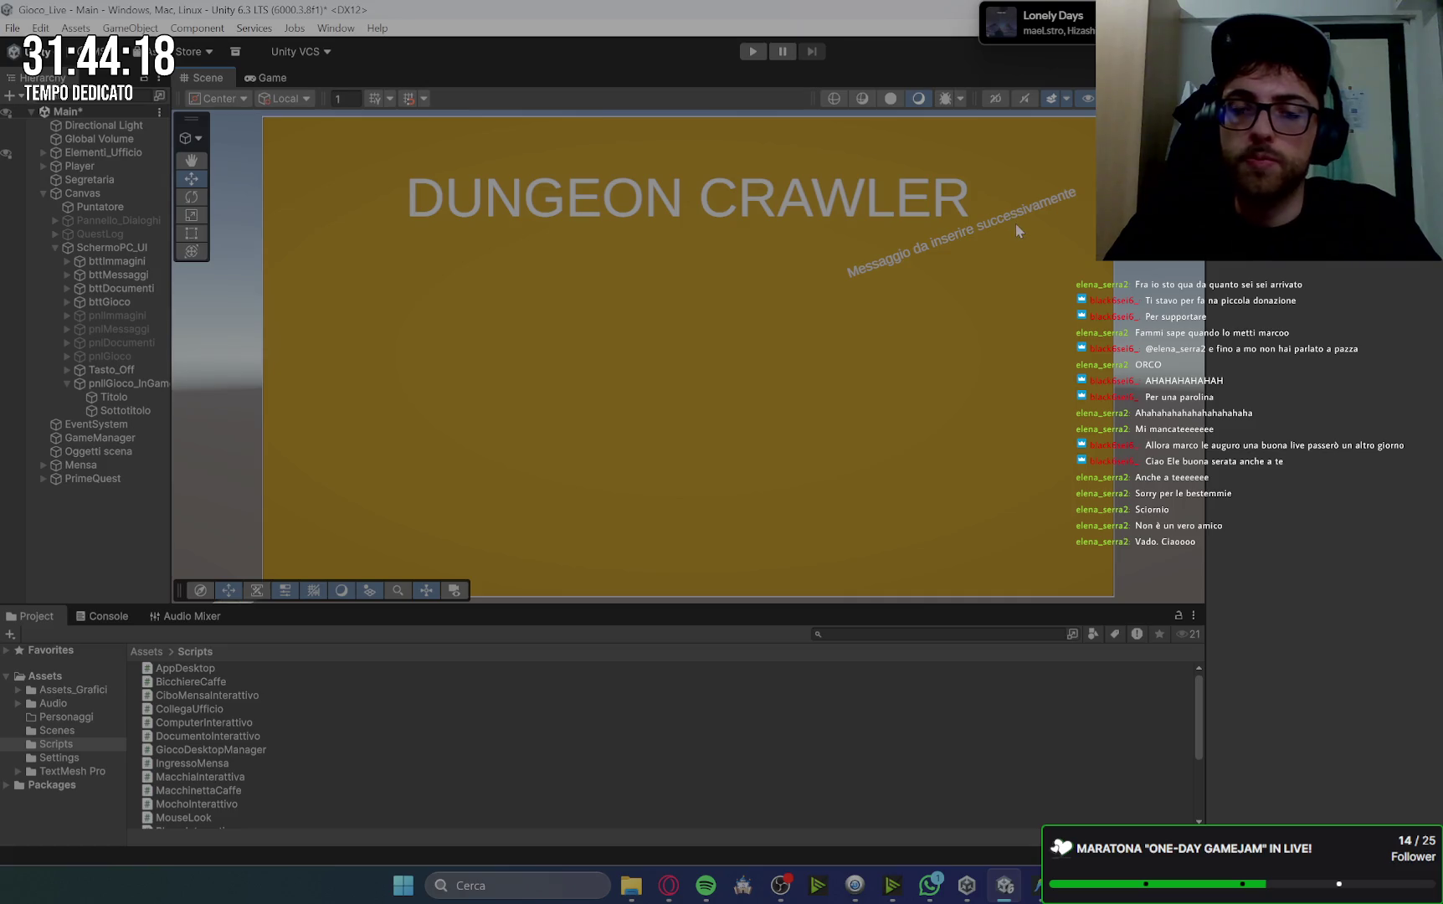
click(127, 382)
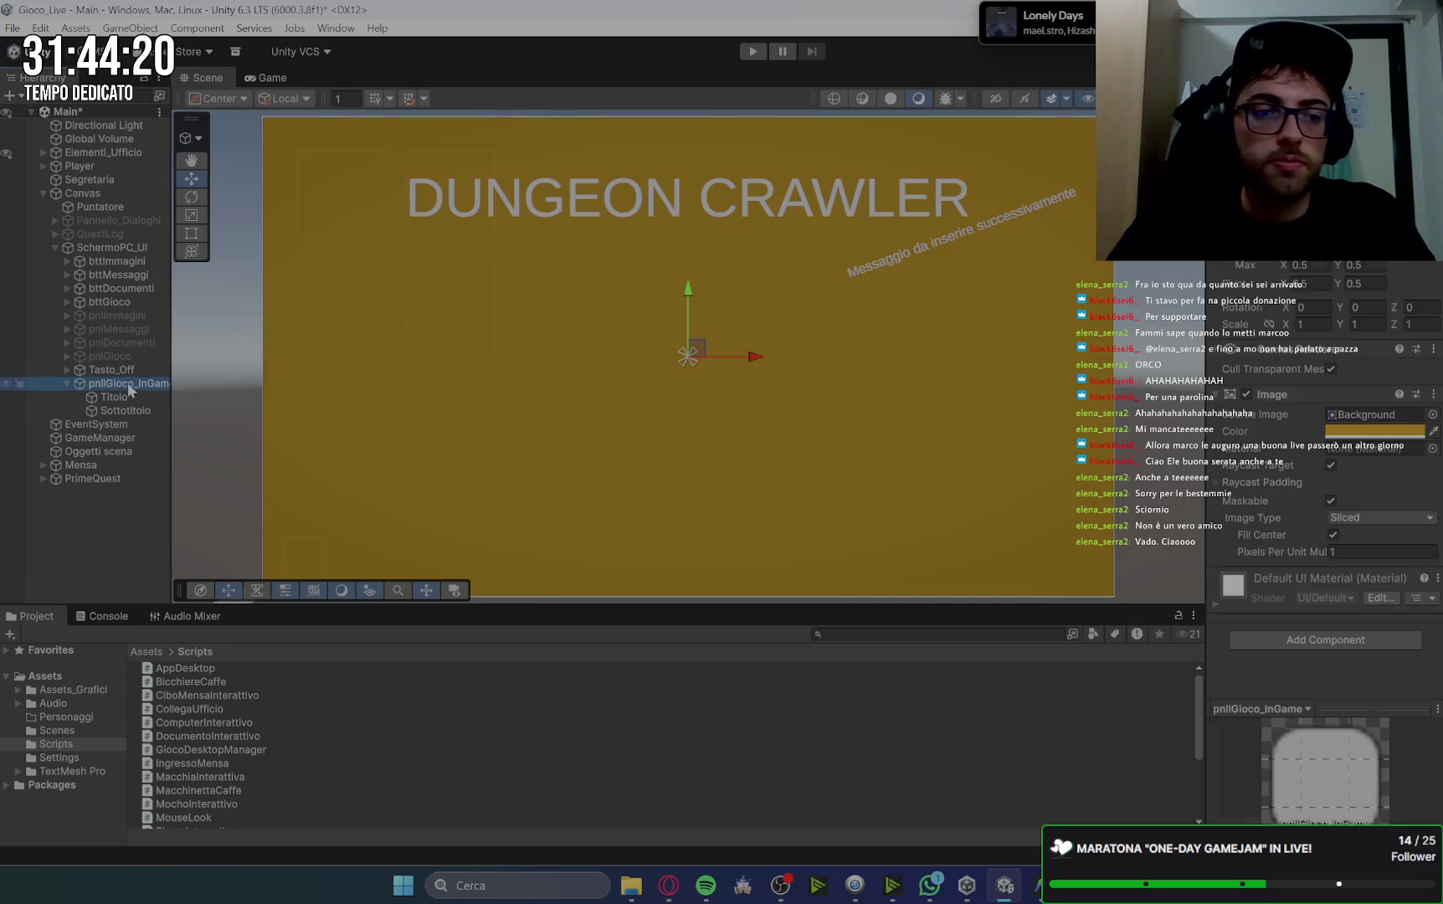
Add a Button - TextMeshPro named NuovaPartita under pnlGioco_InGame and select its Text (TMP) child.
right_click(127, 383)
mouse_move(245, 599)
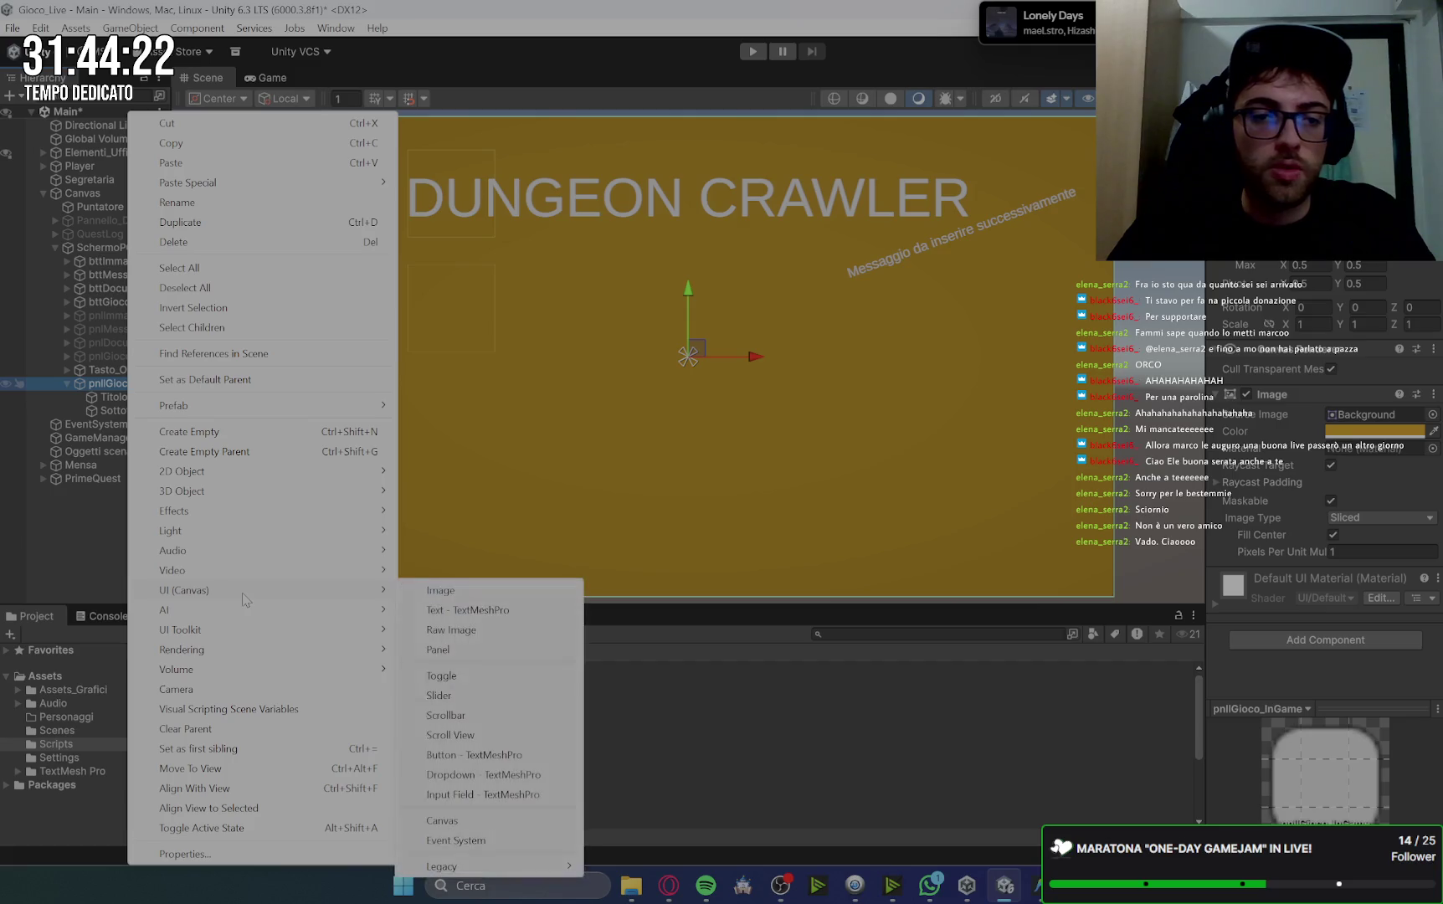
click(494, 756)
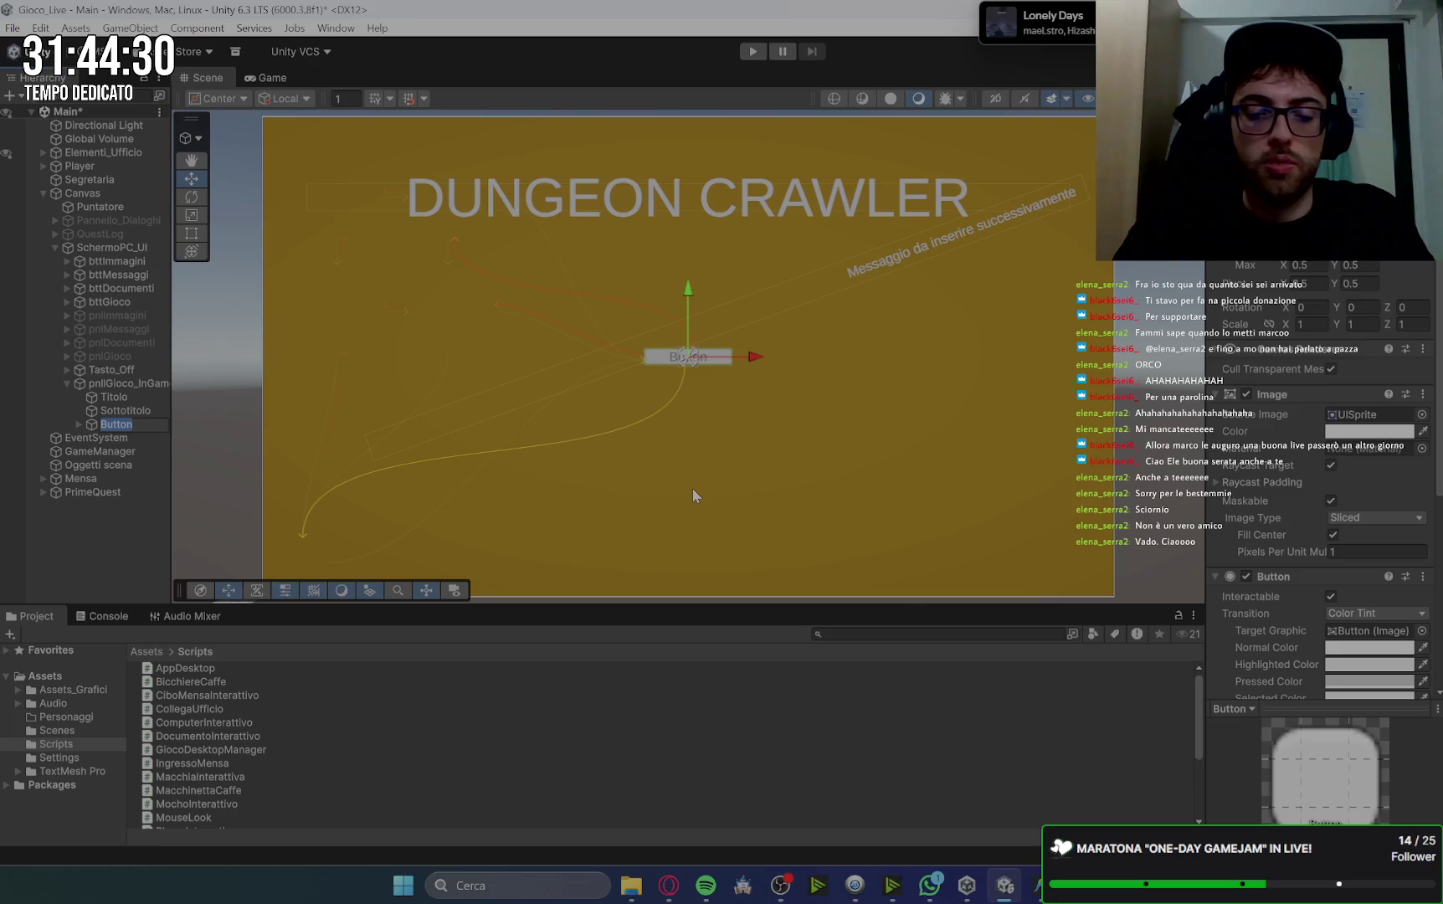
text(NuovaPartit)
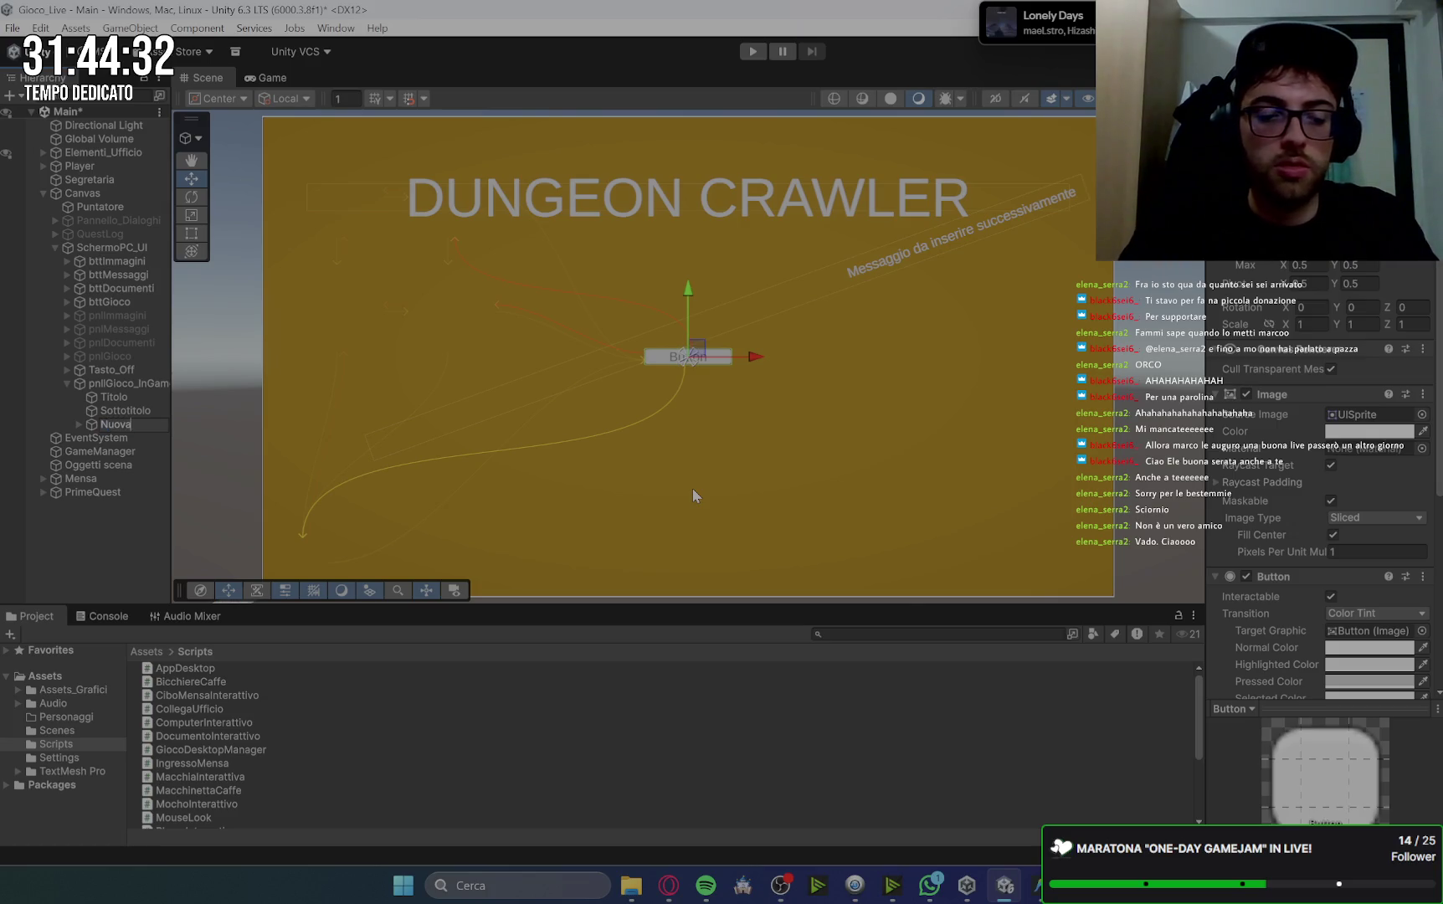
text(a)
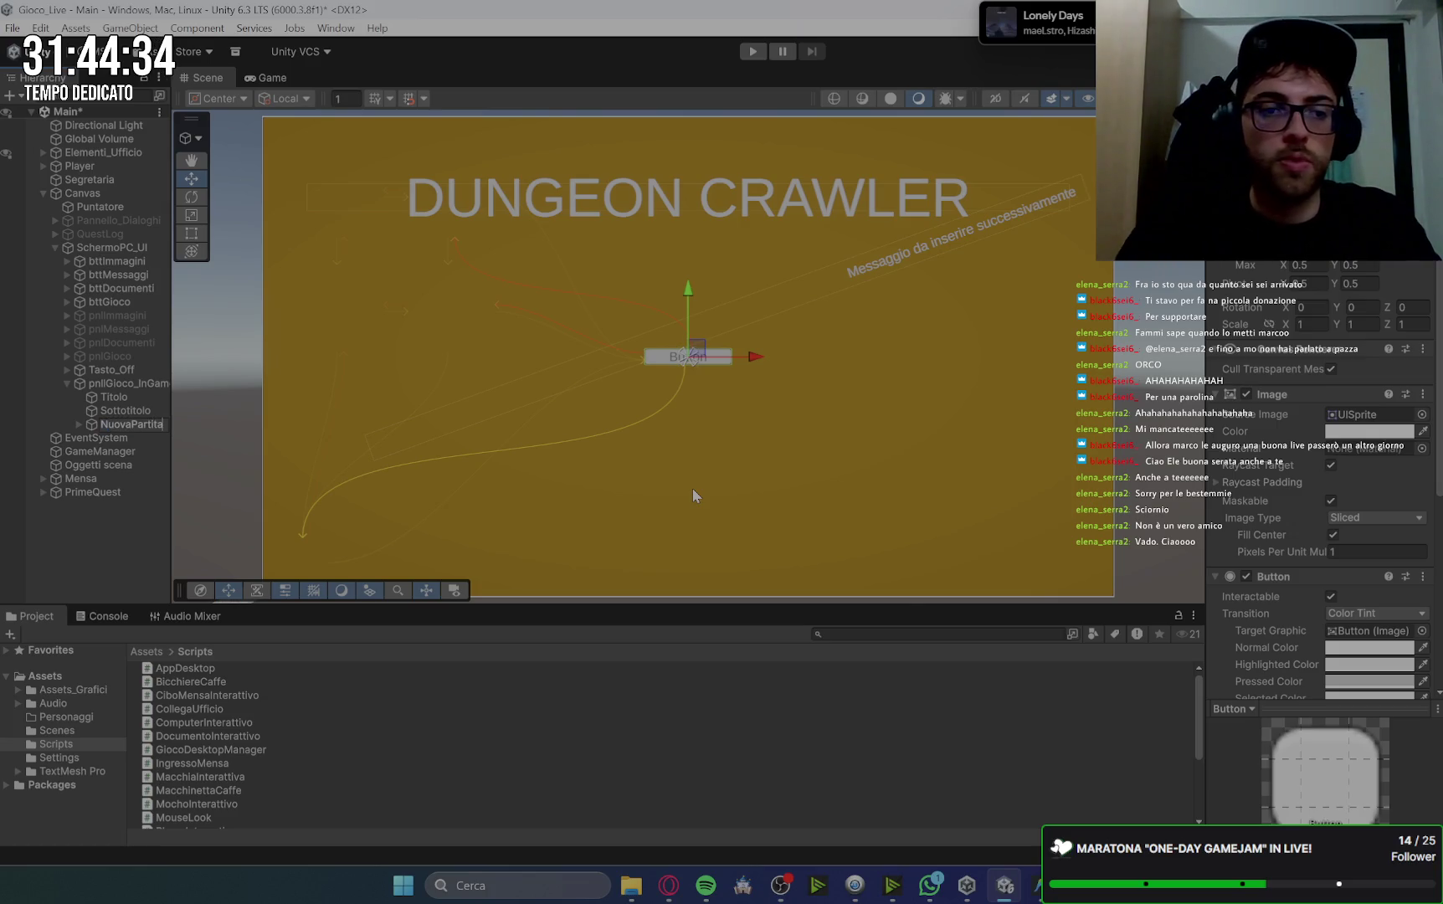
key(Return)
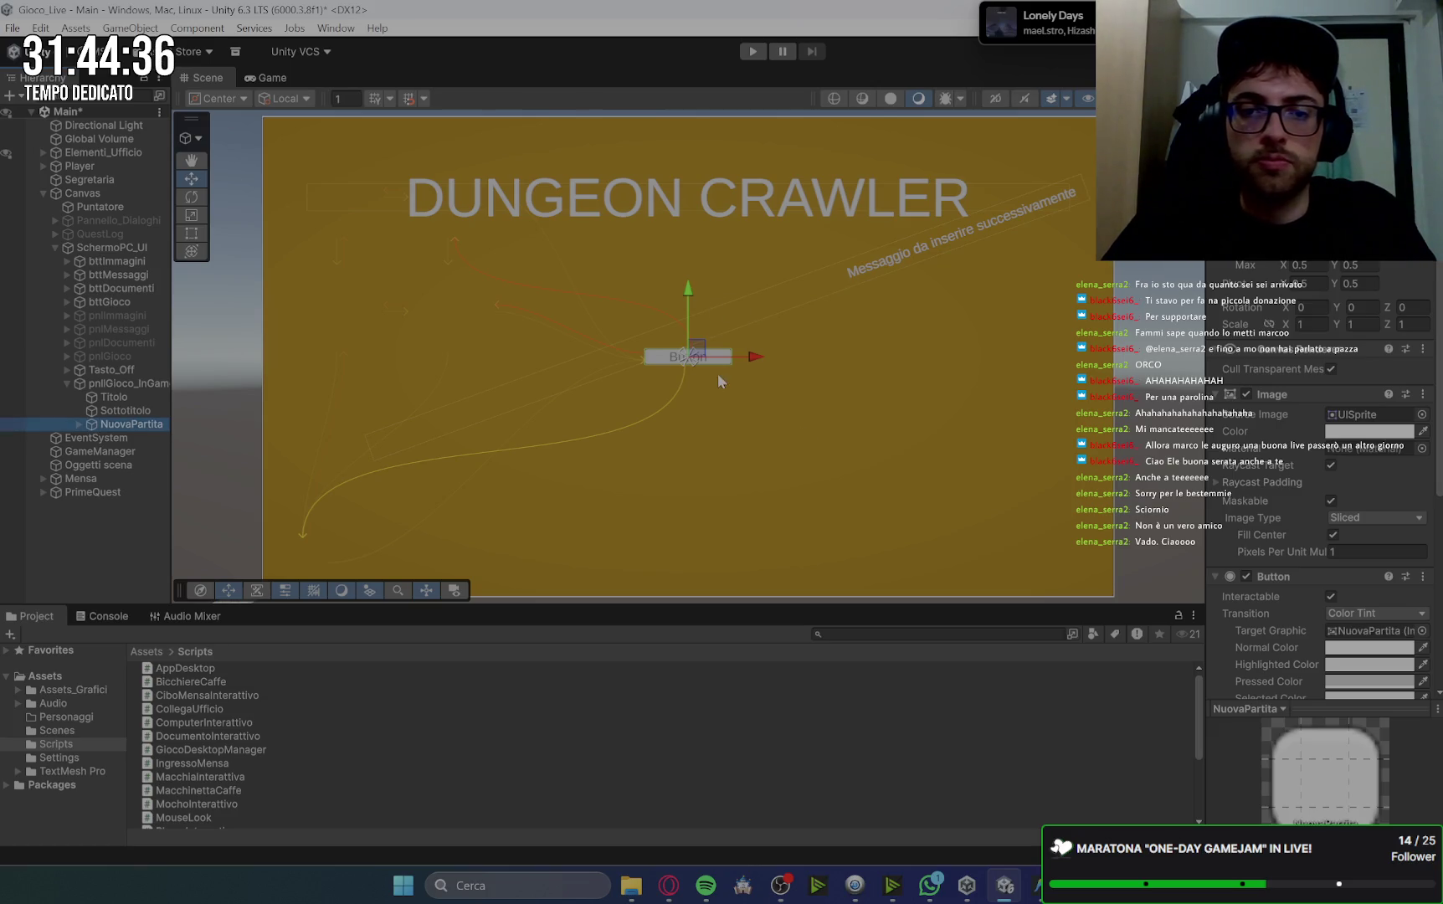
click(80, 424)
click(115, 440)
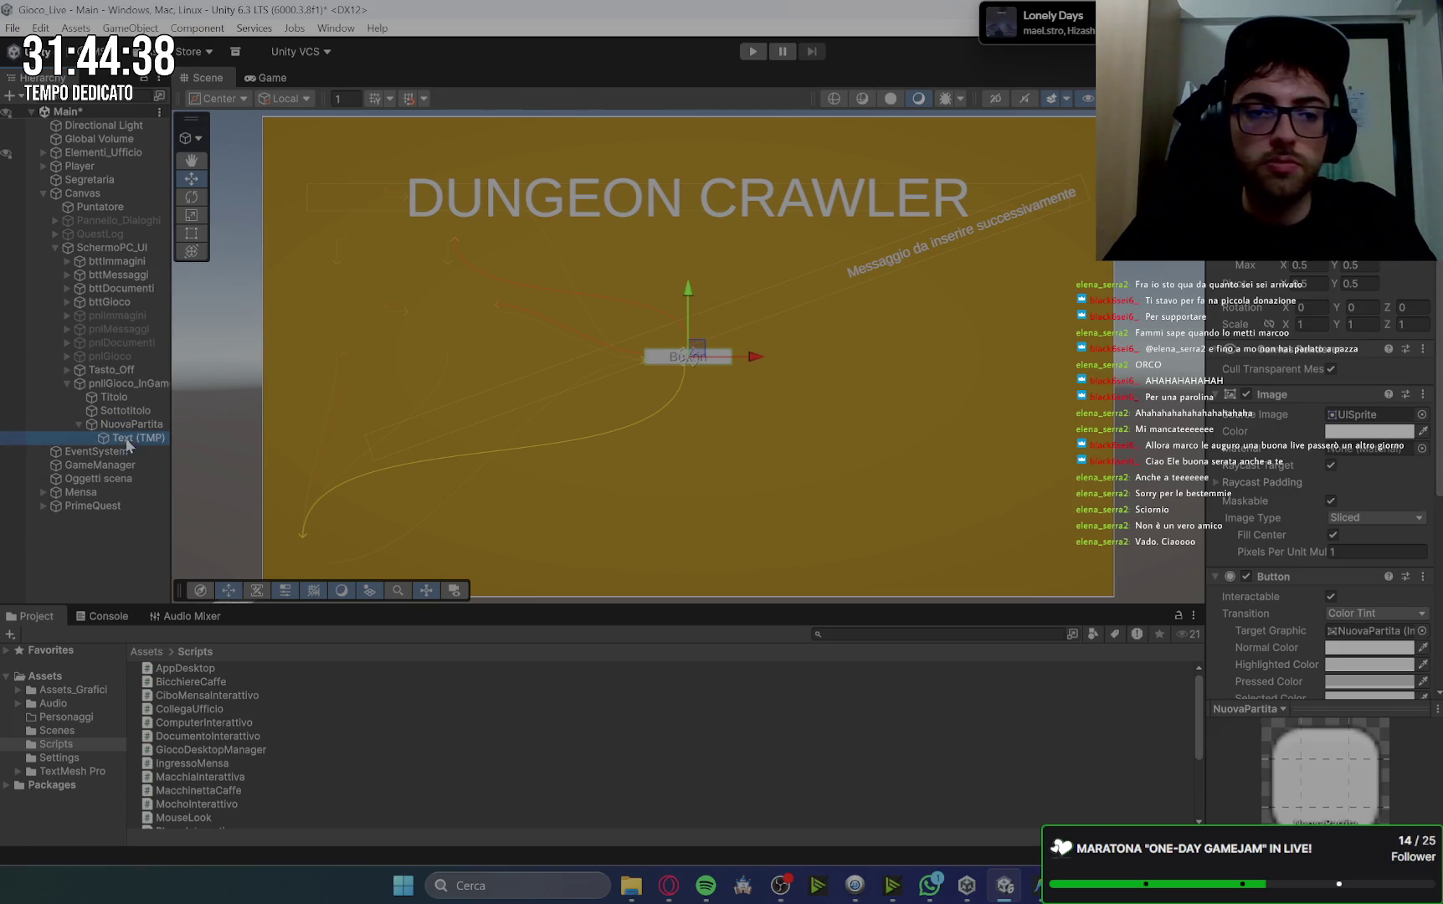
Change the button label to NUOVA PARTITA and widen the NuovaPartita button to about 300.
click(1337, 476)
text(N)
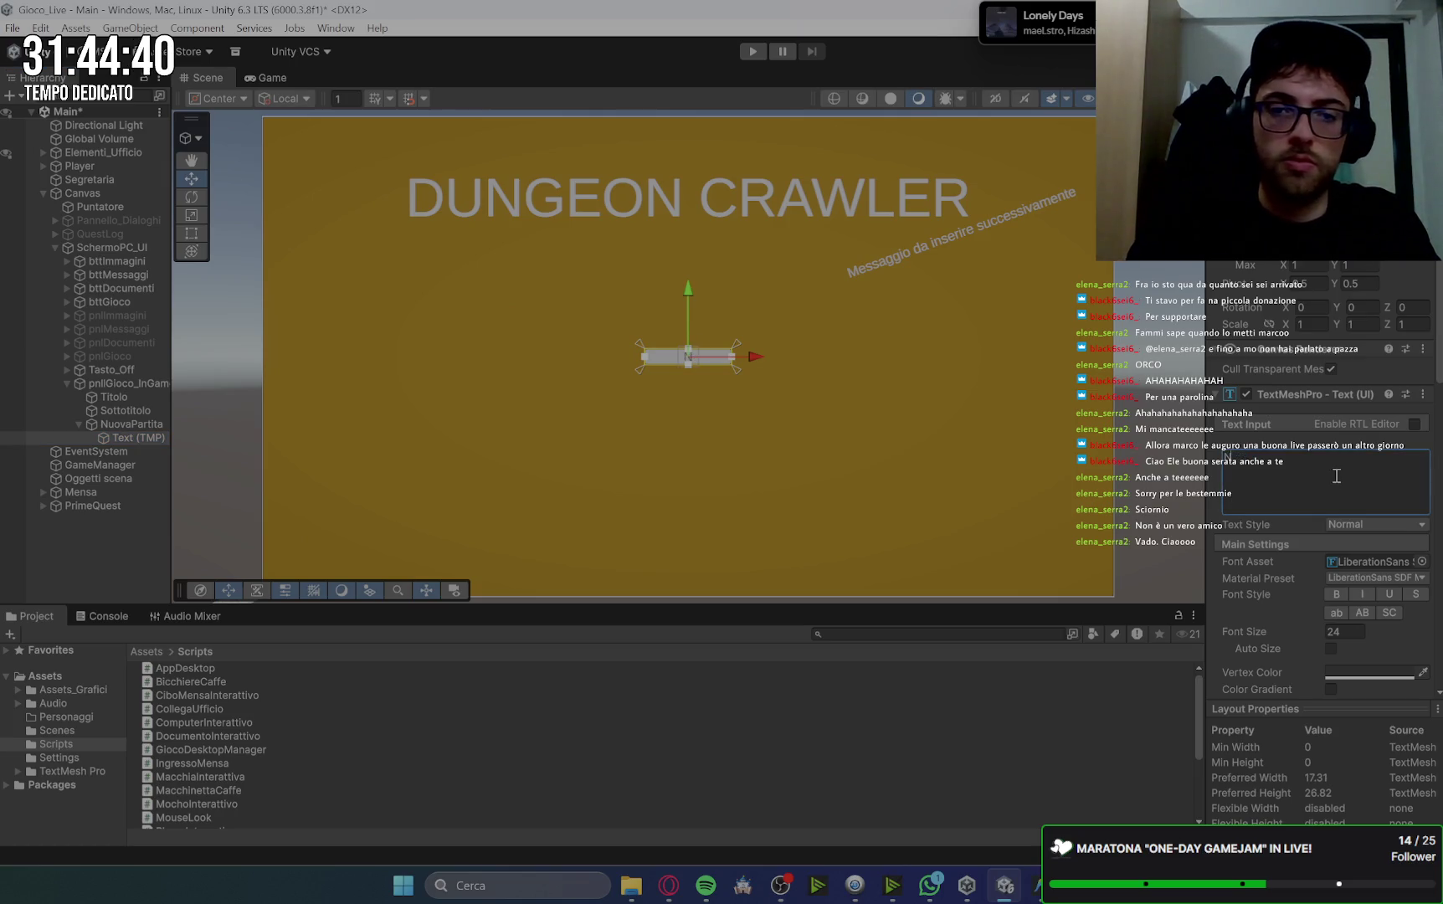
text(UO)
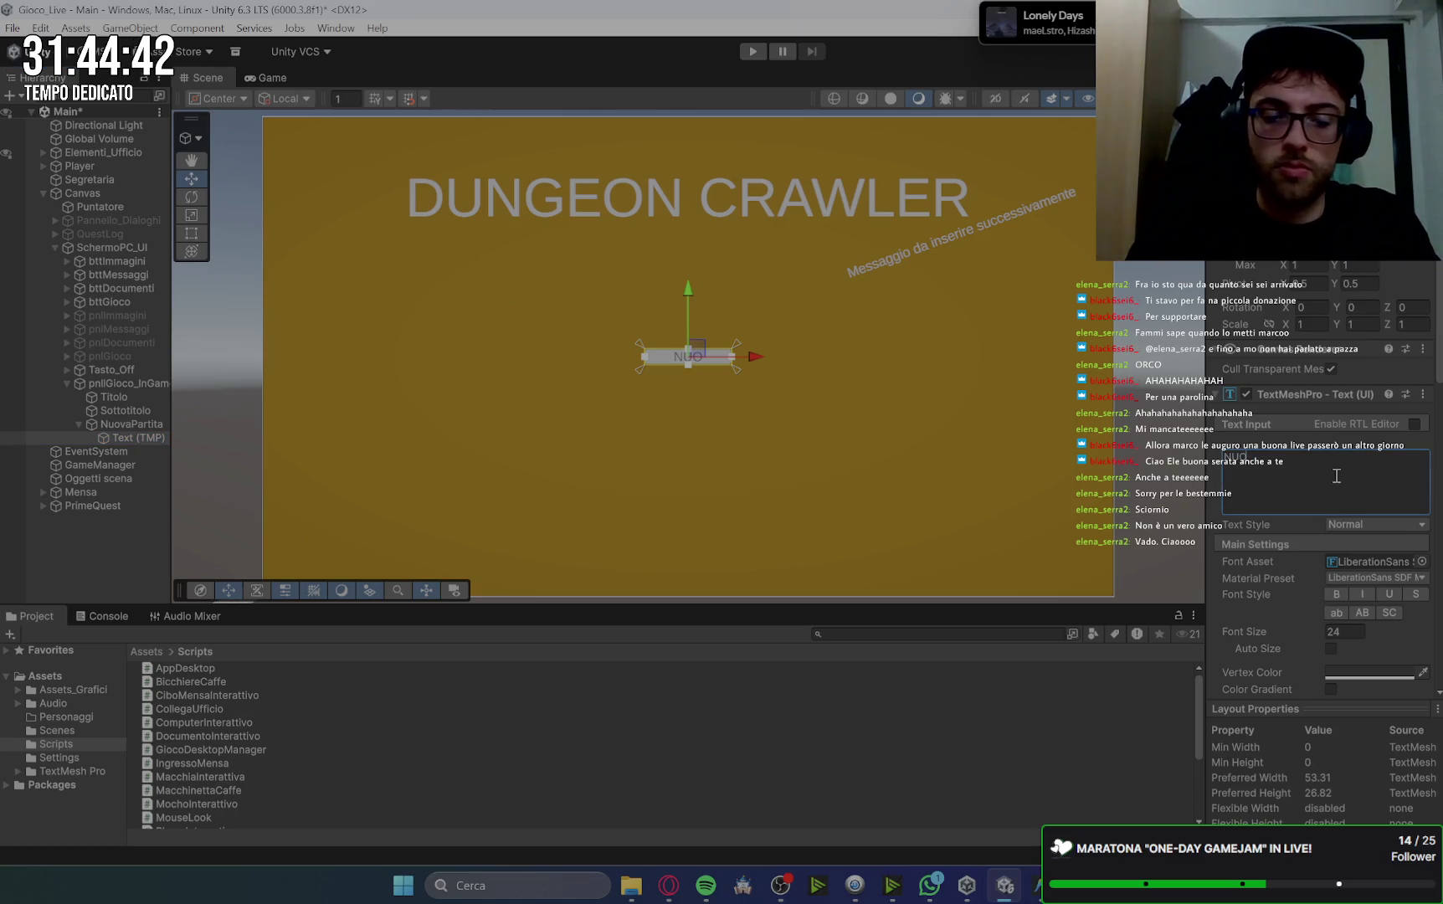
text(VA PARTITA)
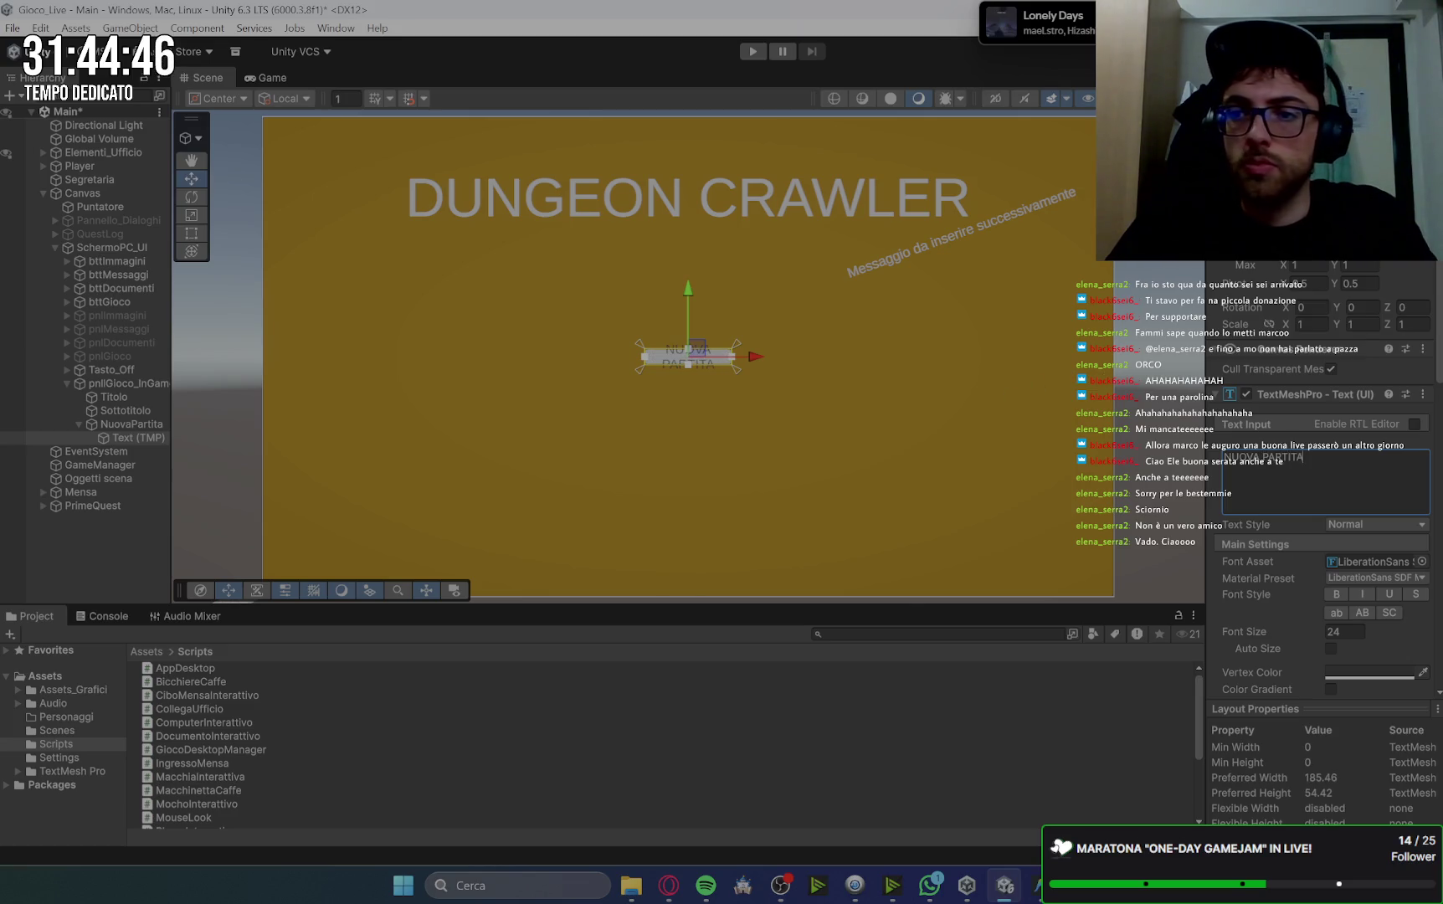
click(131, 423)
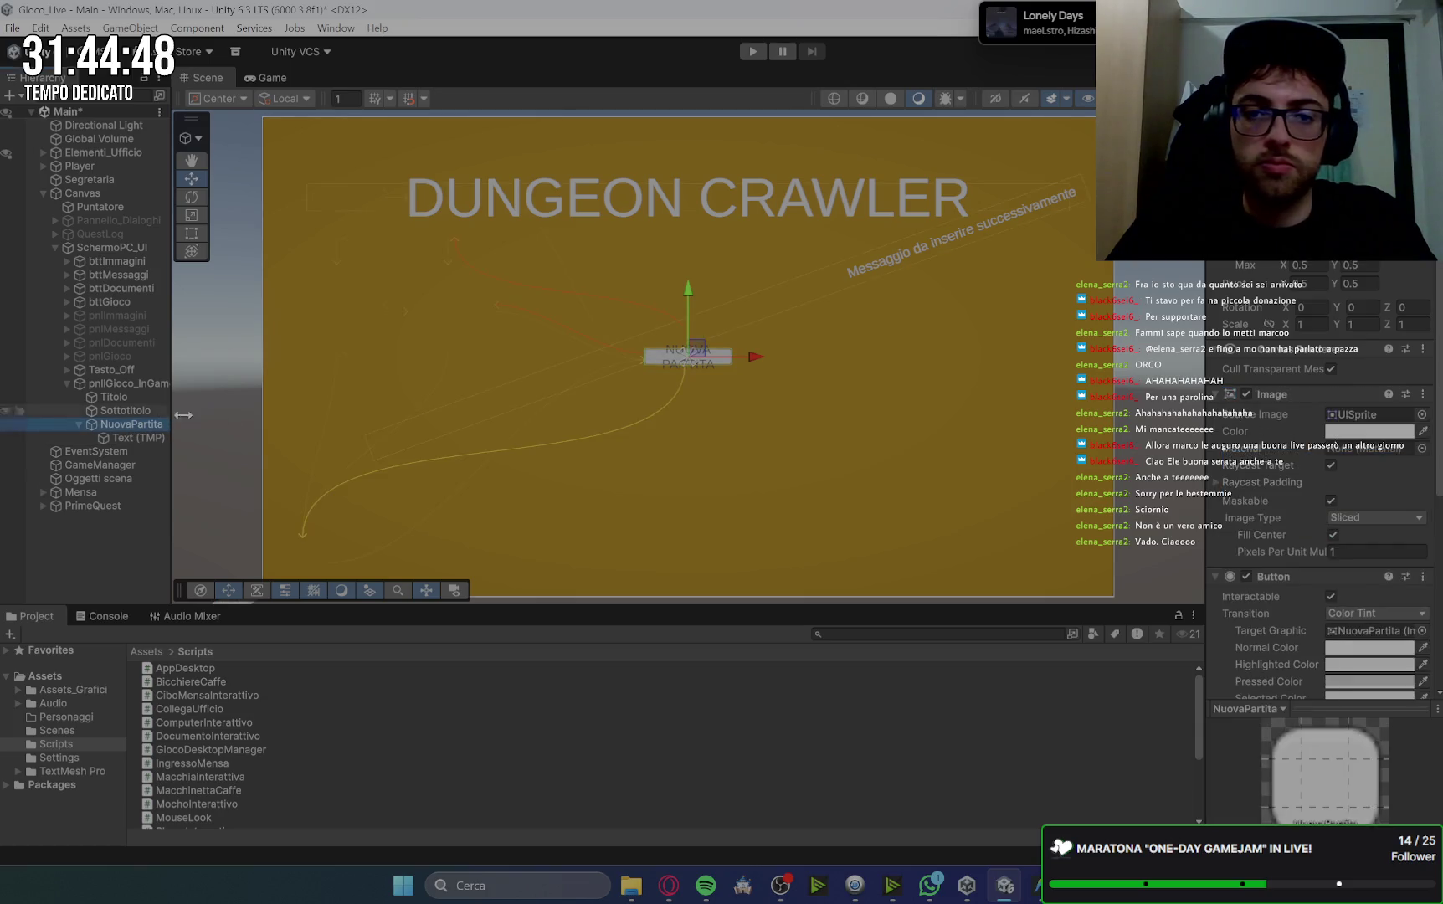
click(688, 357)
drag(732, 357, 745, 357)
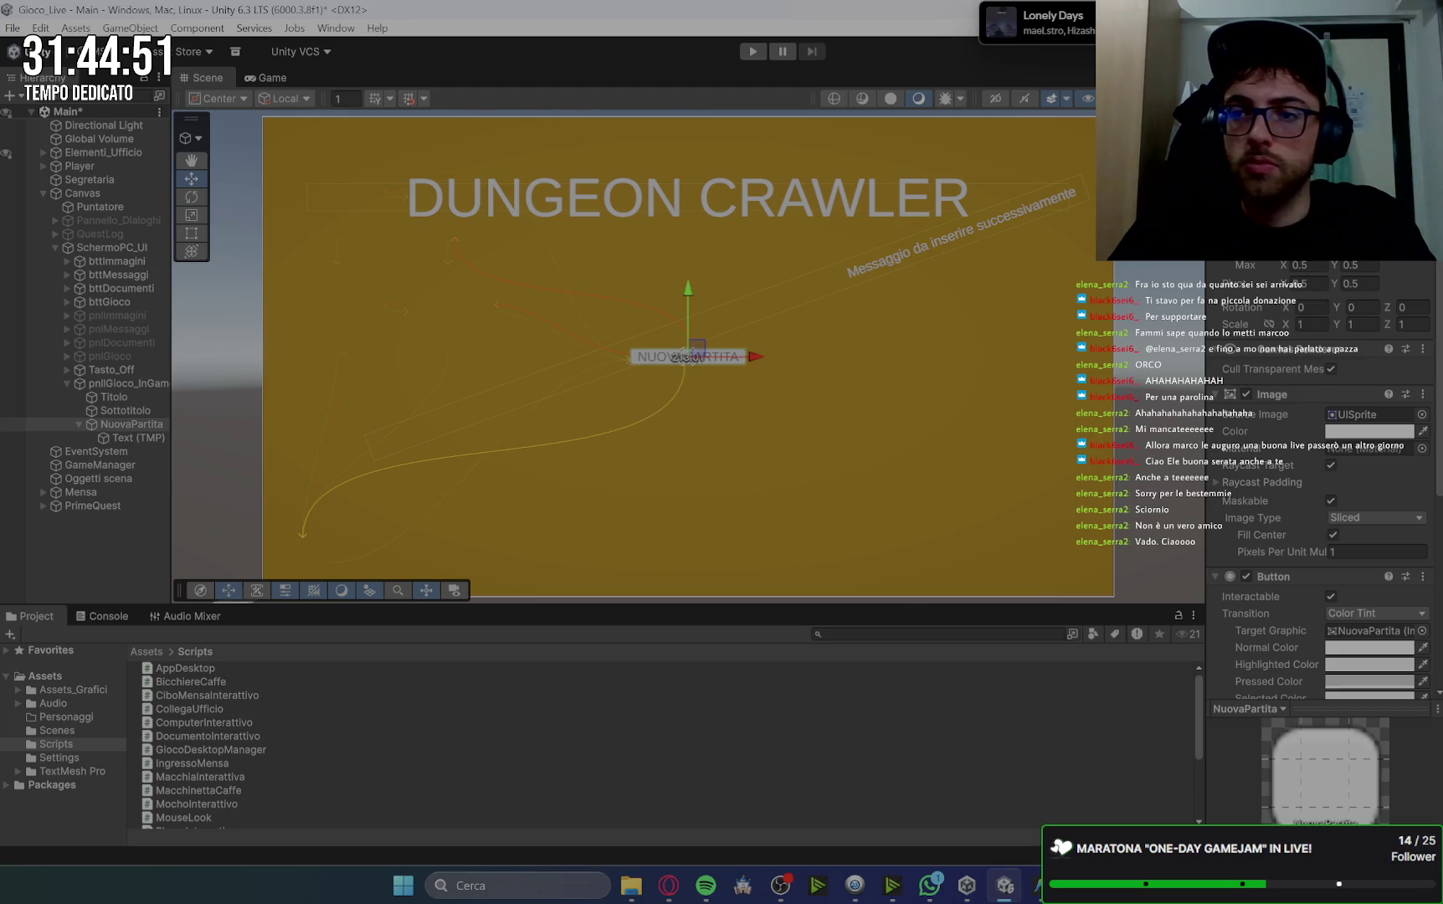
mouse_move(746, 357)
mouse_down()
mouse_move(768, 356)
mouse_move(686, 358)
mouse_up()
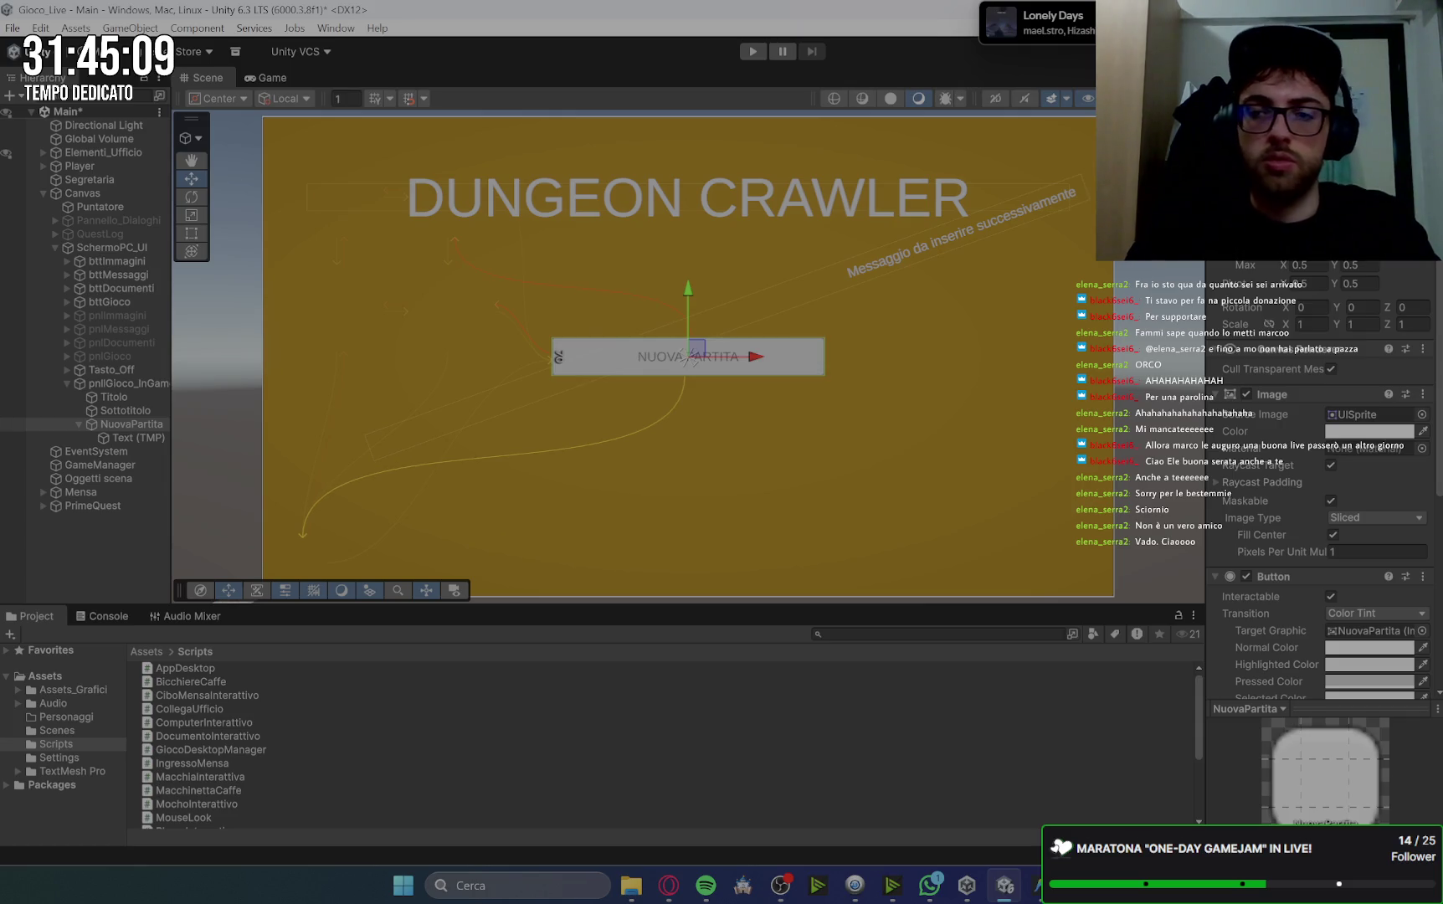
Set the label's font size to 40, check it in the Game view, then switch to the browser.
click(141, 439)
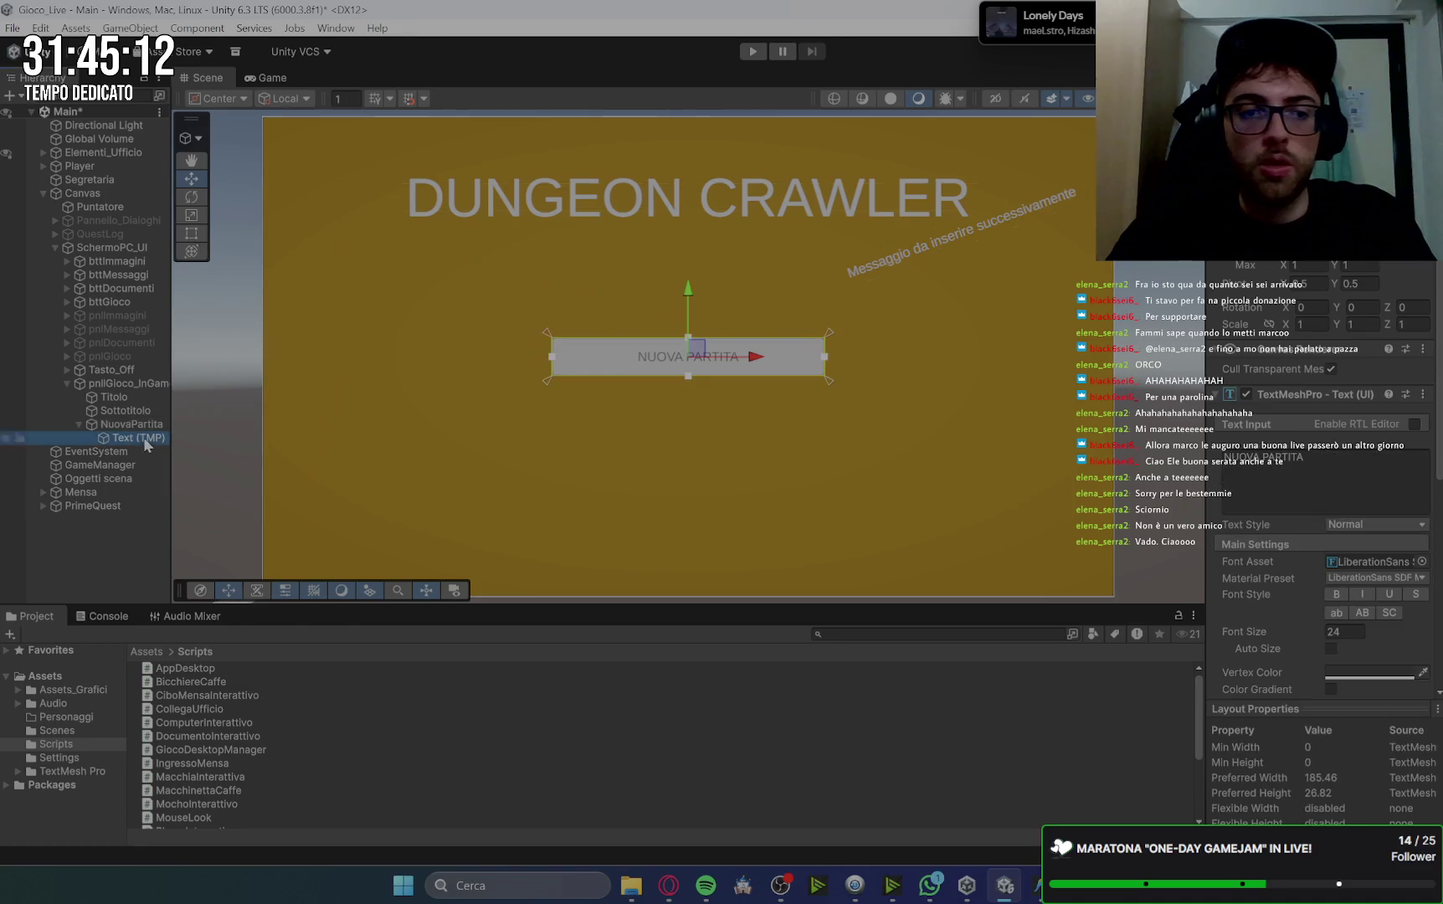
click(1350, 633)
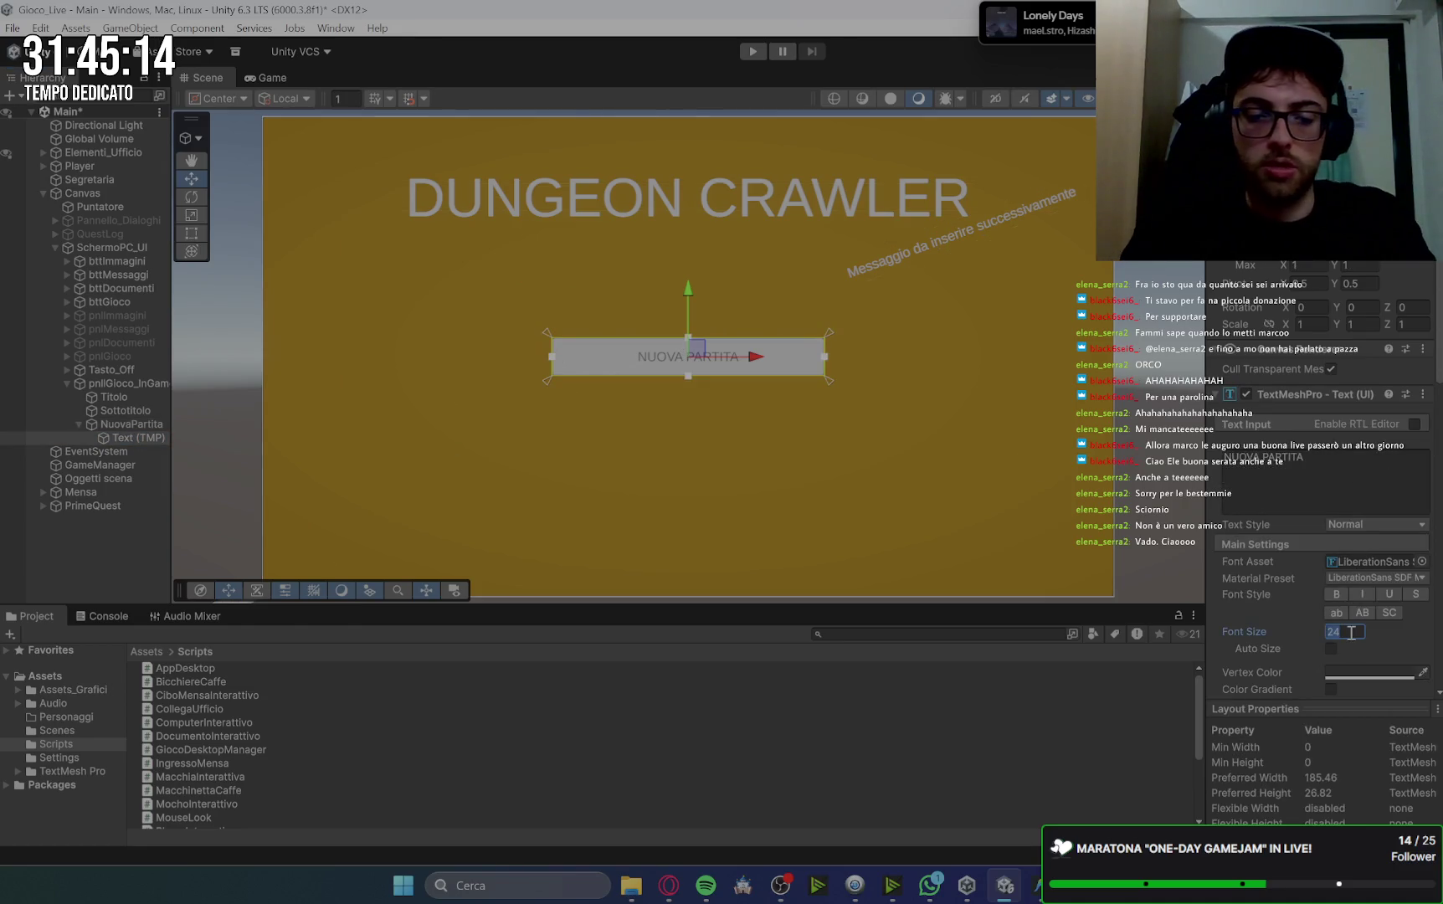
text(30)
key(BackSpace)
key(BackSpace)
text(40)
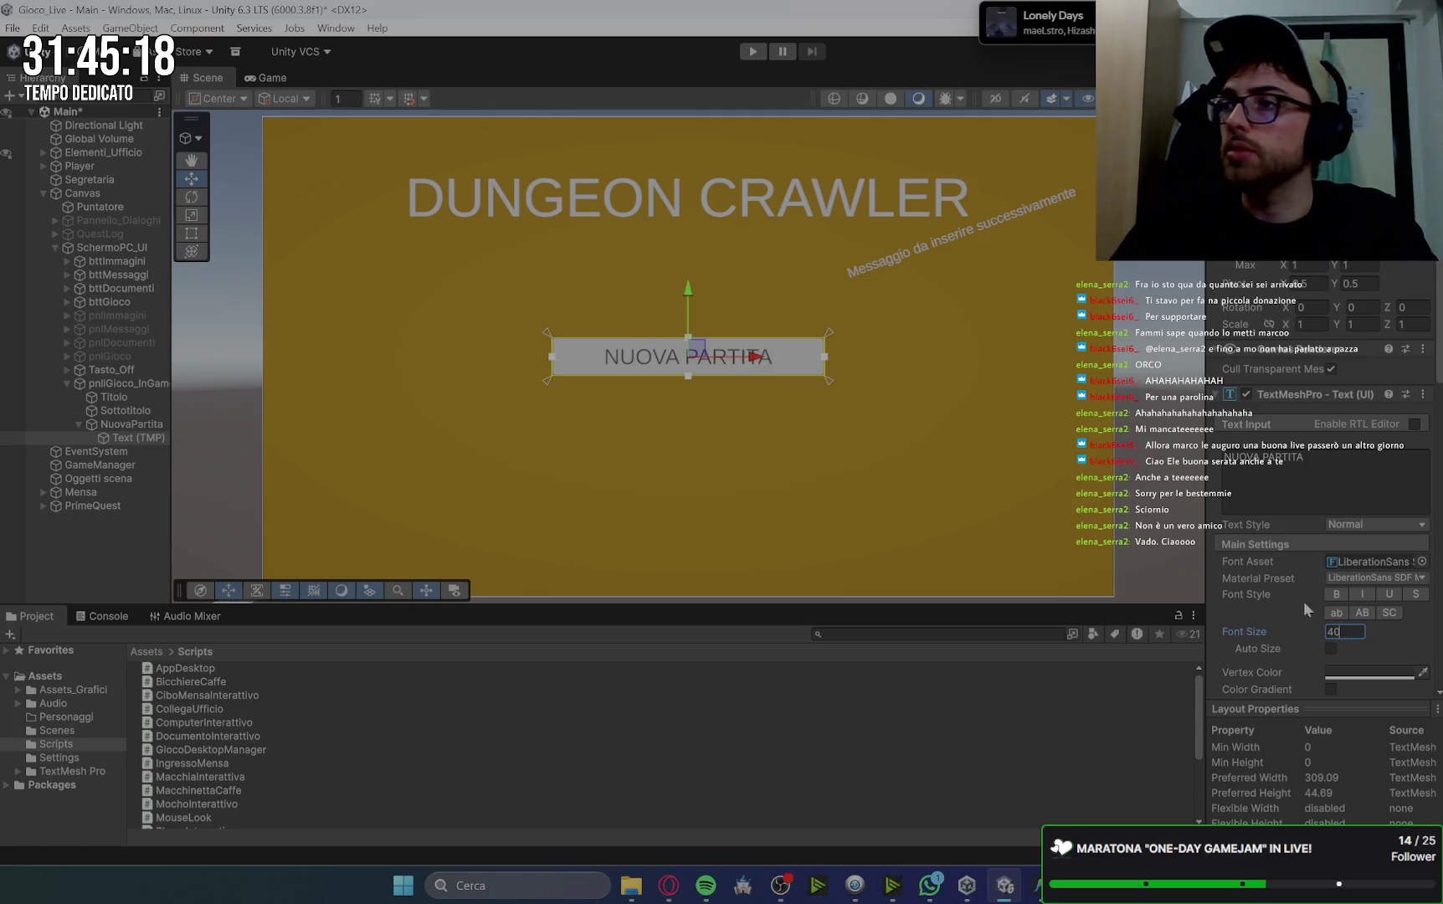
click(1063, 397)
click(266, 77)
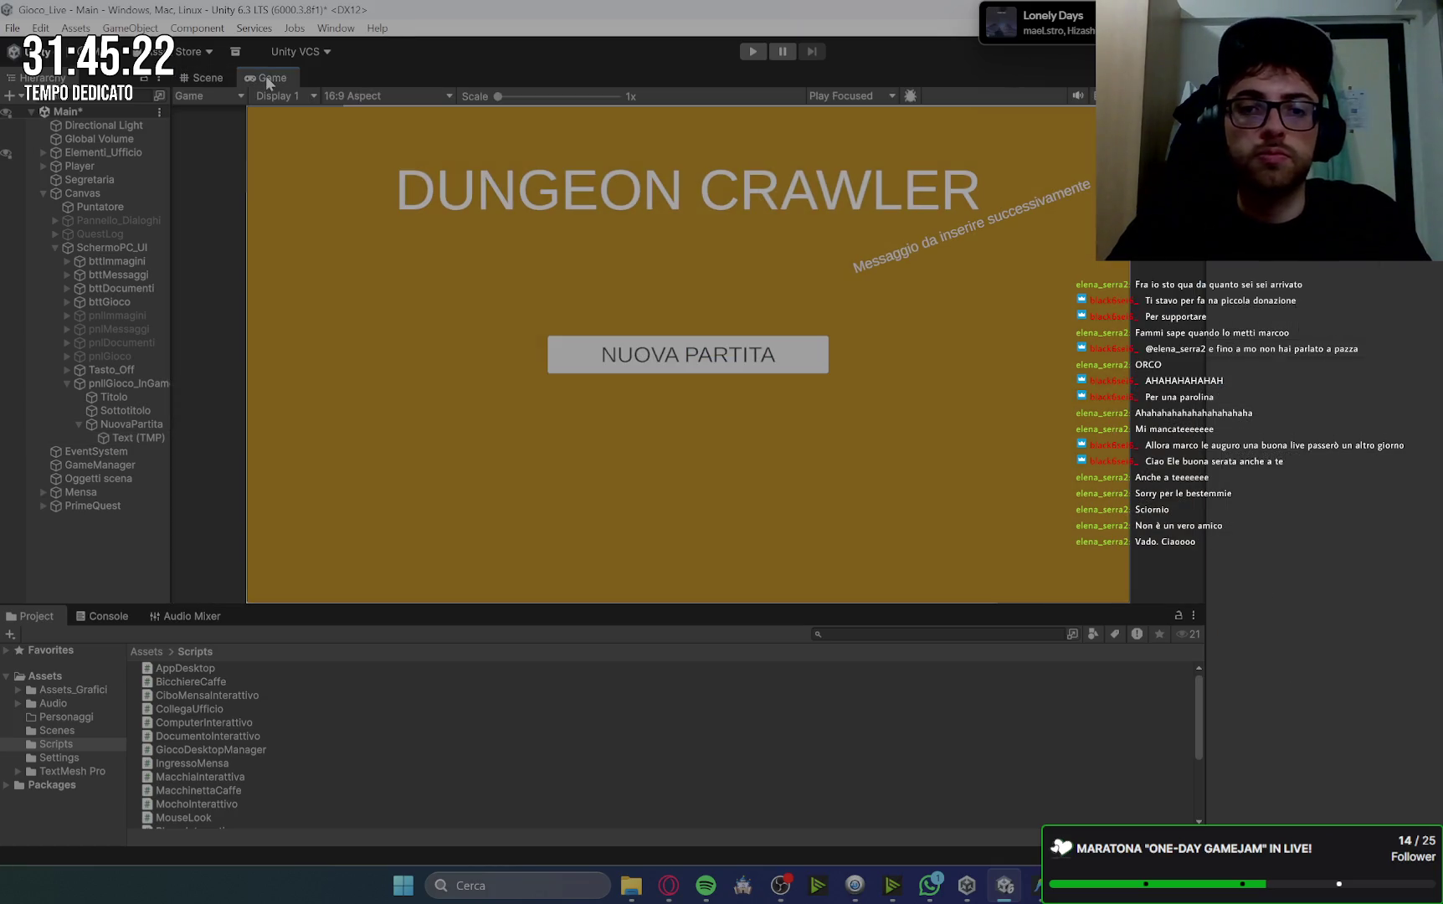
click(189, 80)
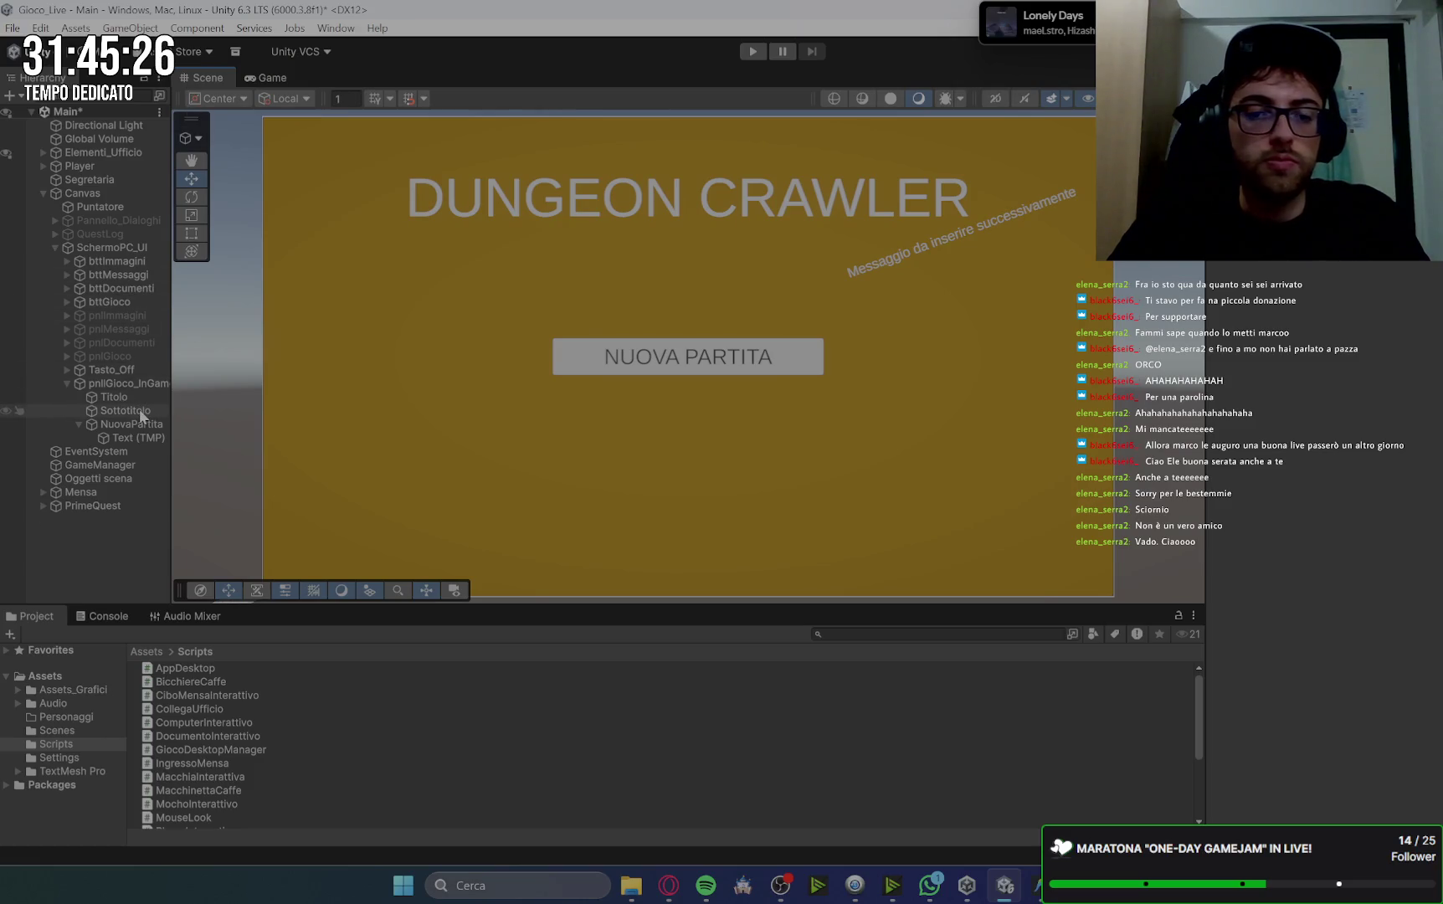
key(alt+Tab)
click(379, 16)
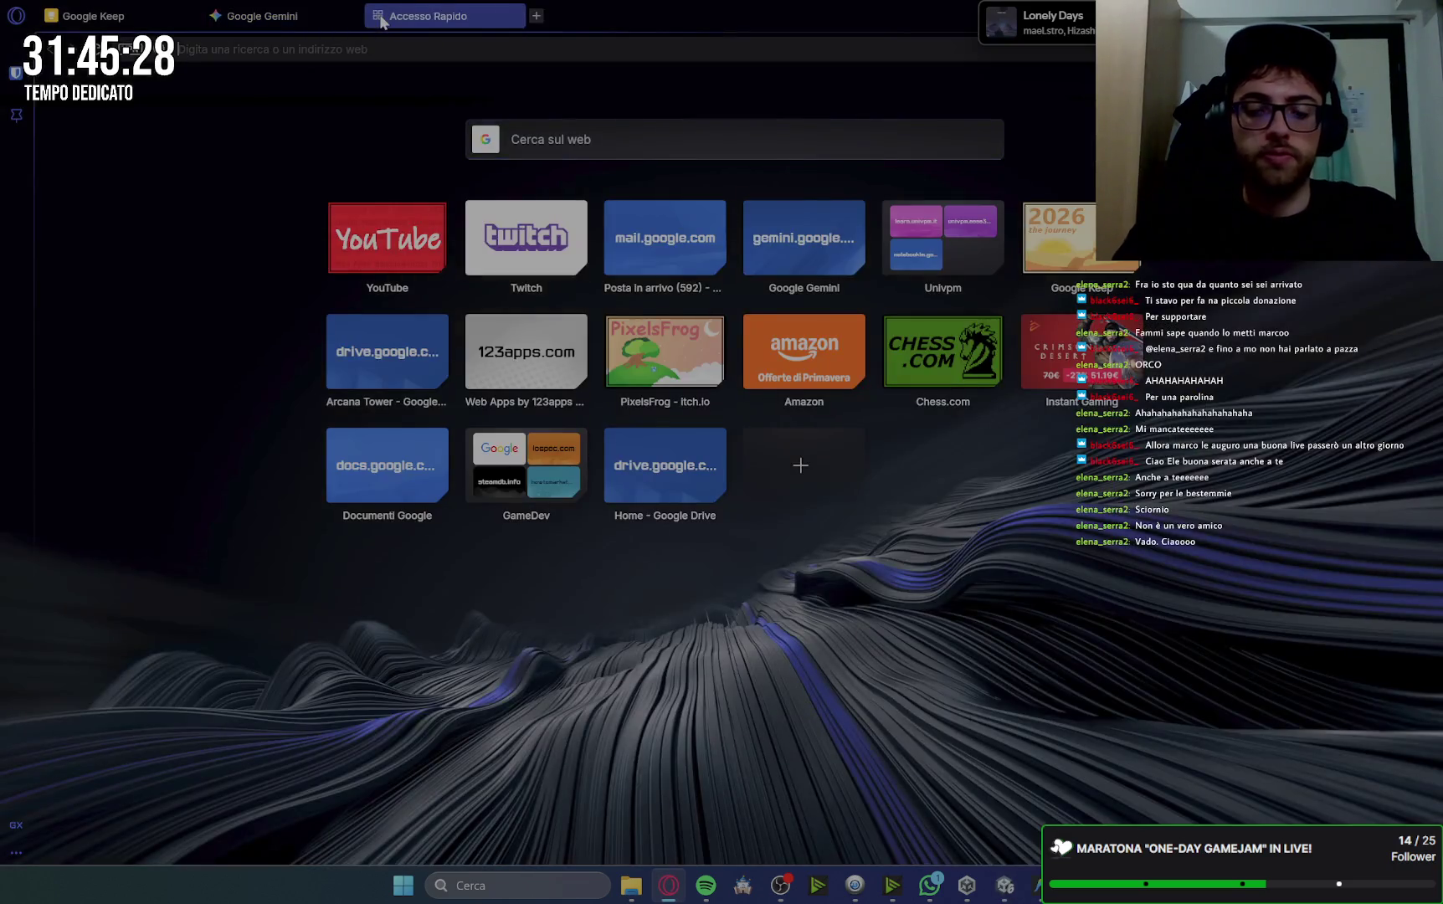
Search Google Images for MINECRAFT MENU, preview the first result, then return to Unity.
text(MINECRAFT MENU)
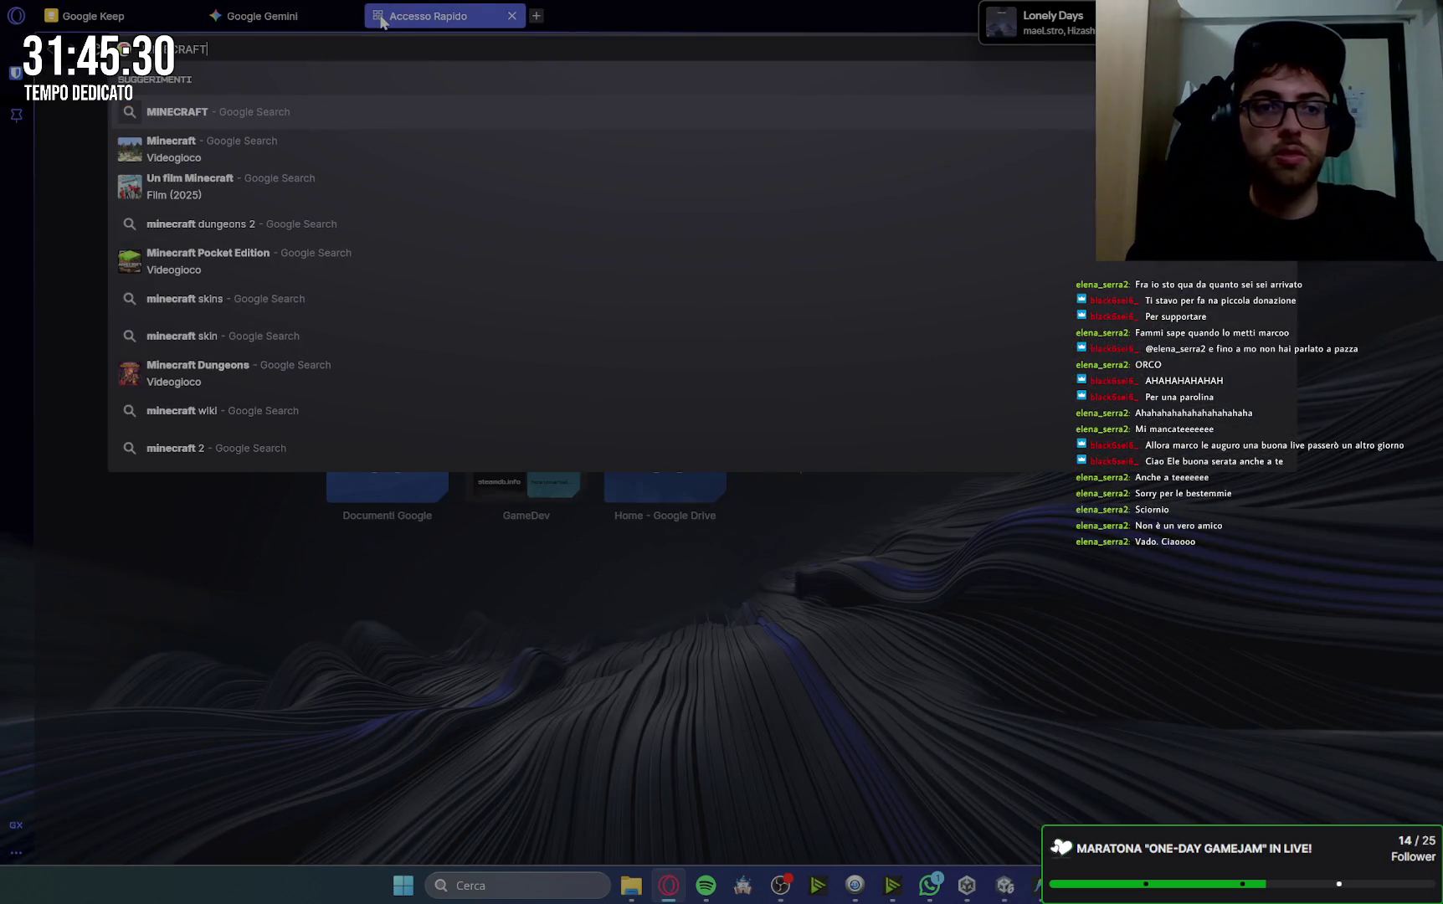
key(Return)
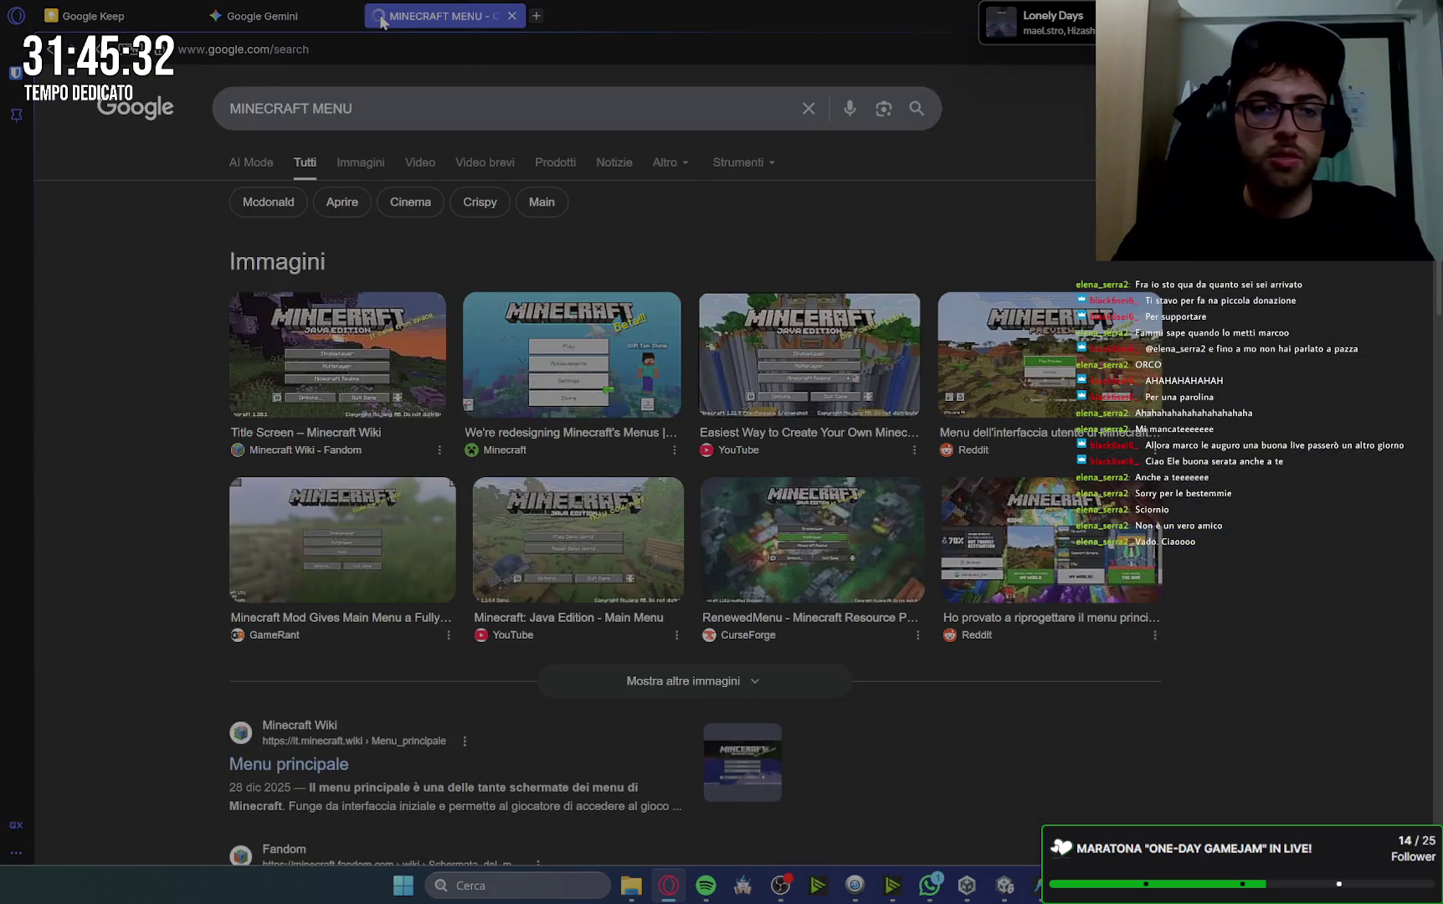
click(363, 160)
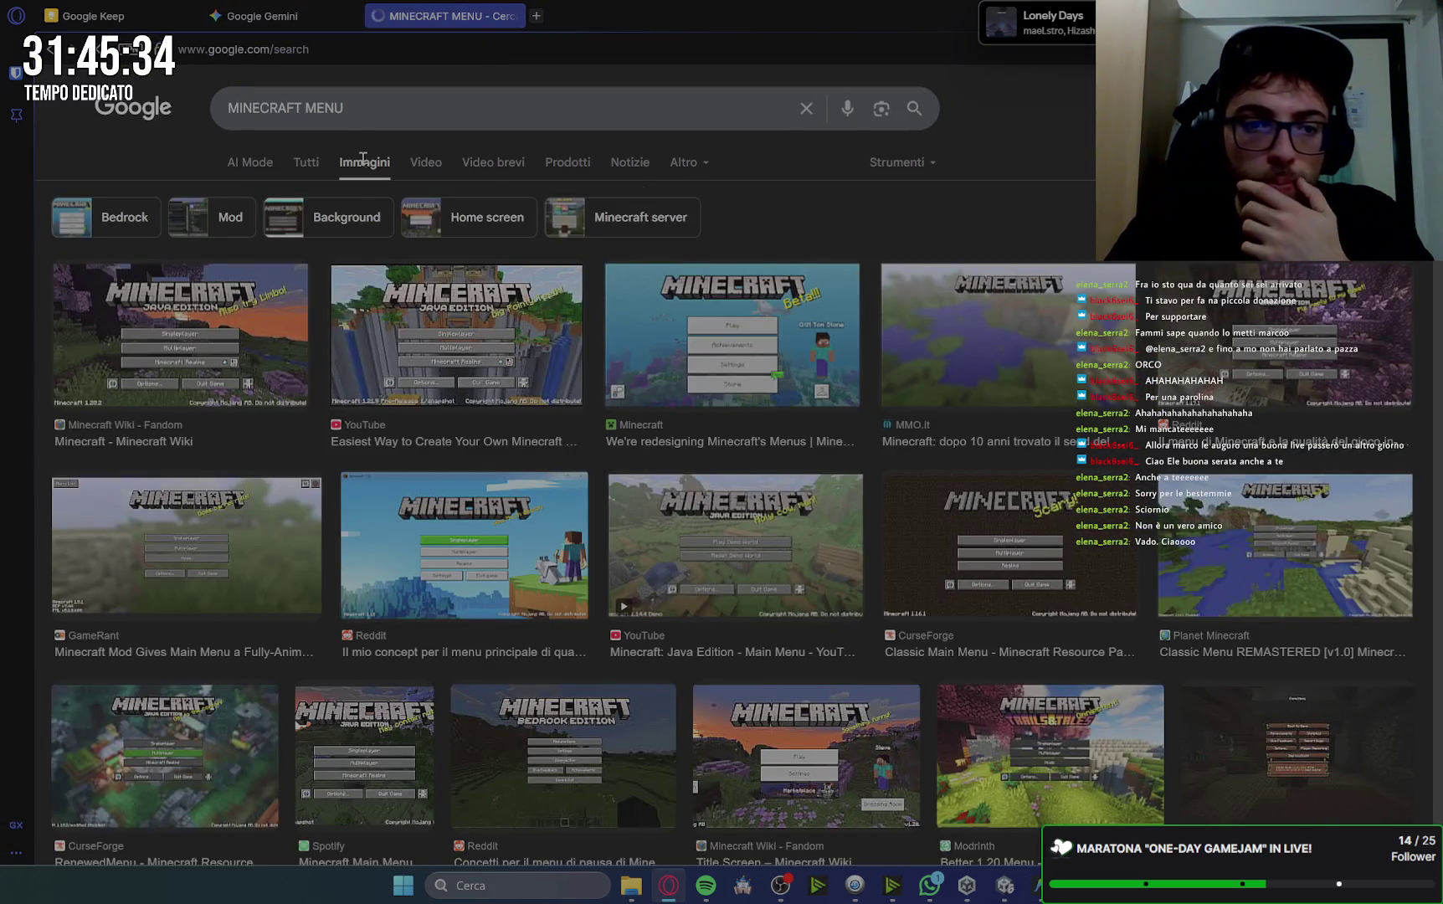
click(188, 335)
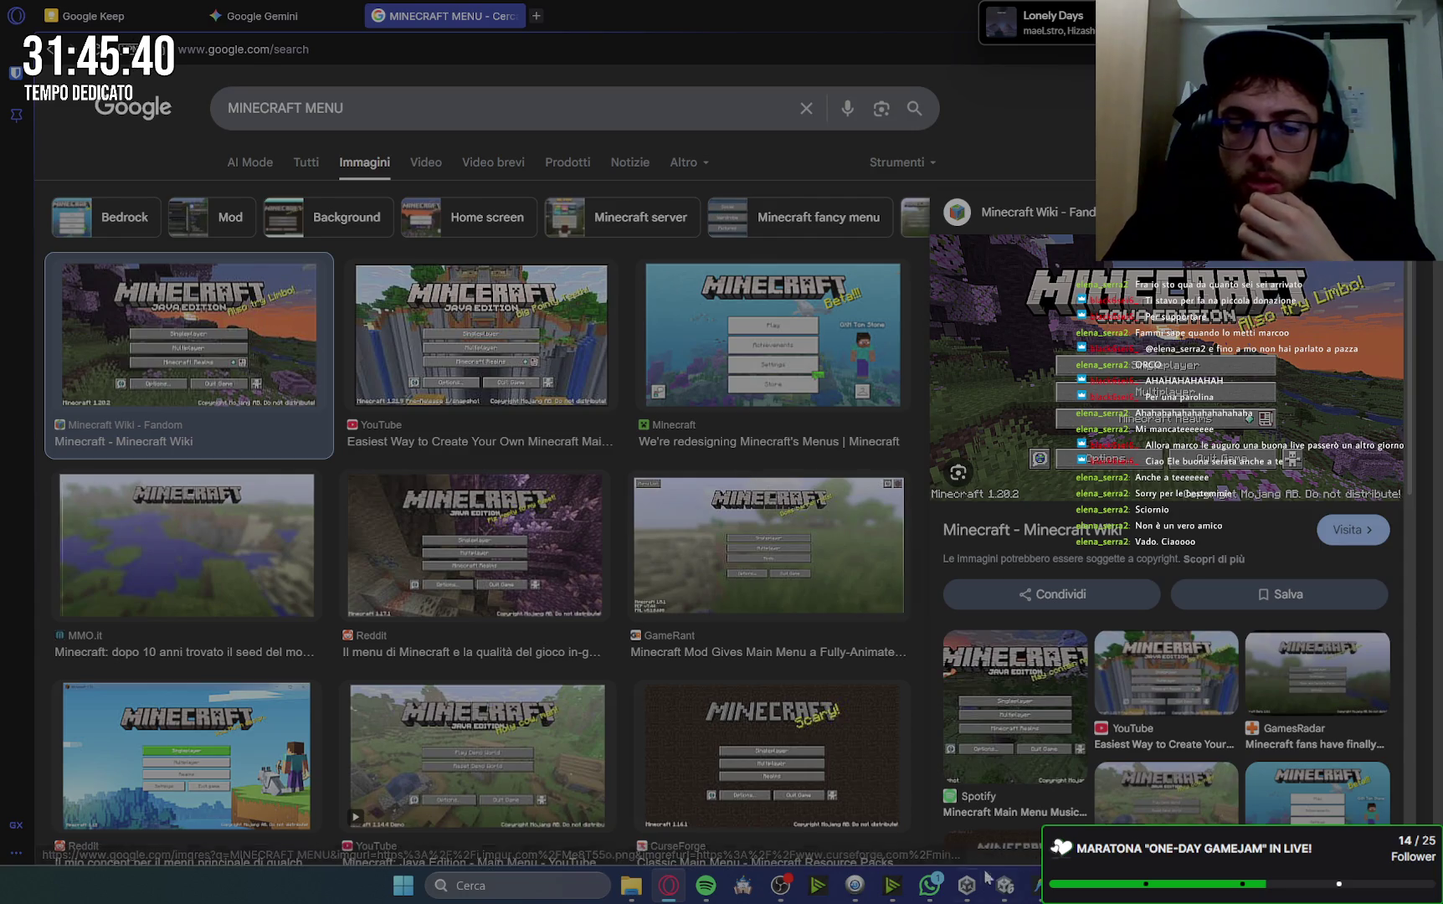
mouse_move(1007, 889)
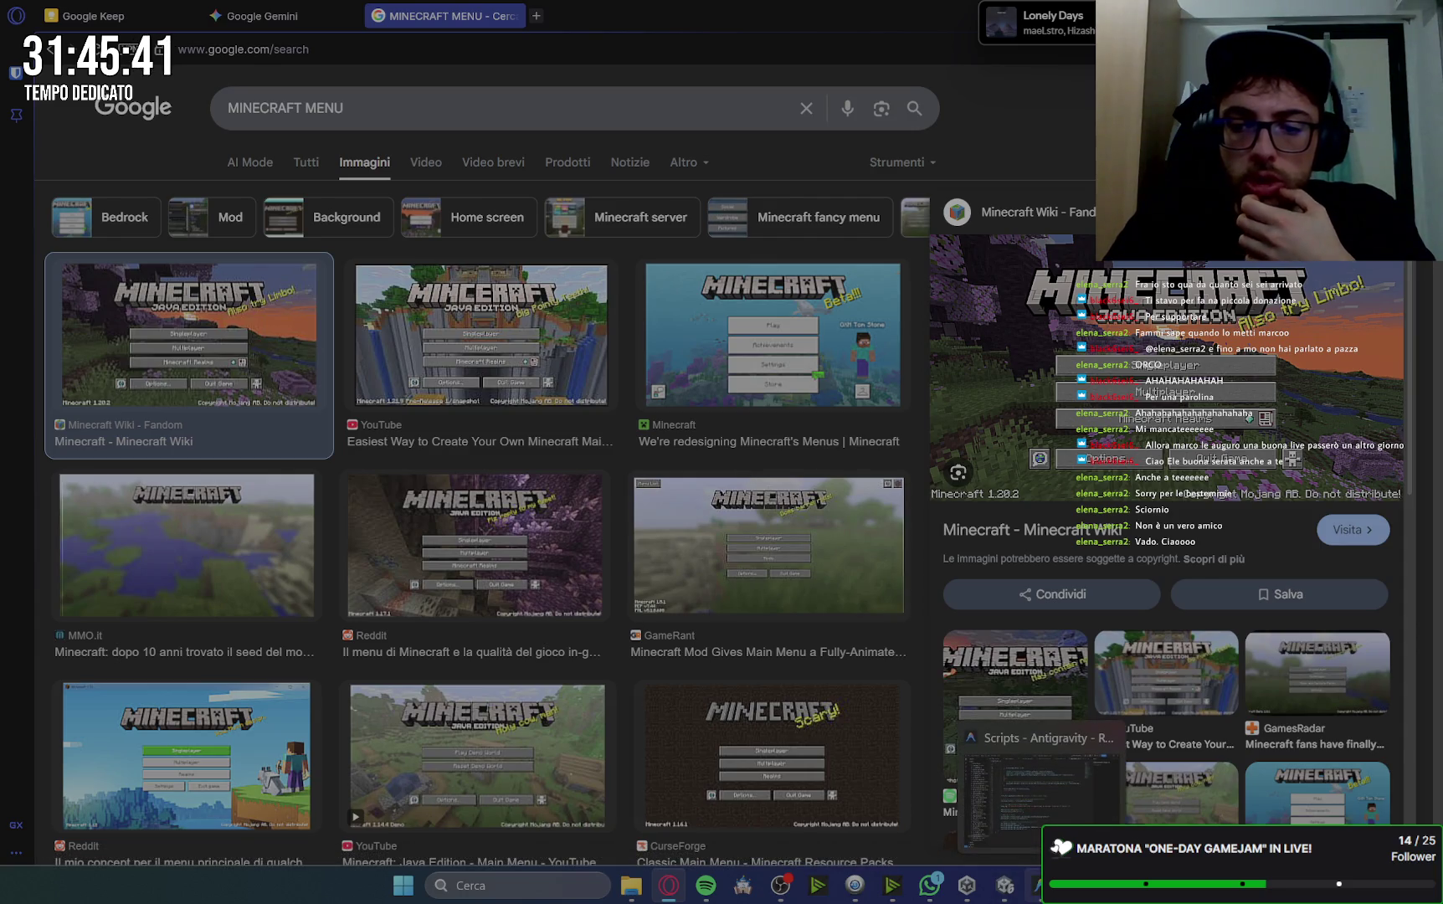
click(1007, 888)
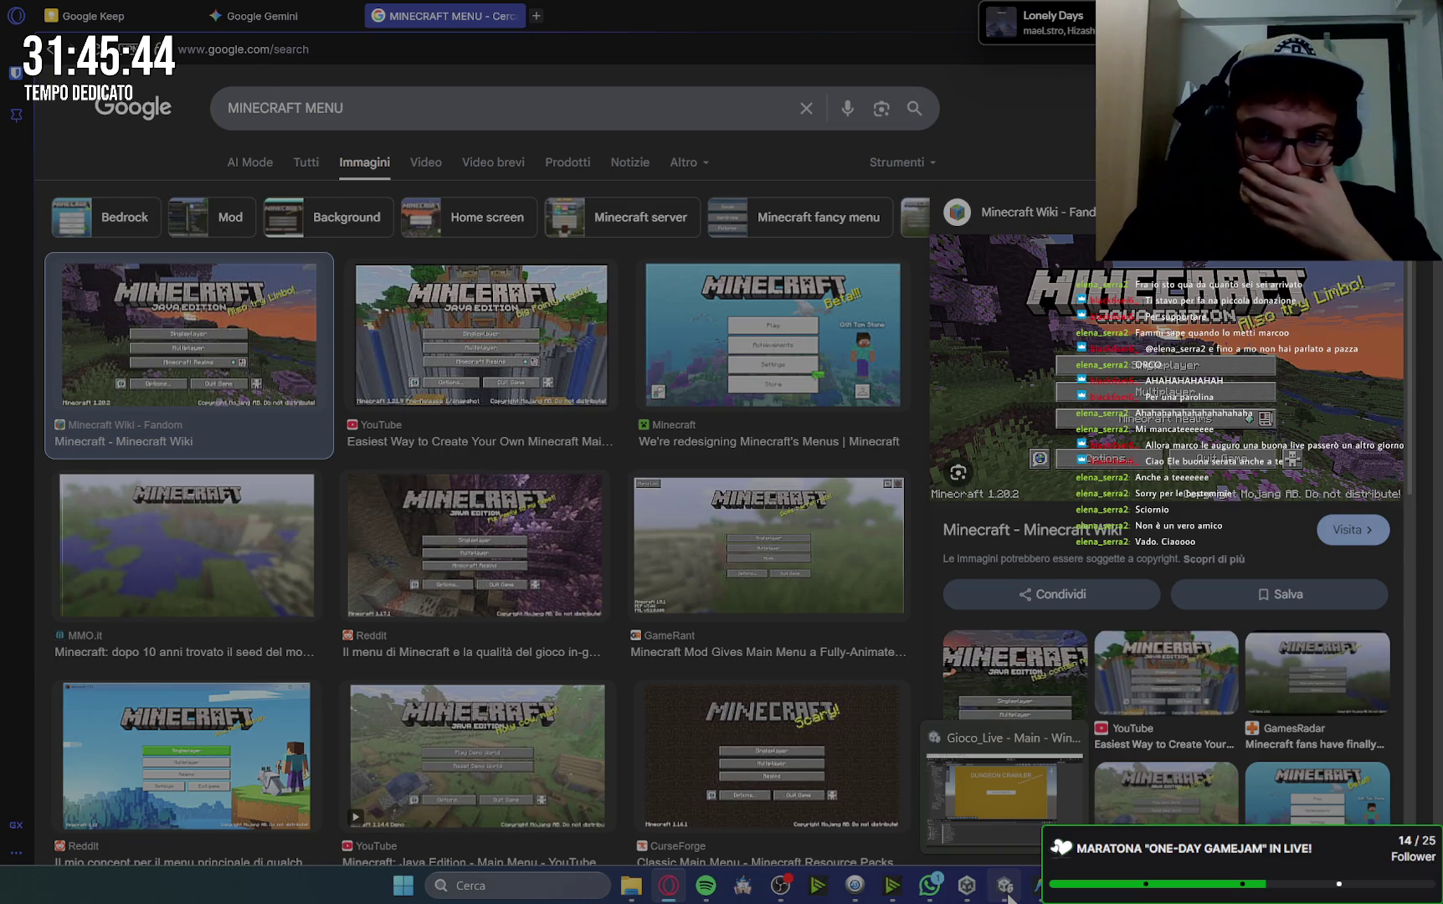
click(763, 205)
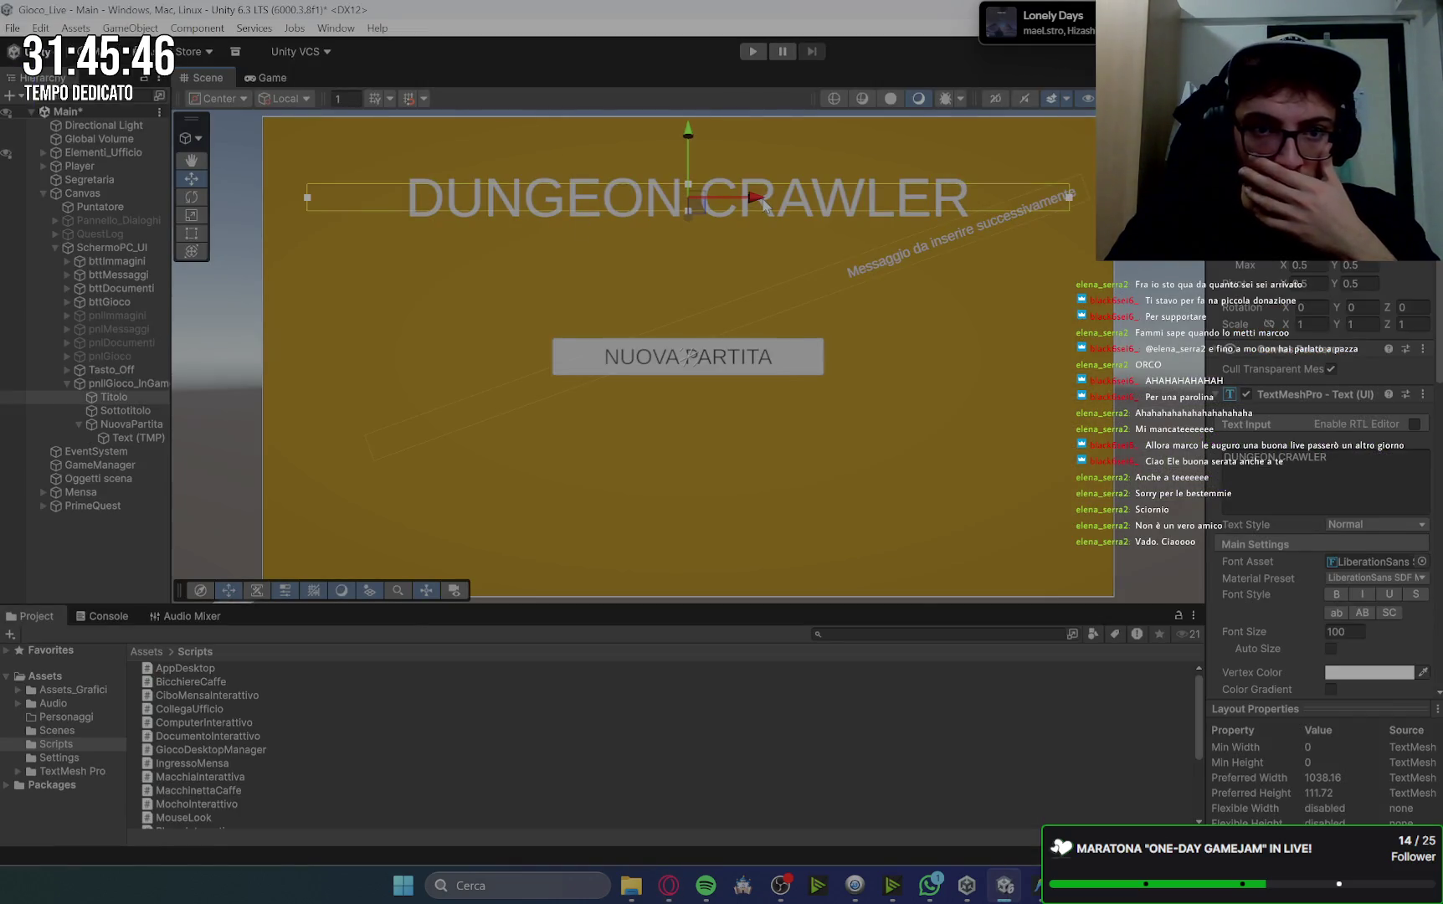
Set the DUNGEON CRAWLER title's font size to 130 and check it in the Game view.
click(1344, 633)
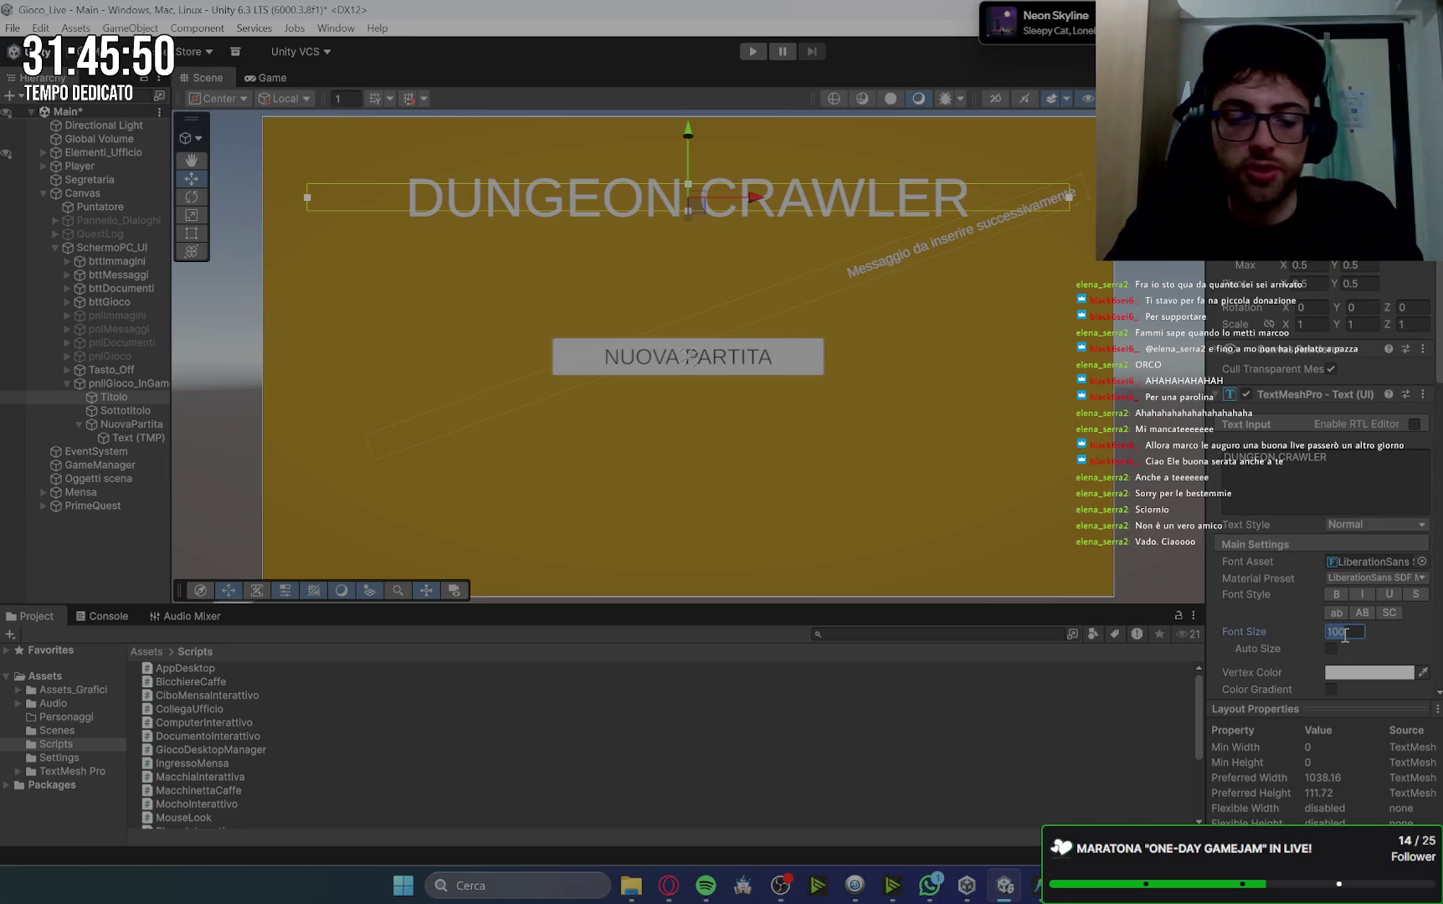
text(130)
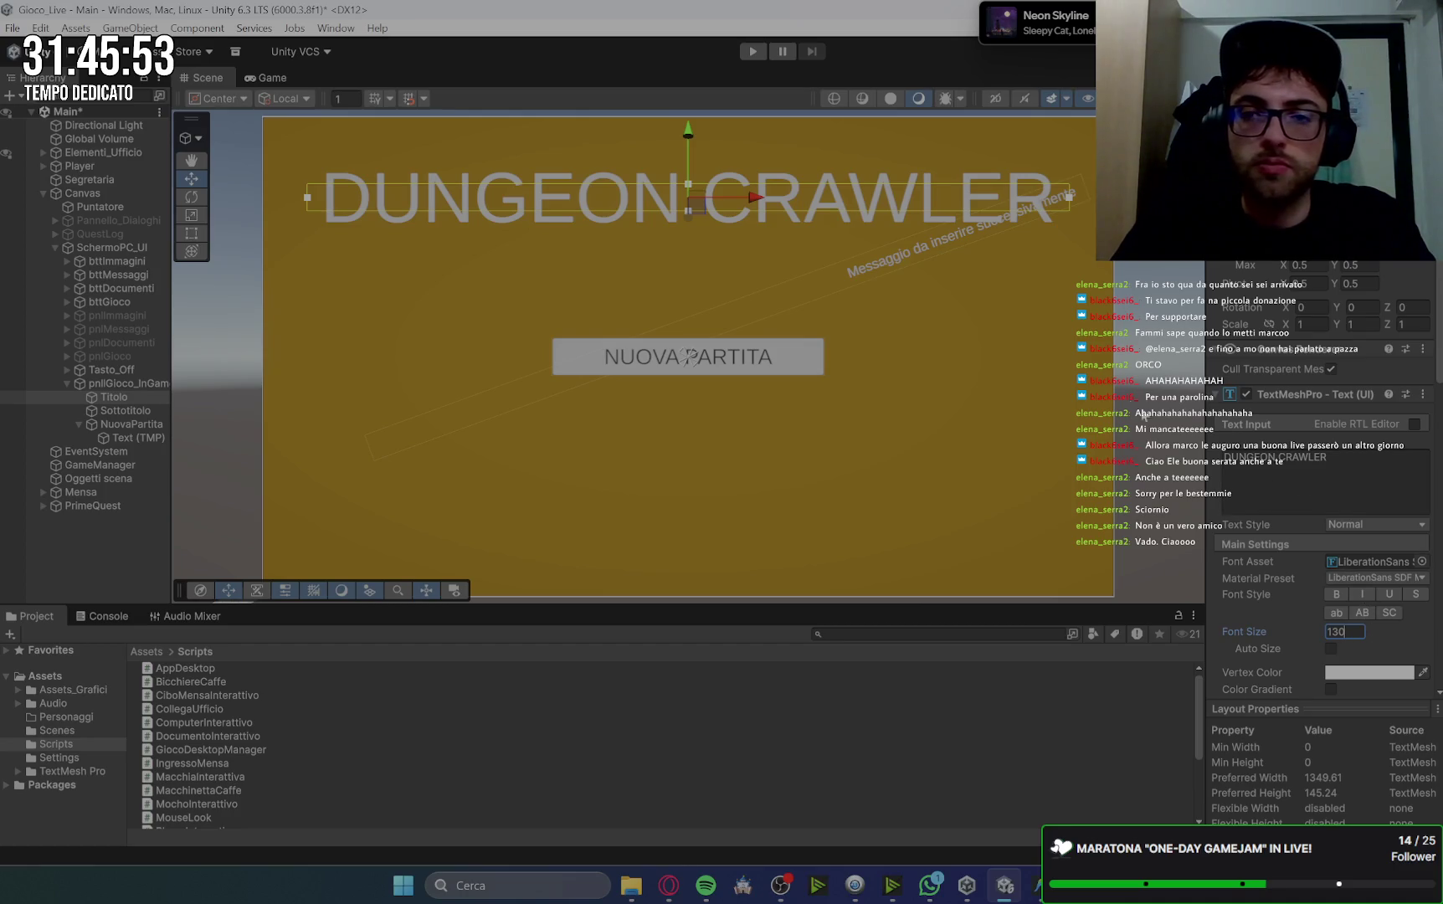
click(253, 74)
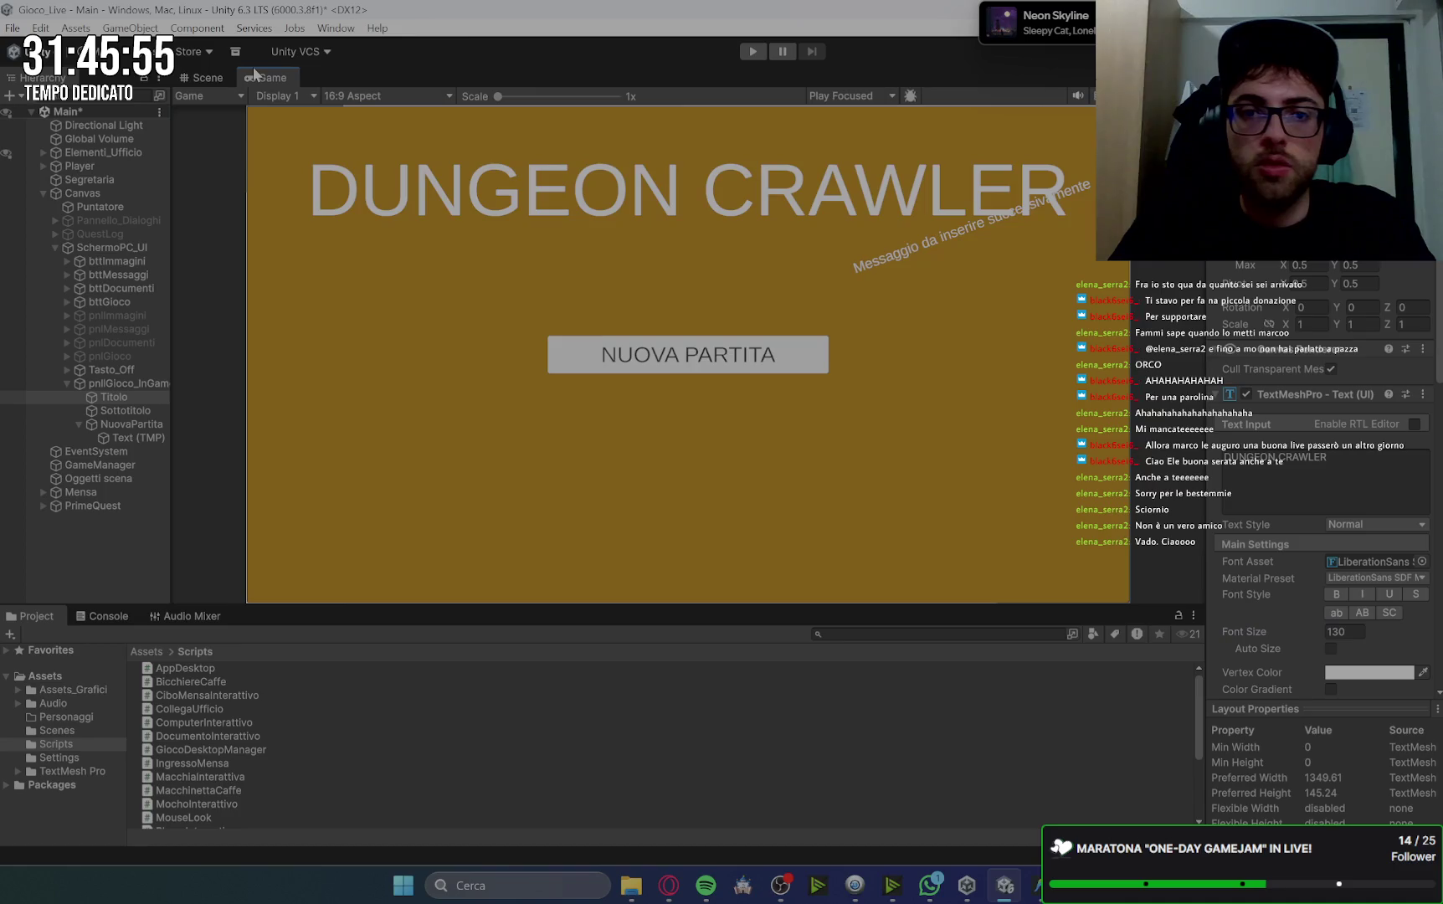
click(213, 76)
Set the tilted subtitle to font size 30, widen its box to one line, and nudge it lower.
click(126, 410)
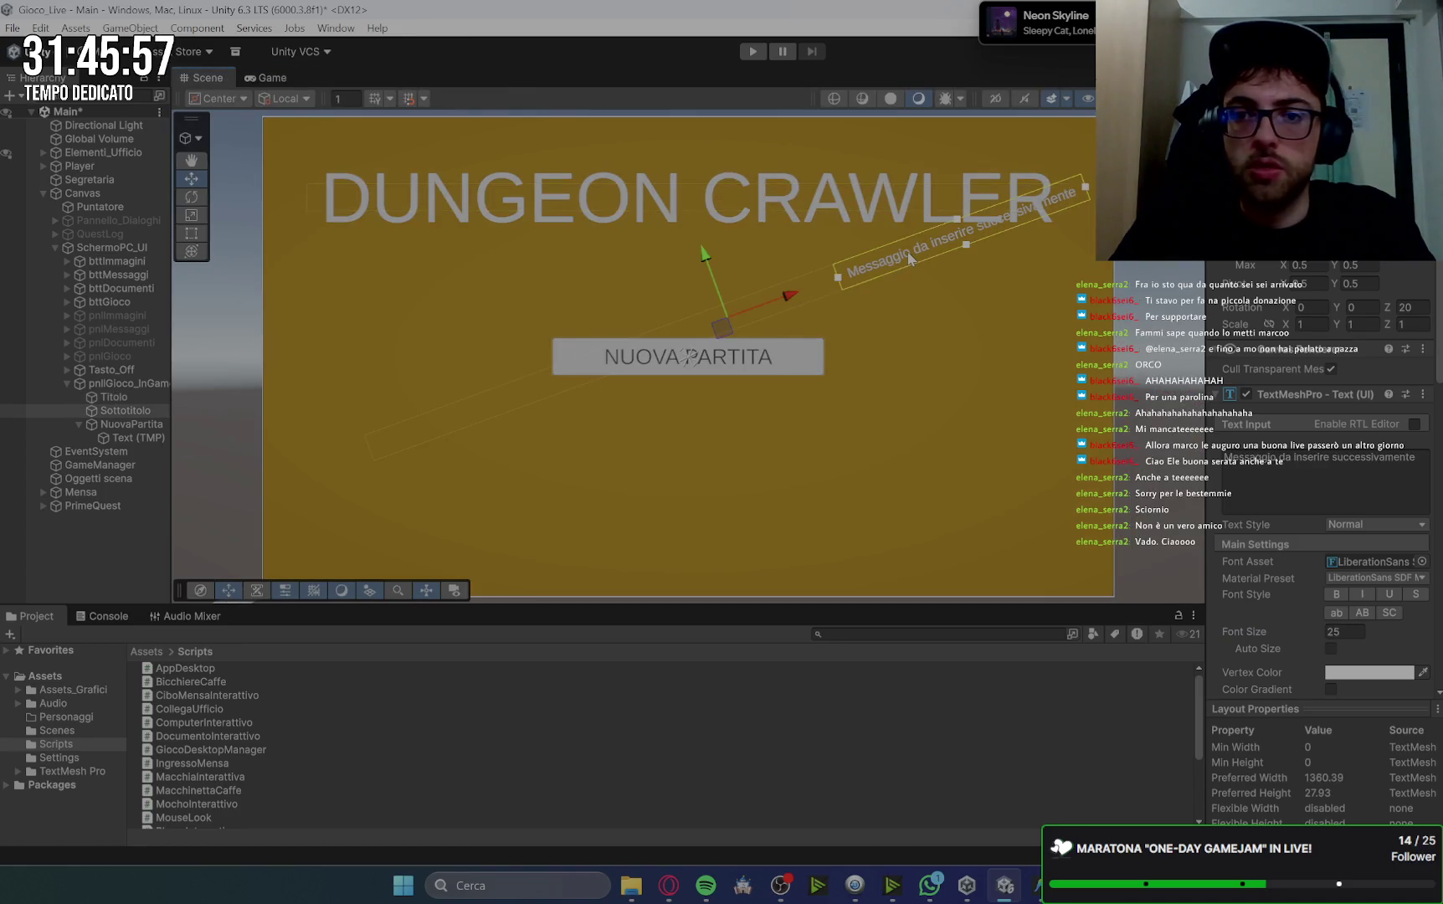
click(1354, 633)
text(30)
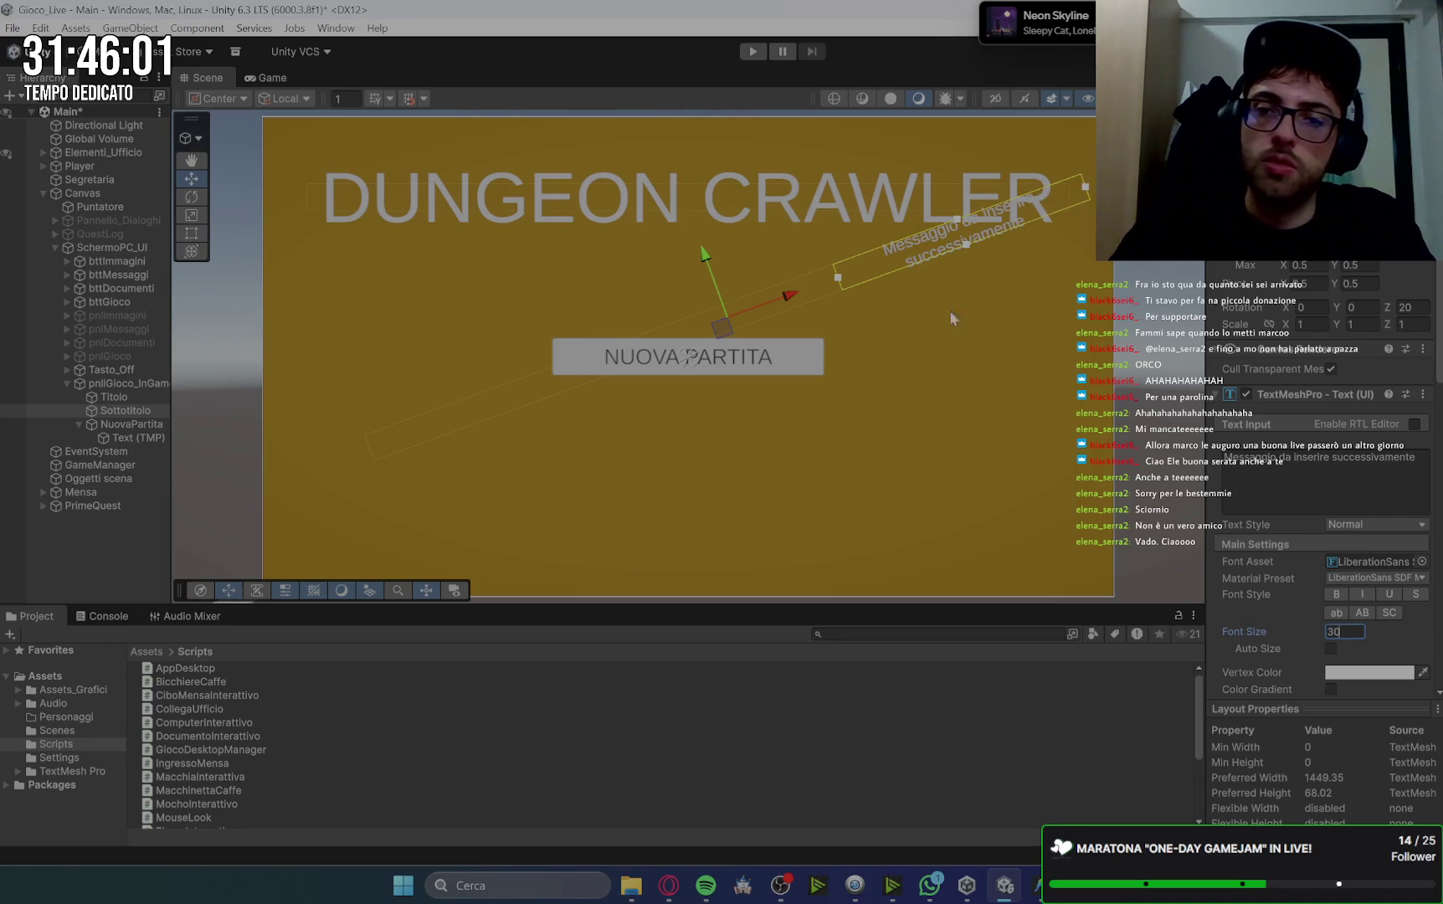
drag(838, 277, 792, 295)
drag(714, 251, 729, 275)
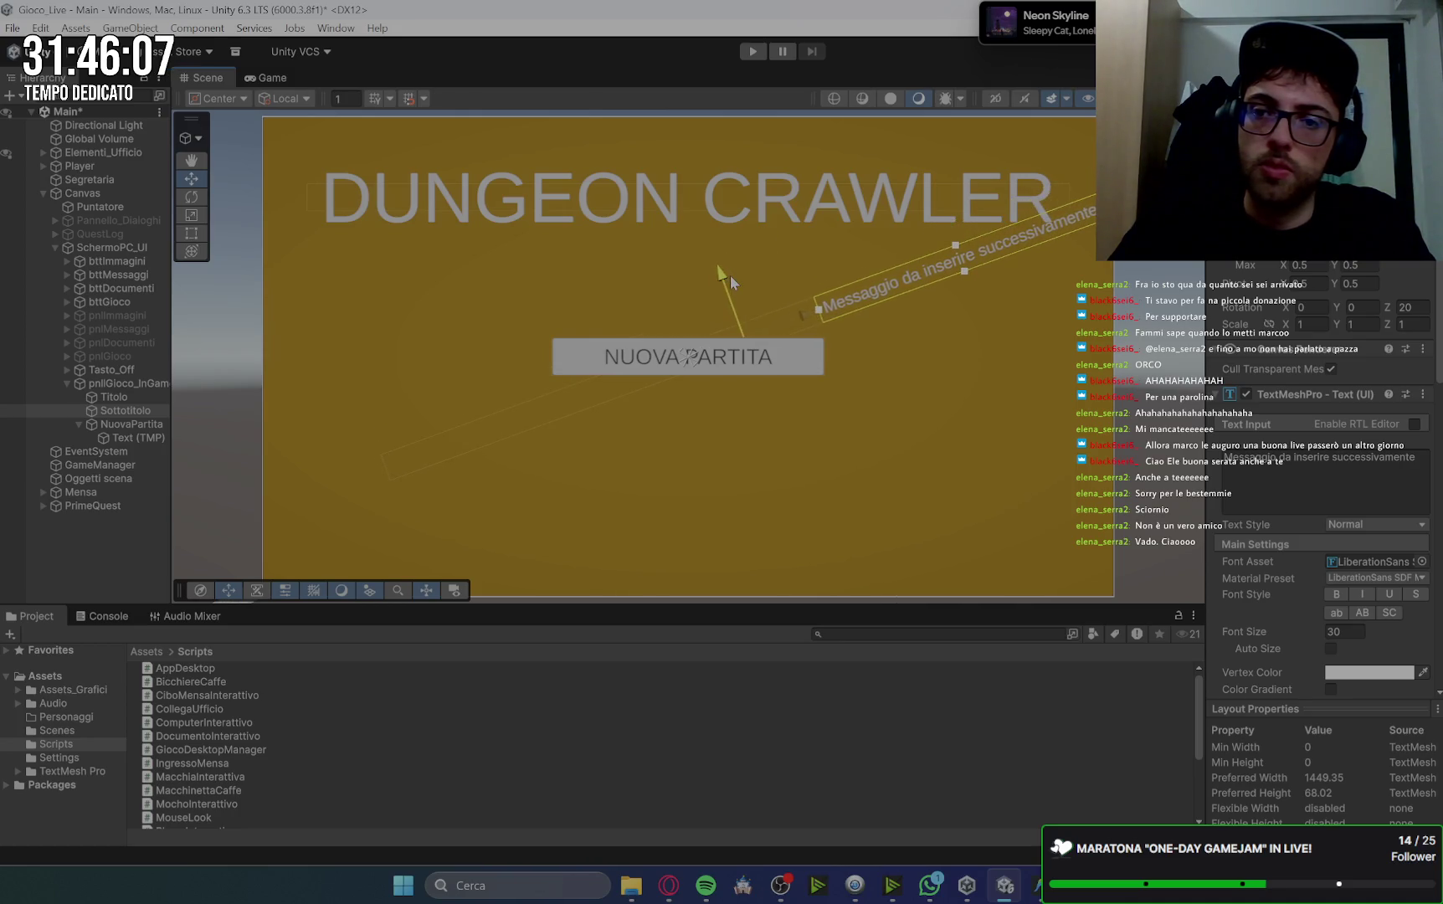
After glancing at the Minecraft references, set the NUOVA PARTITA button's width to 1000.
click(929, 185)
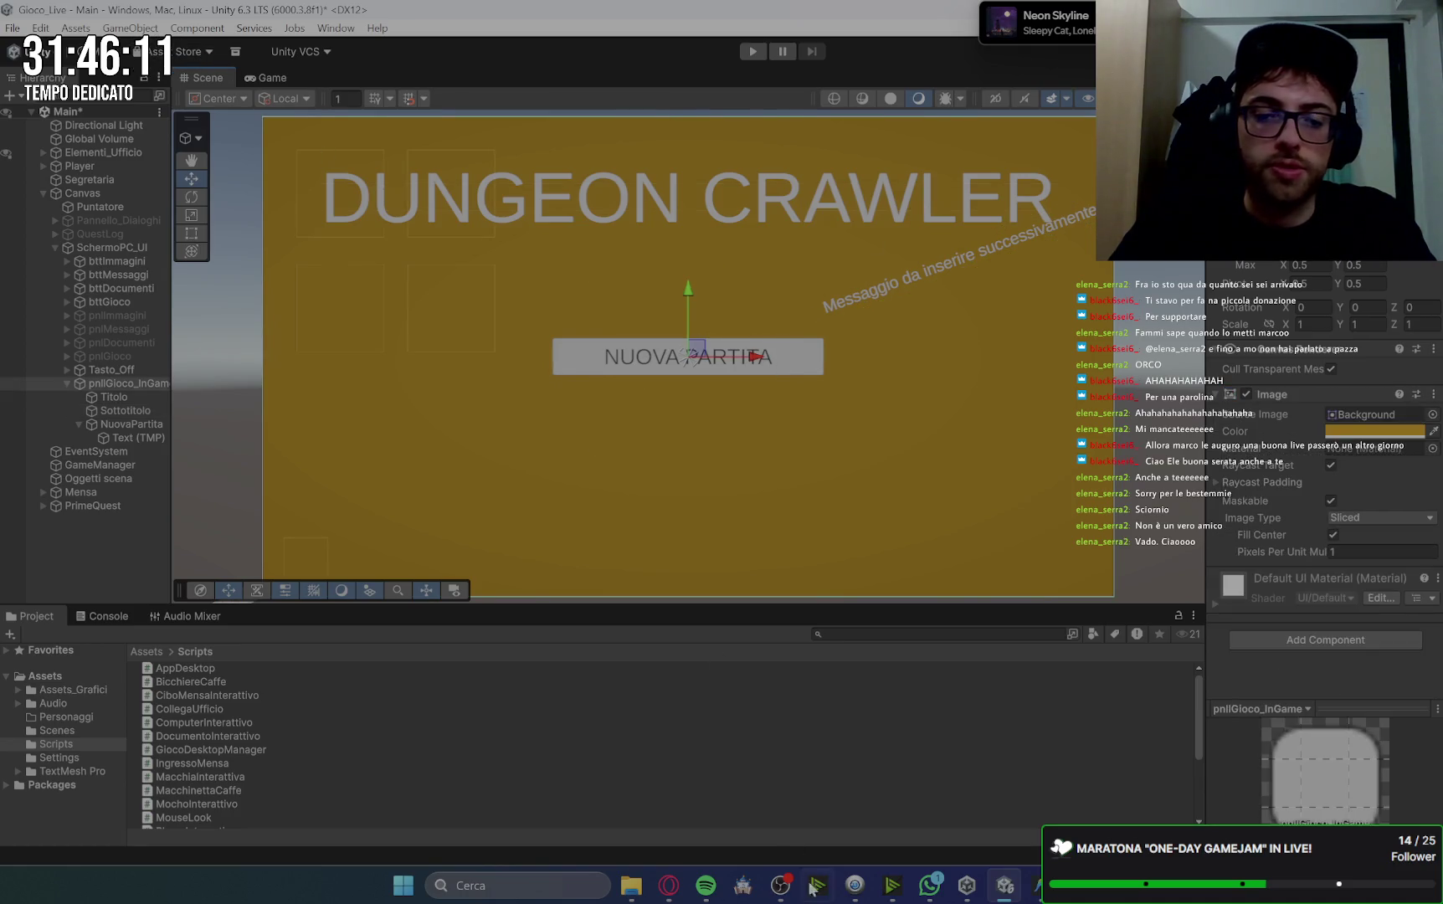
click(685, 893)
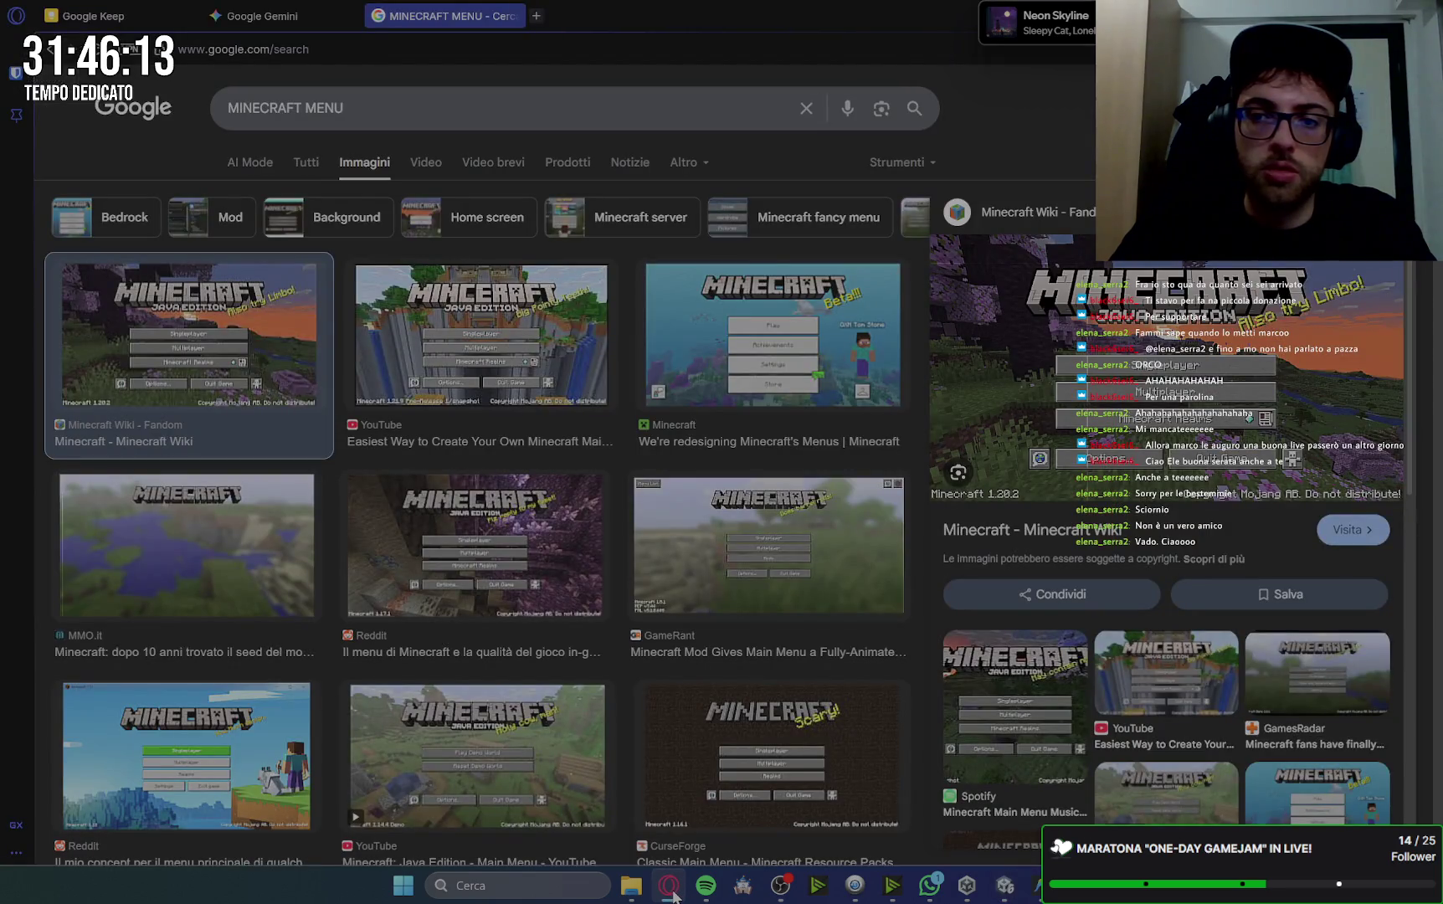
click(672, 892)
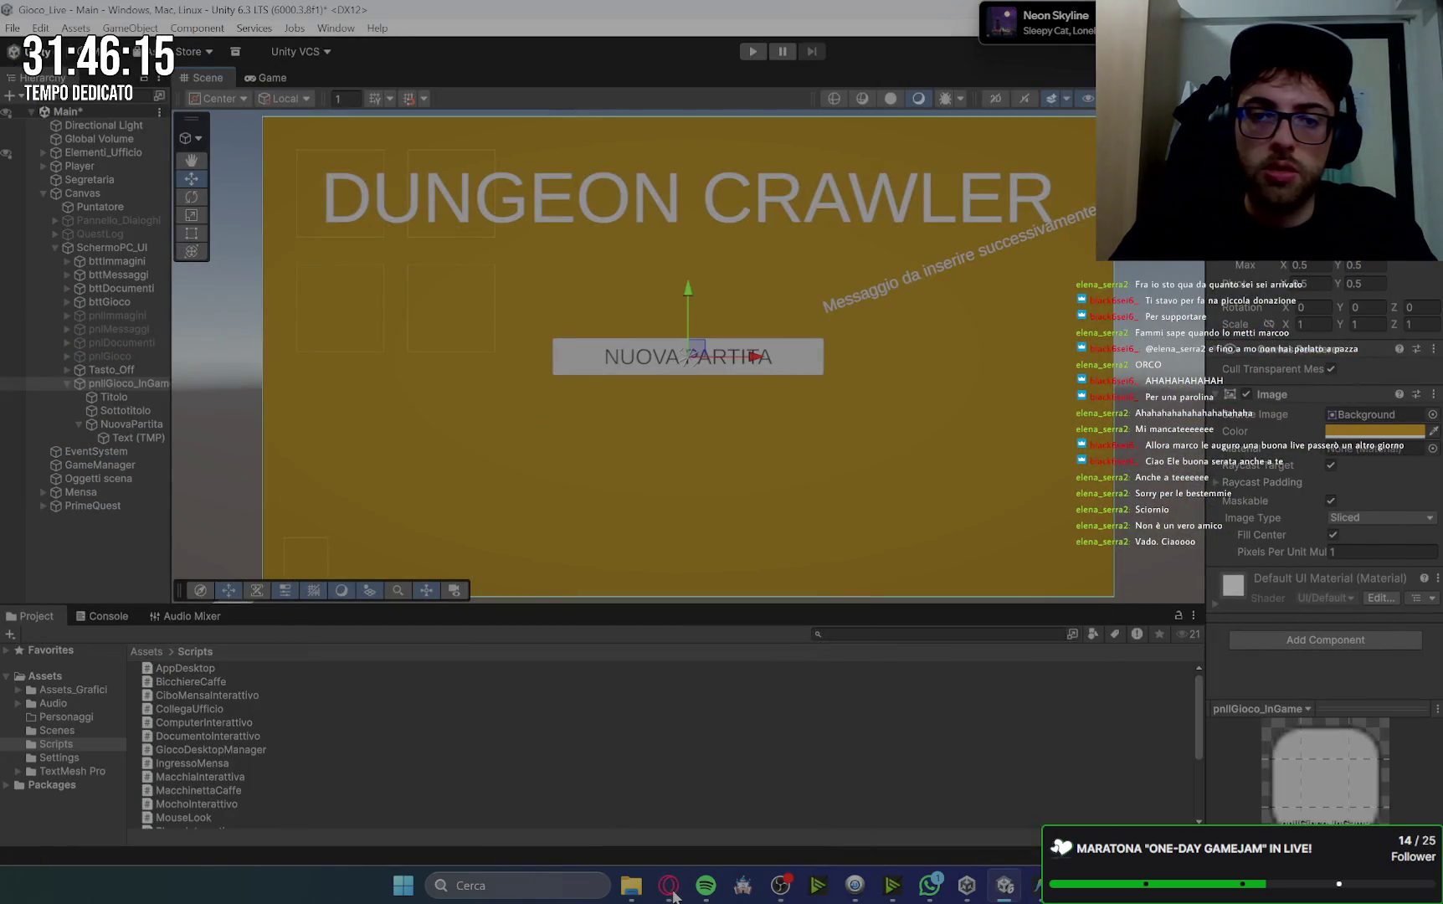
click(672, 894)
click(669, 892)
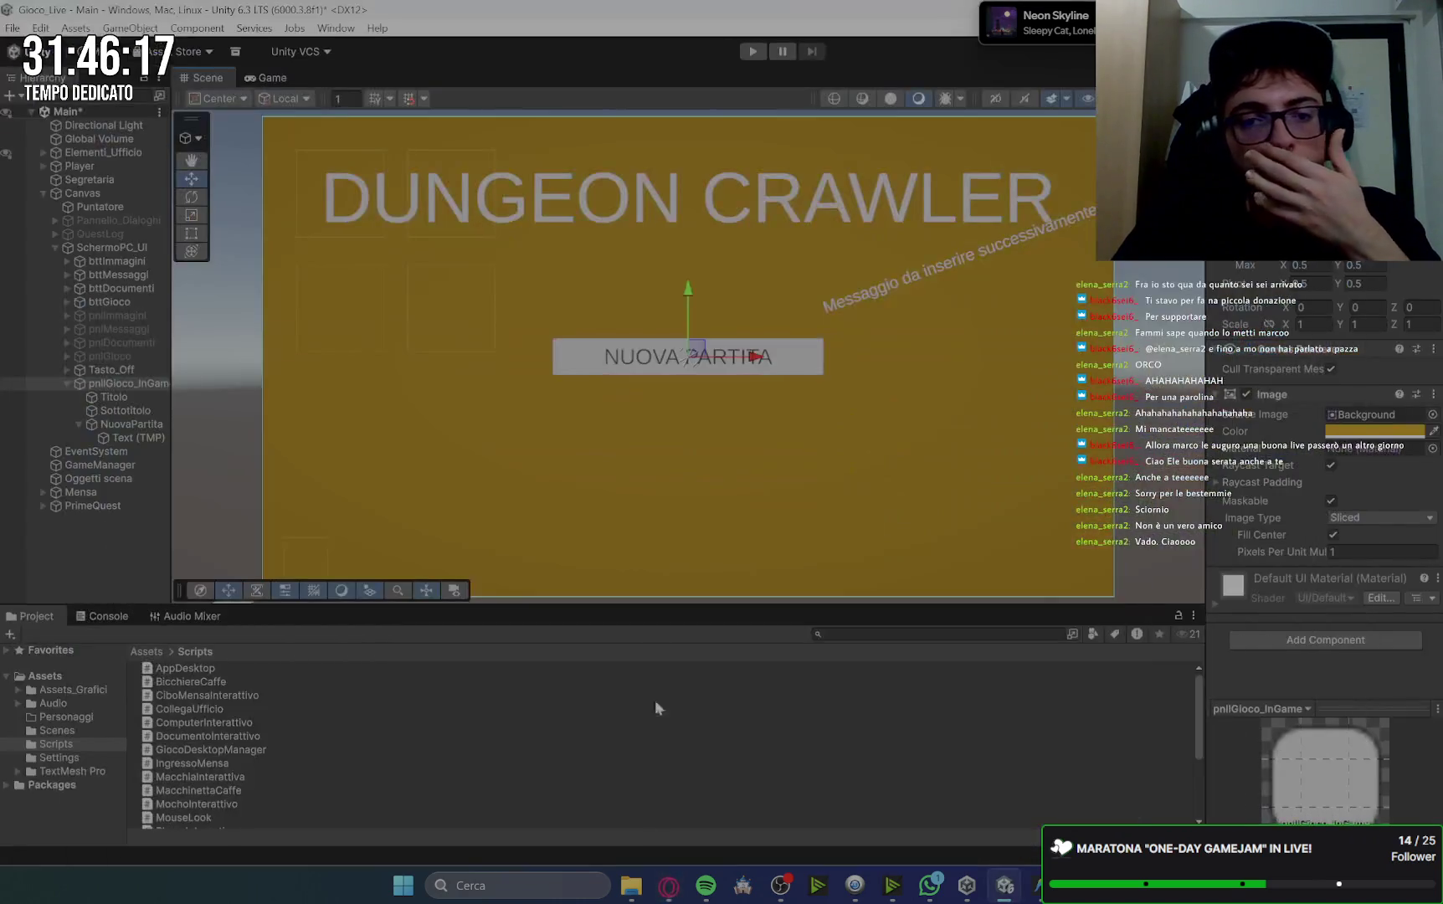
click(806, 360)
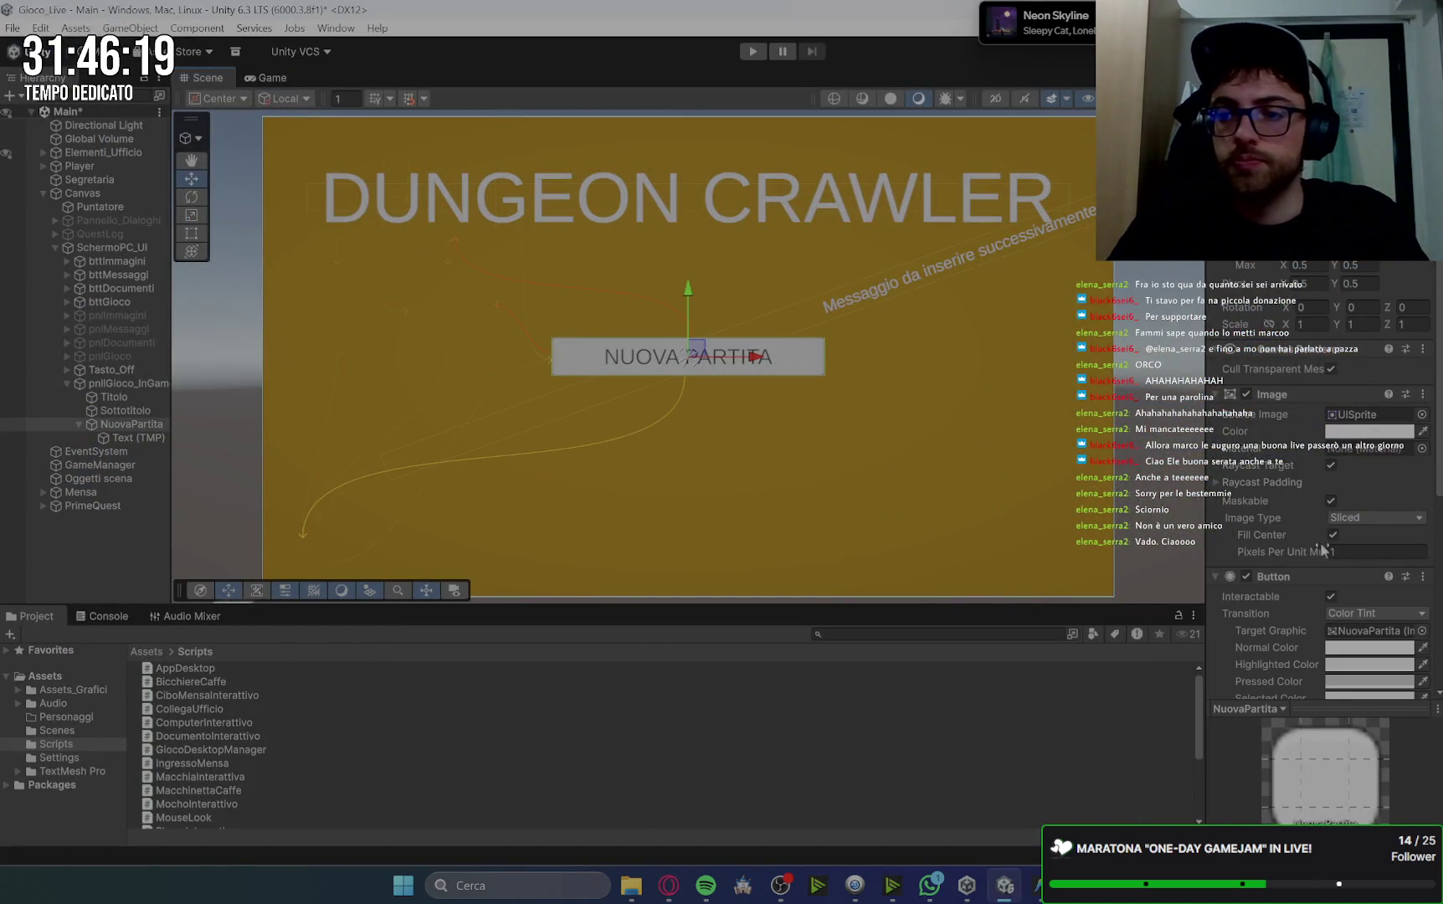
text(1000)
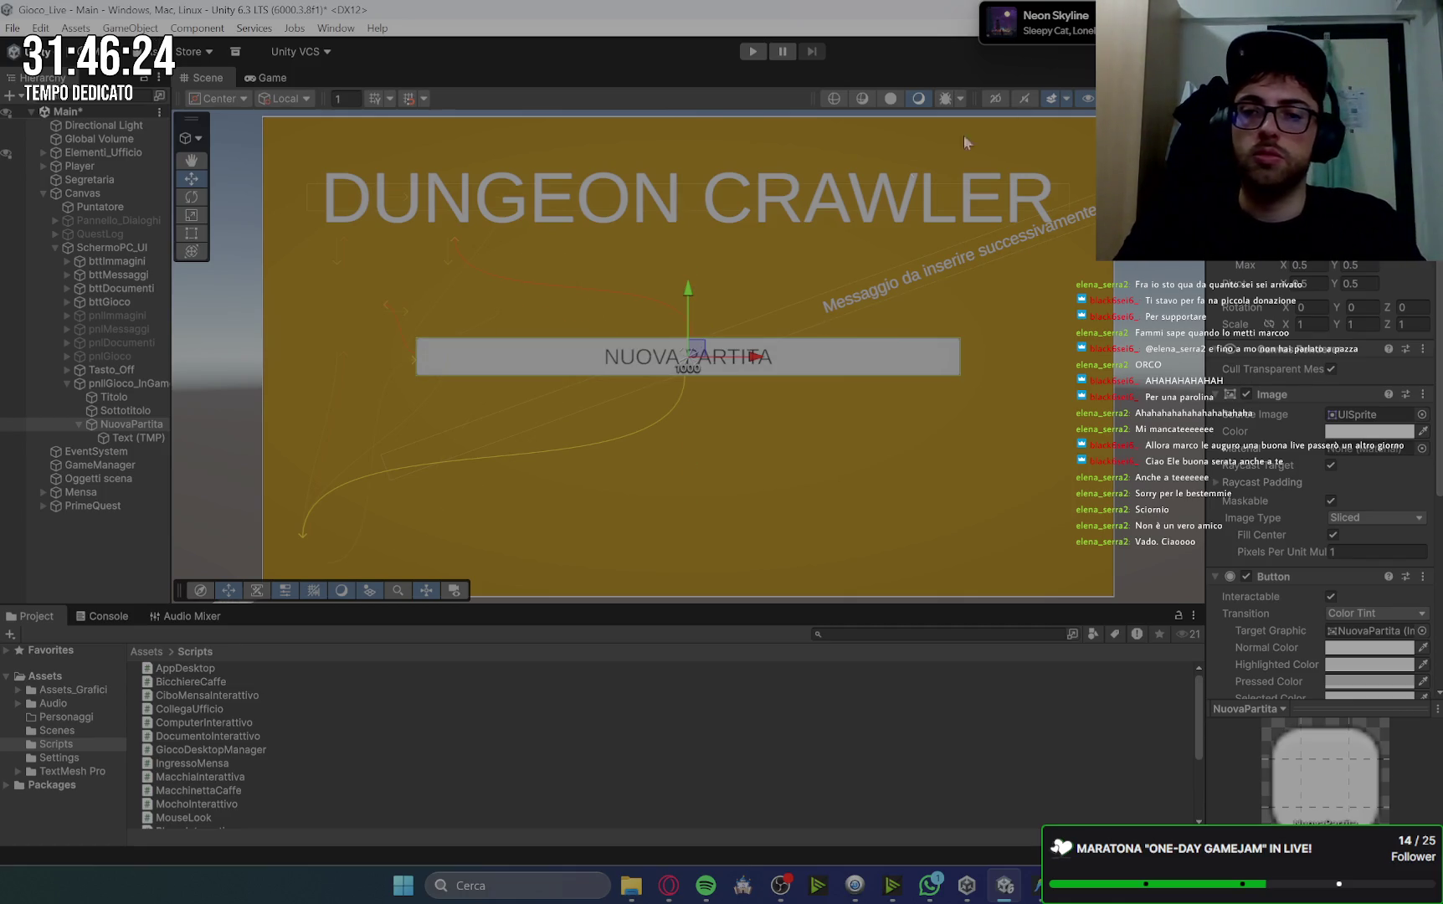
Duplicate NuovaPartita, rename the copy Continua, and move it just below the original.
click(788, 369)
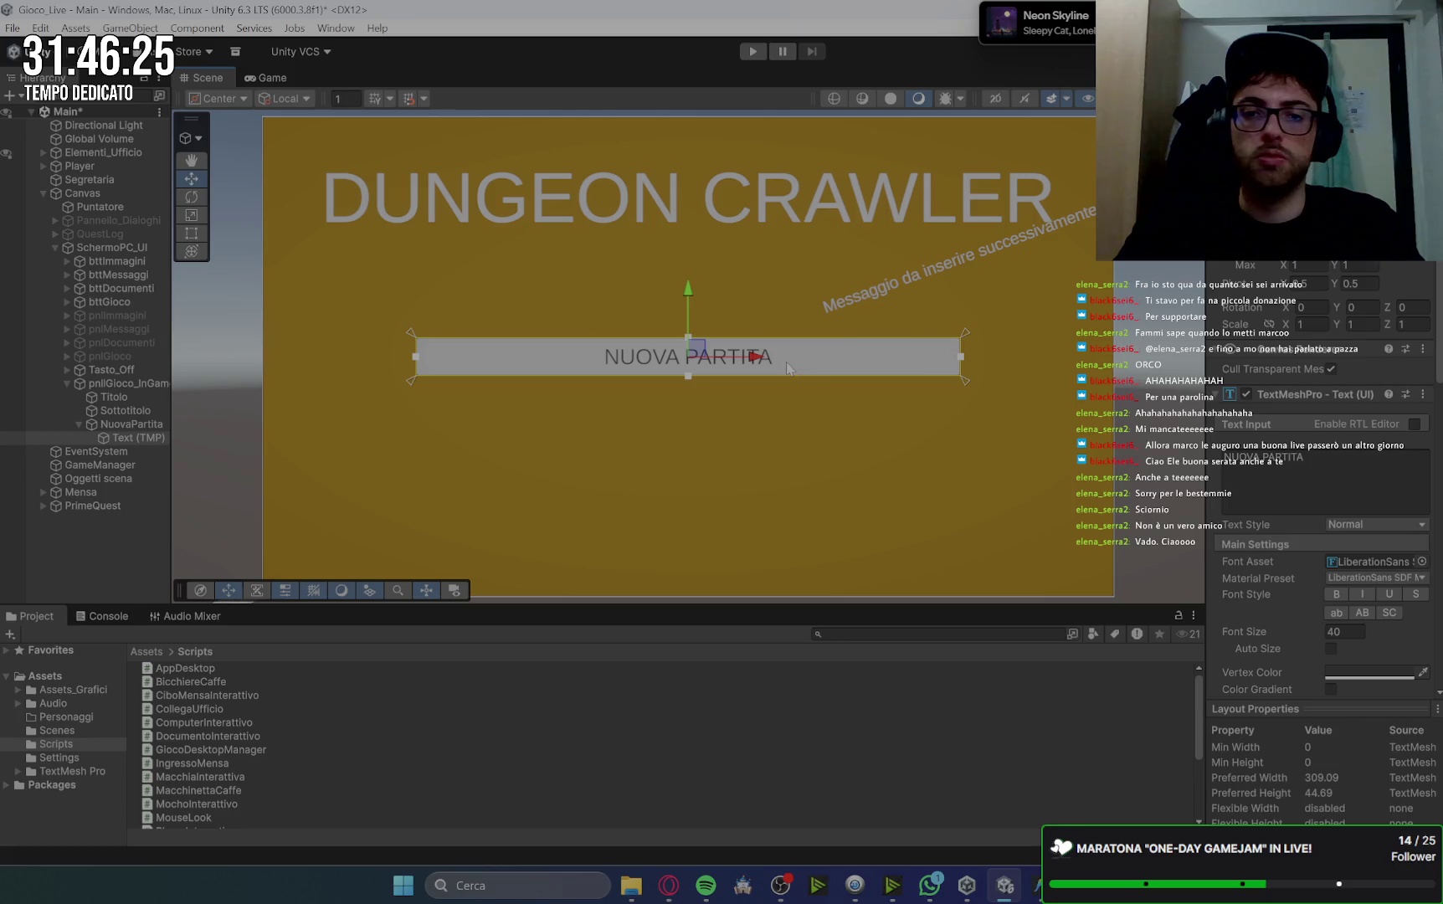
click(124, 424)
click(81, 425)
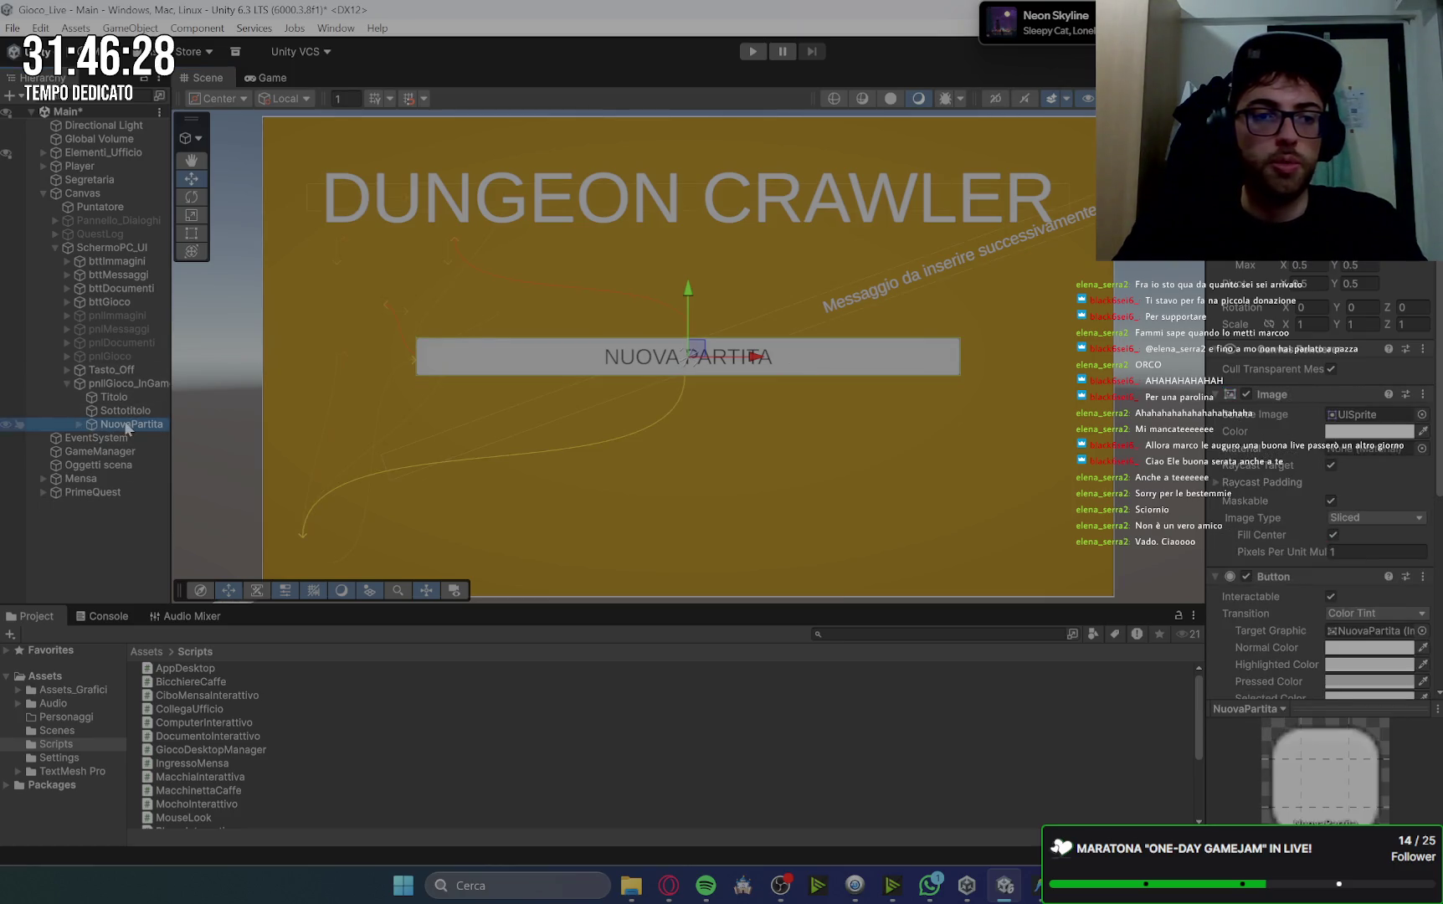
click(136, 425)
key(ctrl+d)
key(F2)
text(Conti)
key(Return)
mouse_move(686, 295)
mouse_down()
mouse_move(686, 359)
mouse_move(683, 347)
mouse_up()
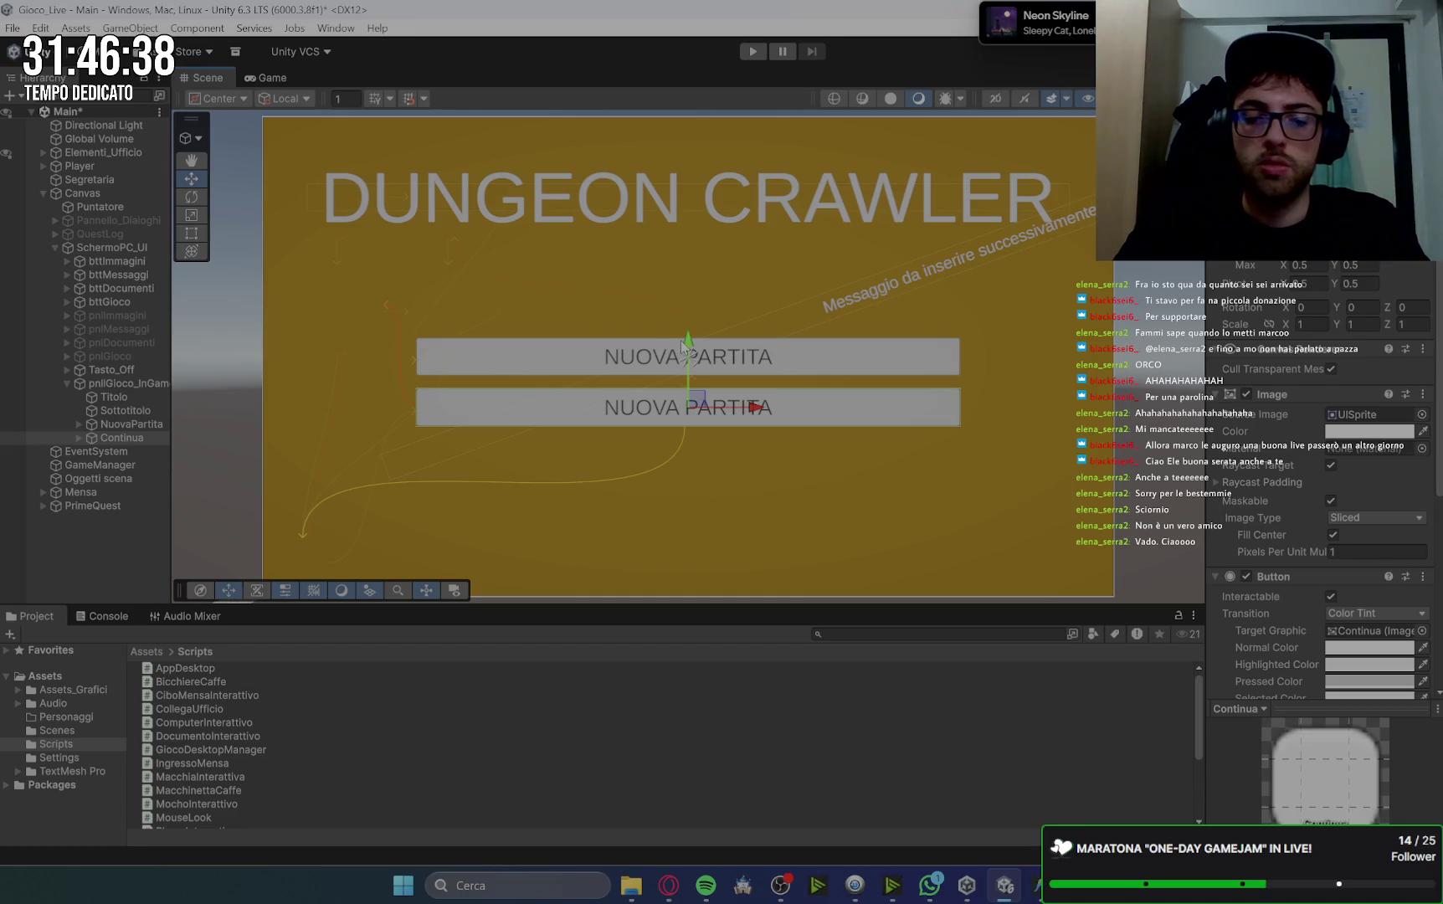
key(ctrl+z)
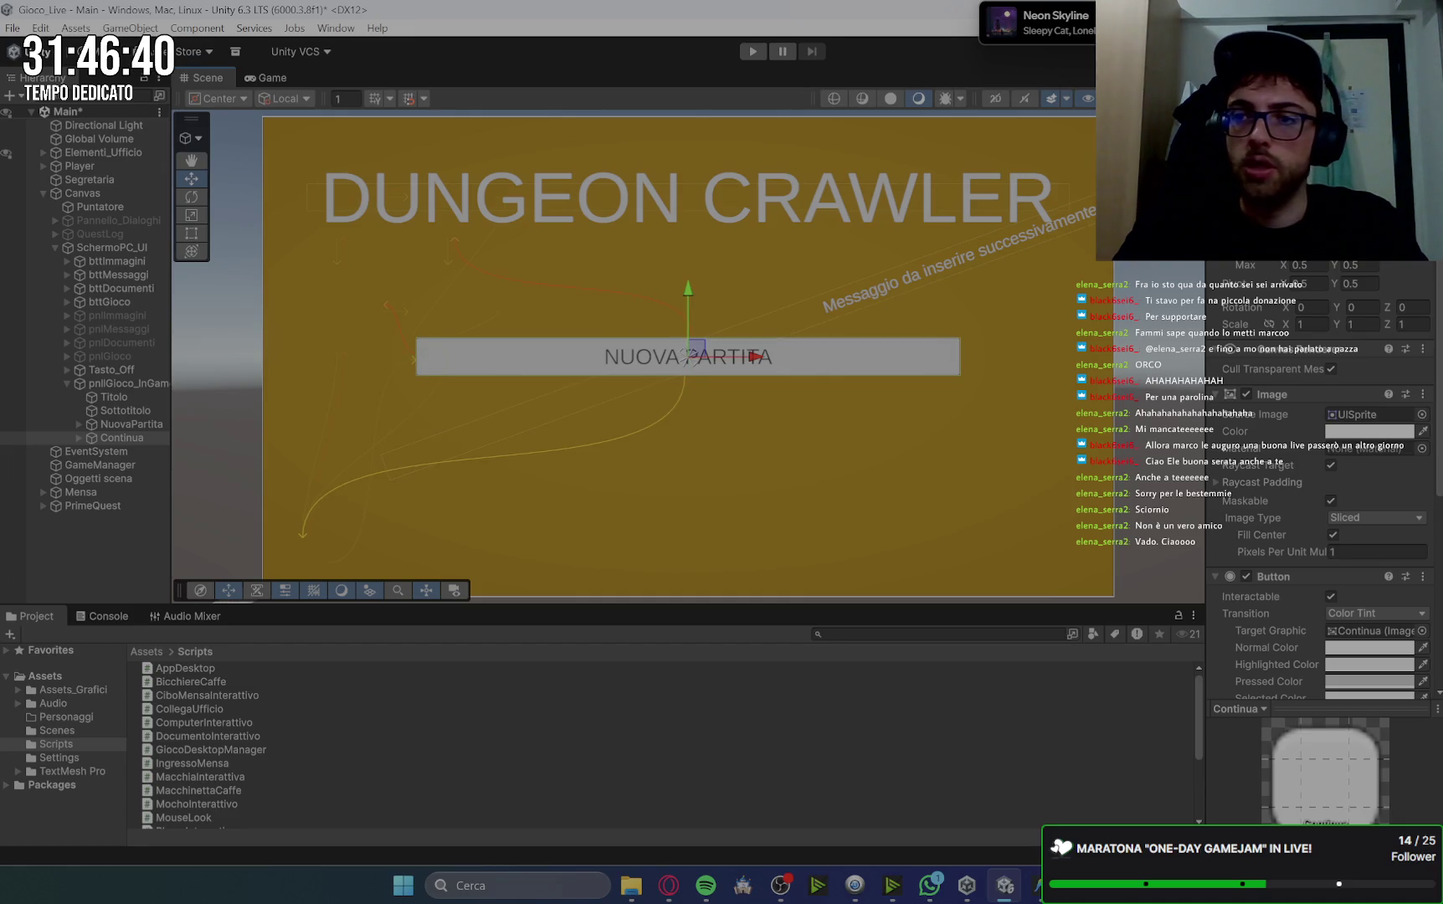
key(ctrl+y)
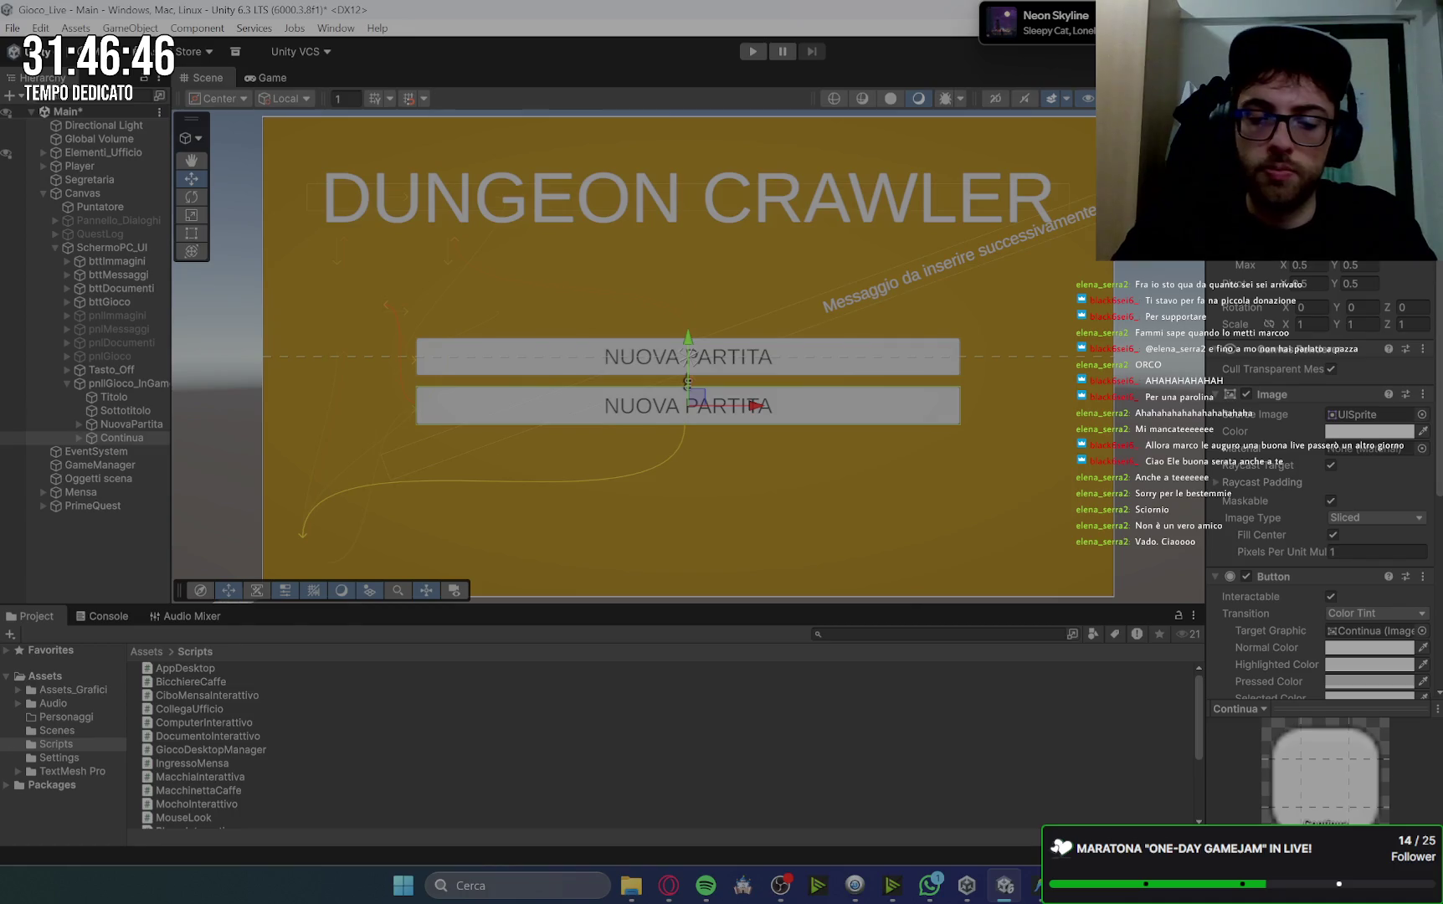
Duplicate Continua as a button named Esci and place it under the second button.
key(ctrl+z)
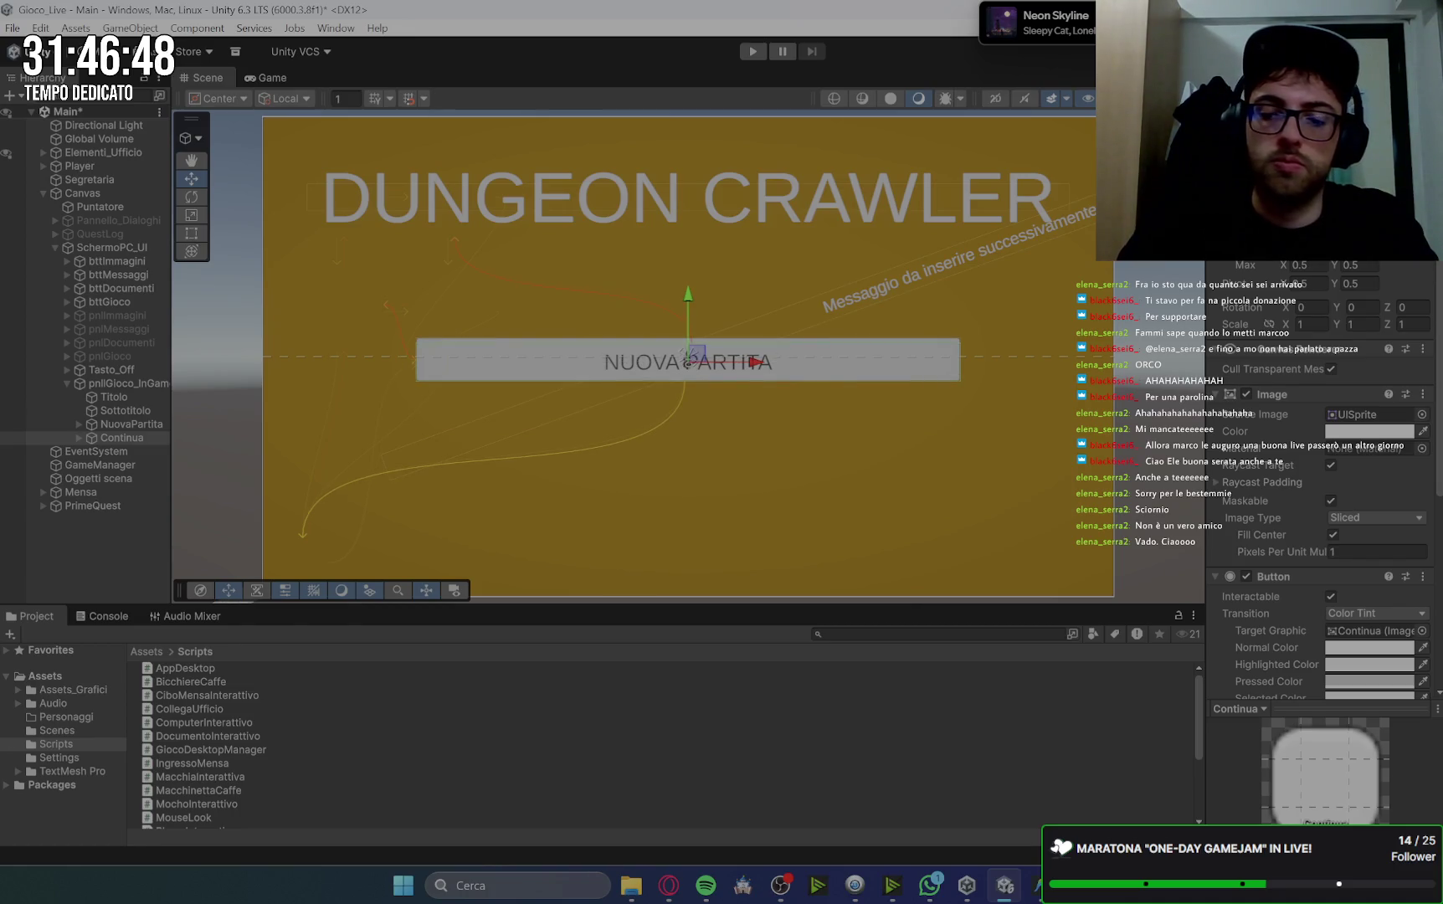
key(ctrl+y)
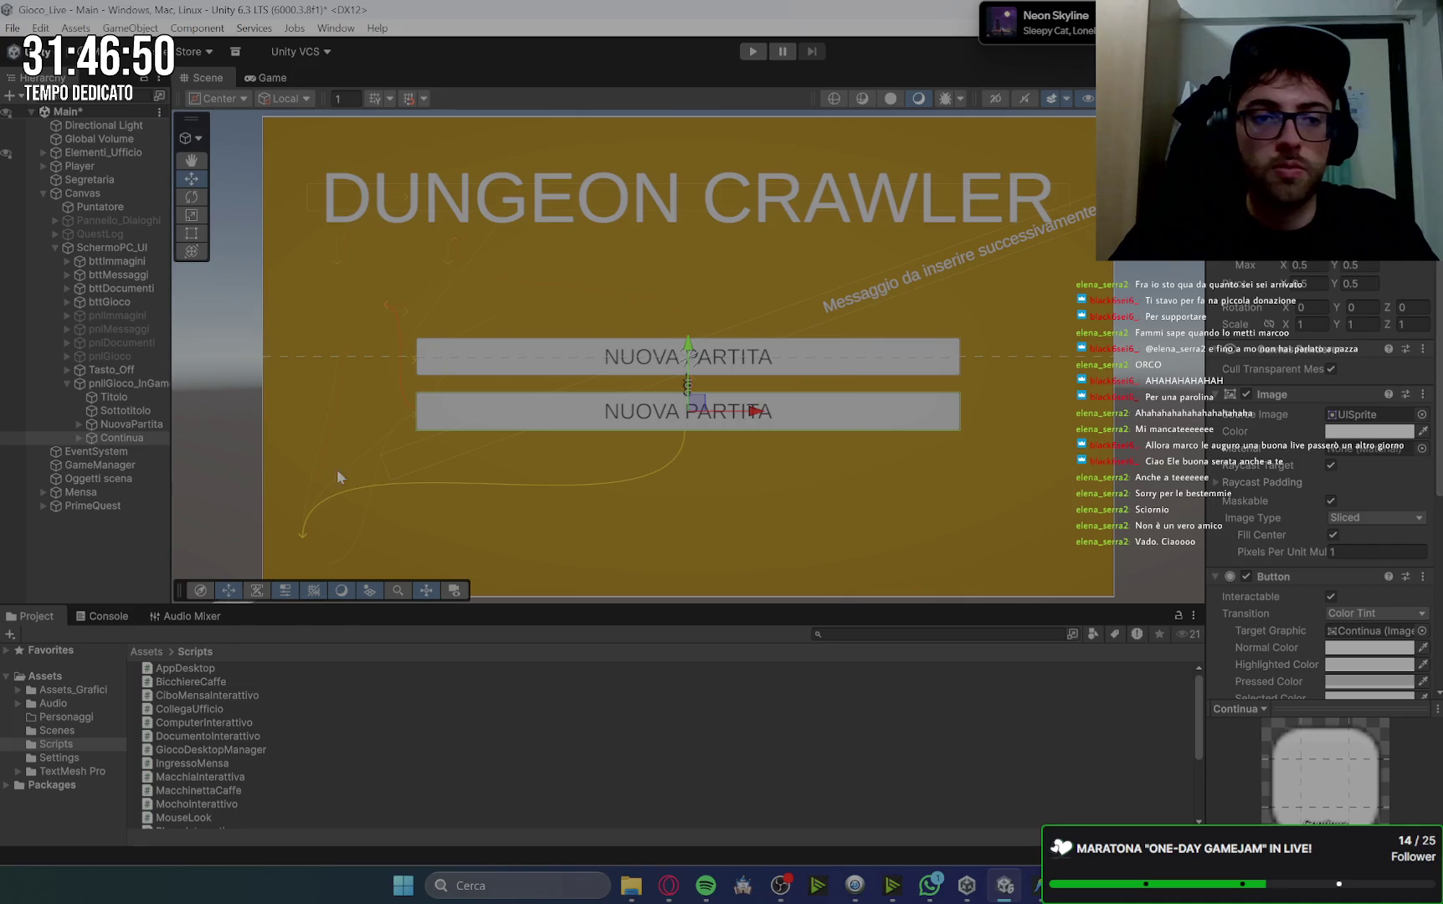
key(ctrl+d)
click(137, 453)
text(Es)
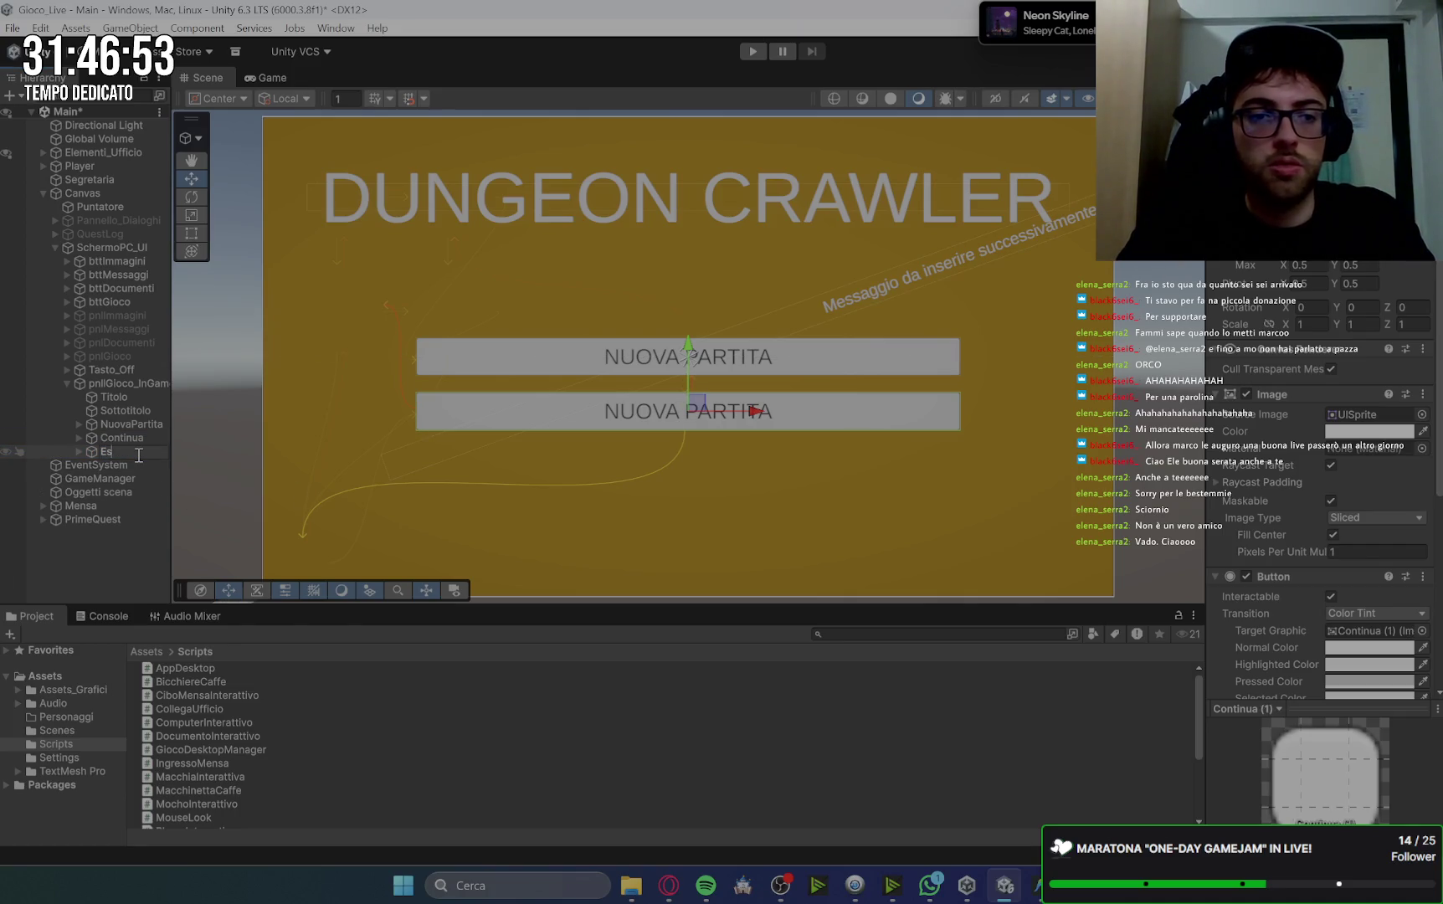
text(ci)
key(Return)
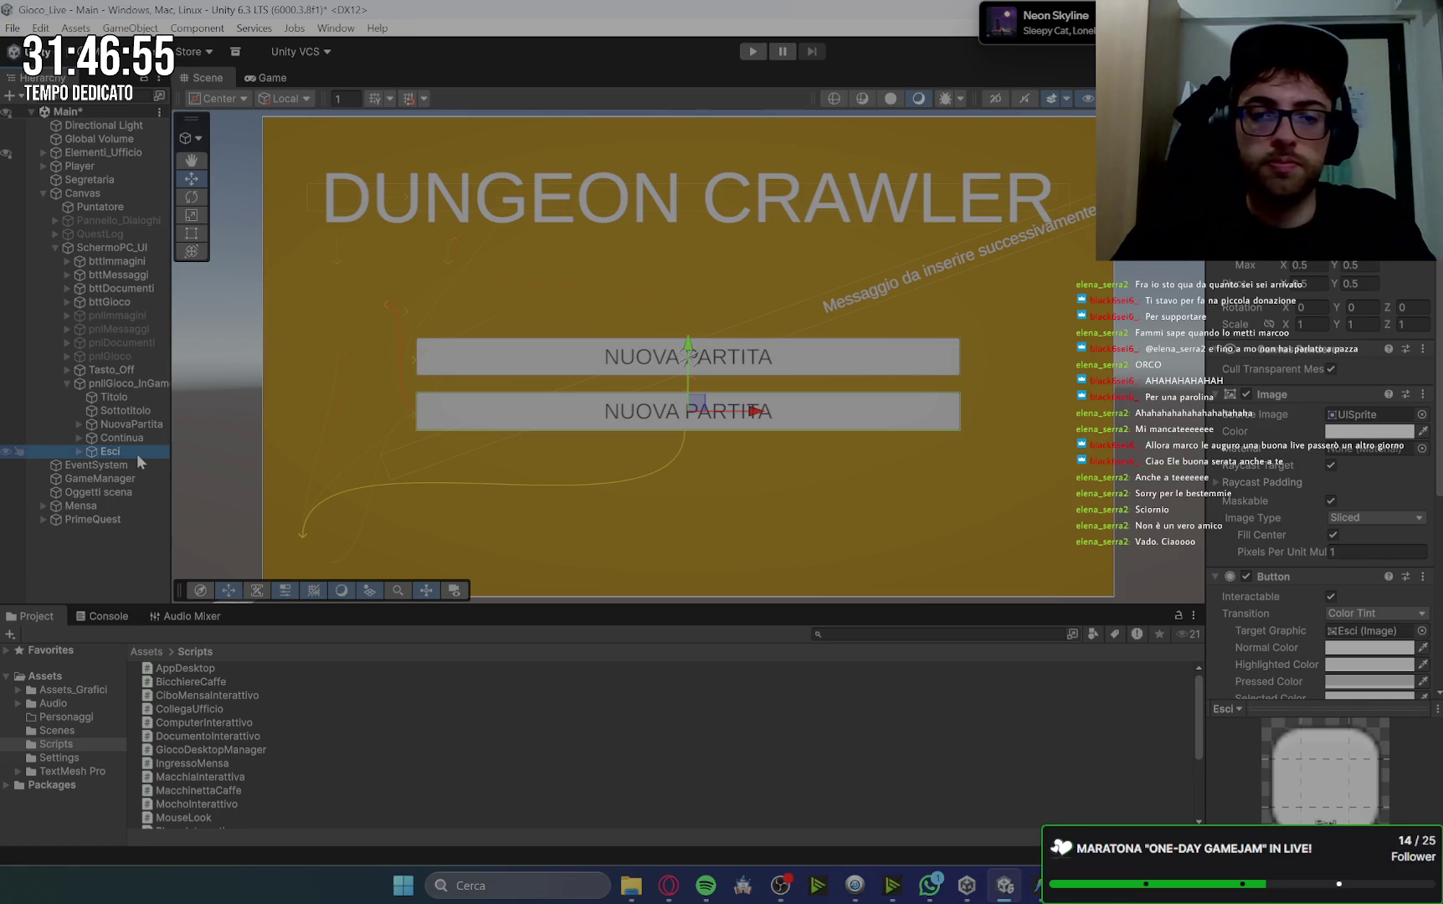
mouse_move(686, 350)
mouse_down()
mouse_move(687, 390)
mouse_move(687, 297)
mouse_move(688, 408)
mouse_up()
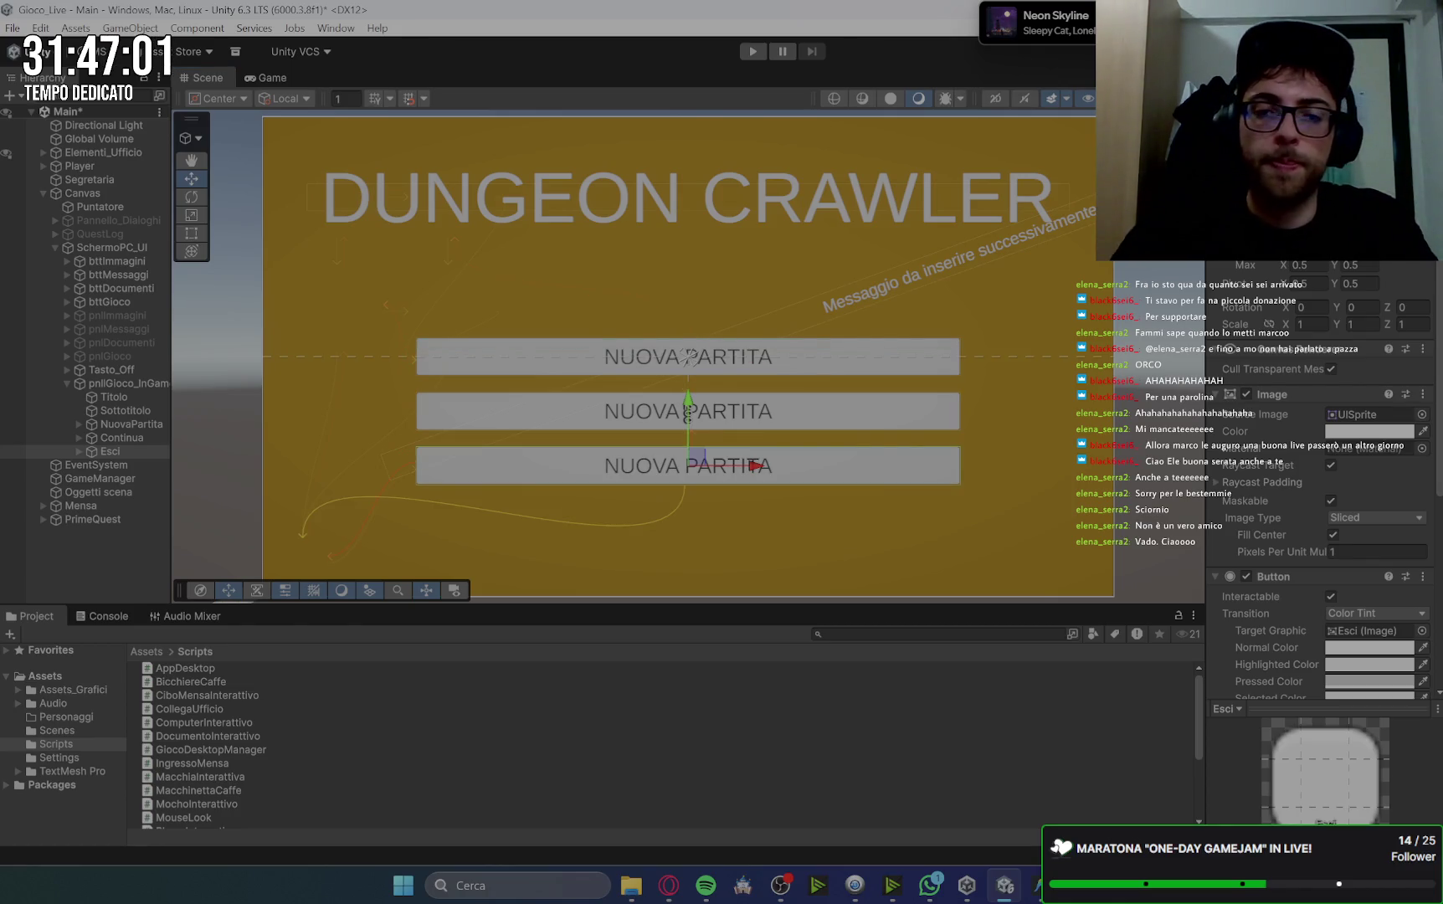
Label the Continua button CONTINUA and the Esci button ESCI DAL GIOCO, then view the references.
click(79, 438)
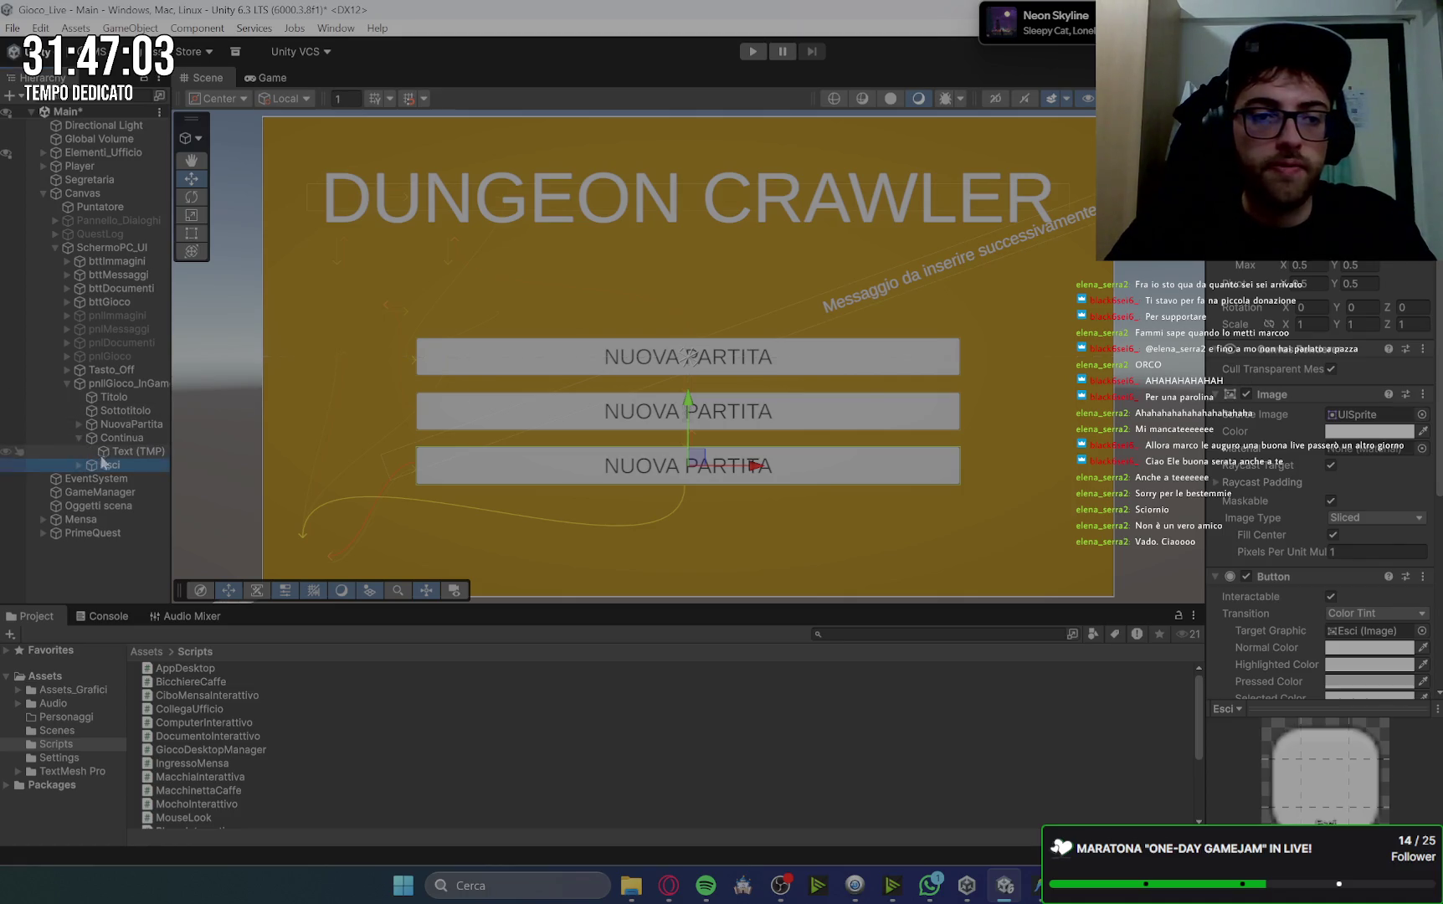
click(125, 451)
click(1314, 469)
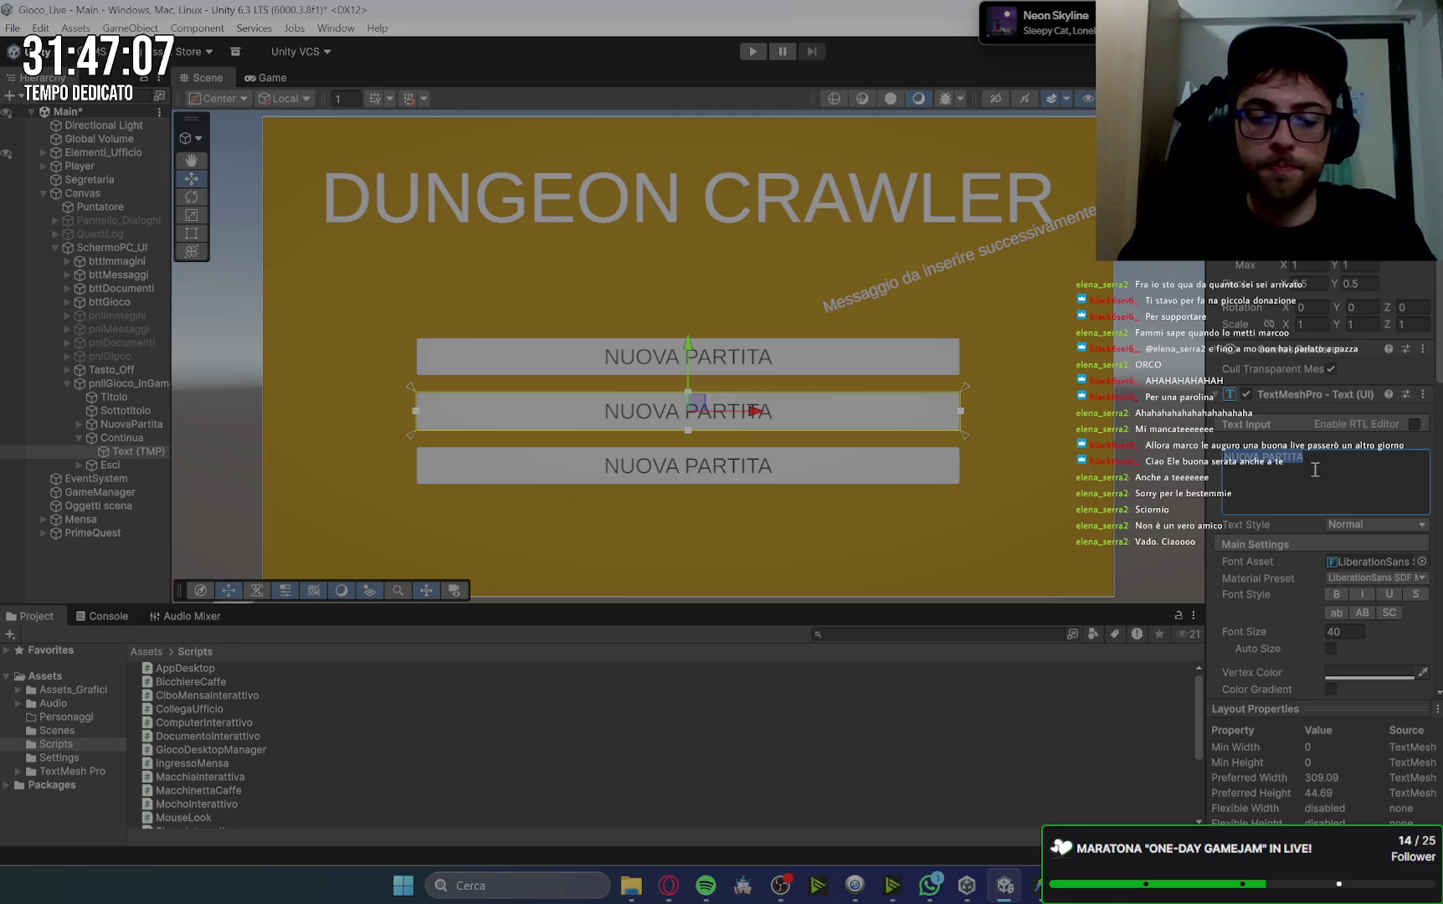
text(CONTINUA)
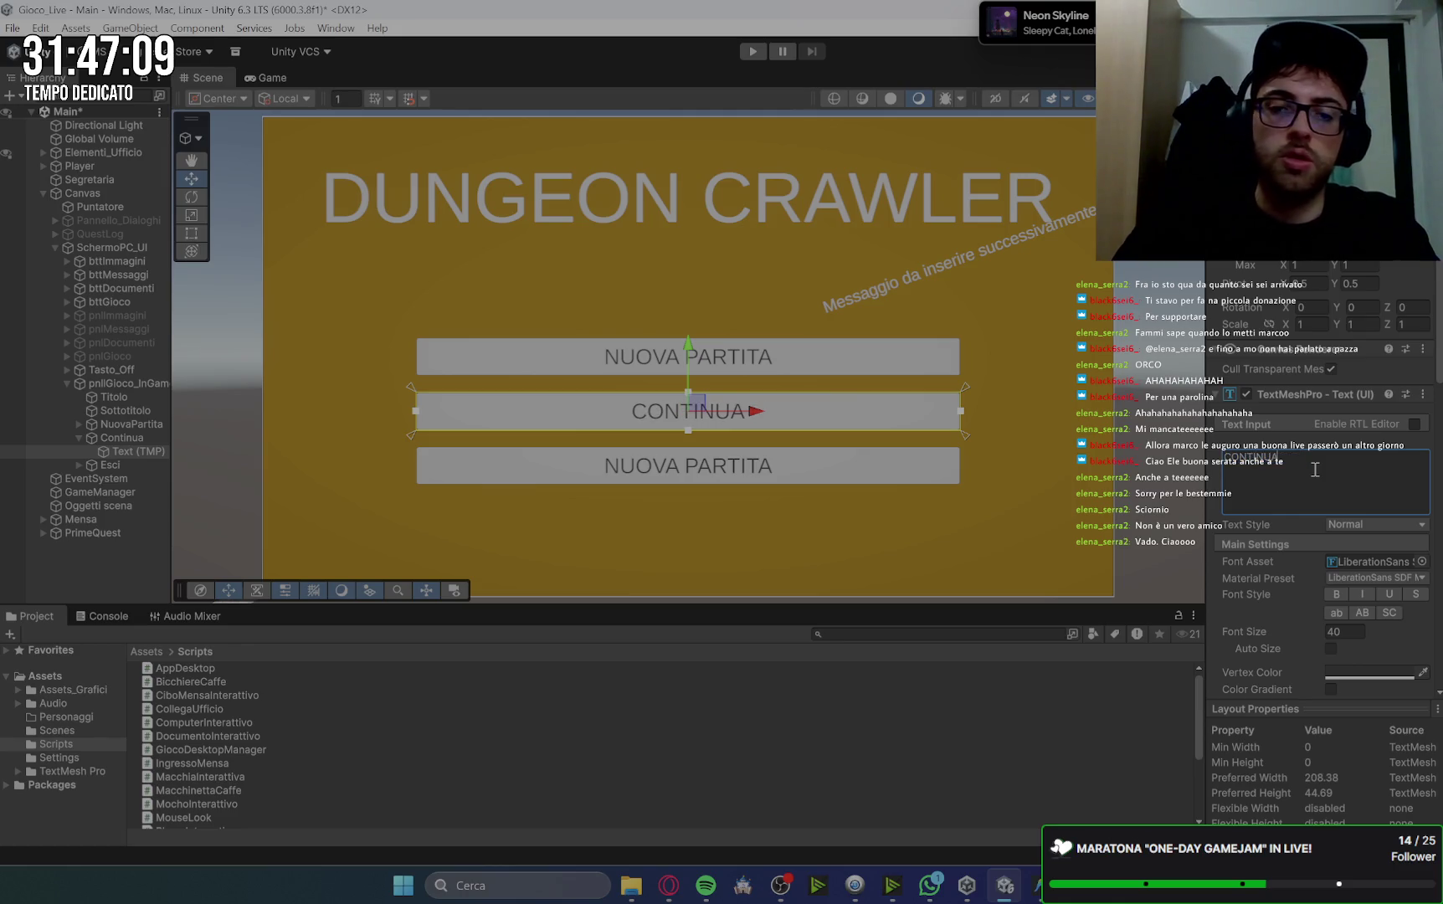
click(80, 464)
click(130, 479)
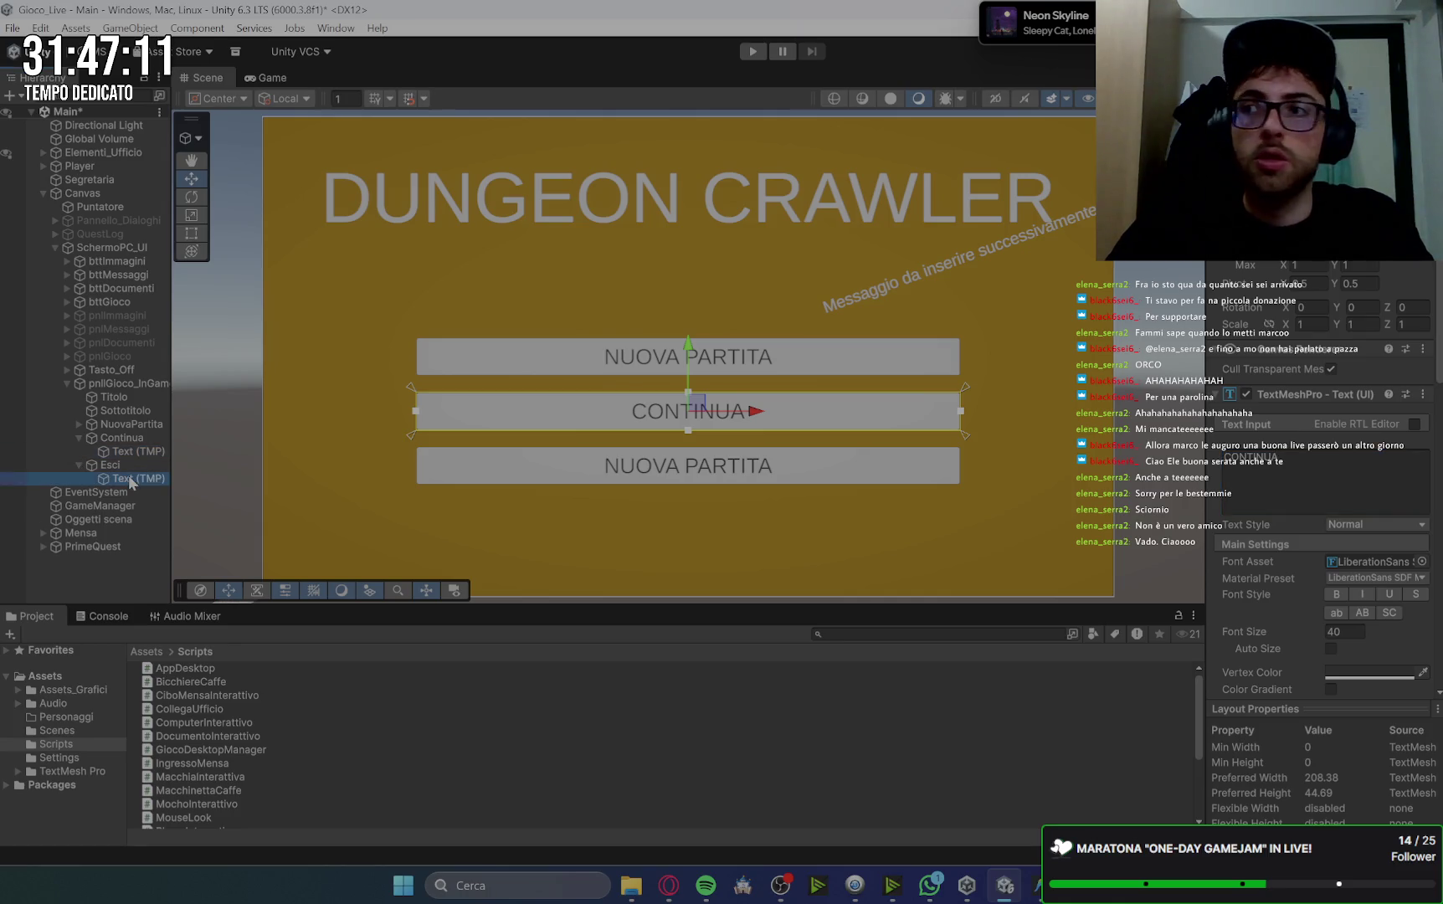
click(1318, 493)
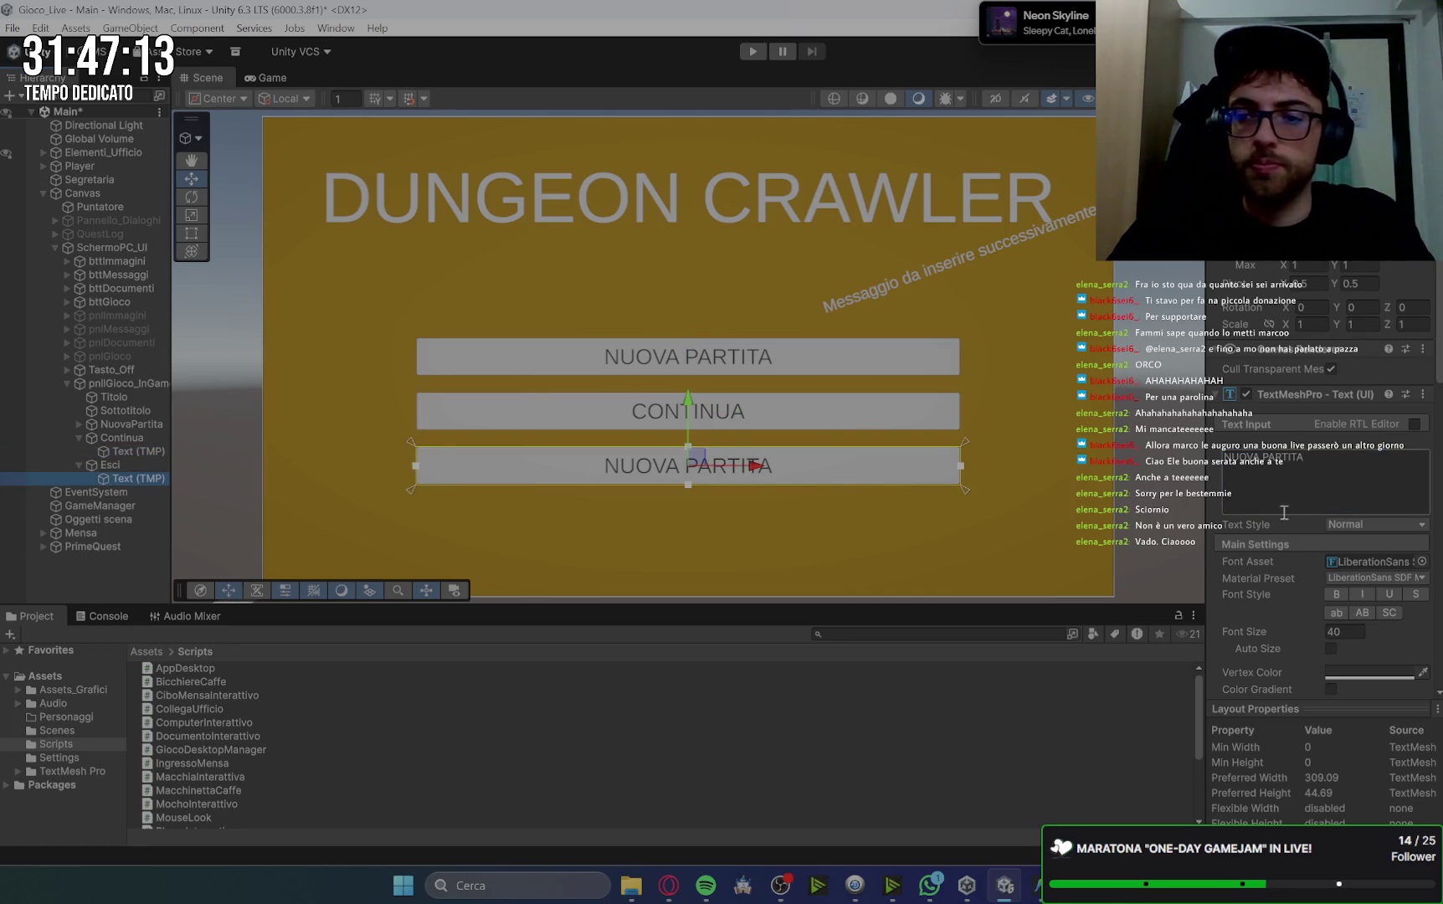
text(ESC)
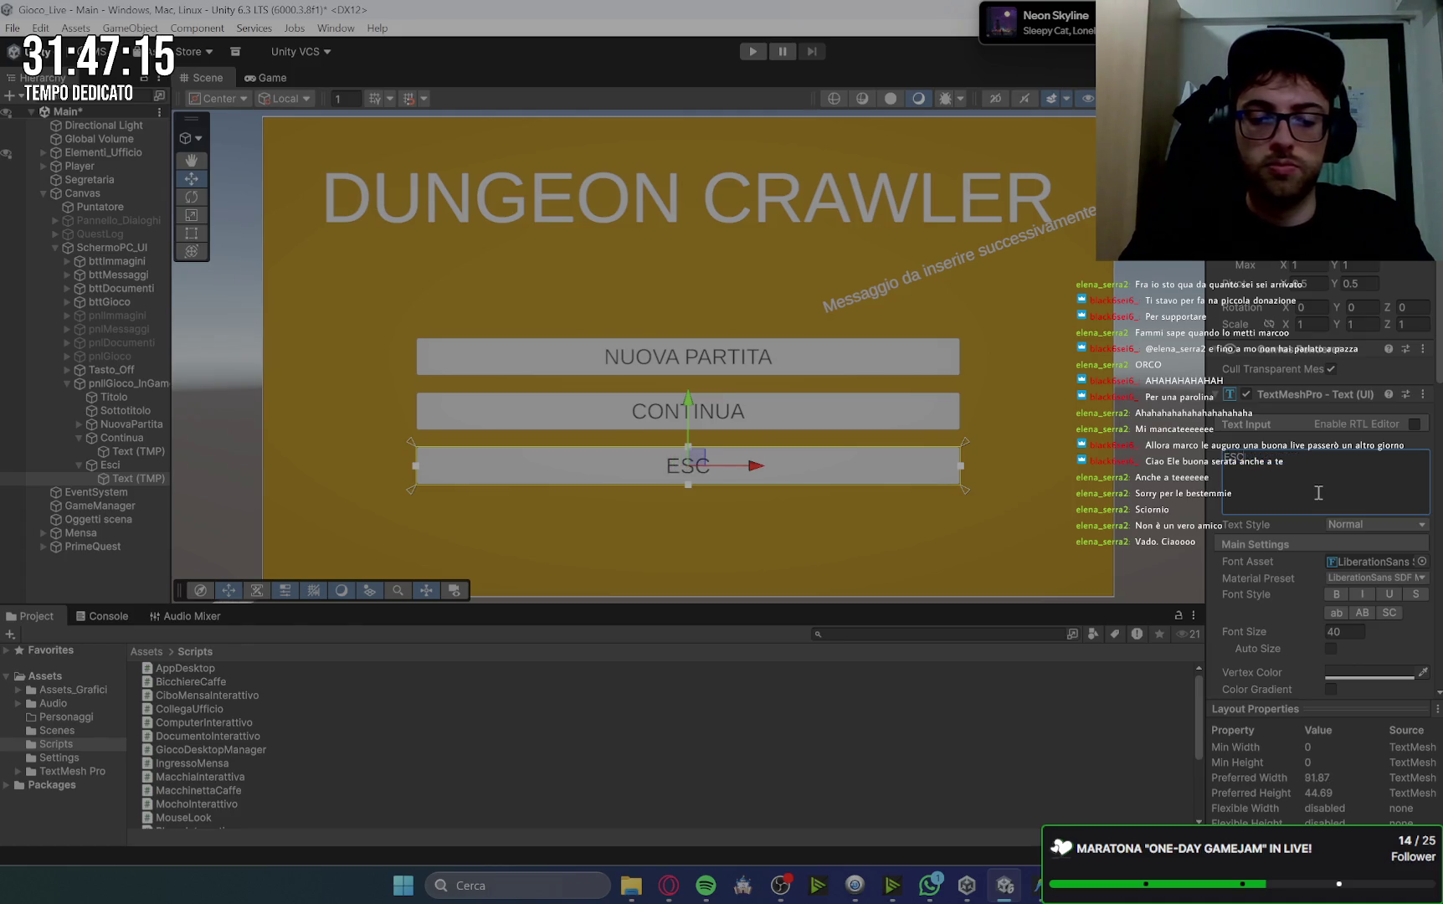
text(I DAL GIOCO)
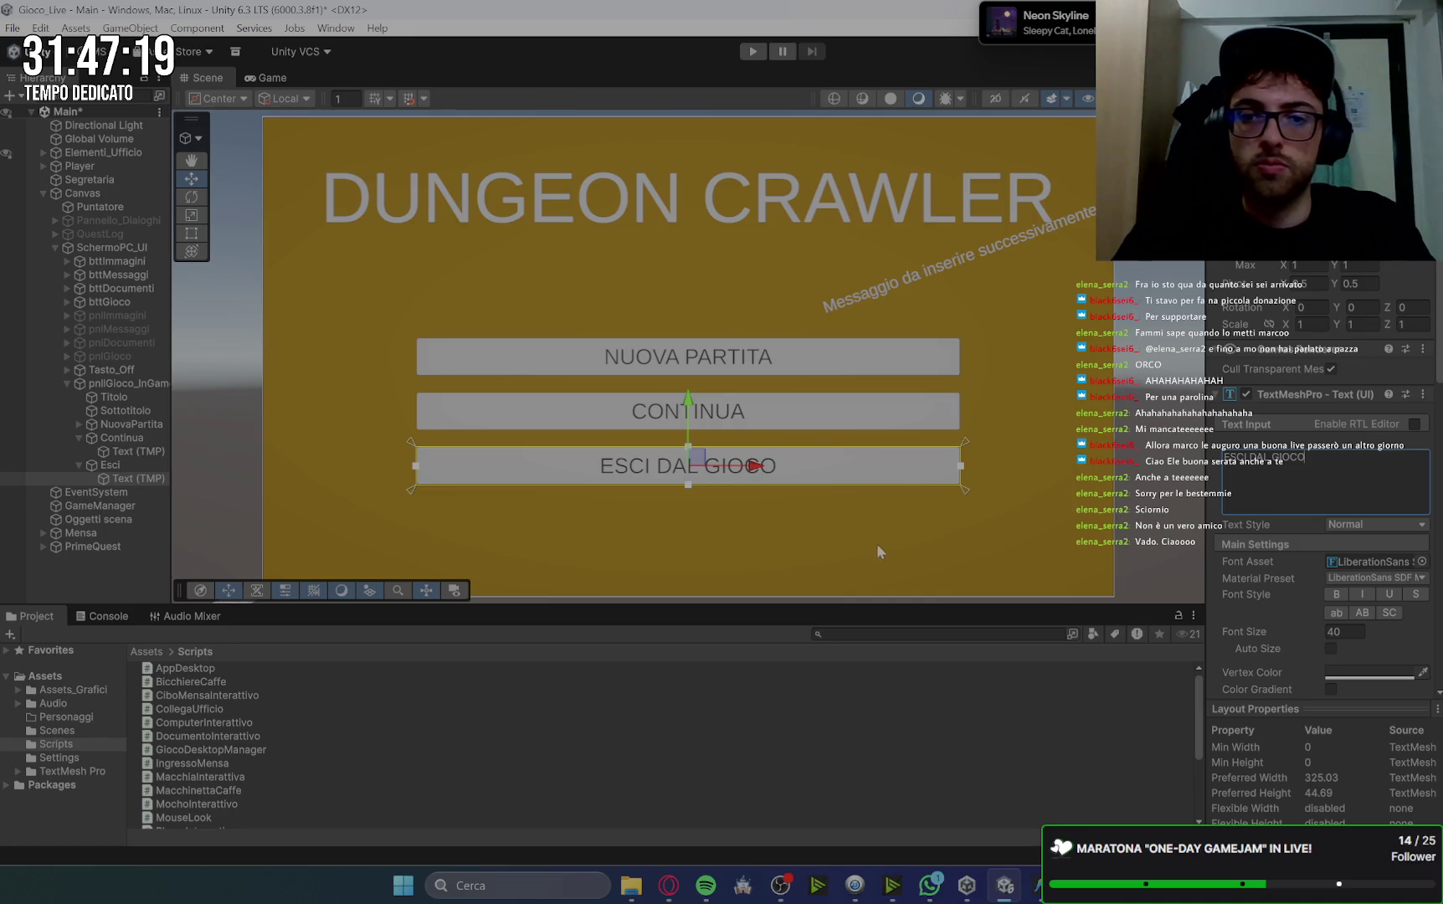
click(816, 418)
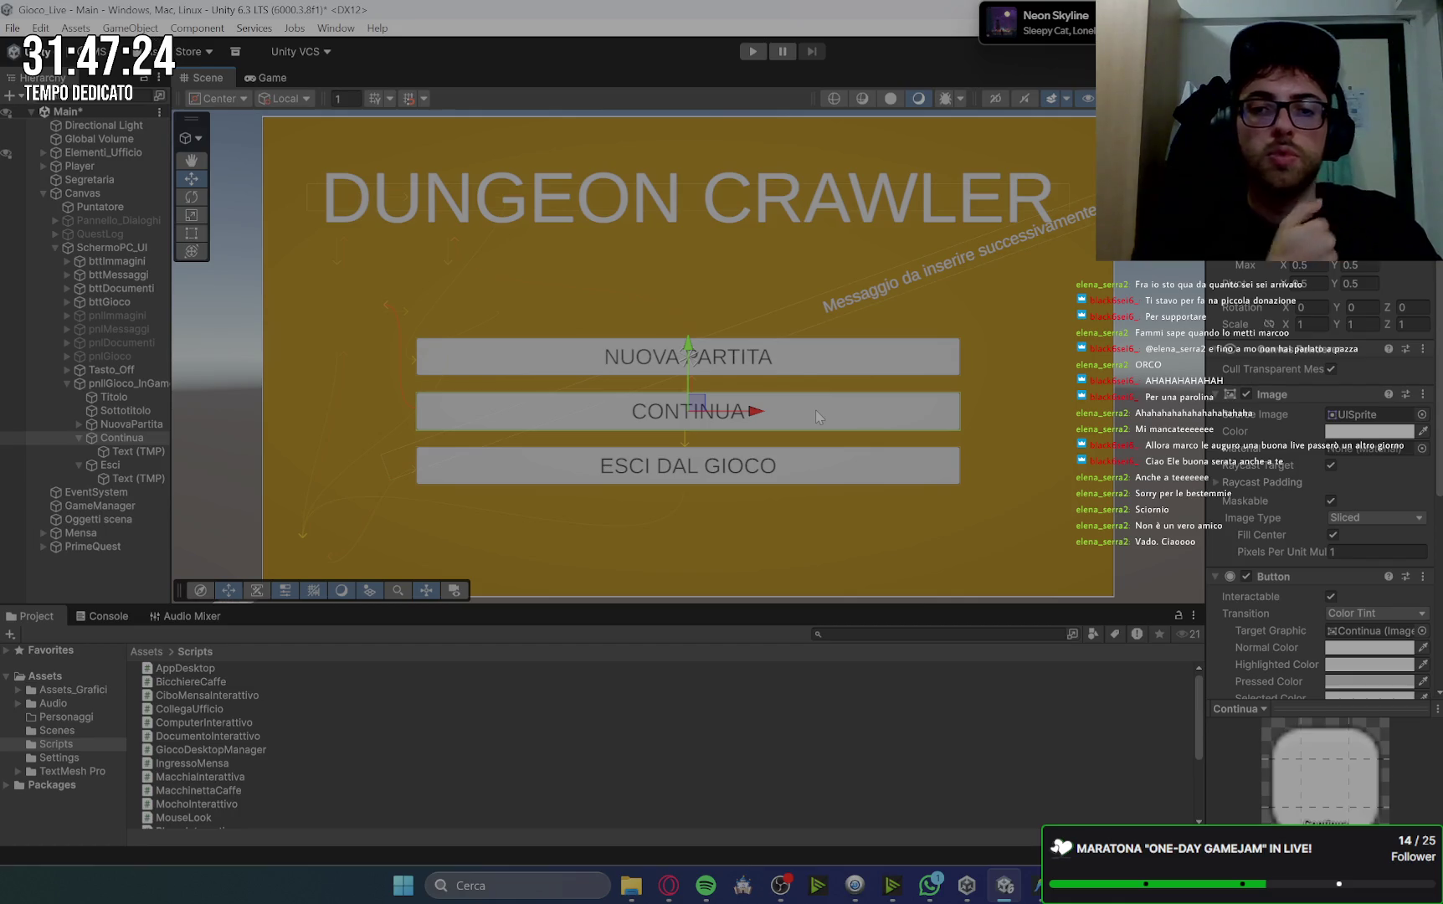
click(683, 894)
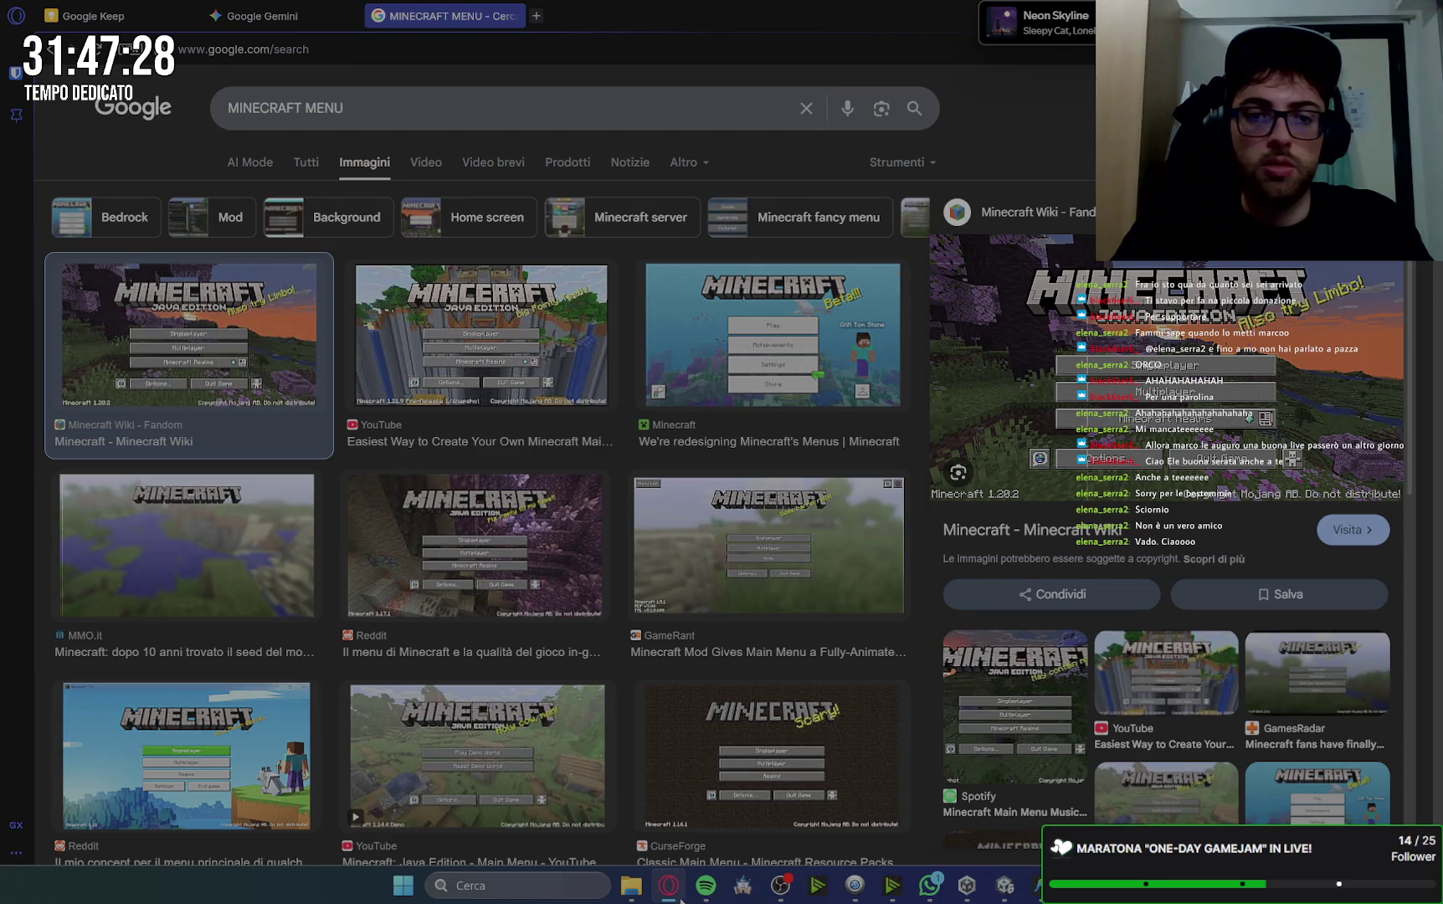
Set the ESCI DAL GIOCO button's width to 700.
click(680, 894)
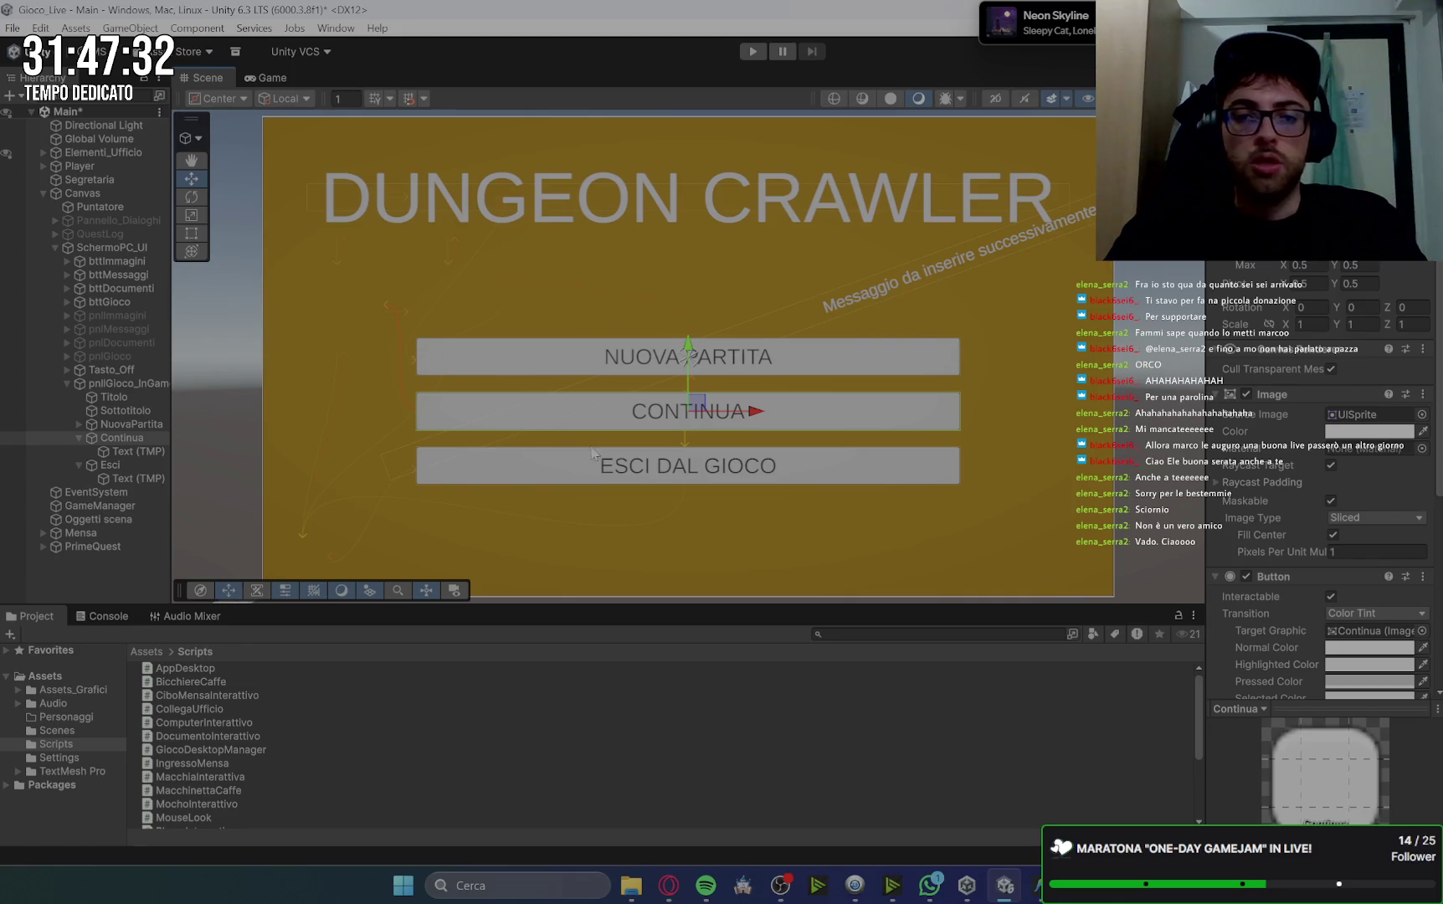
click(512, 465)
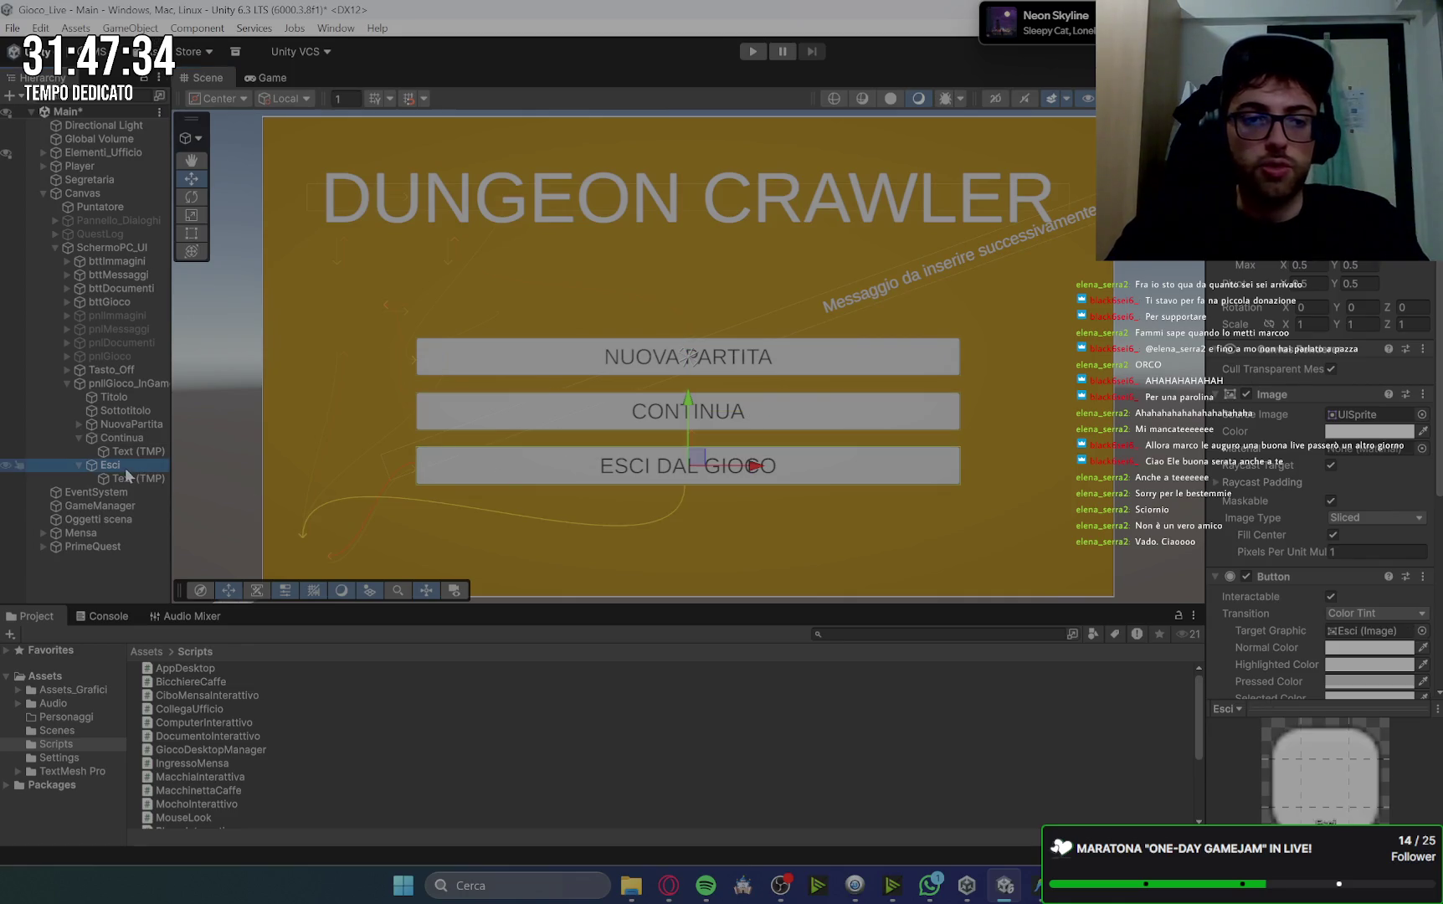
click(687, 478)
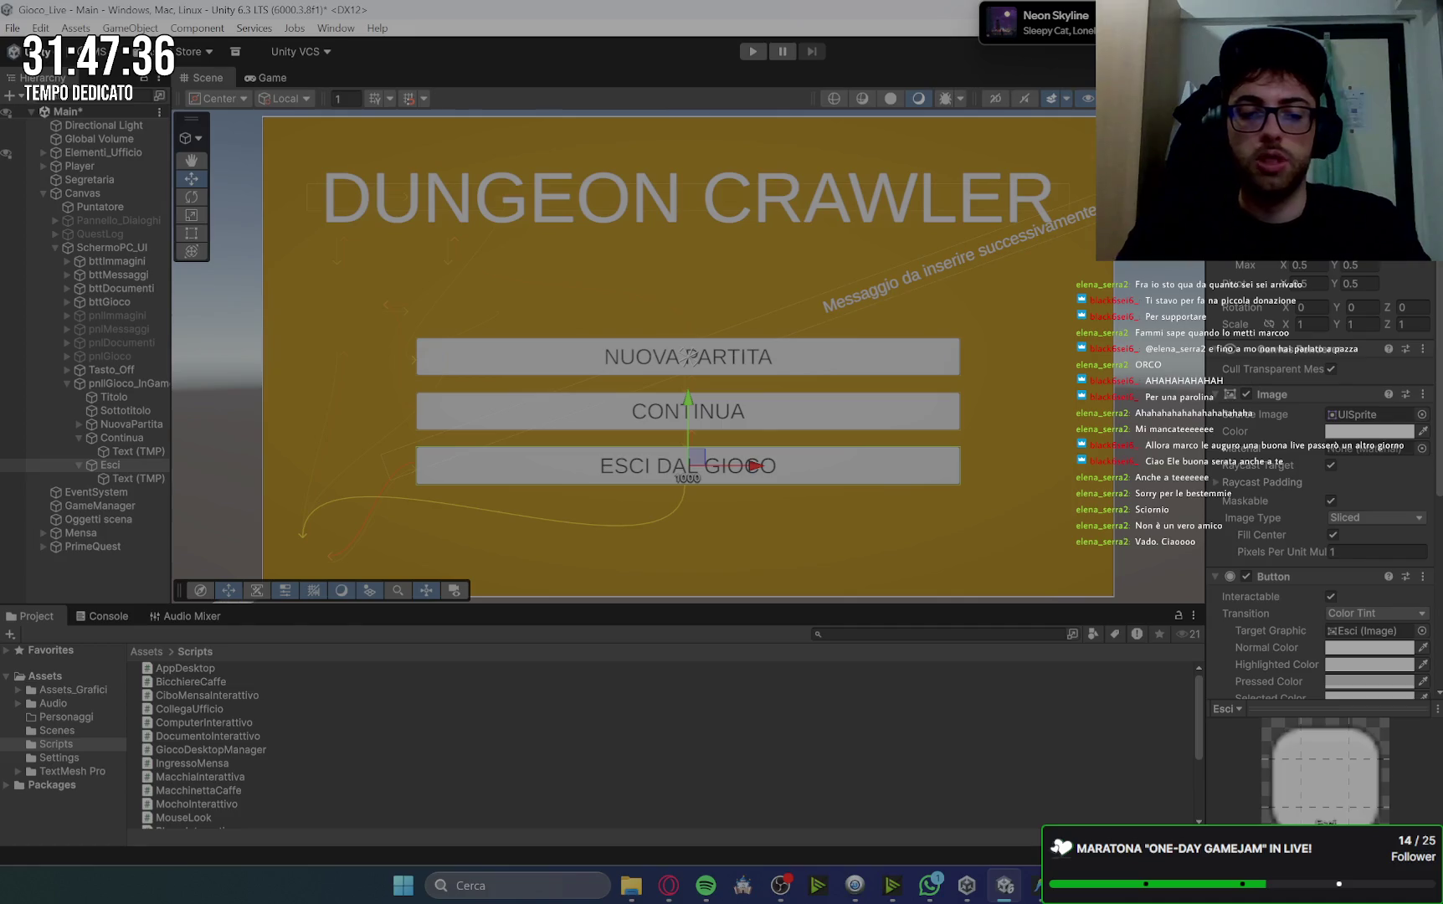
text(700)
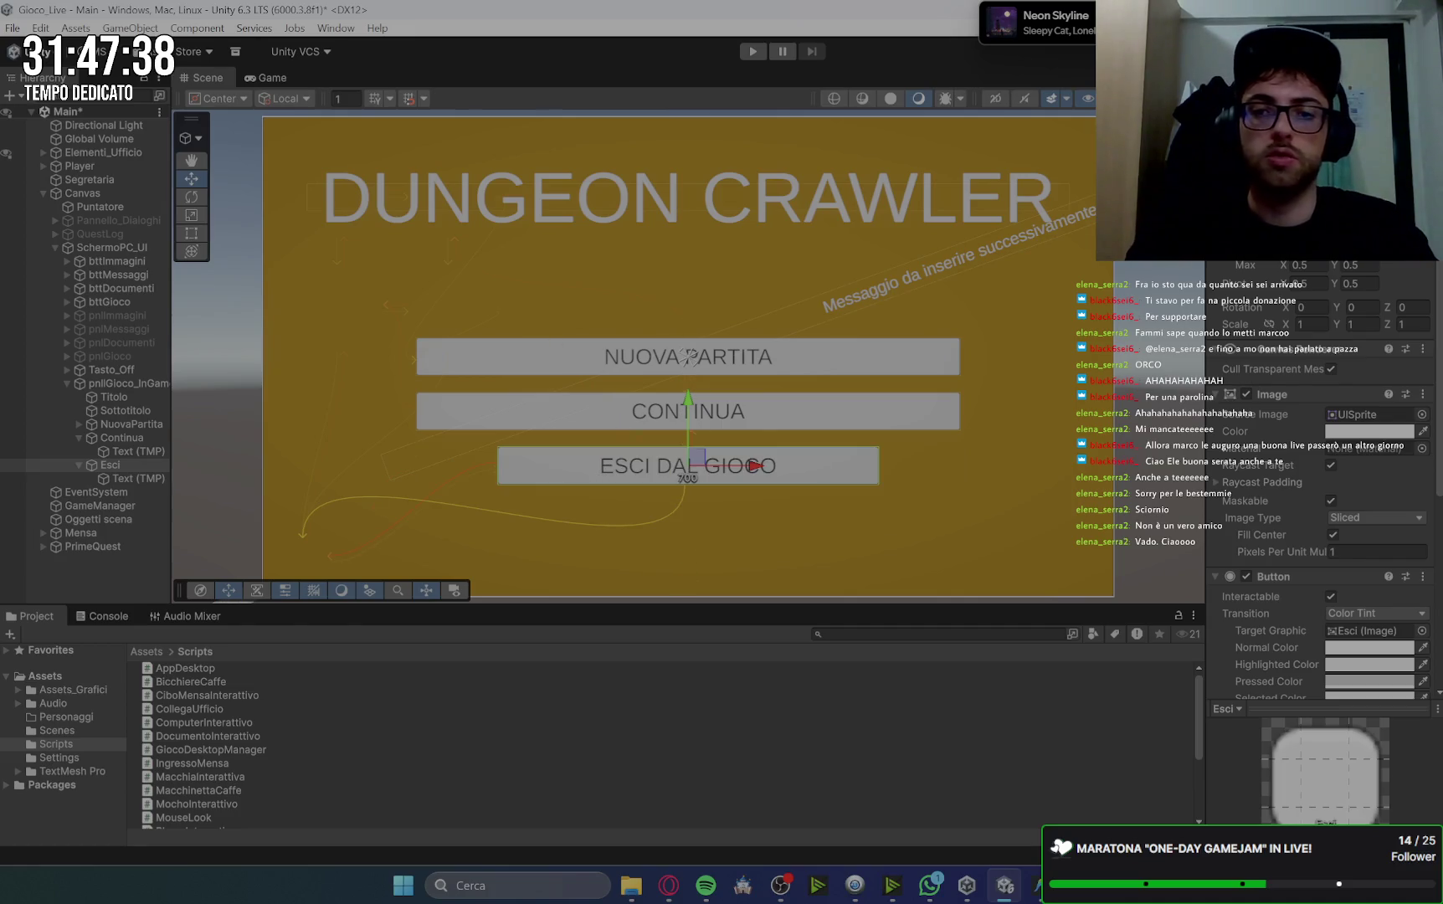
click(586, 268)
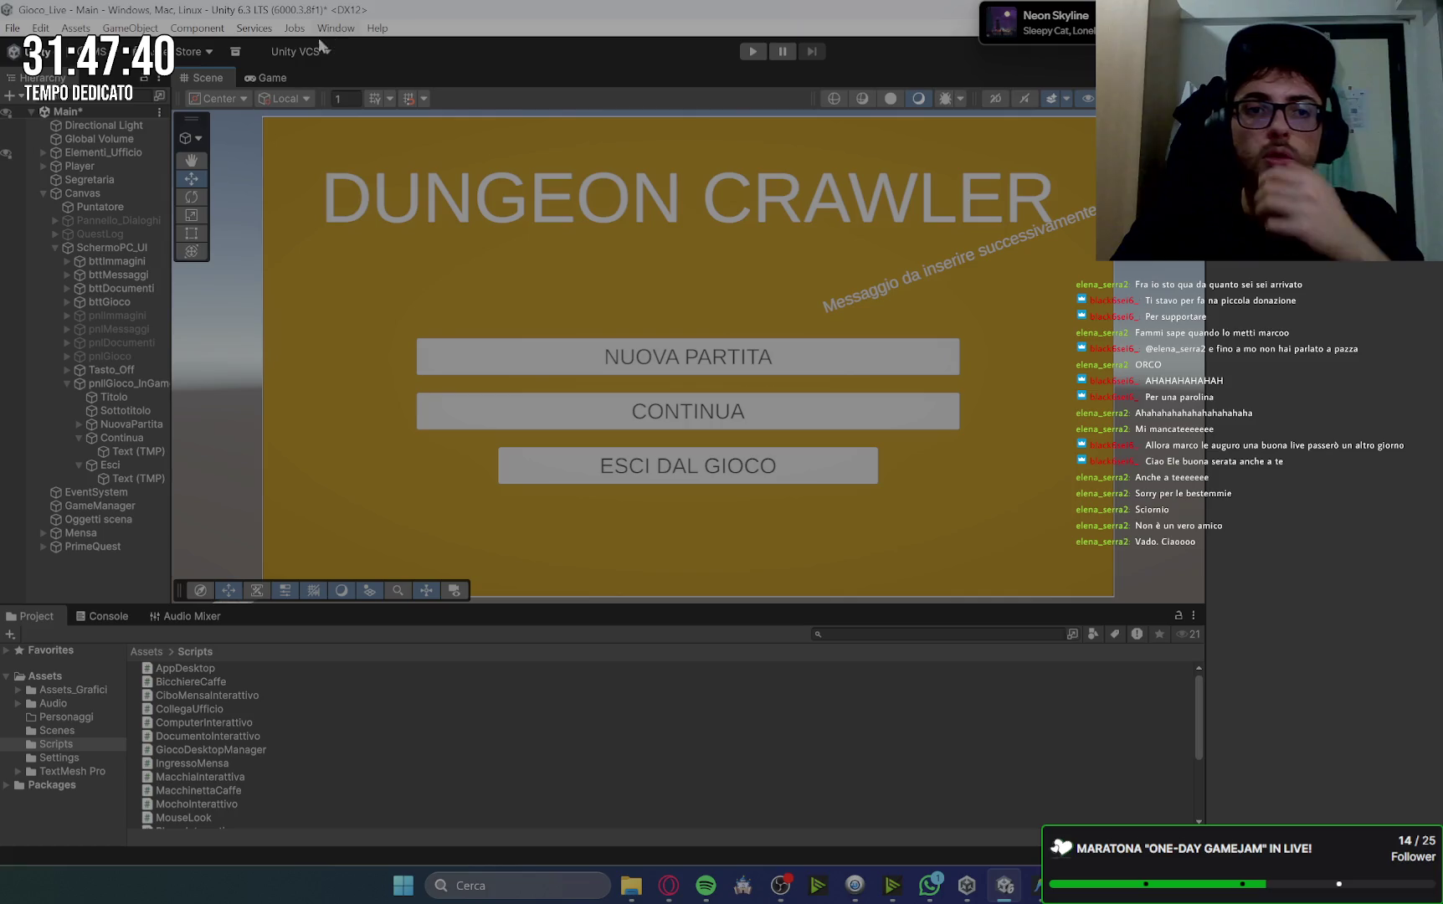
Check the menu in the Game view, collapse the button hierarchy, and reopen the Minecraft references.
click(284, 76)
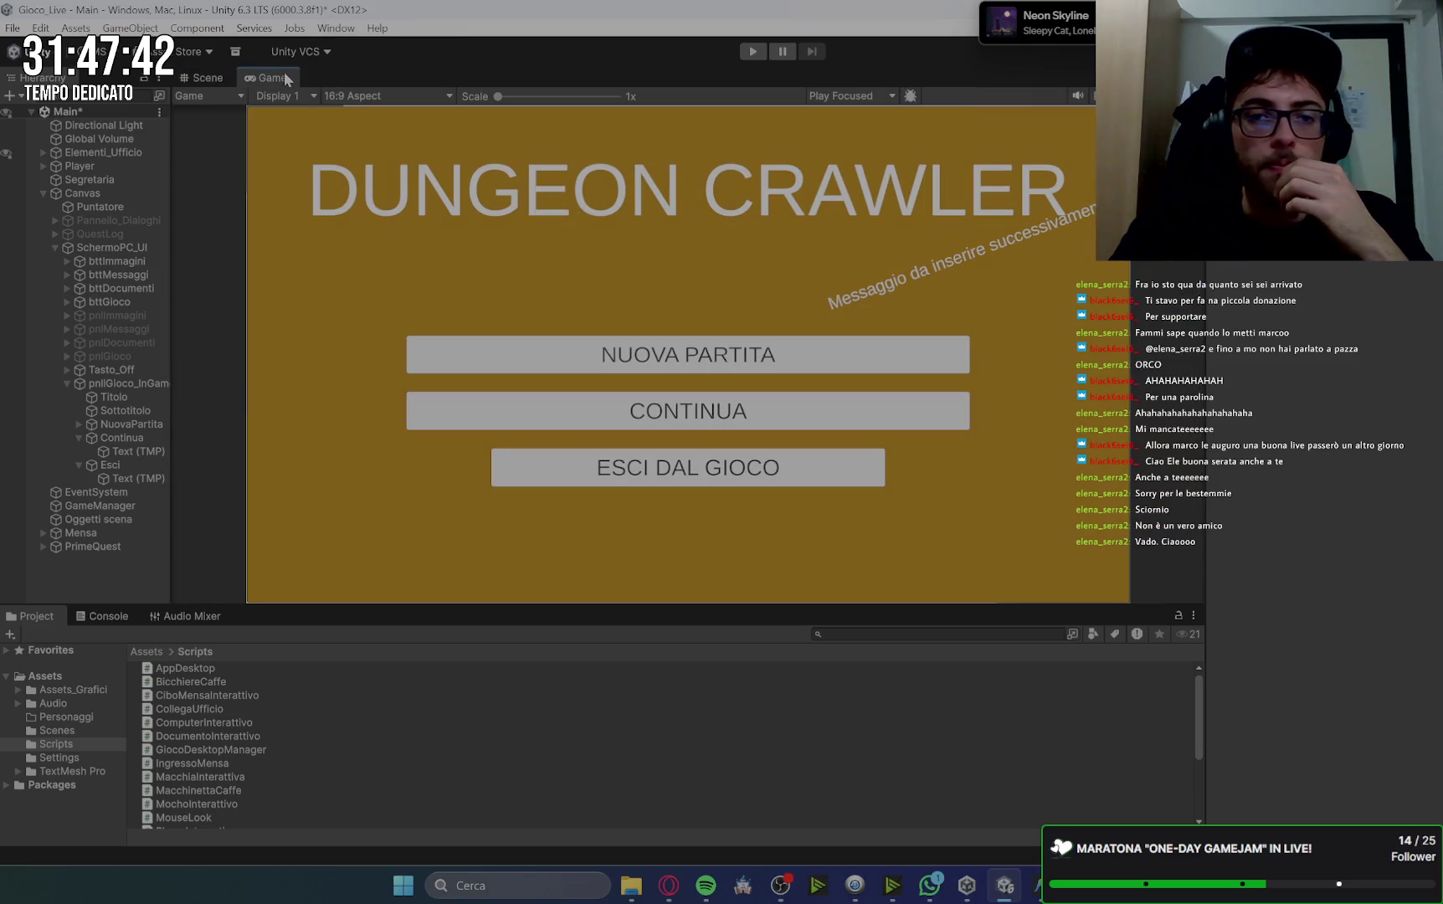
click(201, 78)
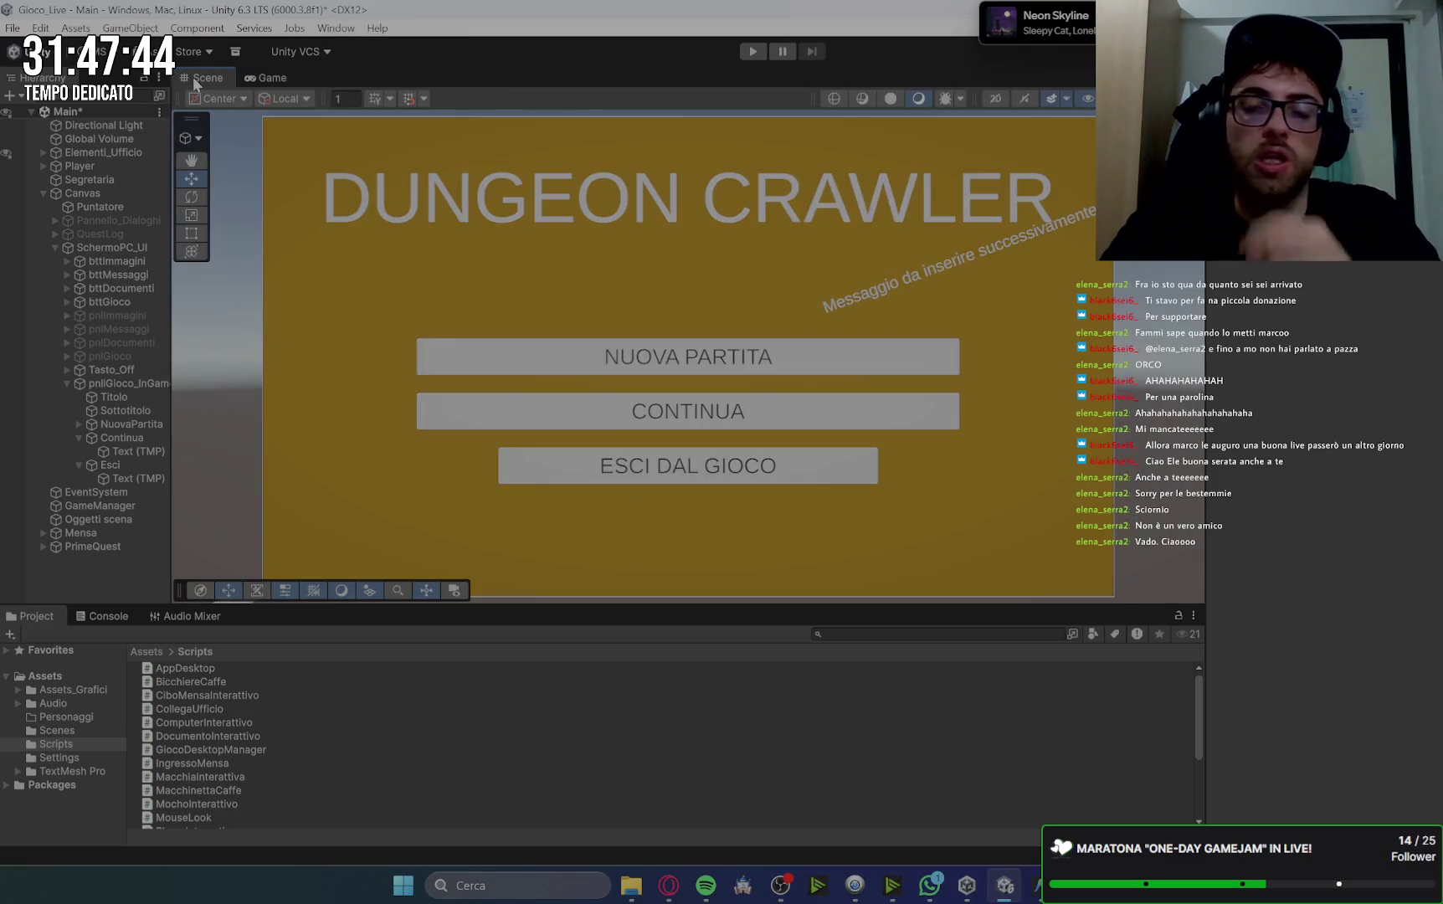
click(79, 464)
click(79, 438)
click(79, 425)
click(78, 425)
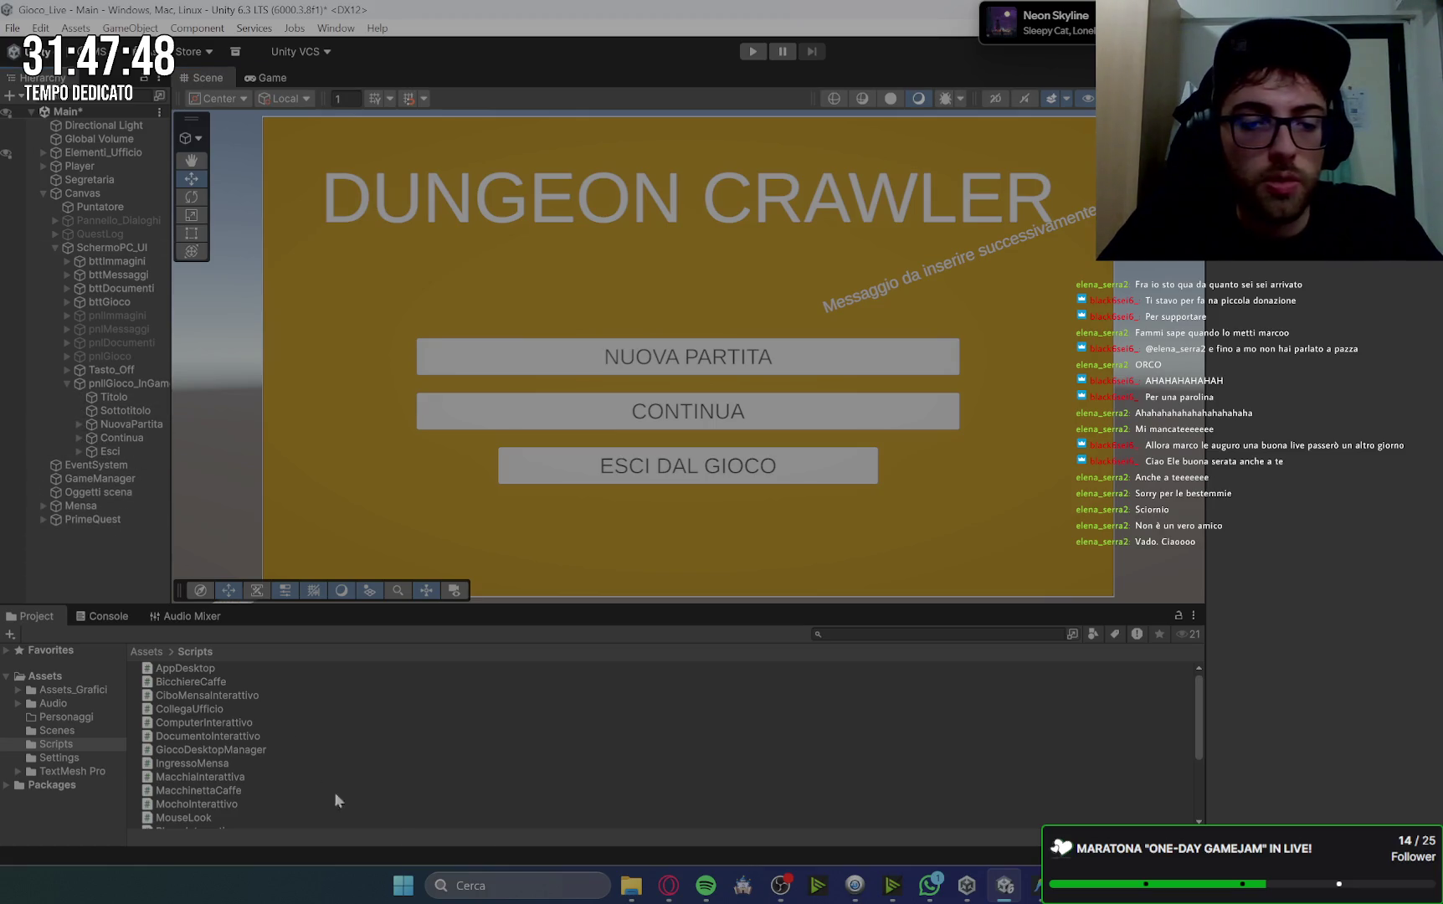
click(668, 884)
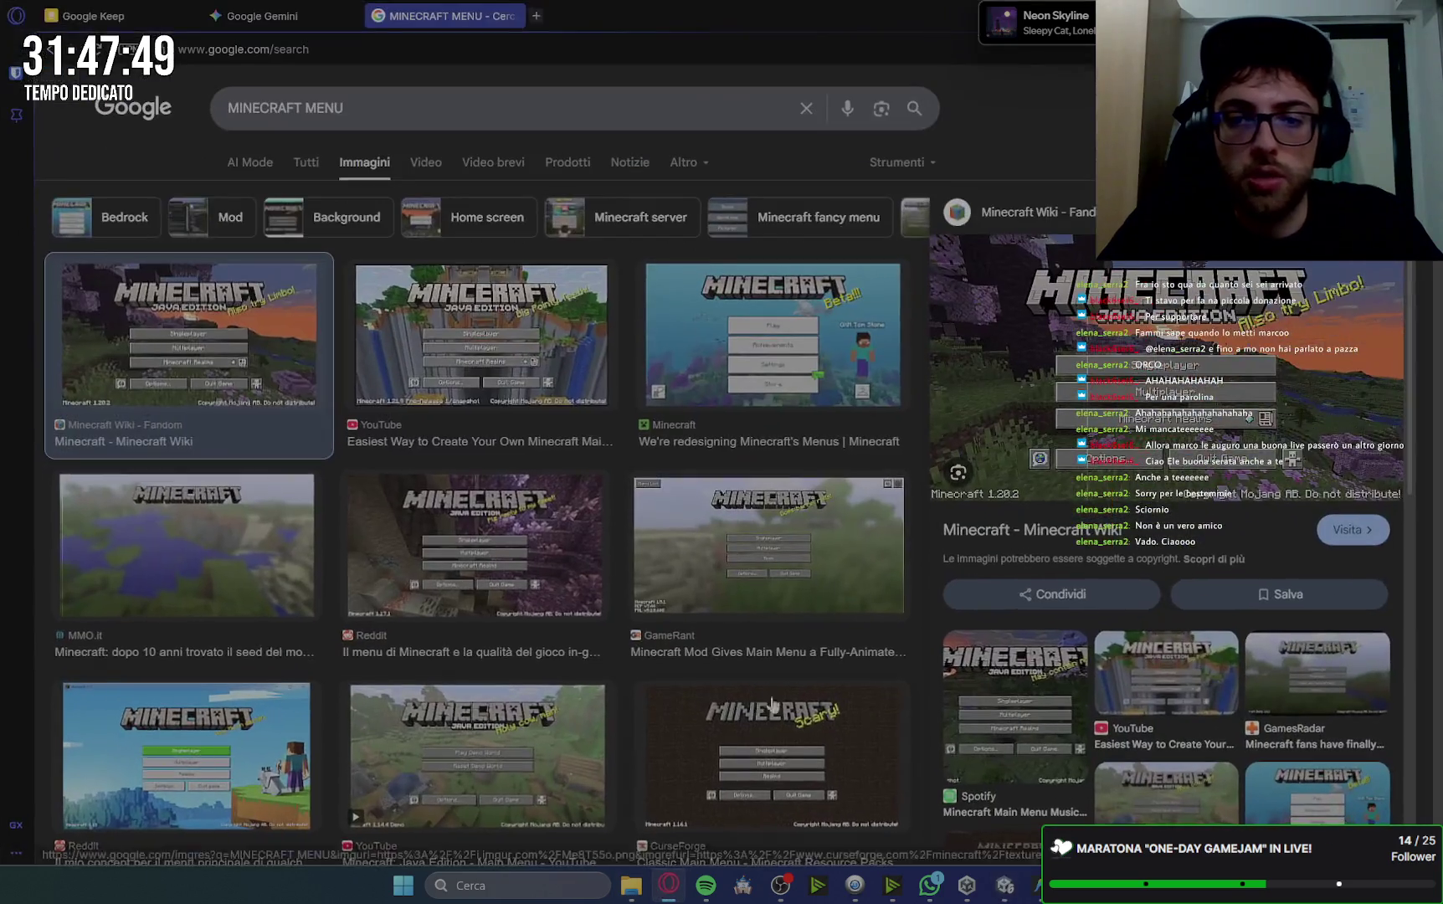
Close the MINECRAFT MENU tab, review Gemini's menu-building steps, and bring the Gioco_Live Unity window back.
click(516, 16)
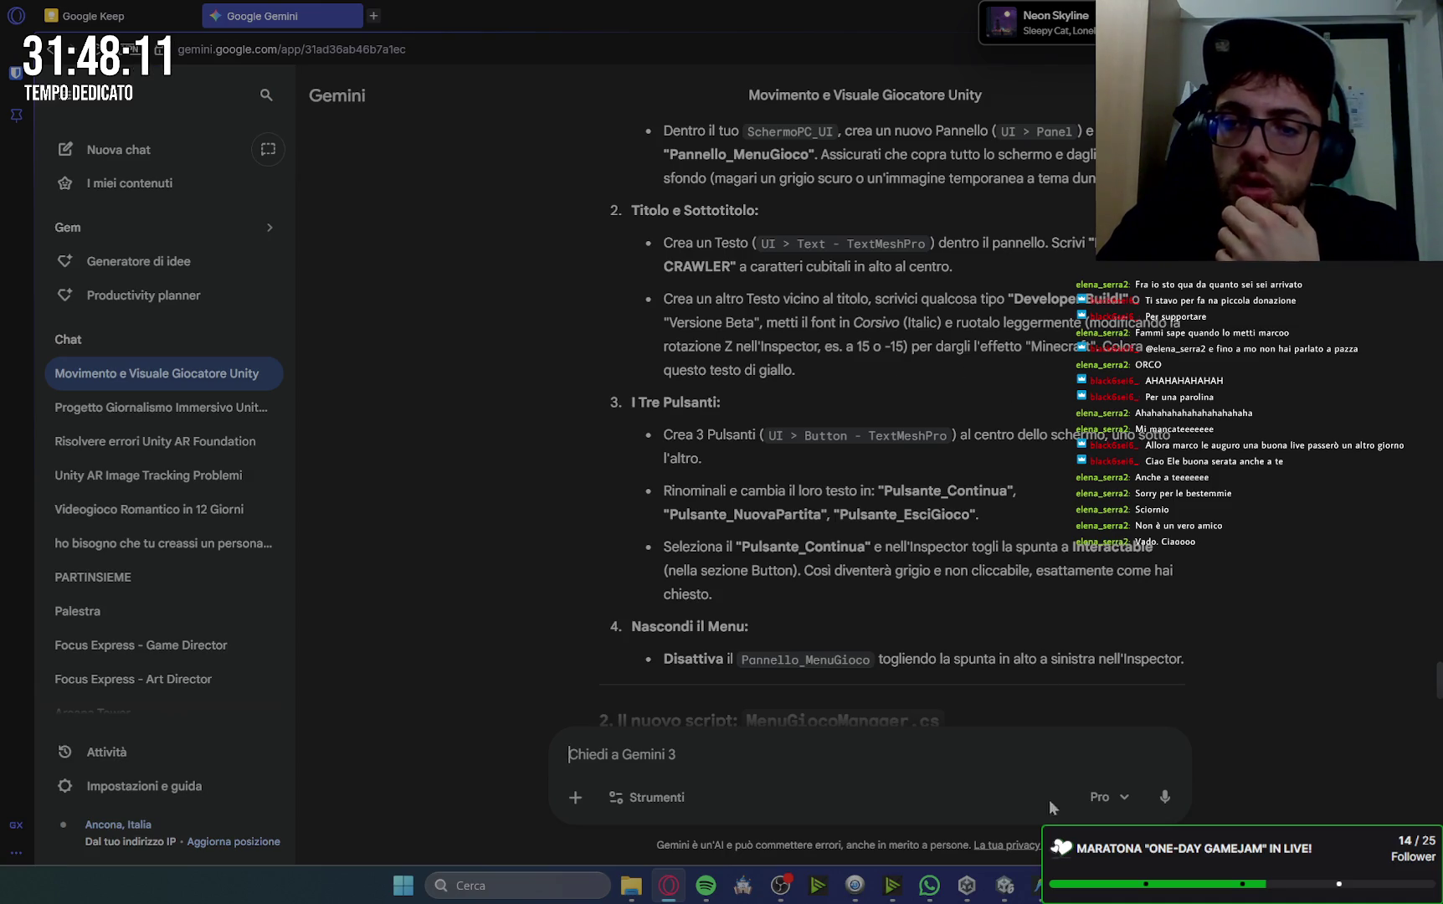
mouse_move(1004, 894)
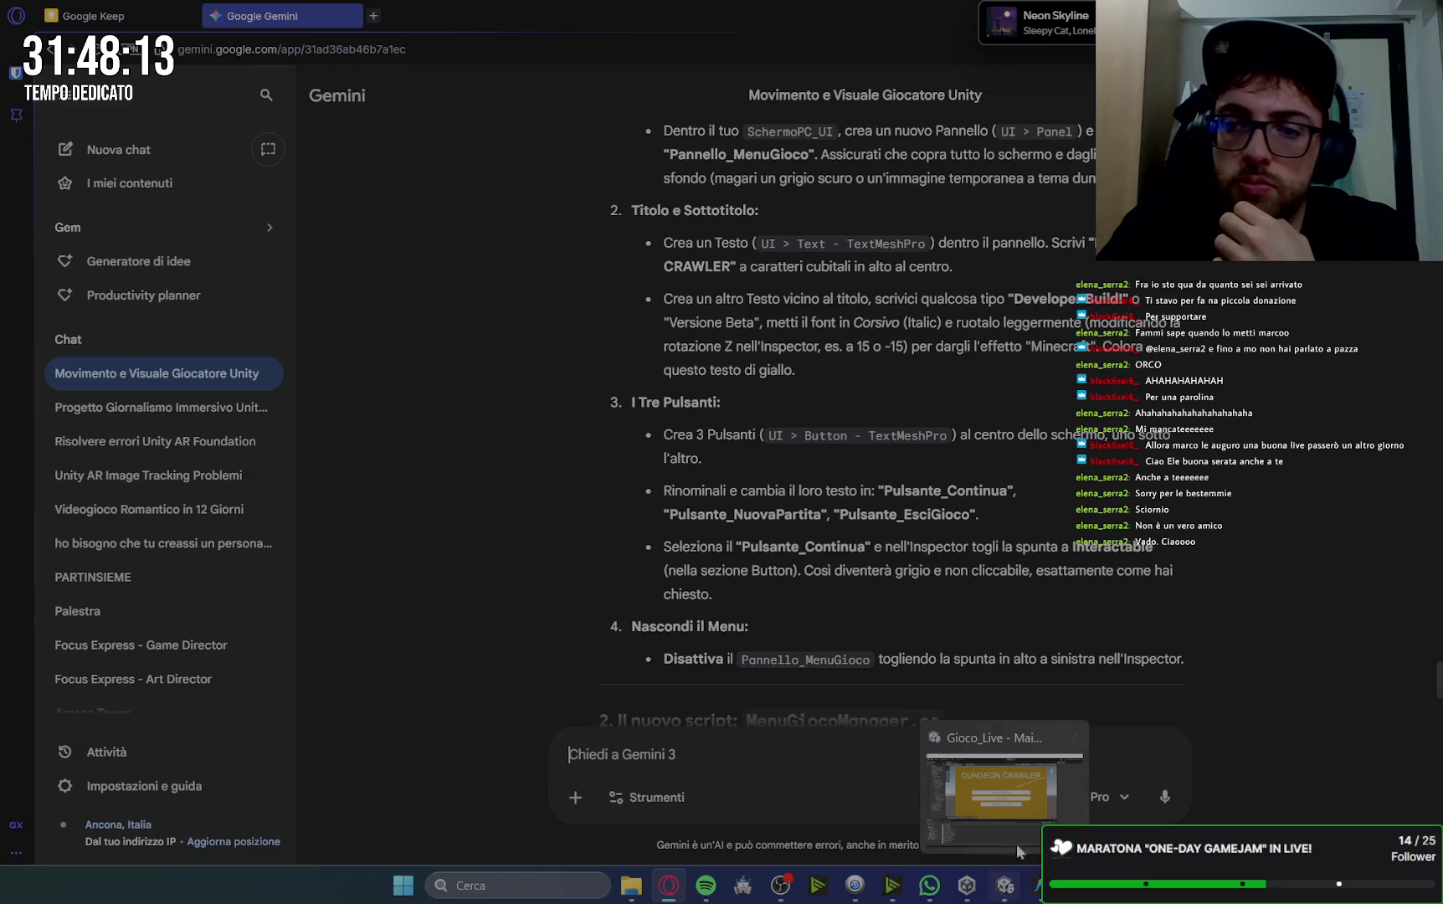
mouse_move(1016, 842)
click(1022, 799)
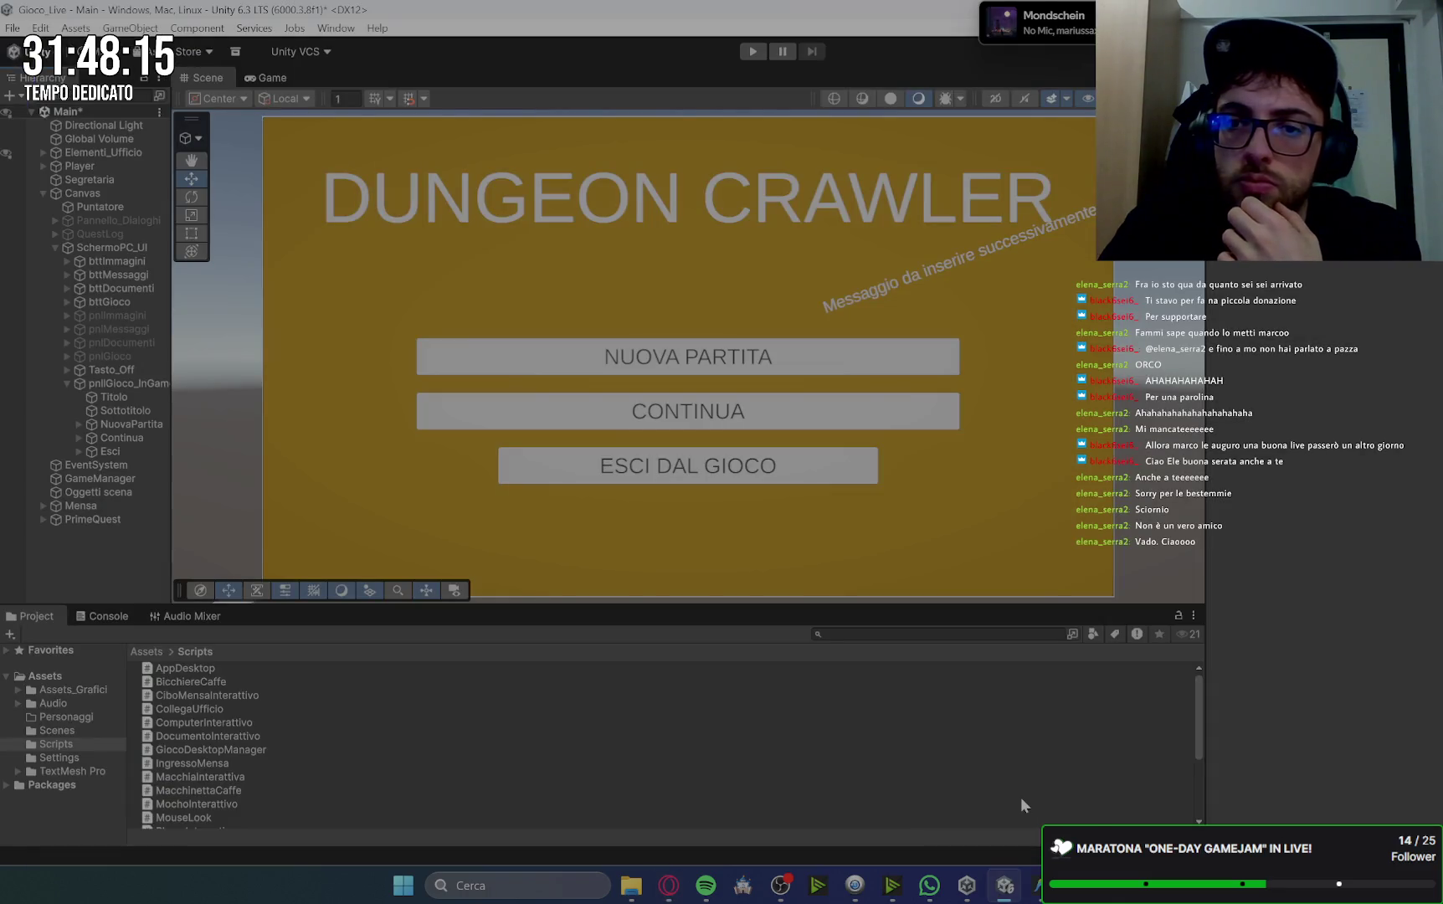
Make the subtitle bold italic at font size 20 on one line, moved up-right against the title.
click(954, 265)
click(1362, 594)
click(1333, 596)
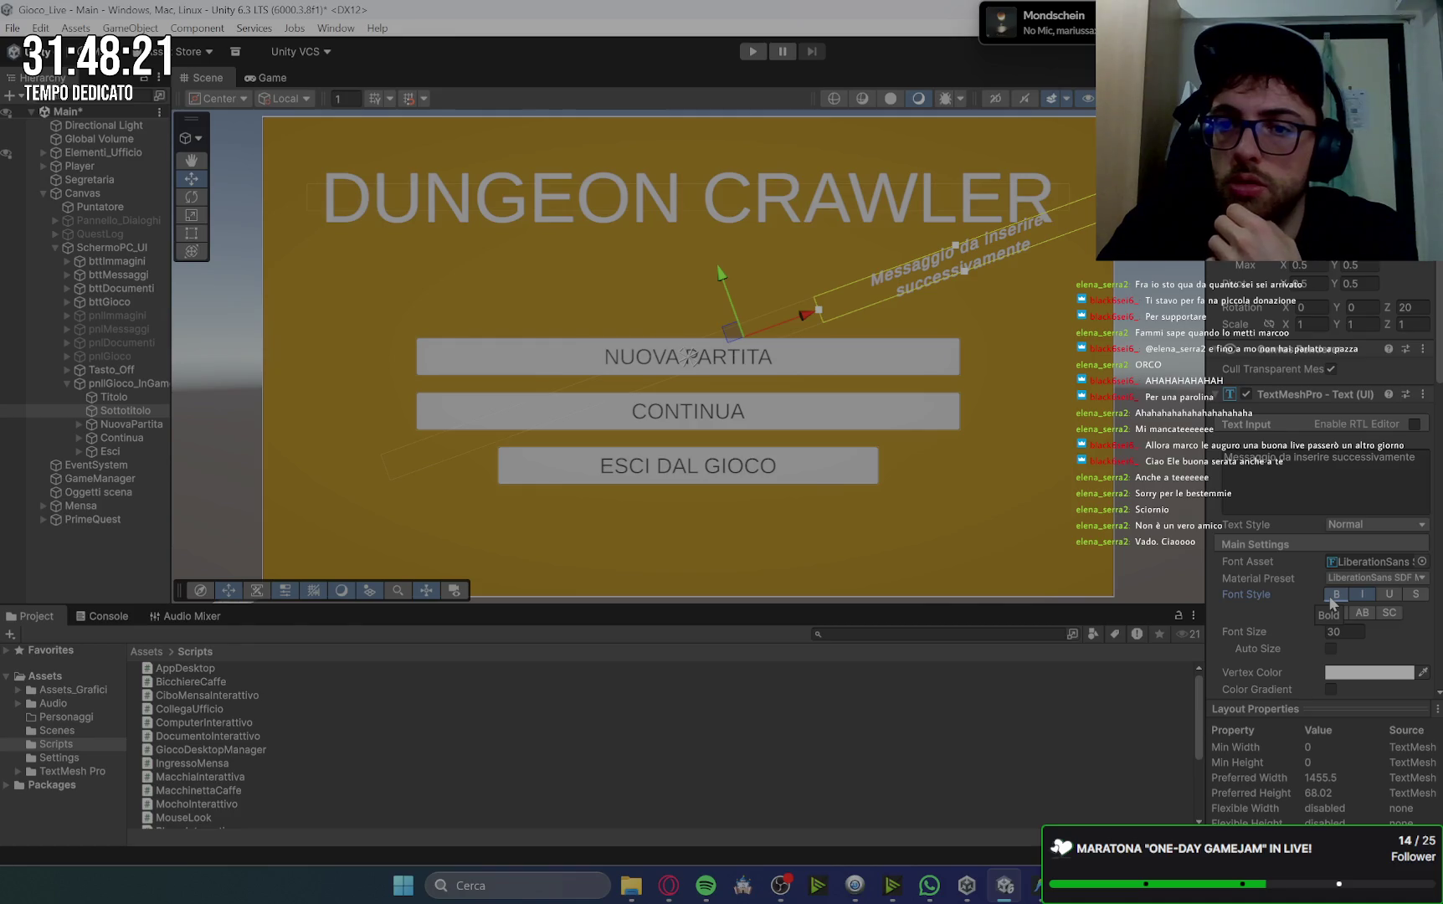
drag(819, 314, 787, 329)
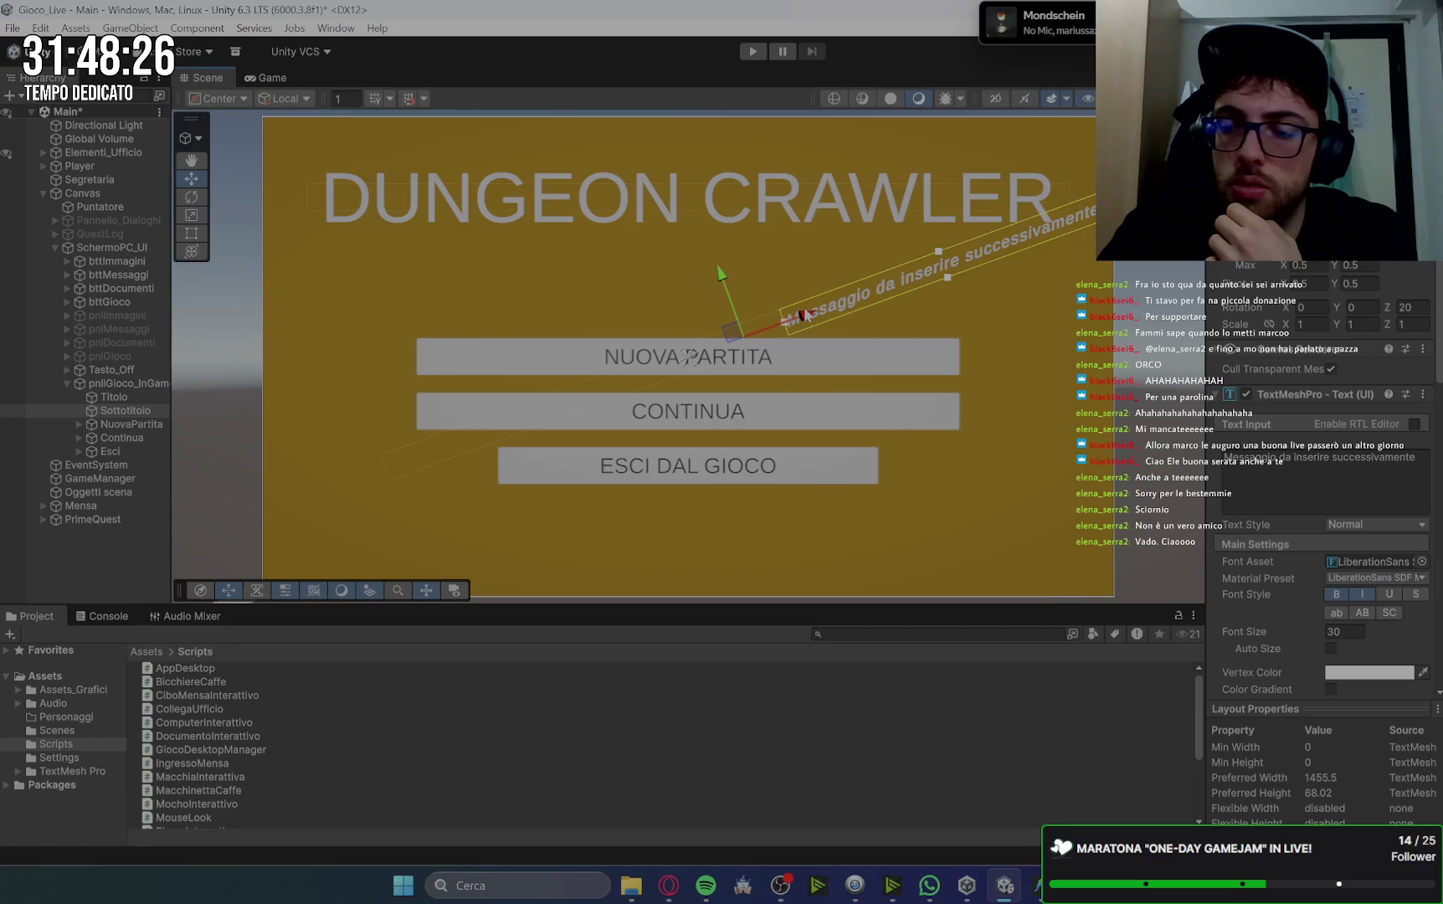
double_click(1343, 632)
text(20)
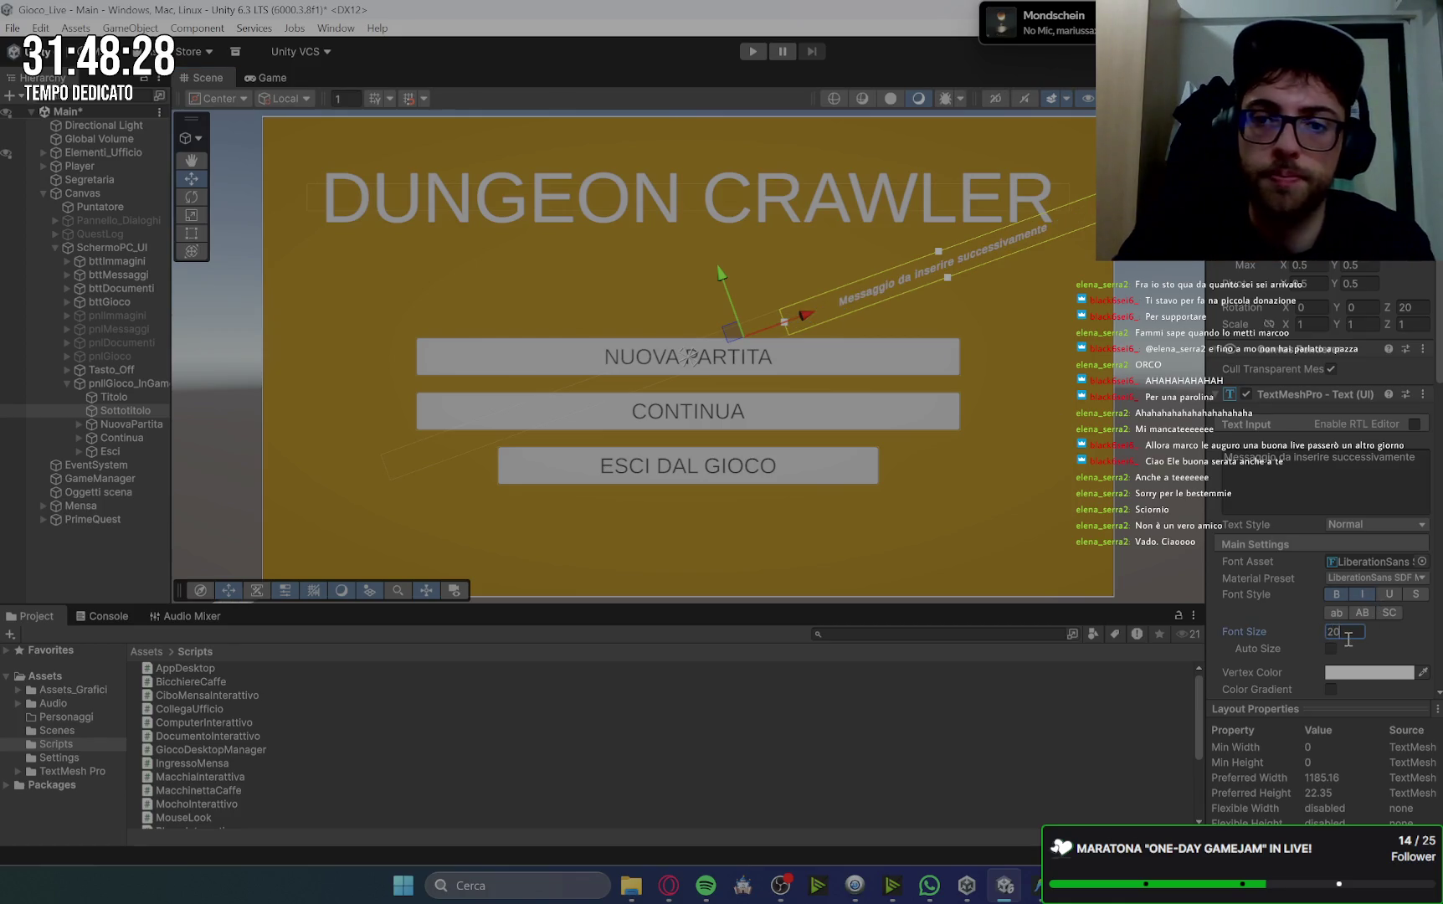
drag(798, 304, 856, 300)
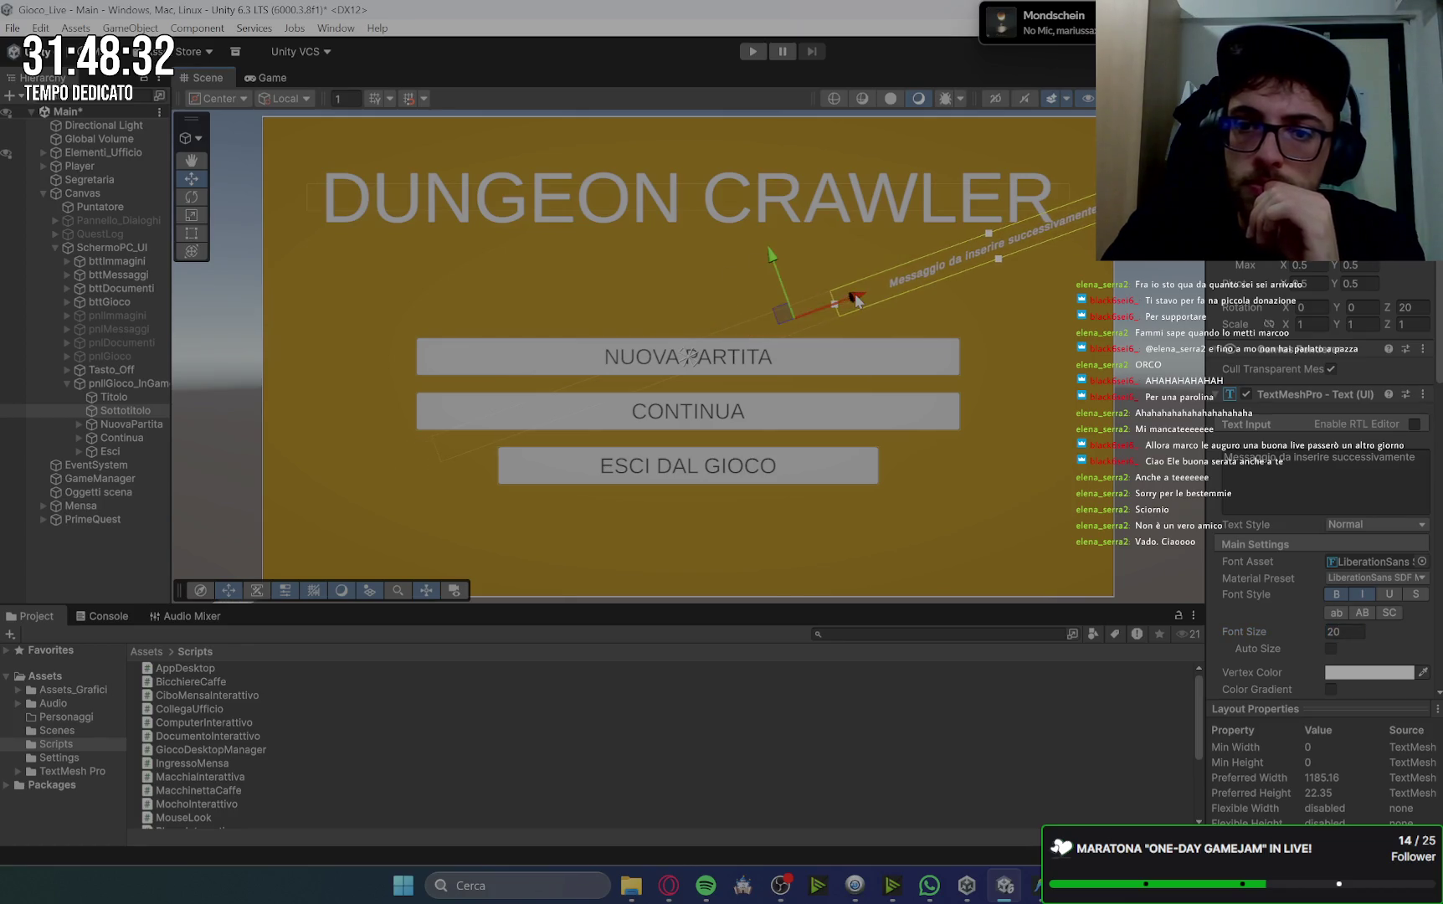
mouse_move(771, 258)
mouse_down()
mouse_move(755, 244)
mouse_move(763, 255)
mouse_up()
click(1369, 672)
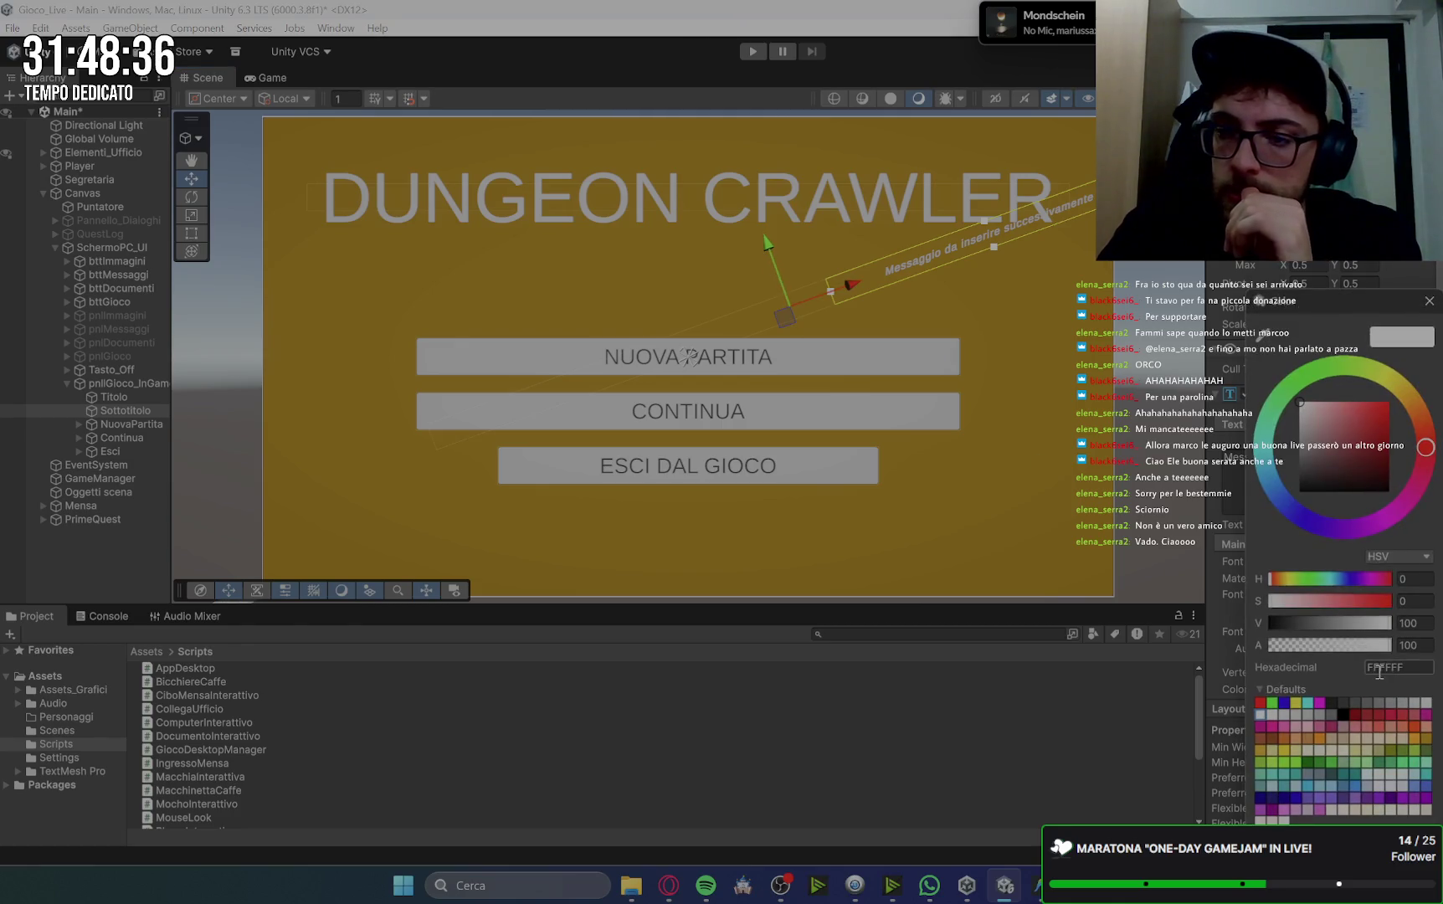
Color the subtitle black and set its Rotation Z tilt to 10 degrees.
drag(1349, 439, 1407, 504)
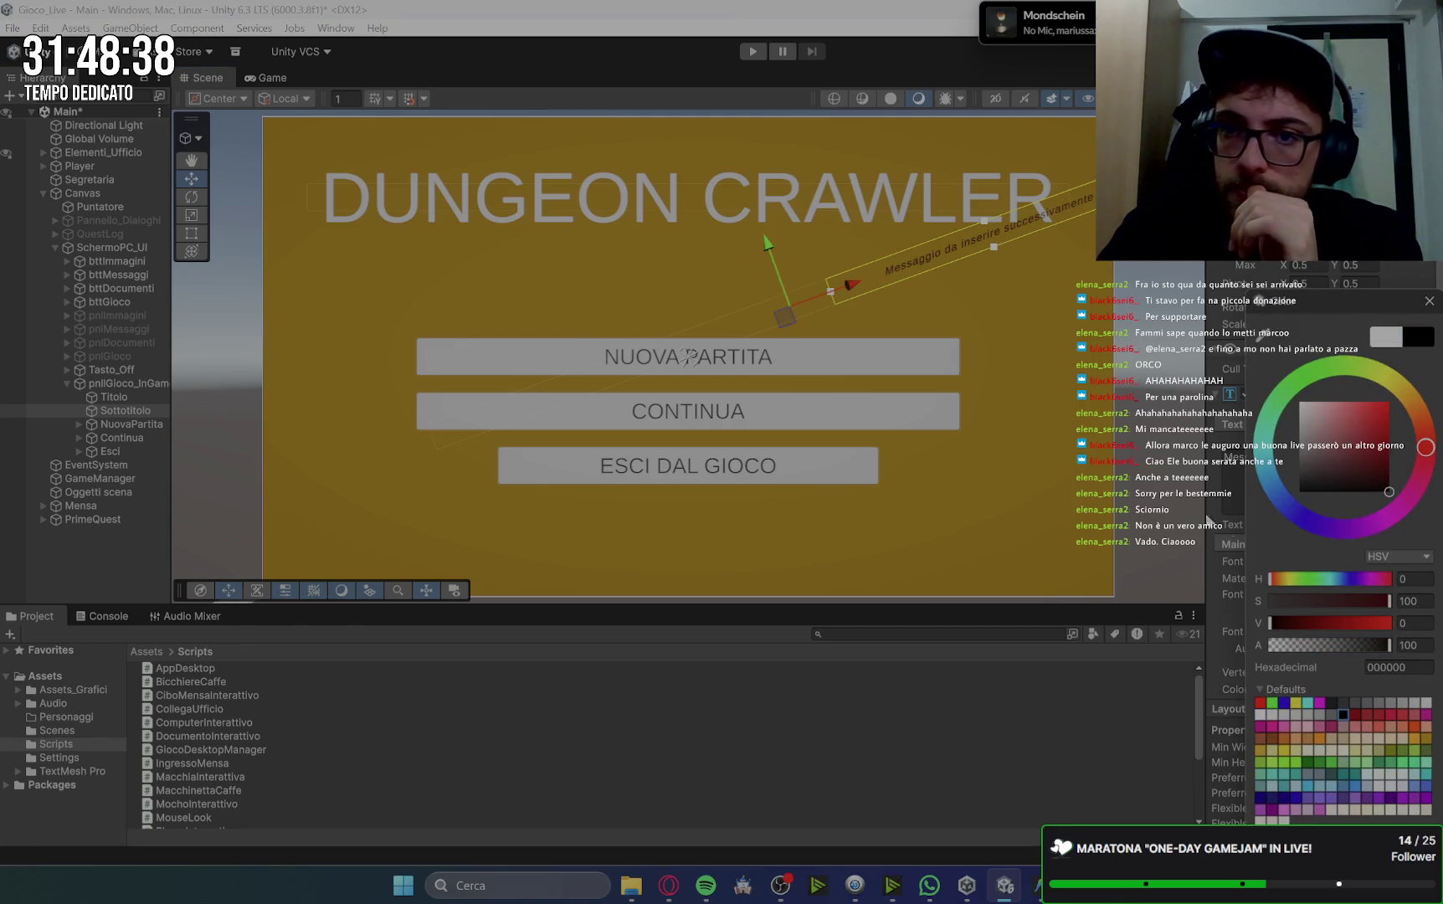
drag(760, 244, 758, 239)
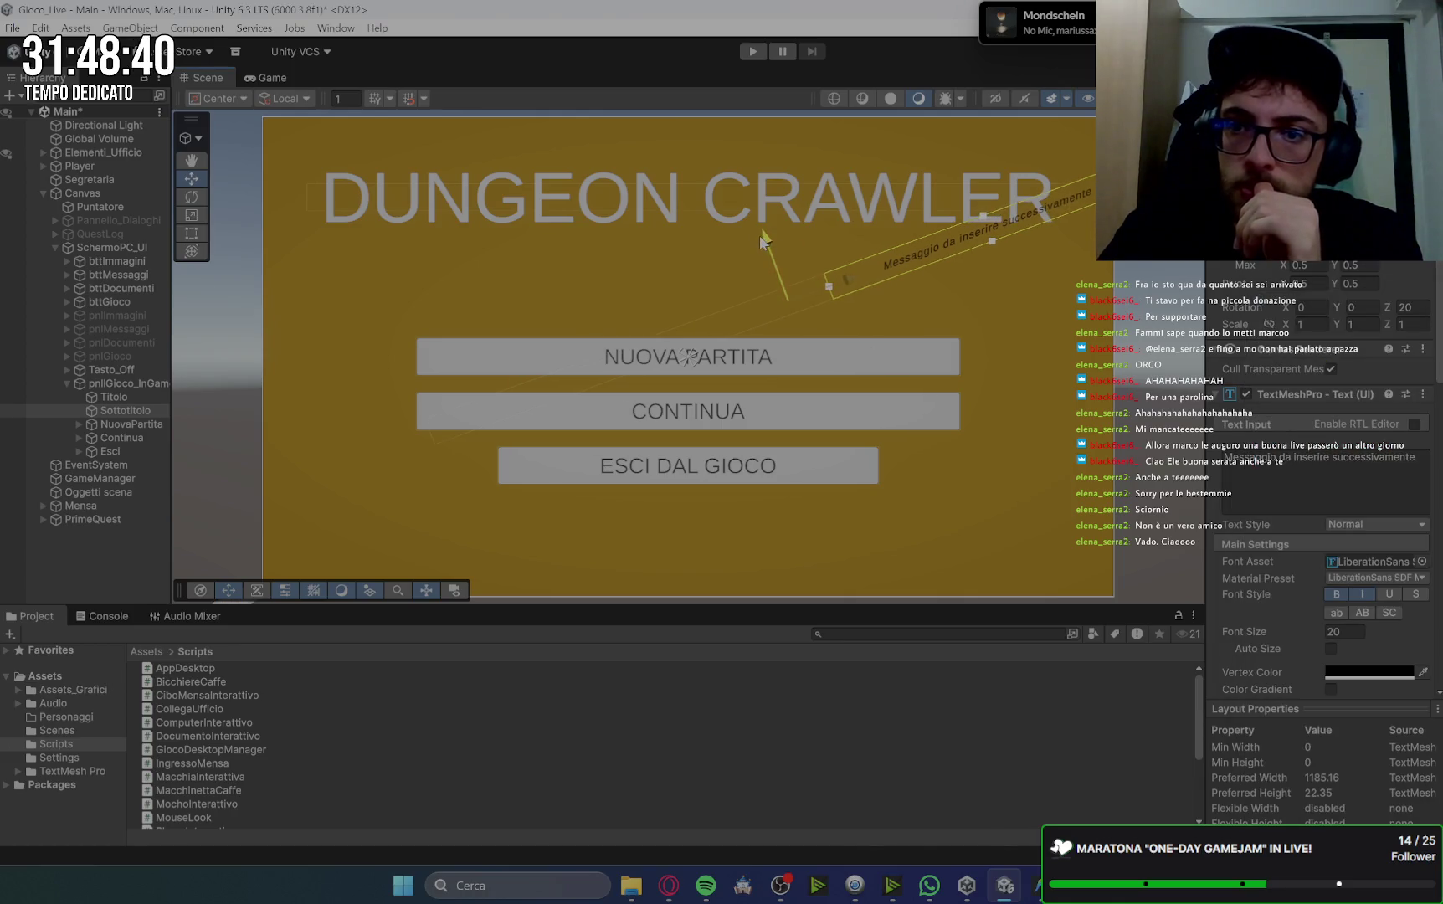
click(1409, 308)
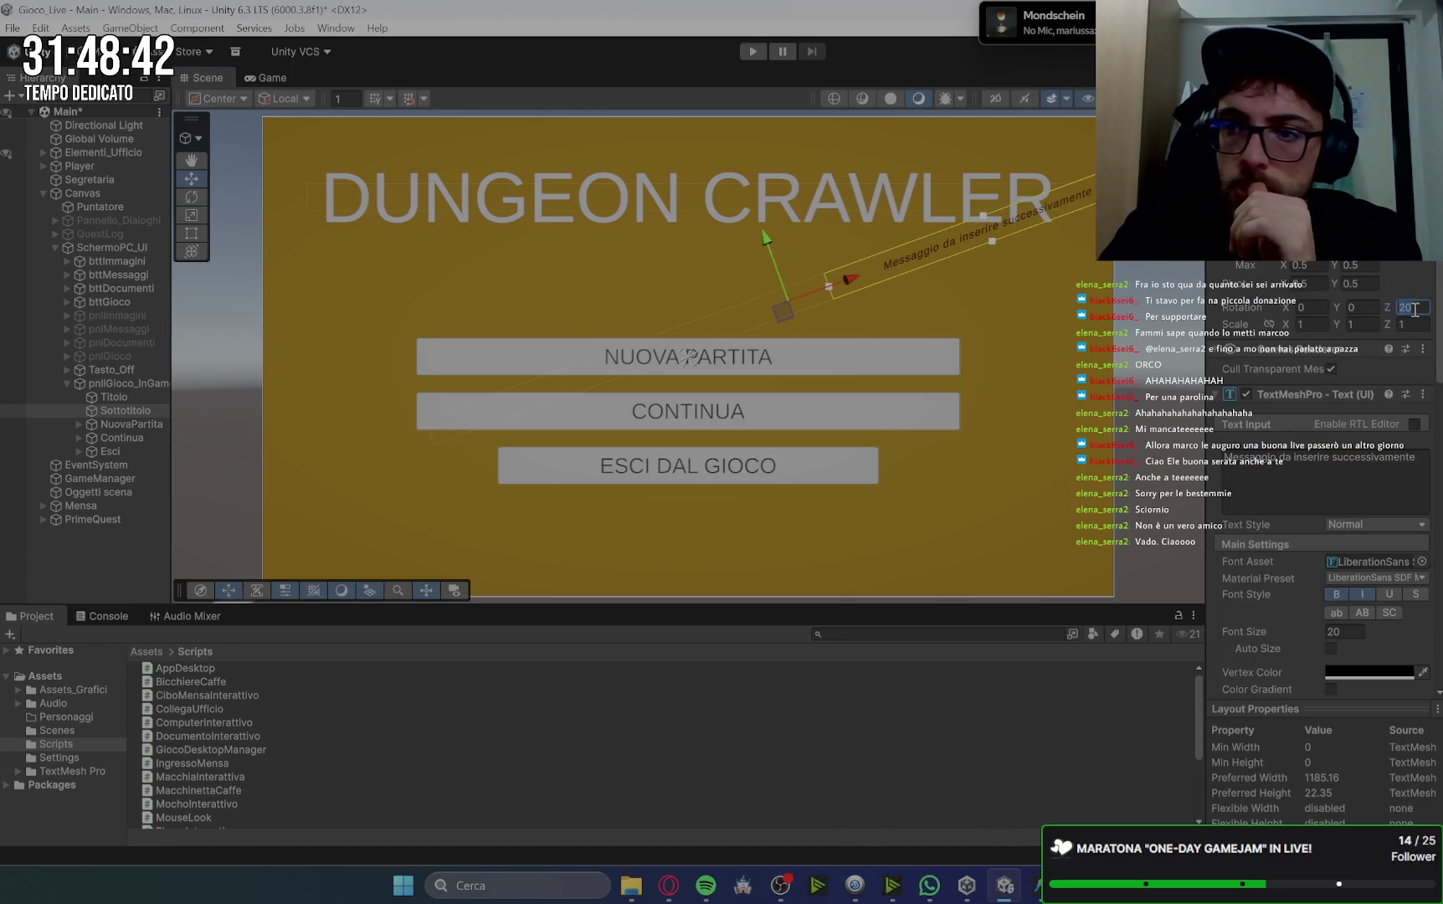
text(10)
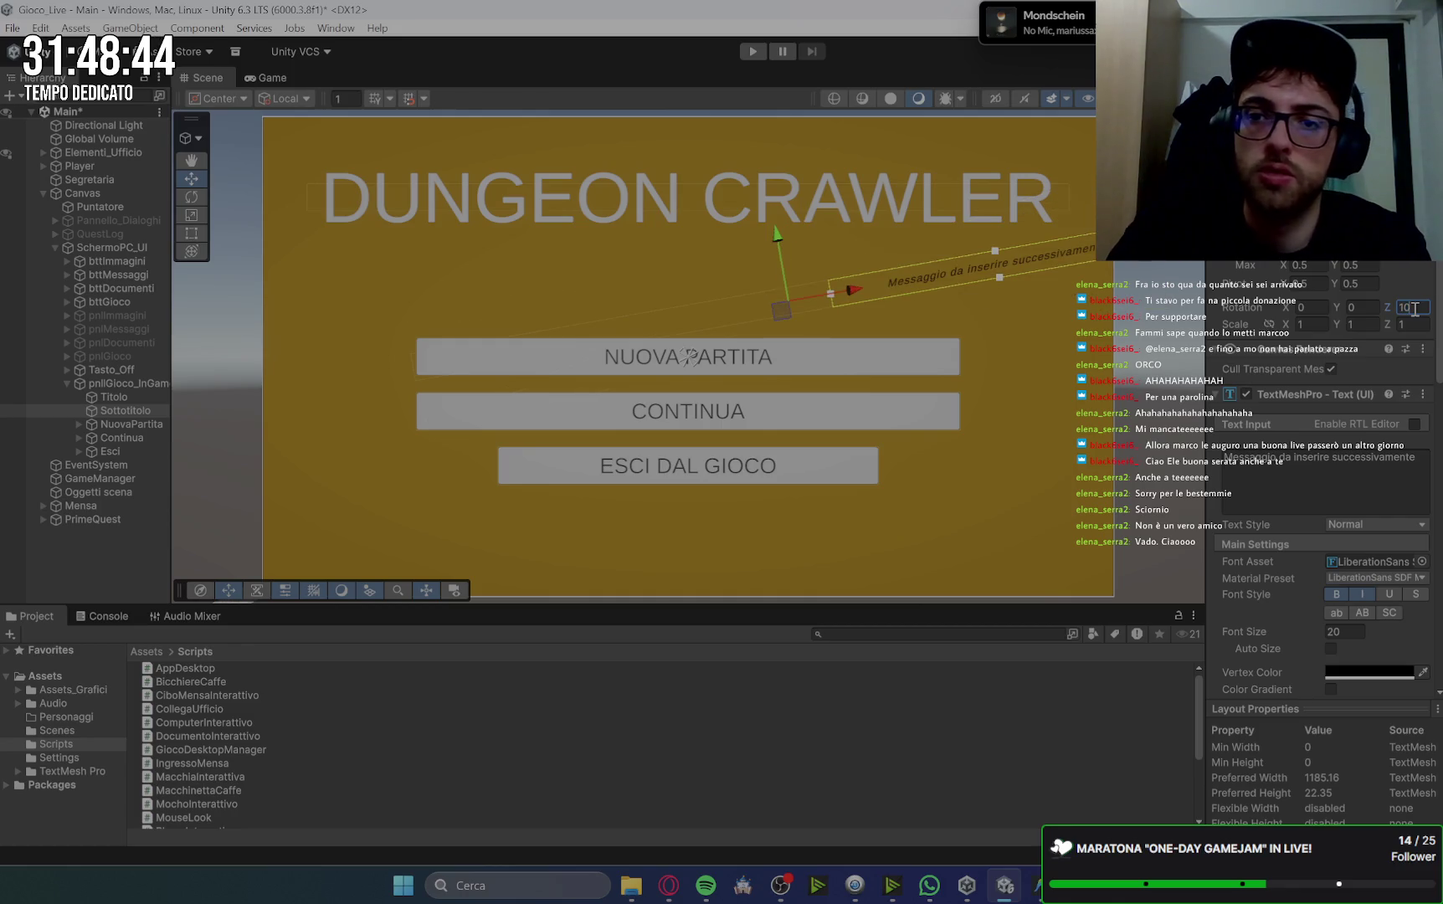
Raise the subtitle under the title's right end at font size 25, then switch to Gemini.
mouse_move(775, 261)
mouse_down()
mouse_move(804, 225)
mouse_move(893, 224)
mouse_up()
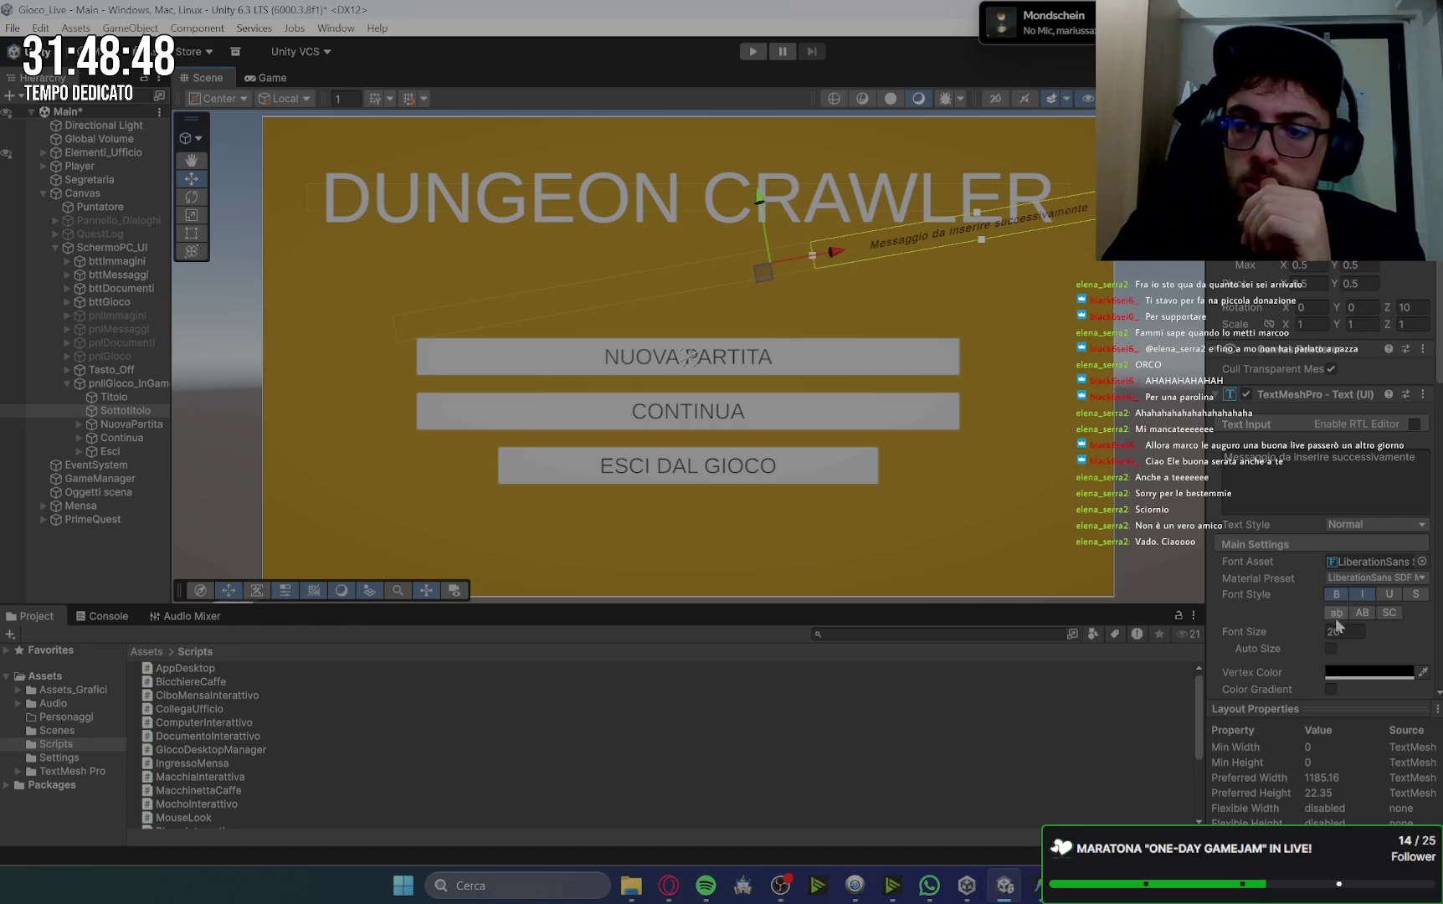
click(1344, 632)
text(25)
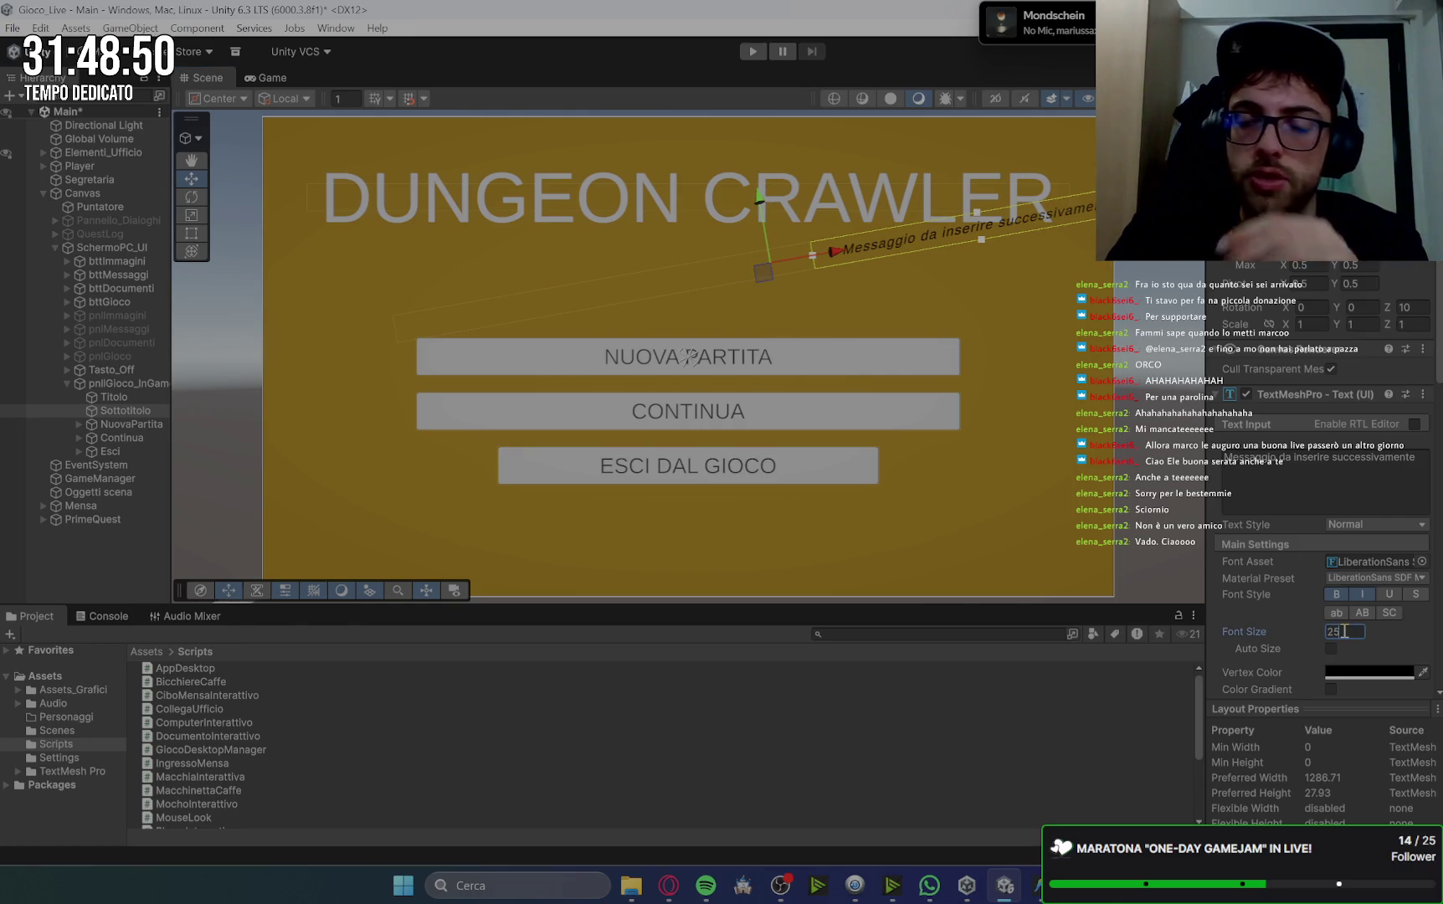
drag(841, 255, 826, 256)
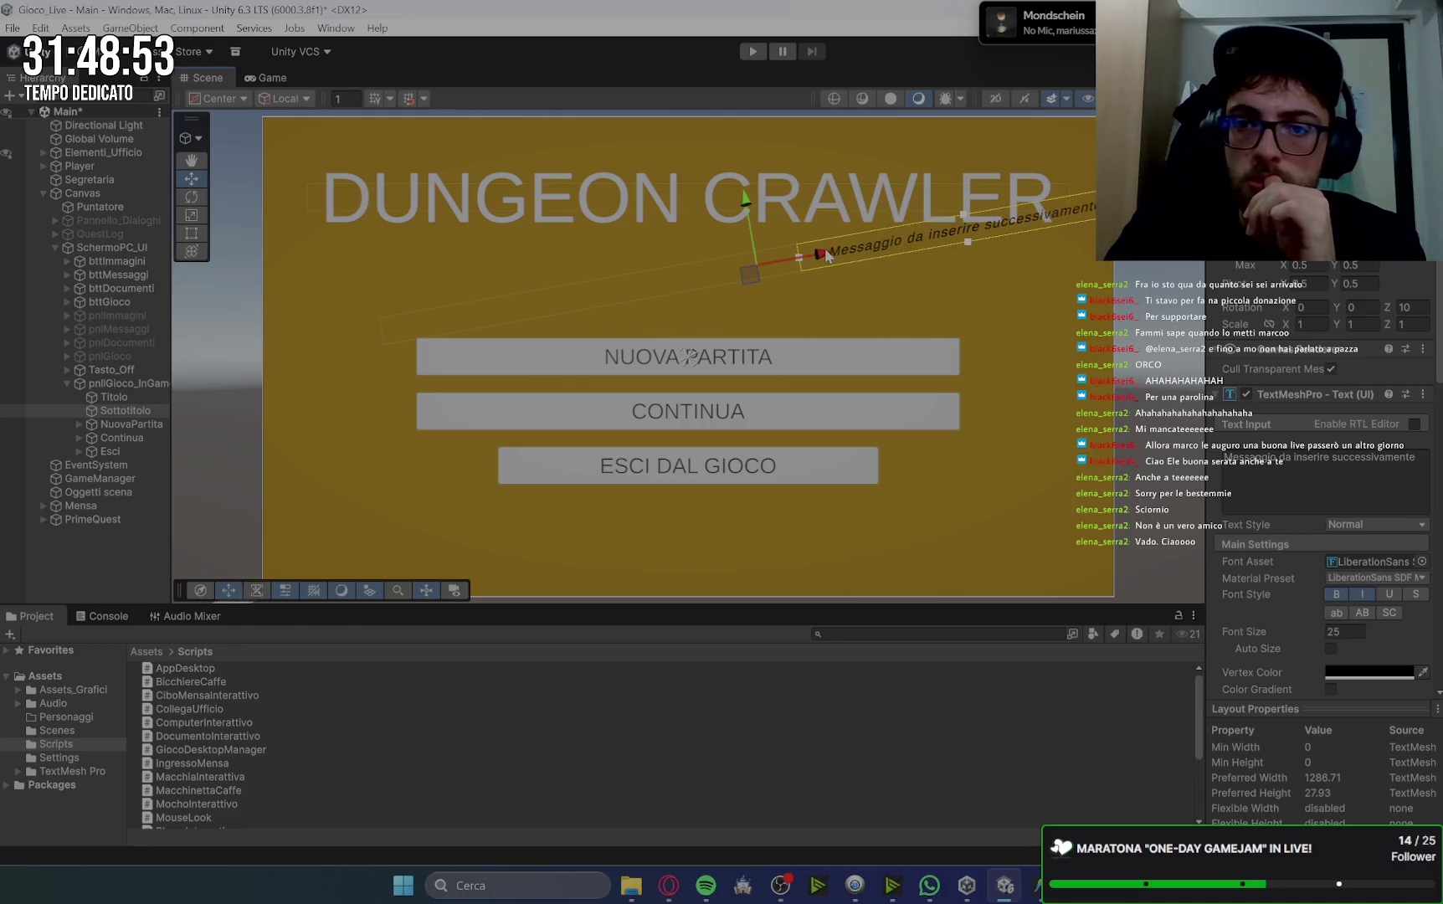
click(1171, 413)
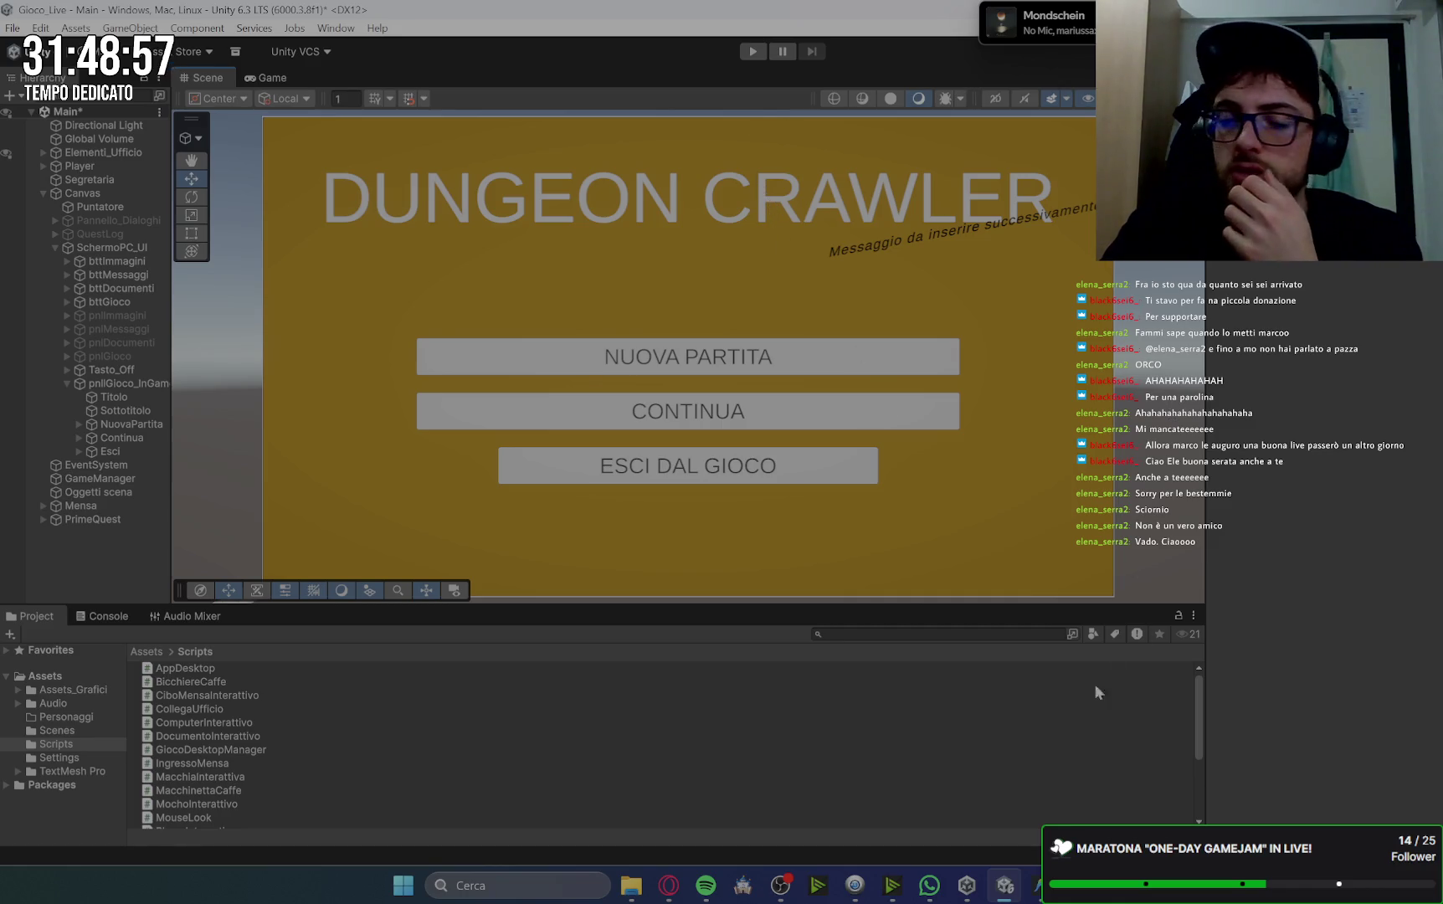
click(670, 891)
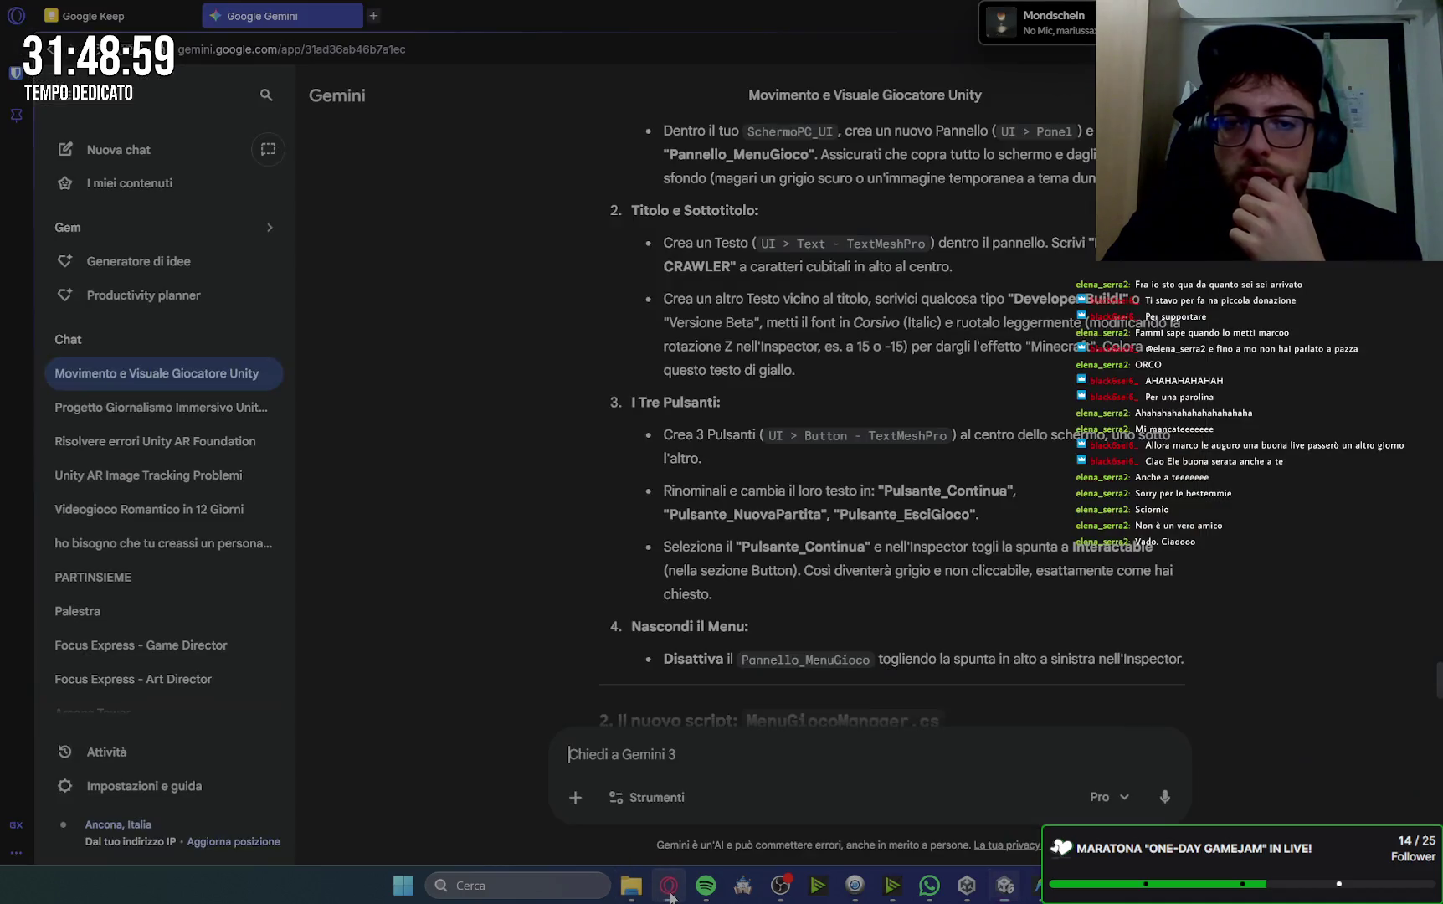
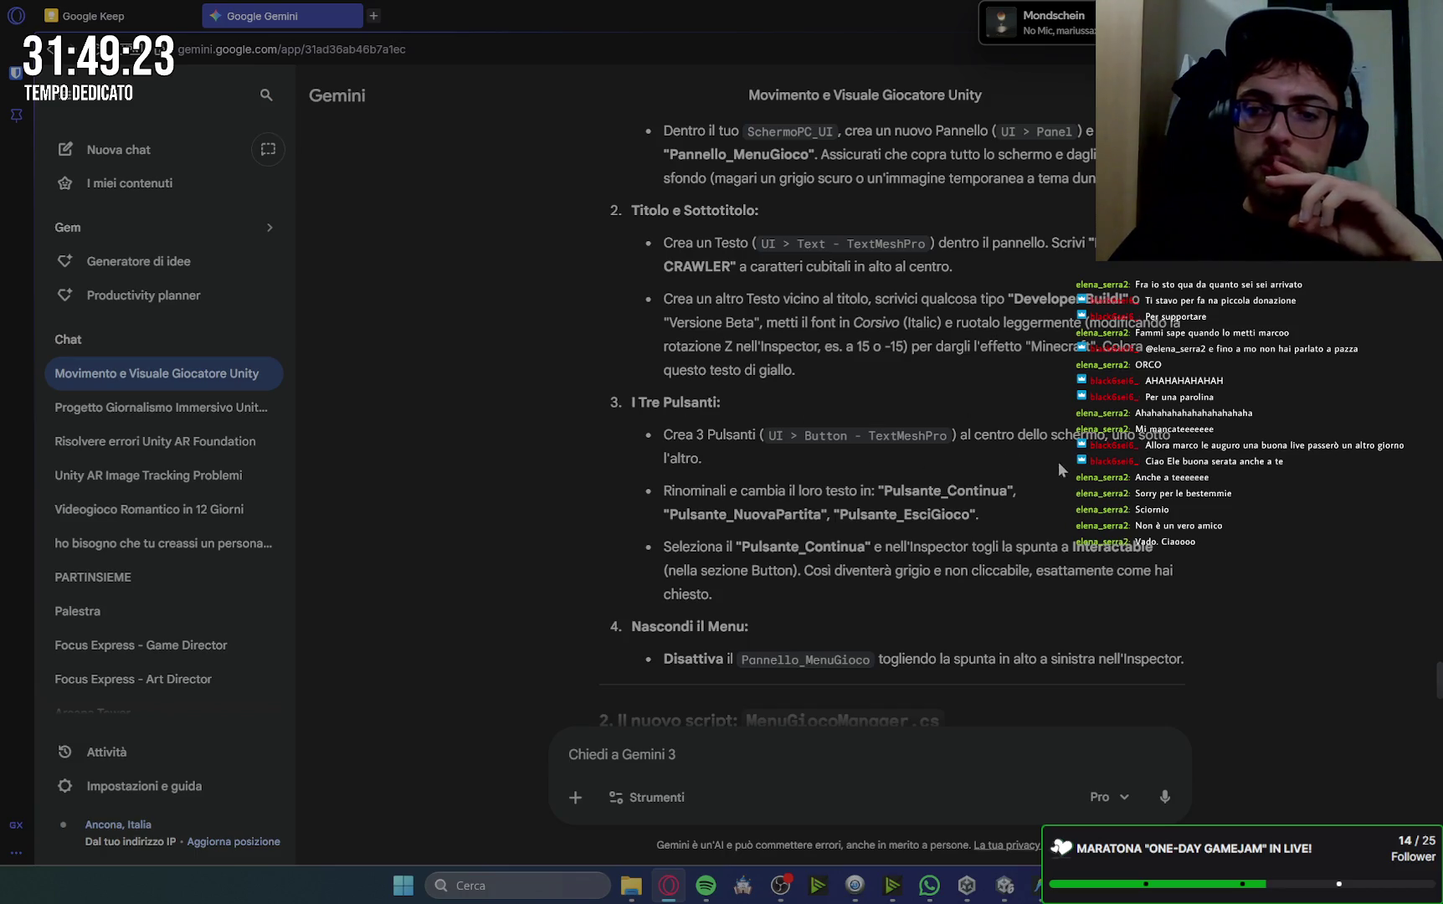
Scroll the Gemini reply down to the '2. Il nuovo script: MenuGiocoManager.cs' section.
scroll(1276, 527, down, 4)
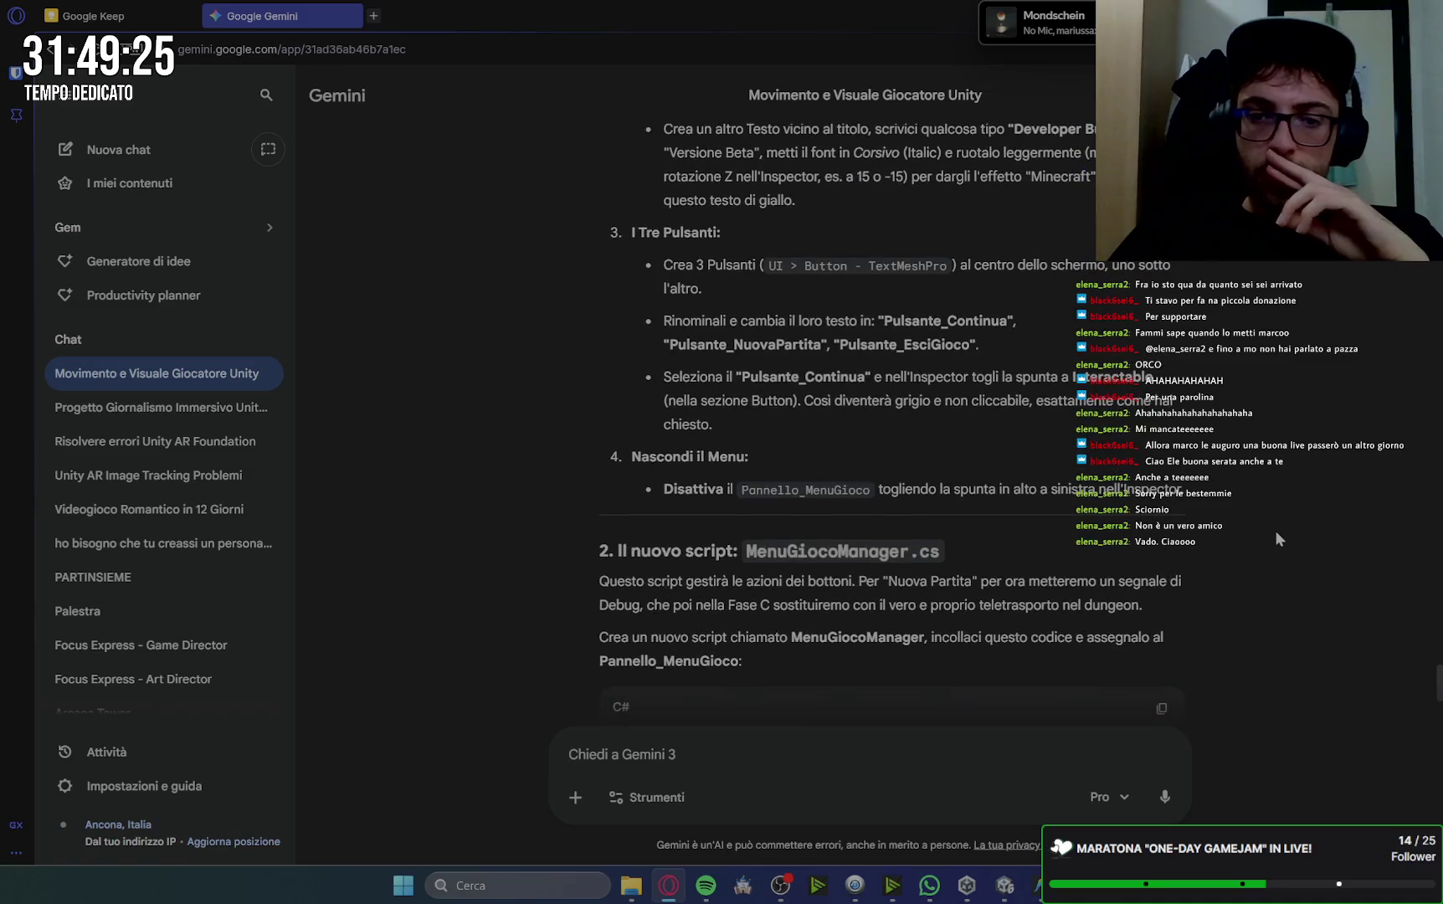
key(alt+Tab)
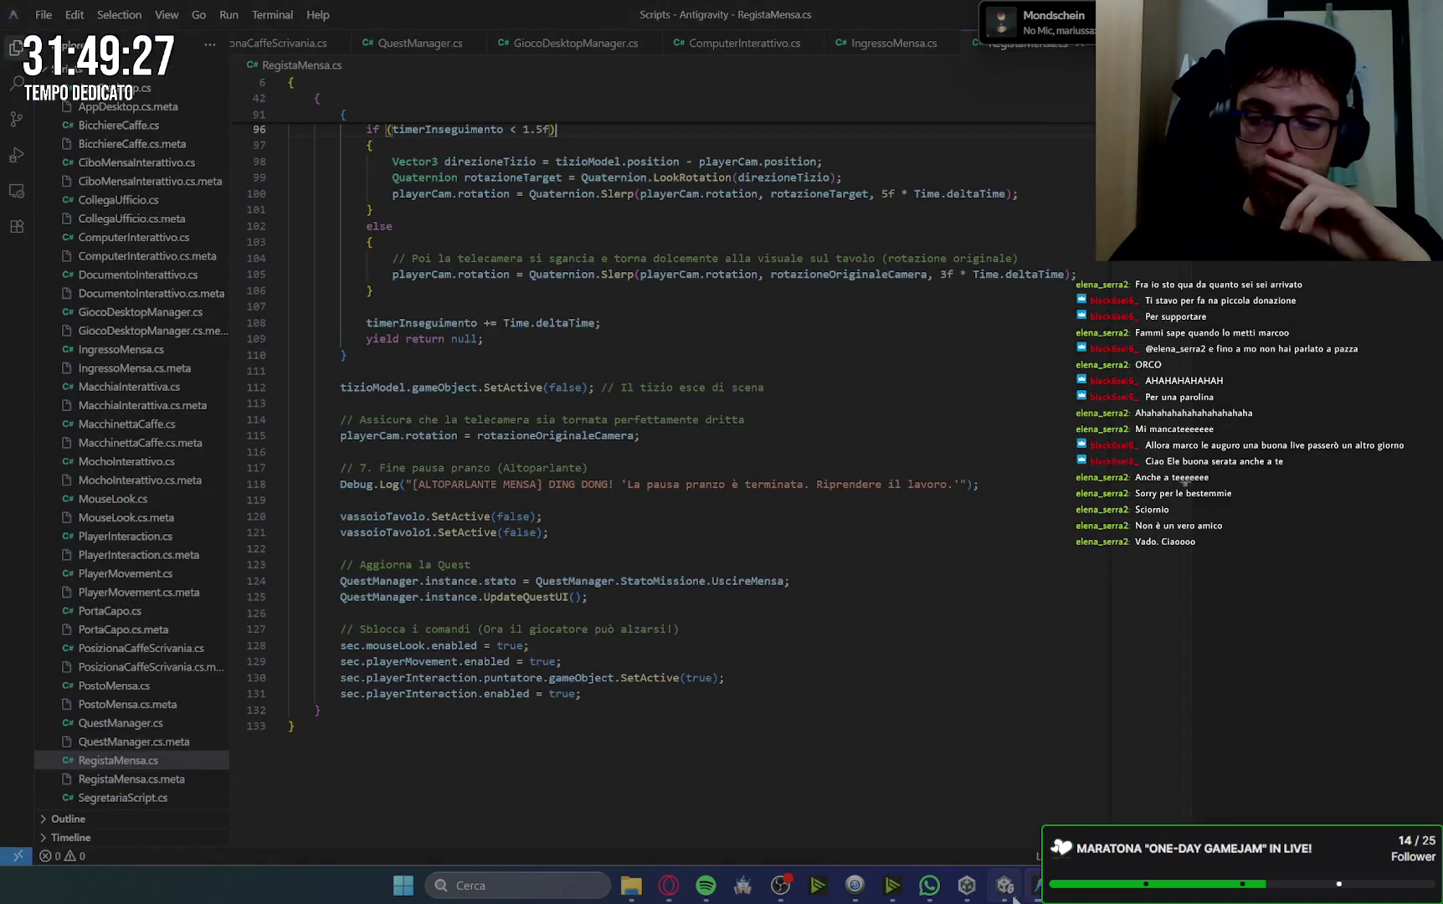
Deactivate the pnlGioco_InGame menu panel with Alt+Shift+A and select SchermoPC_UI in the Hierarchy.
key(alt+Tab)
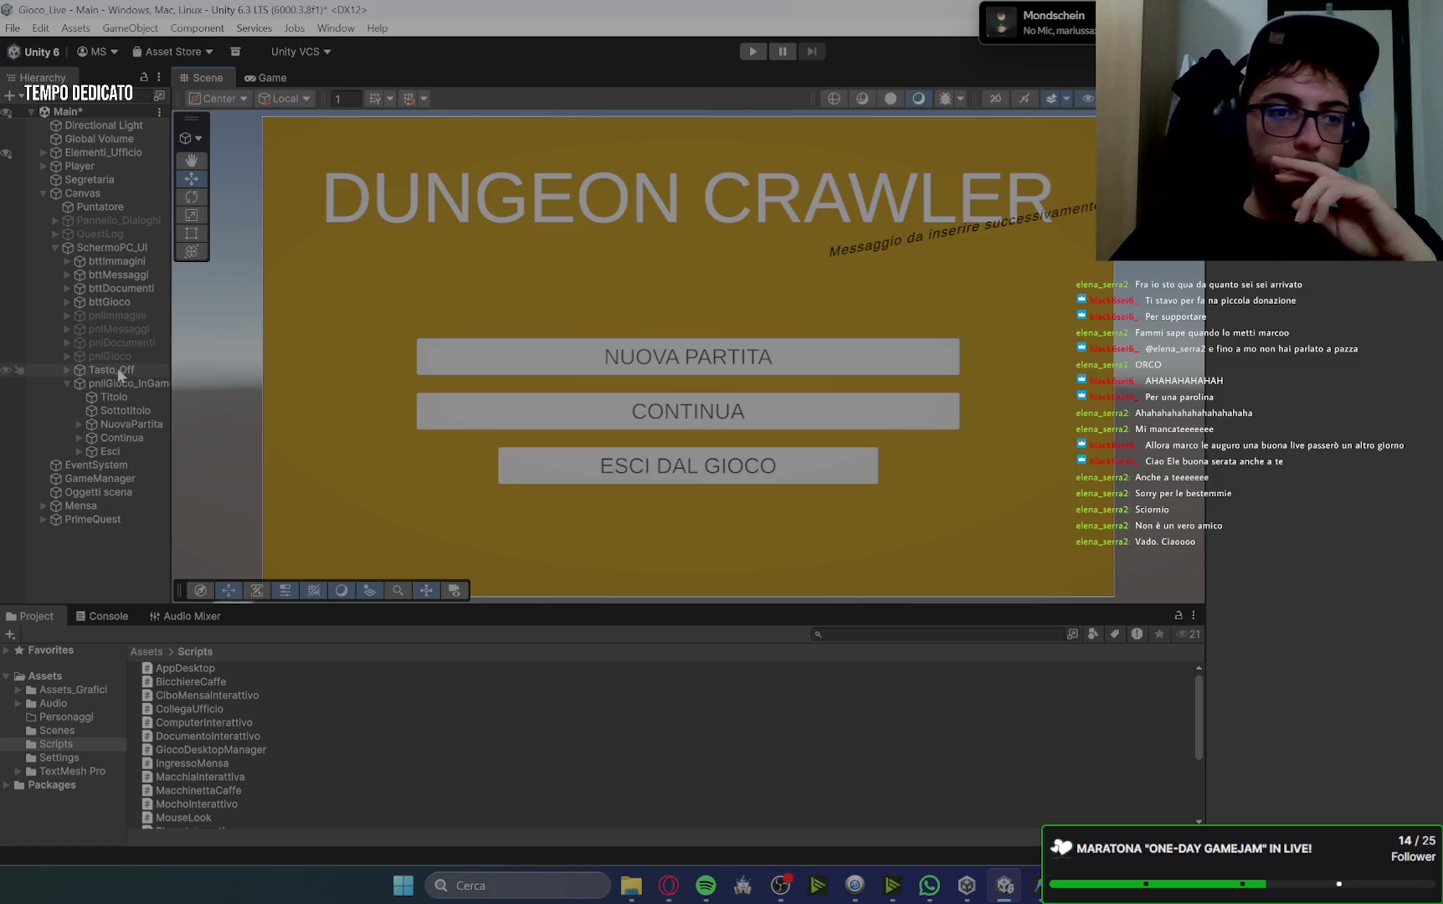
click(126, 383)
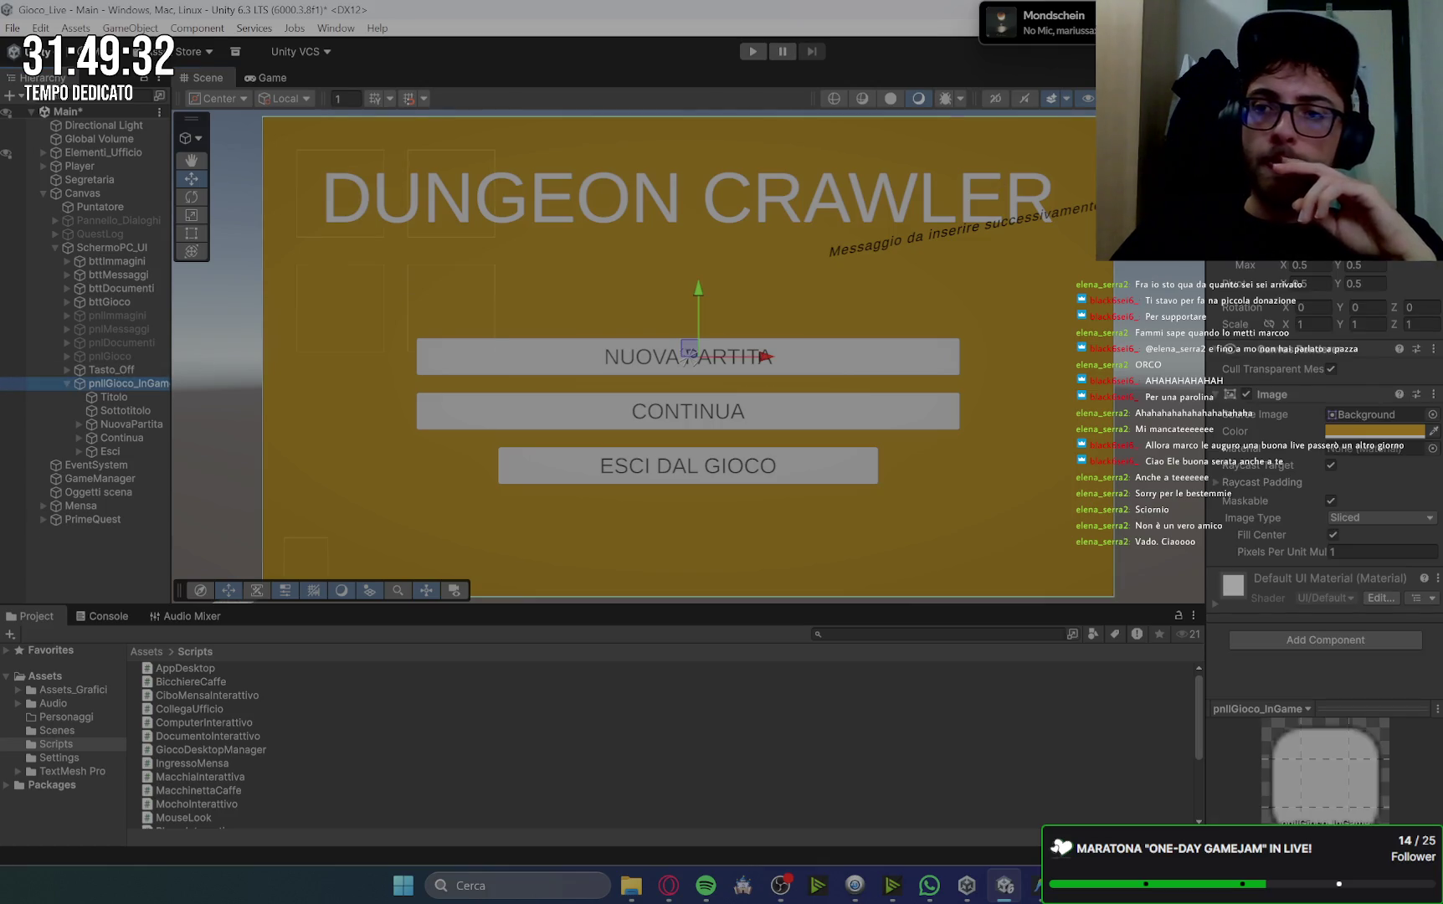
key(alt+shift+a)
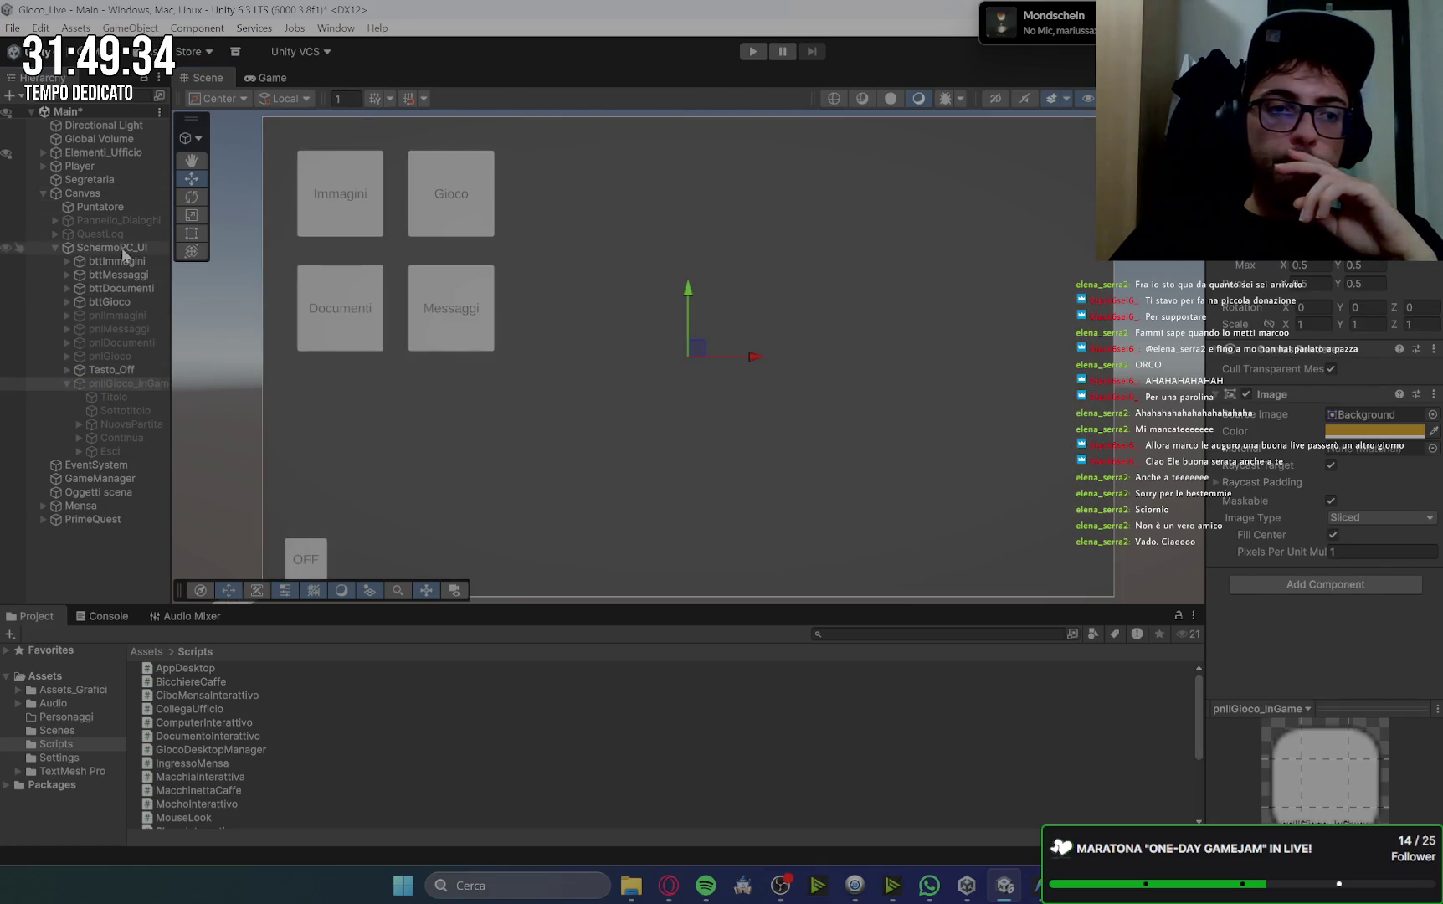
click(111, 247)
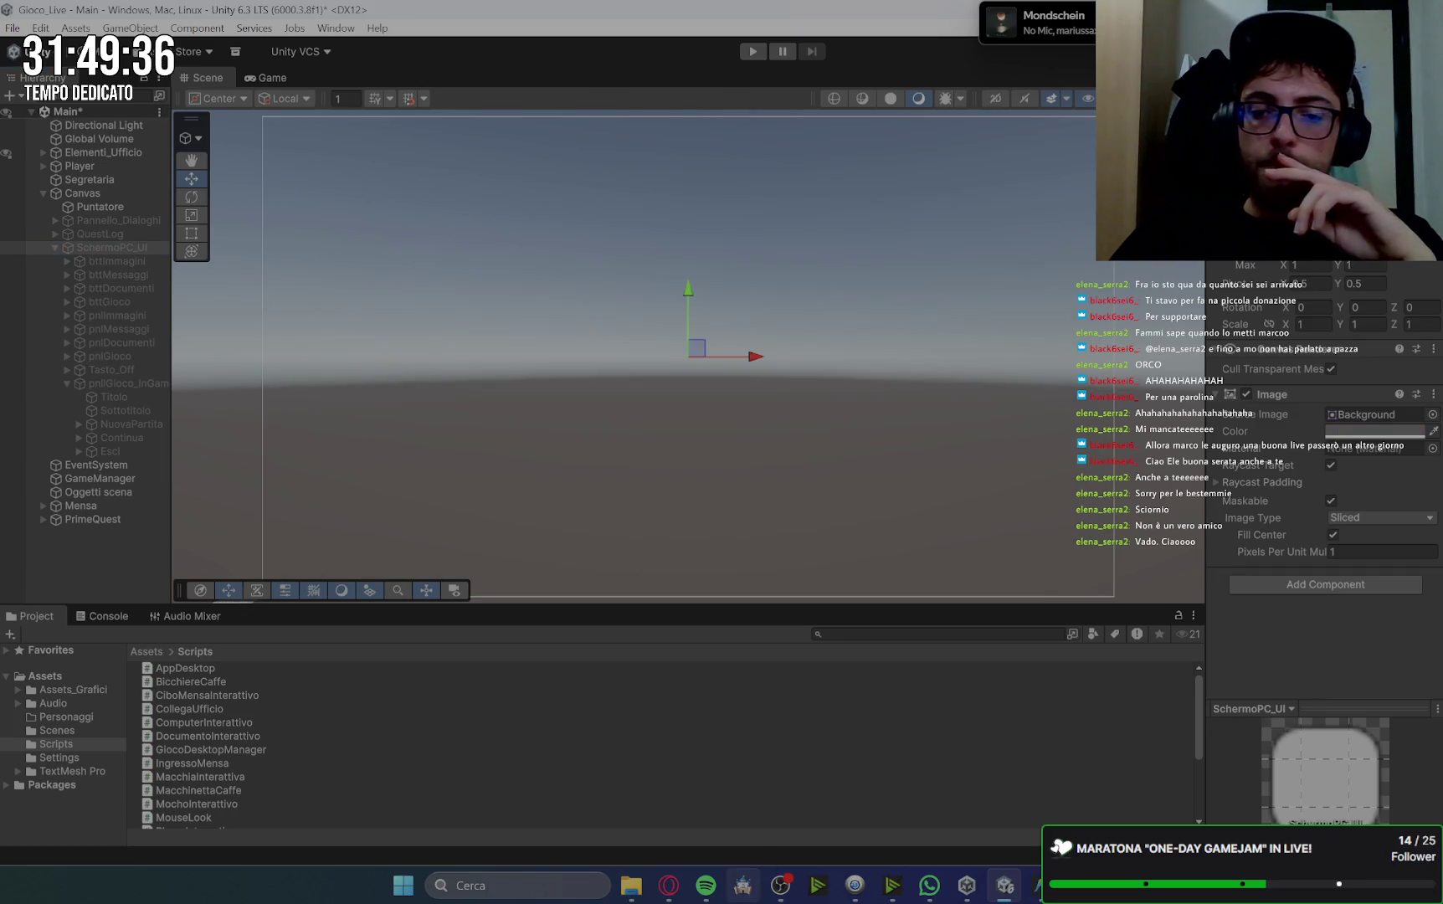
click(668, 884)
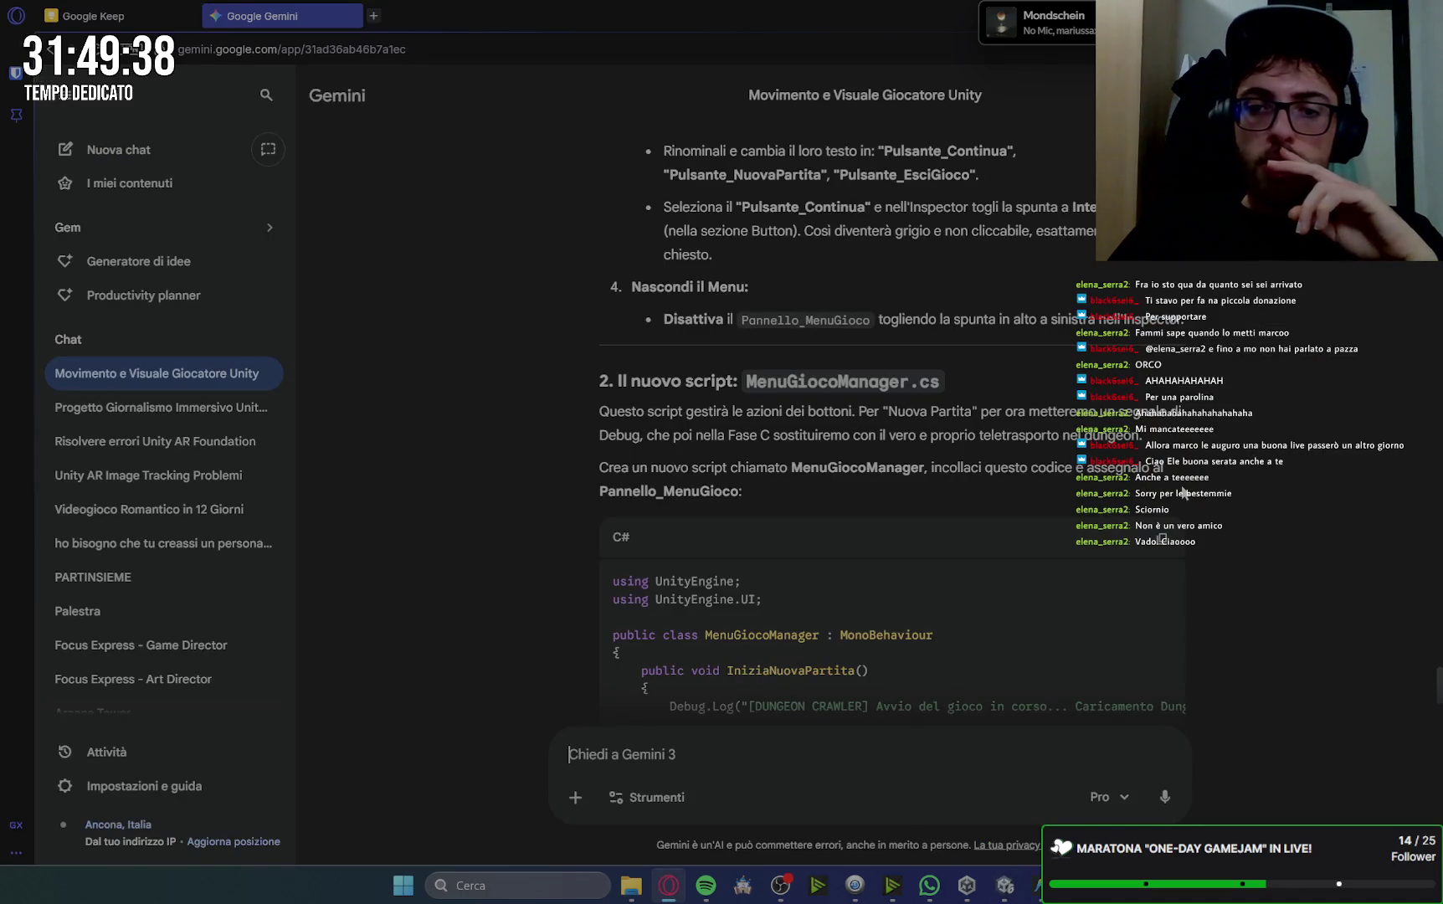
Copy the MenuGiocoManager C# code block from Gemini's reply to the clipboard.
click(1162, 542)
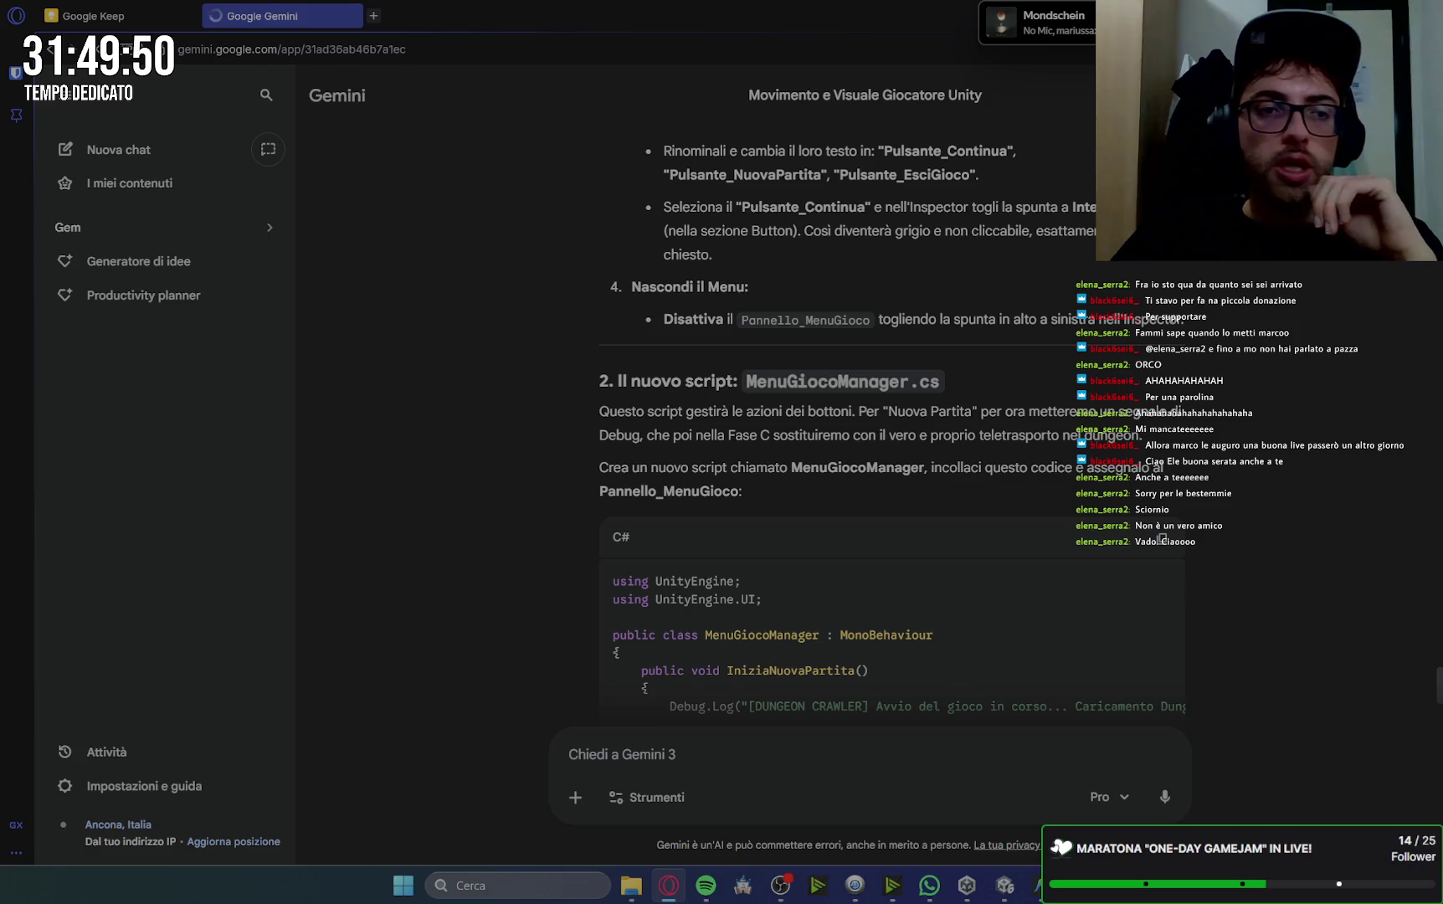
click(67, 102)
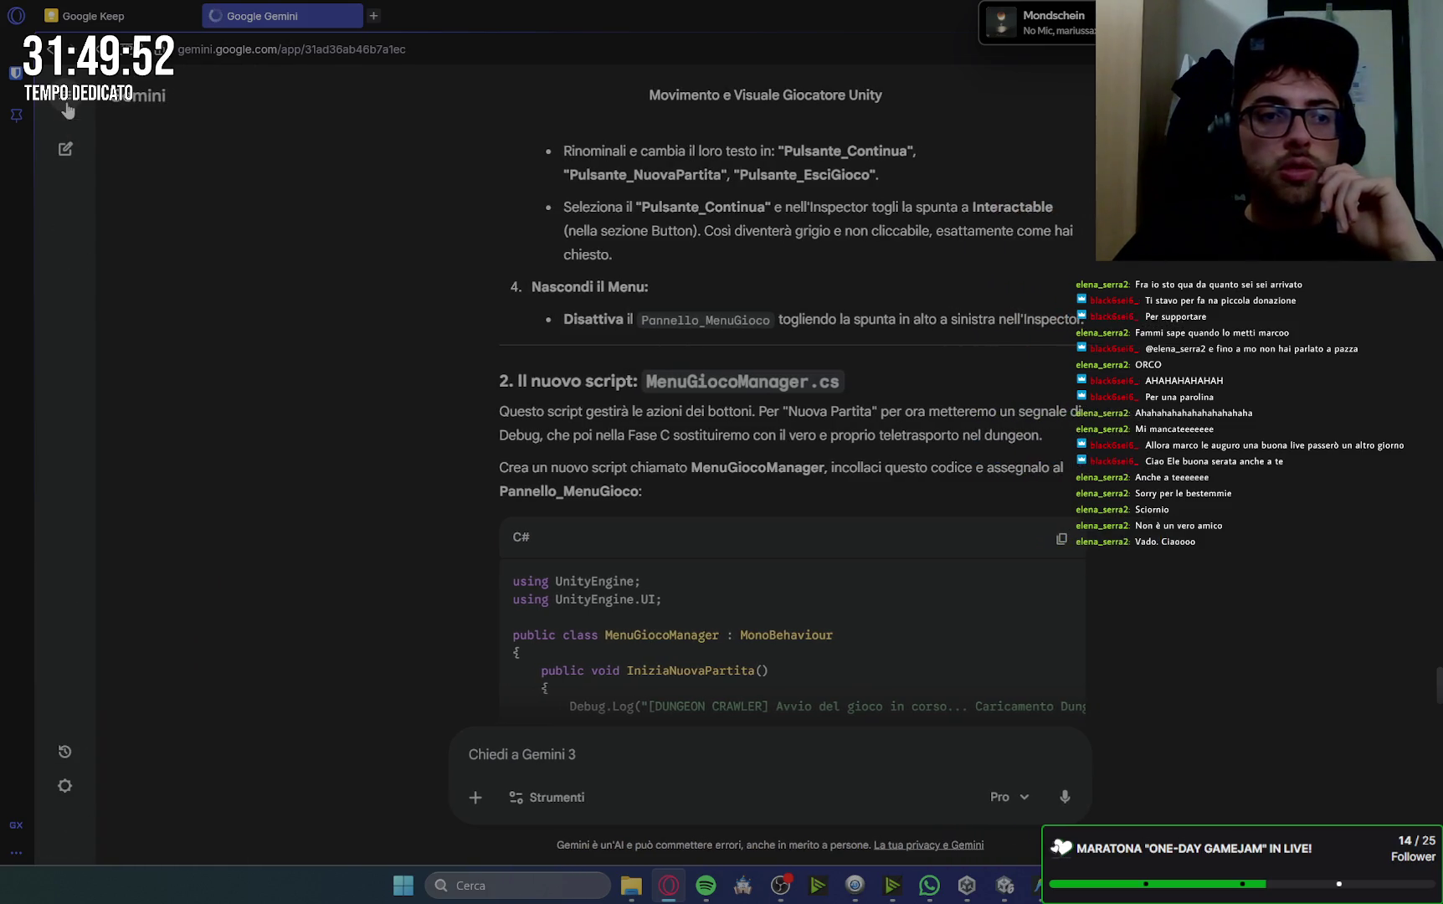
click(67, 104)
click(67, 104)
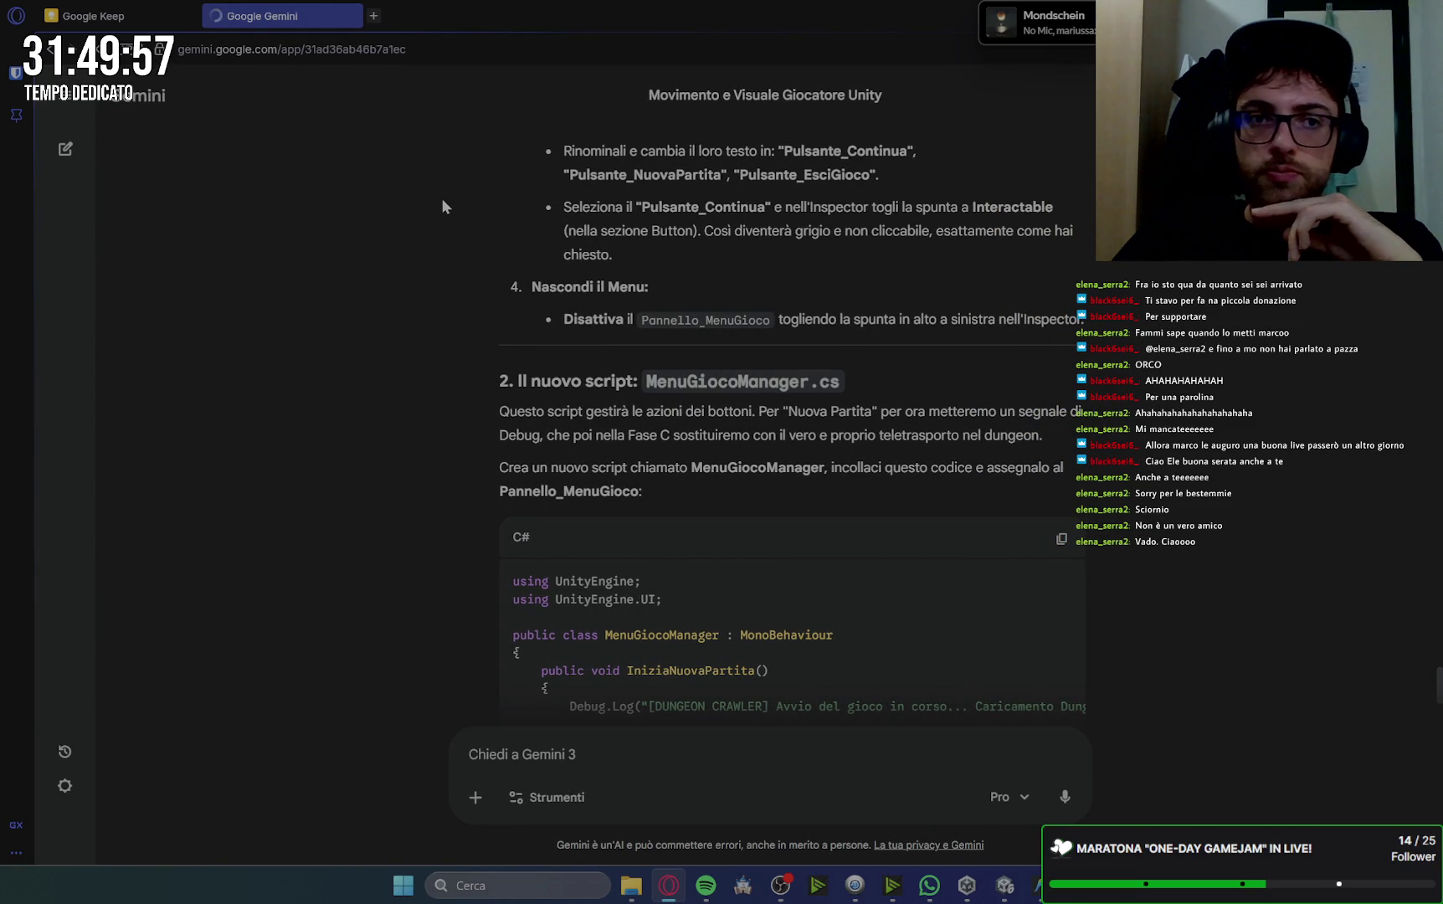
key(alt+Tab)
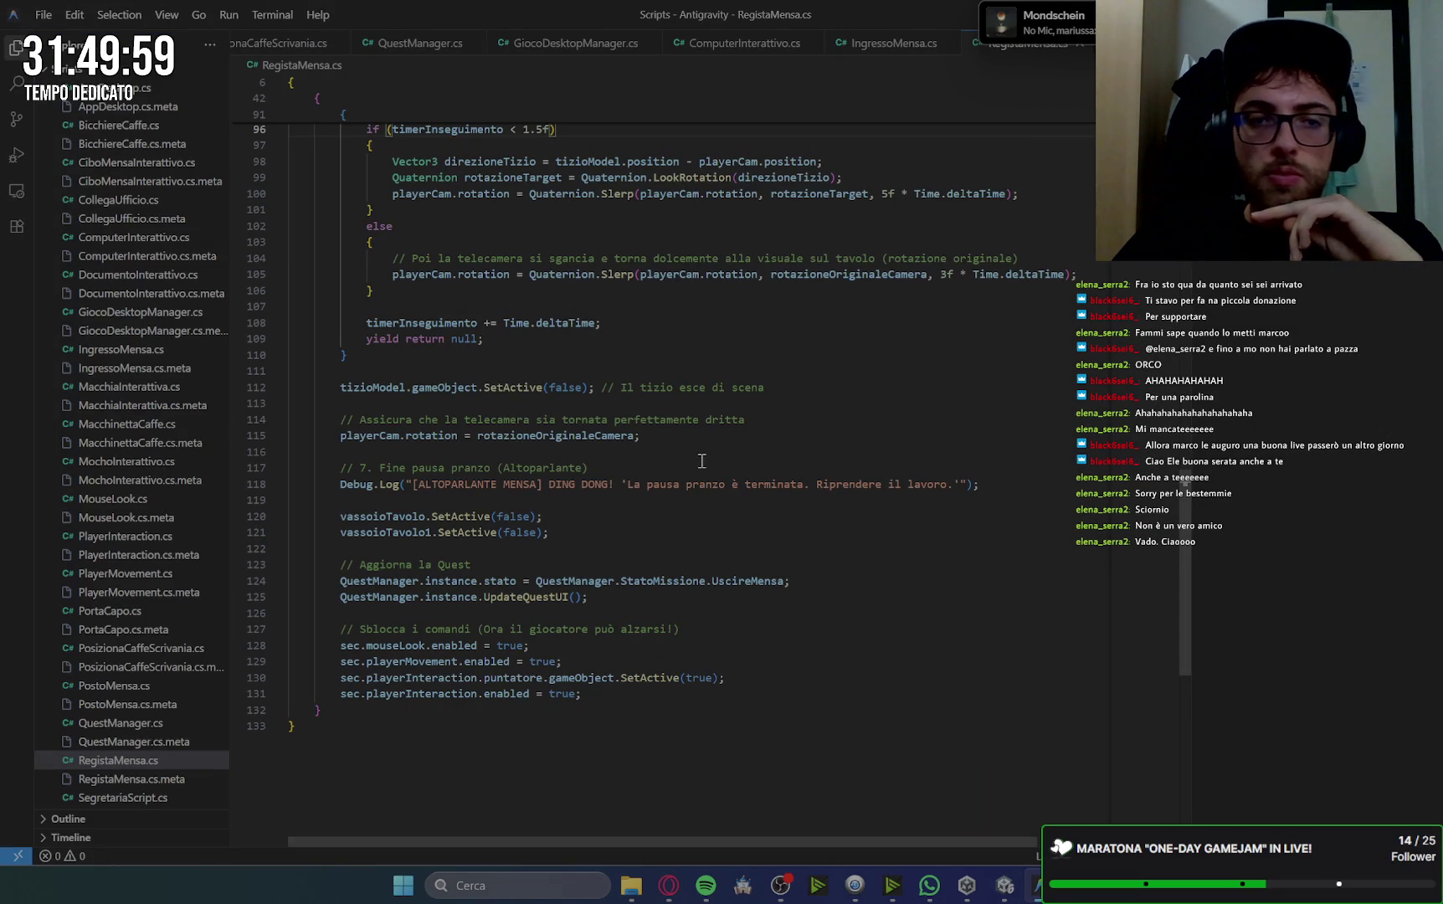
Create a new .cs file in Explorer and paste the MenuGiocoManager code into it.
scroll(151, 77, up, 1)
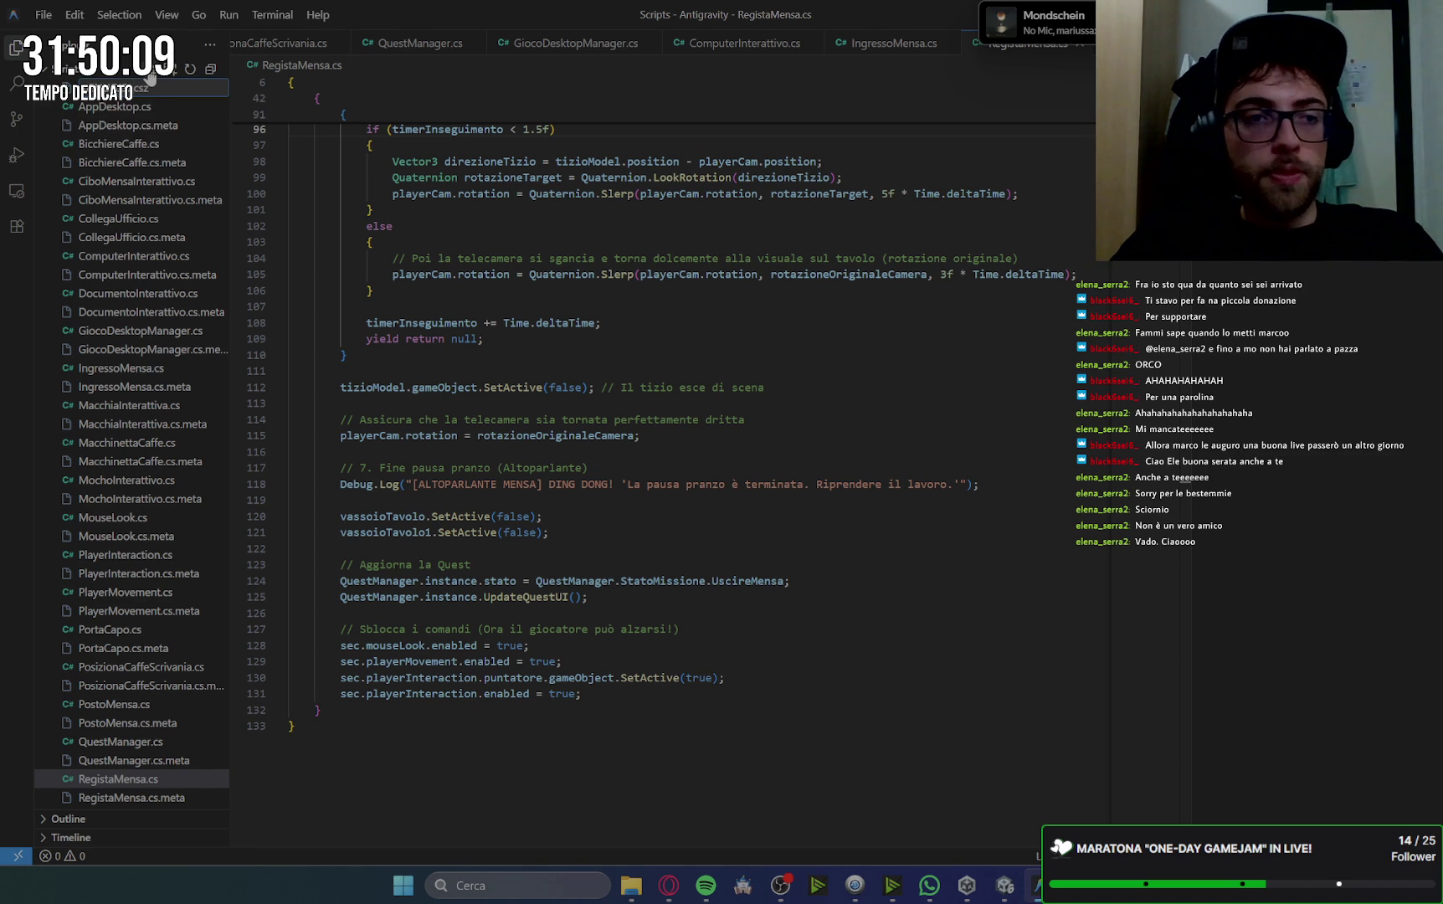
key(Return)
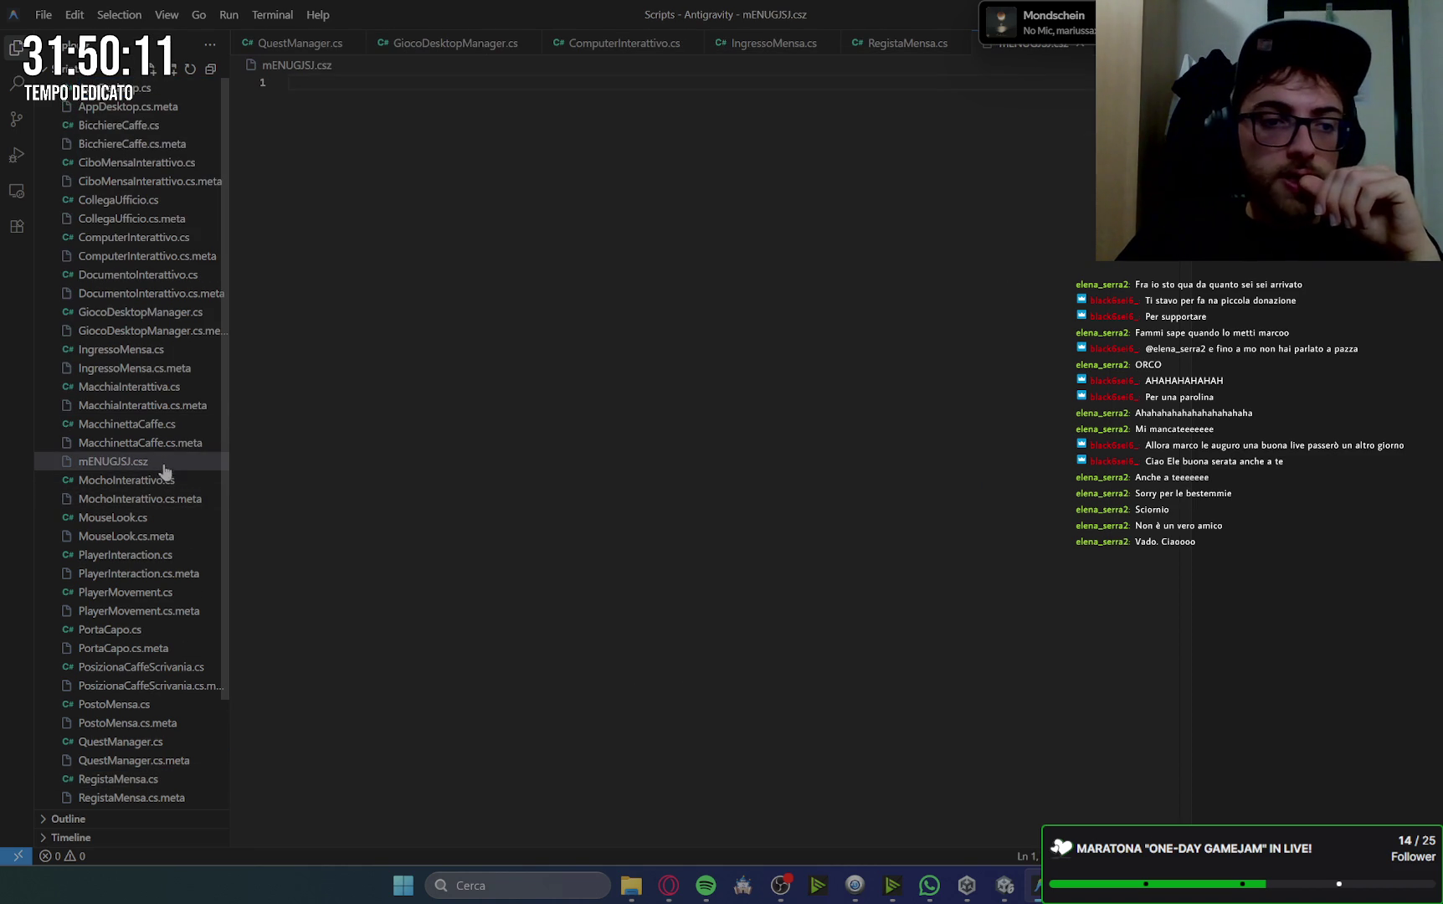
right_click(166, 461)
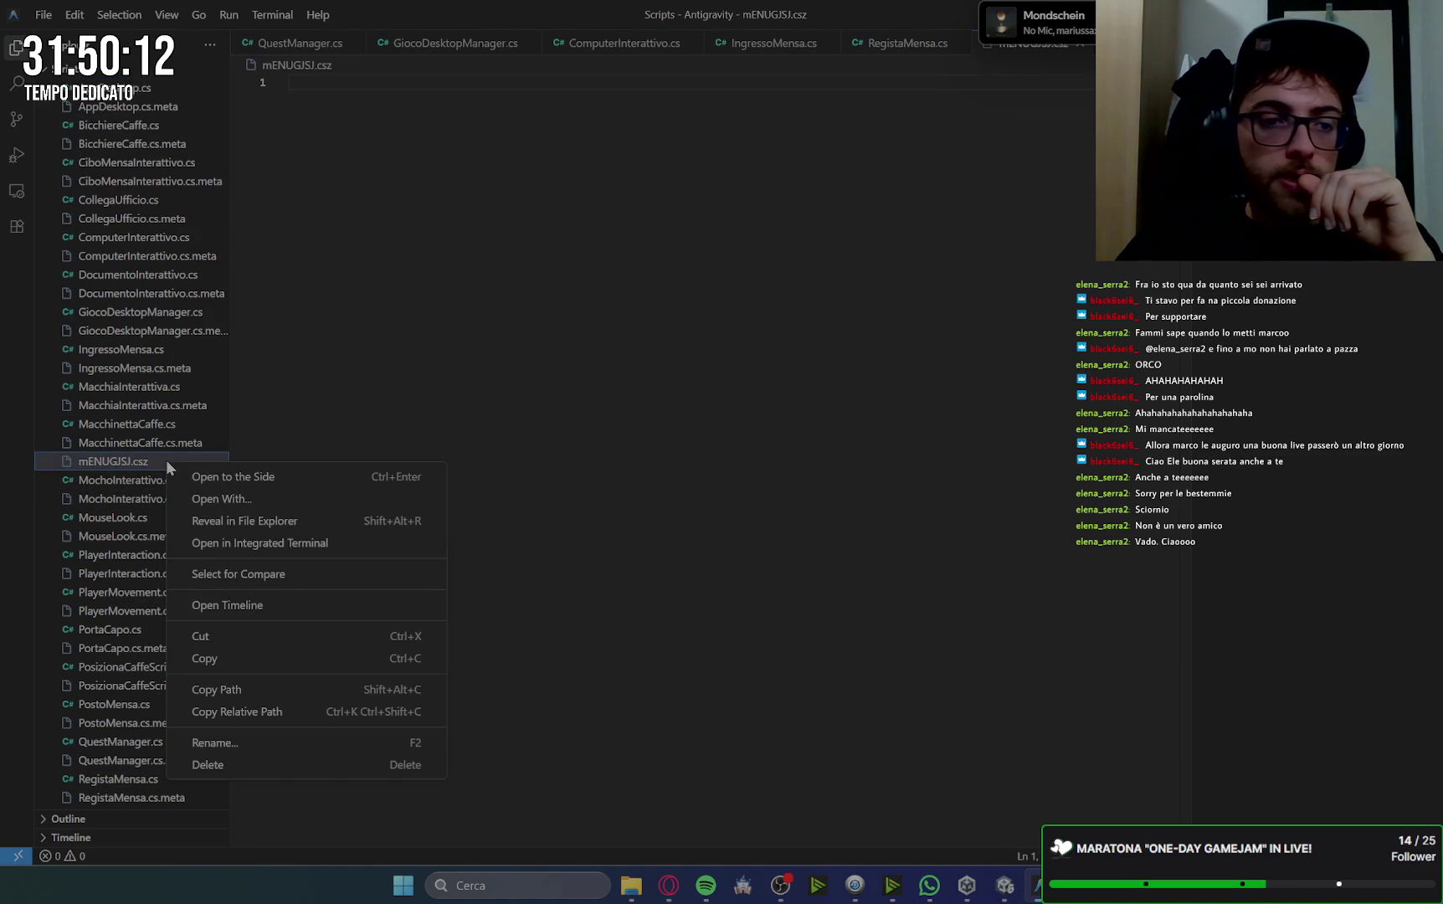
click(260, 753)
key(BackSpace)
key(Return)
click(521, 238)
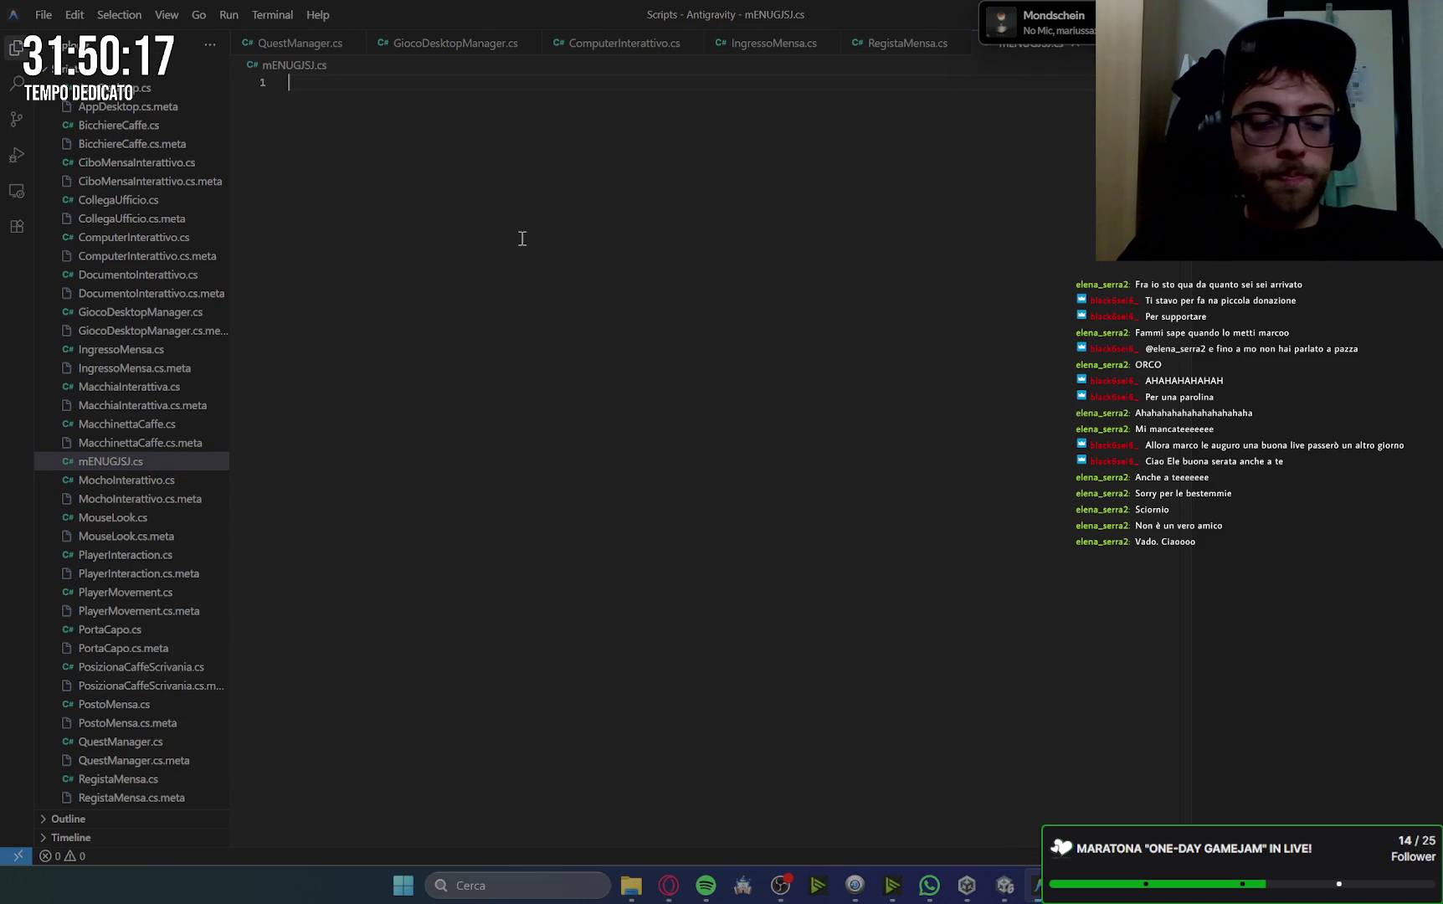
text(using UnityEngine; using UnityEngine.UI;  public class MenuGiocoManager : MonoBehaviour {     public void IniziaNuovaPartita()     {         Debug.Log("[DUNGEON CRAWLER] Avvio del gioco in corso... Caricamento Dungeon...");          // Nasconde il menu del gioco         gameObject.SetActive(false);          // --- PROSSIMO PASSO ---         // Nella Fase C inseriremo qui il codice per teletrasportare il giocatore,         // cambiargli l'interfaccia e dargli in mano la spada!     }      public void EsciAlDesktop()     {         Debug.Log("[DUNGEON CRAWLER] Chiusura applicazione. Ritorno al Desktop.");          // Nasconde semplicemente il menu del gioco.         // Dato che questo menu si sovrapponeva al desktop, disattivandolo         // il giocatore tornerà a vedere le icone del PC!         gameObject.SetActive(false);     } })
Rename the new script file to MenuGiocoManager.cs to match its class name.
double_click(424, 131)
key(ctrl+c)
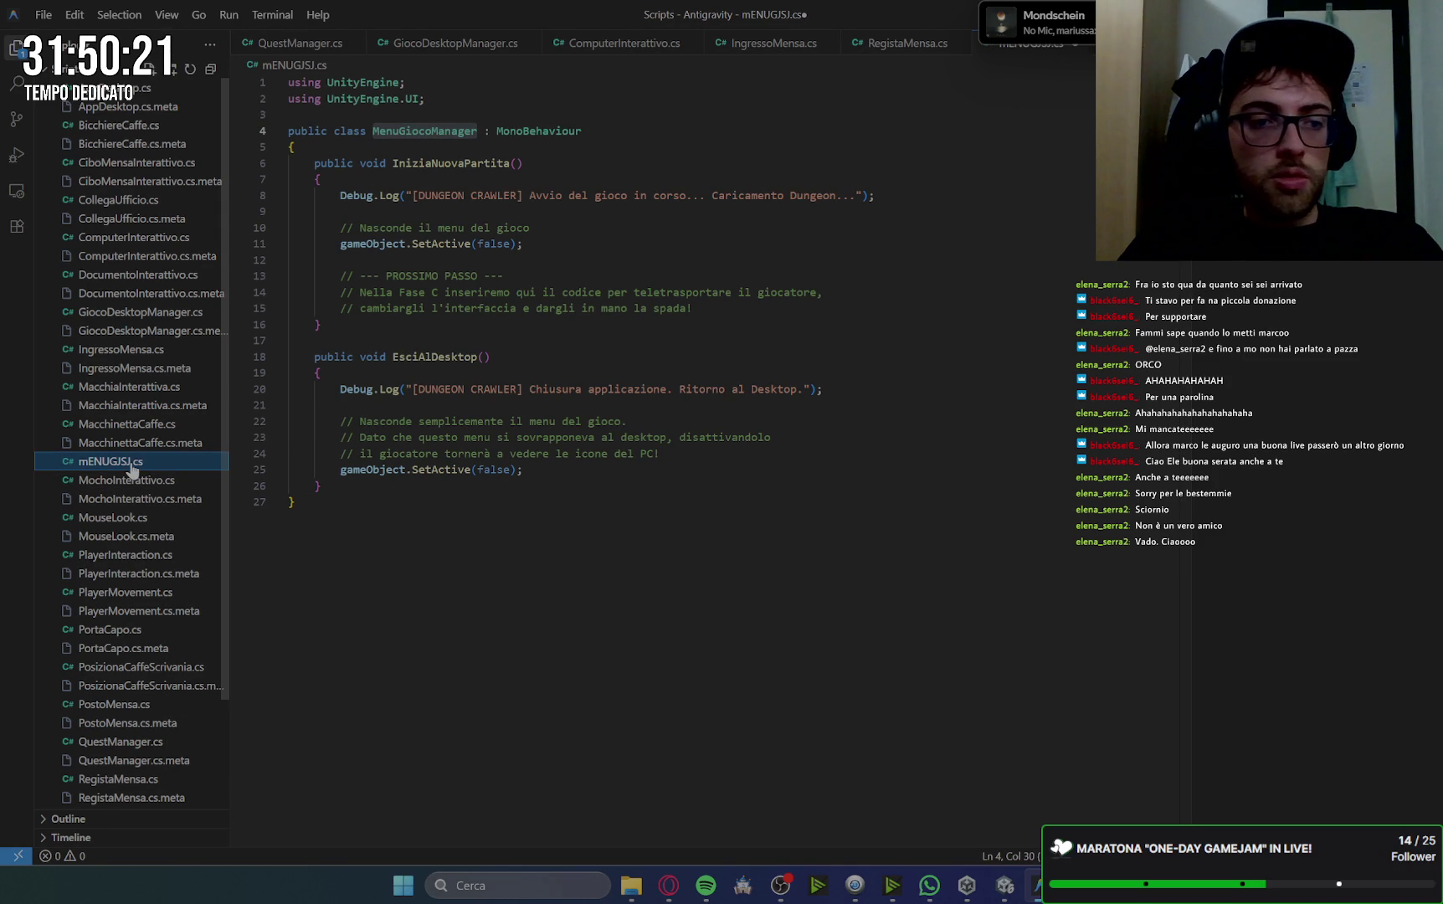
right_click(129, 461)
click(216, 745)
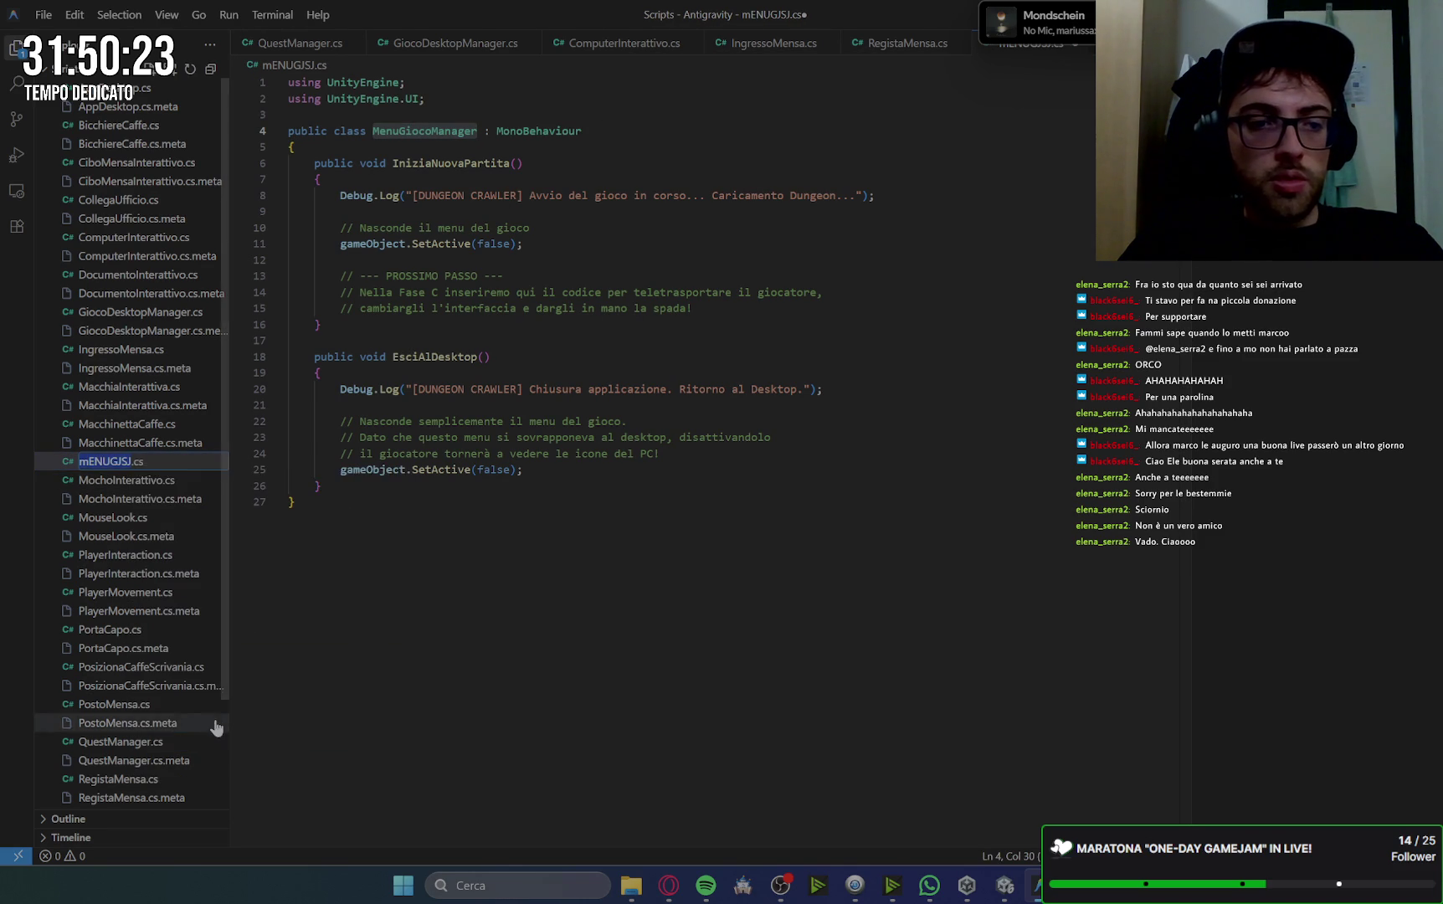
key(ctrl+v)
key(Return)
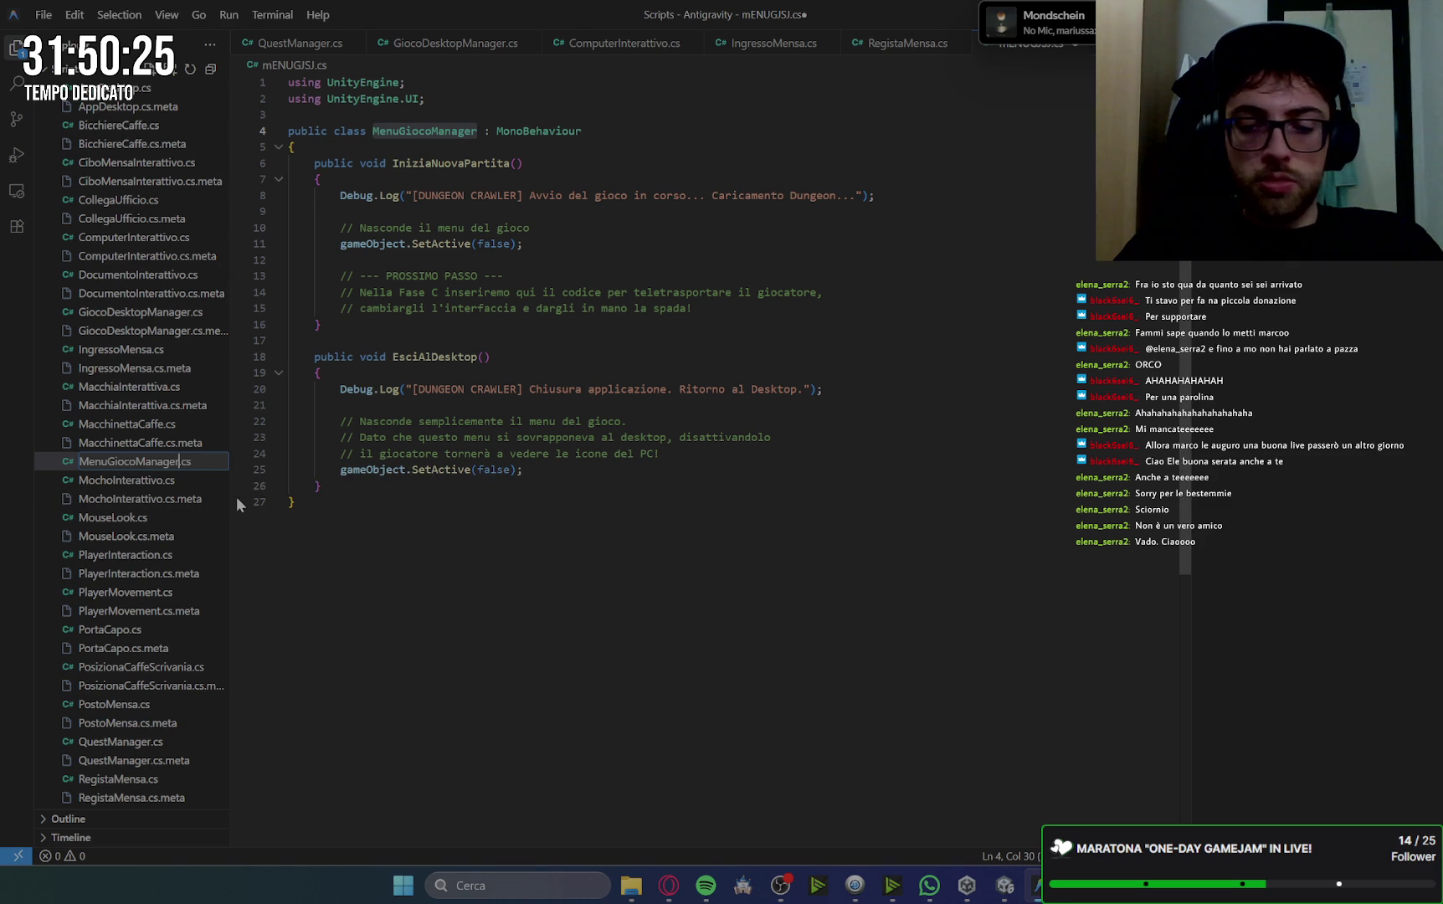
click(809, 360)
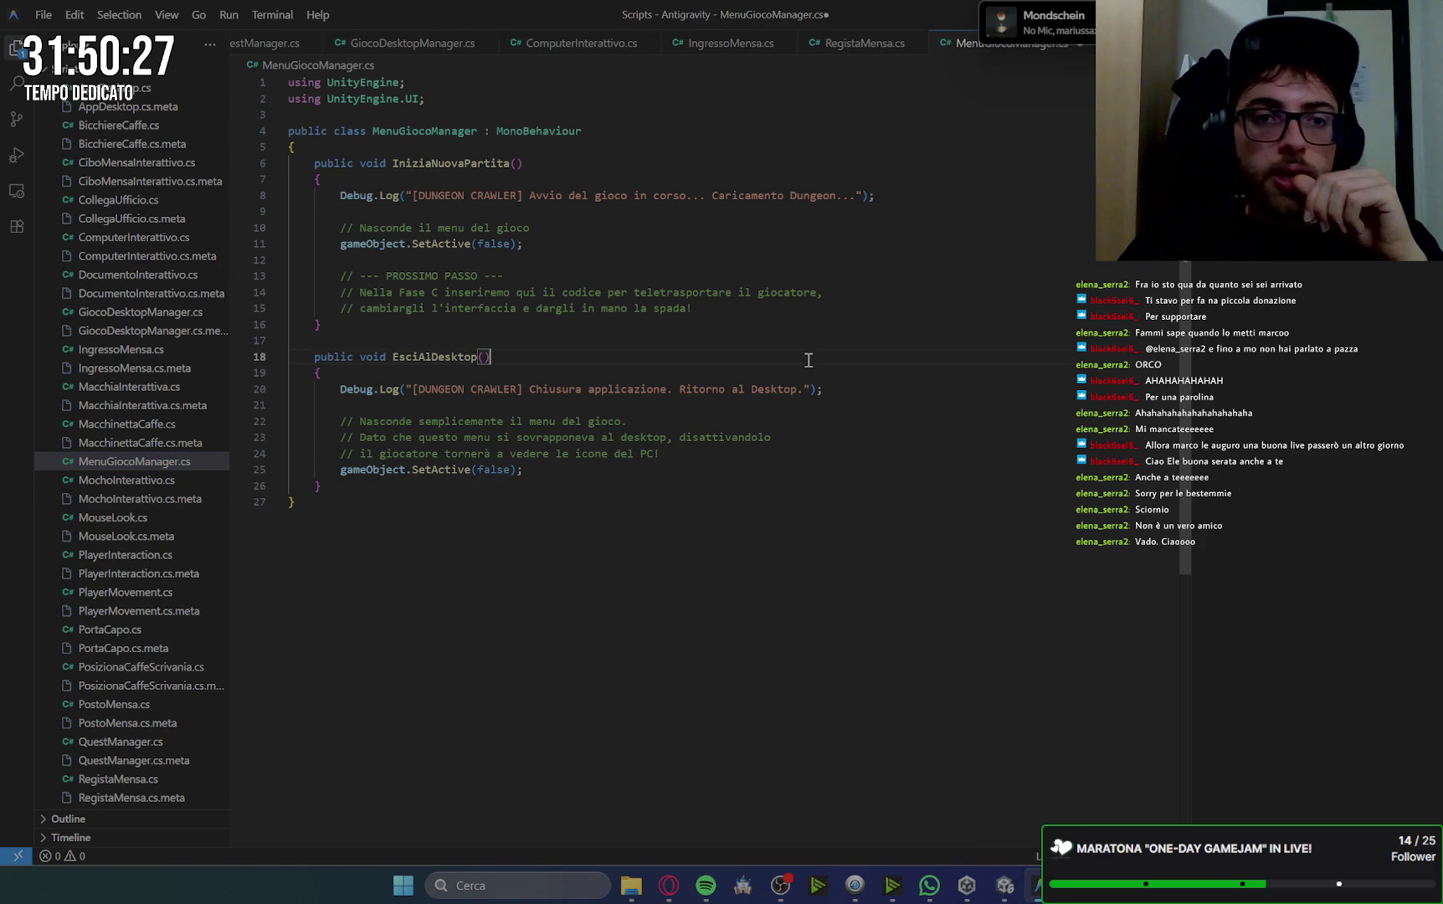
mouse_move(675, 898)
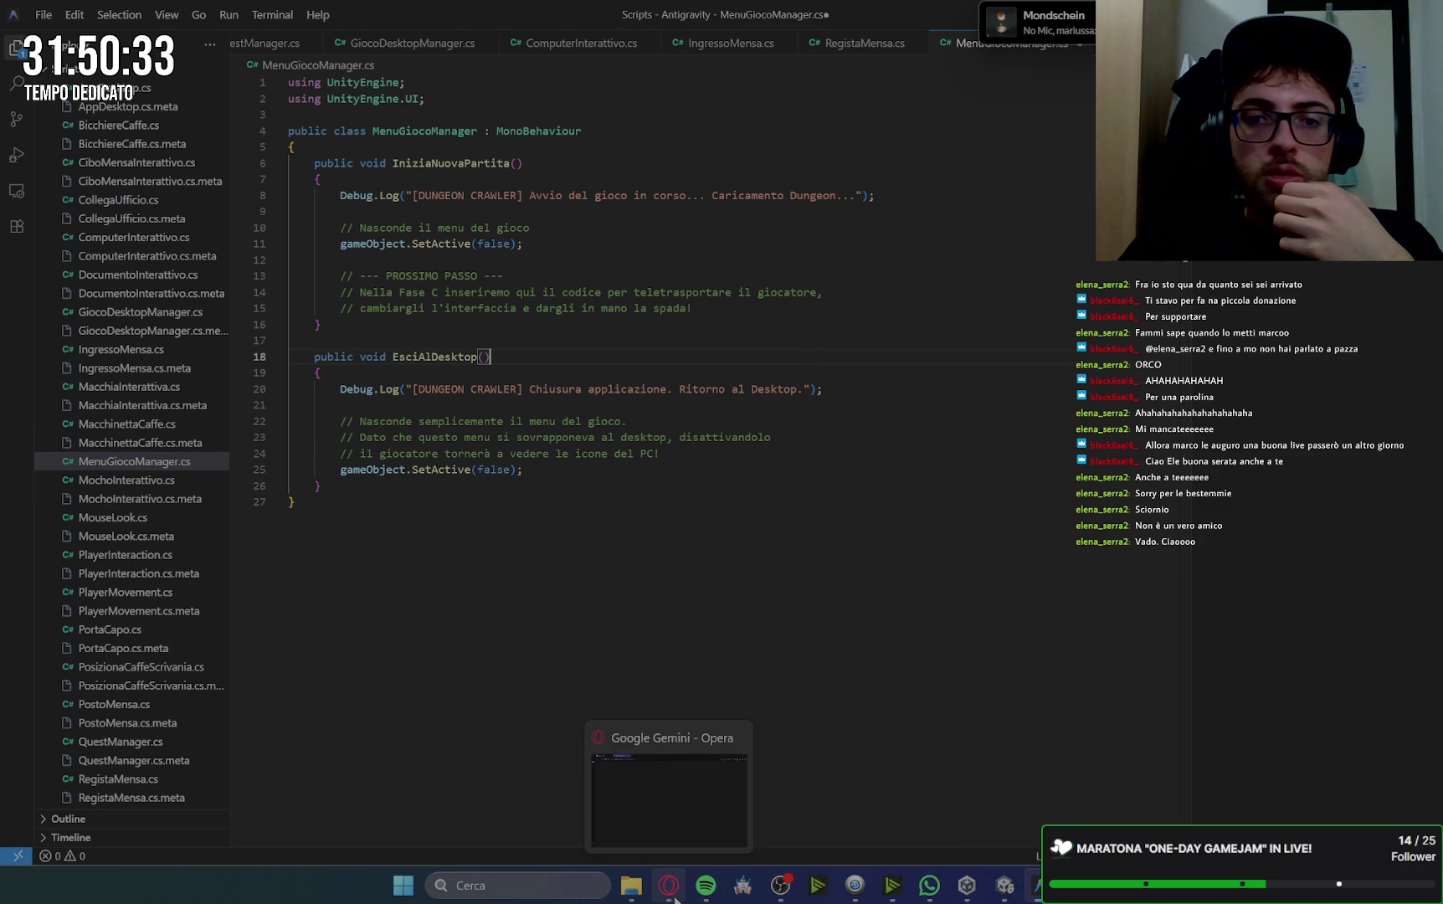
click(675, 898)
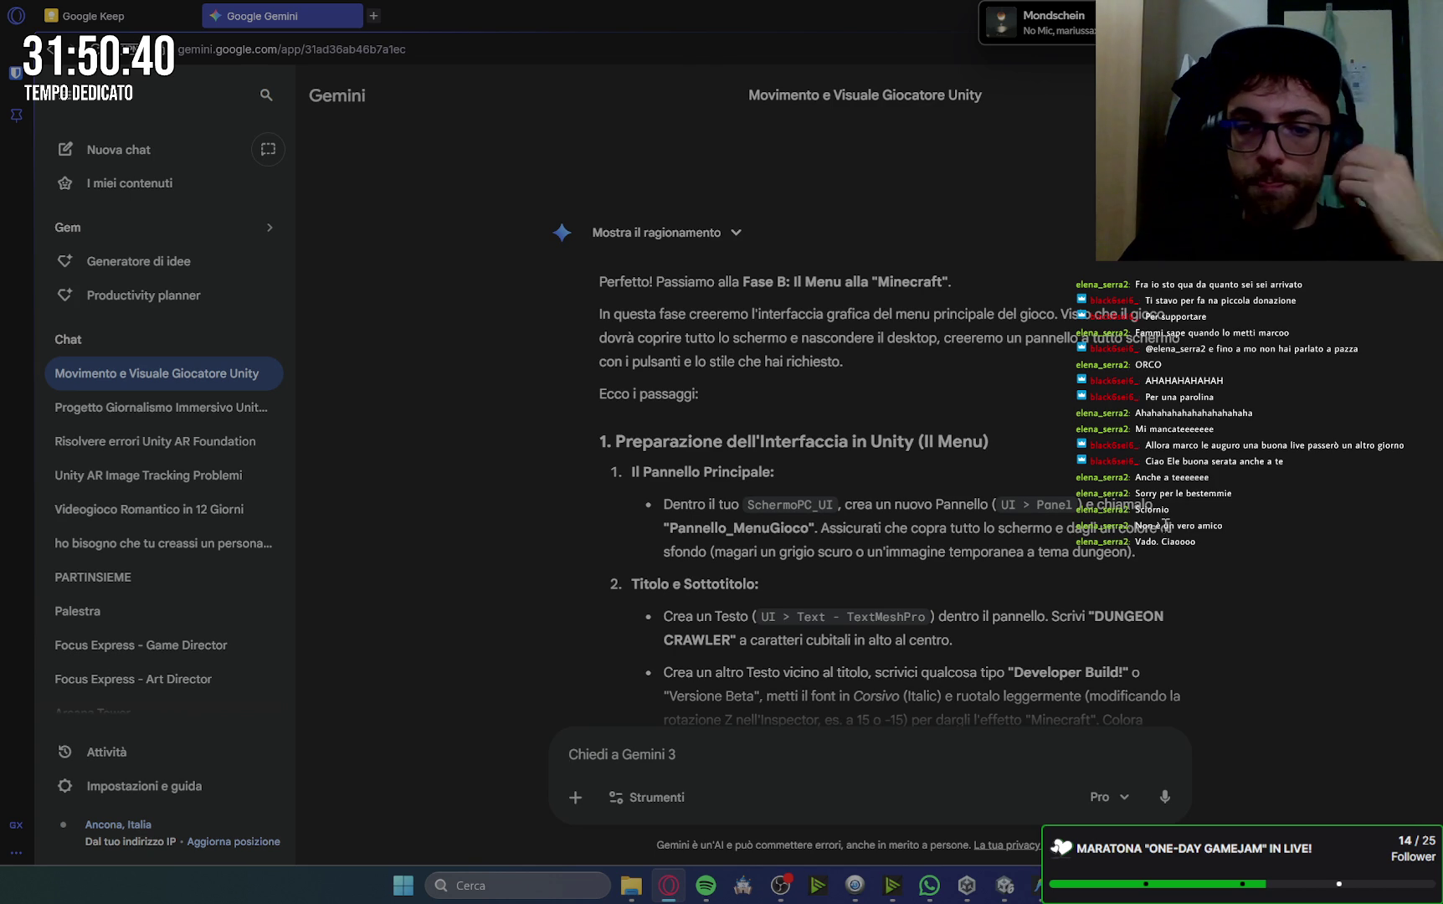
scroll(1215, 448, down, 6)
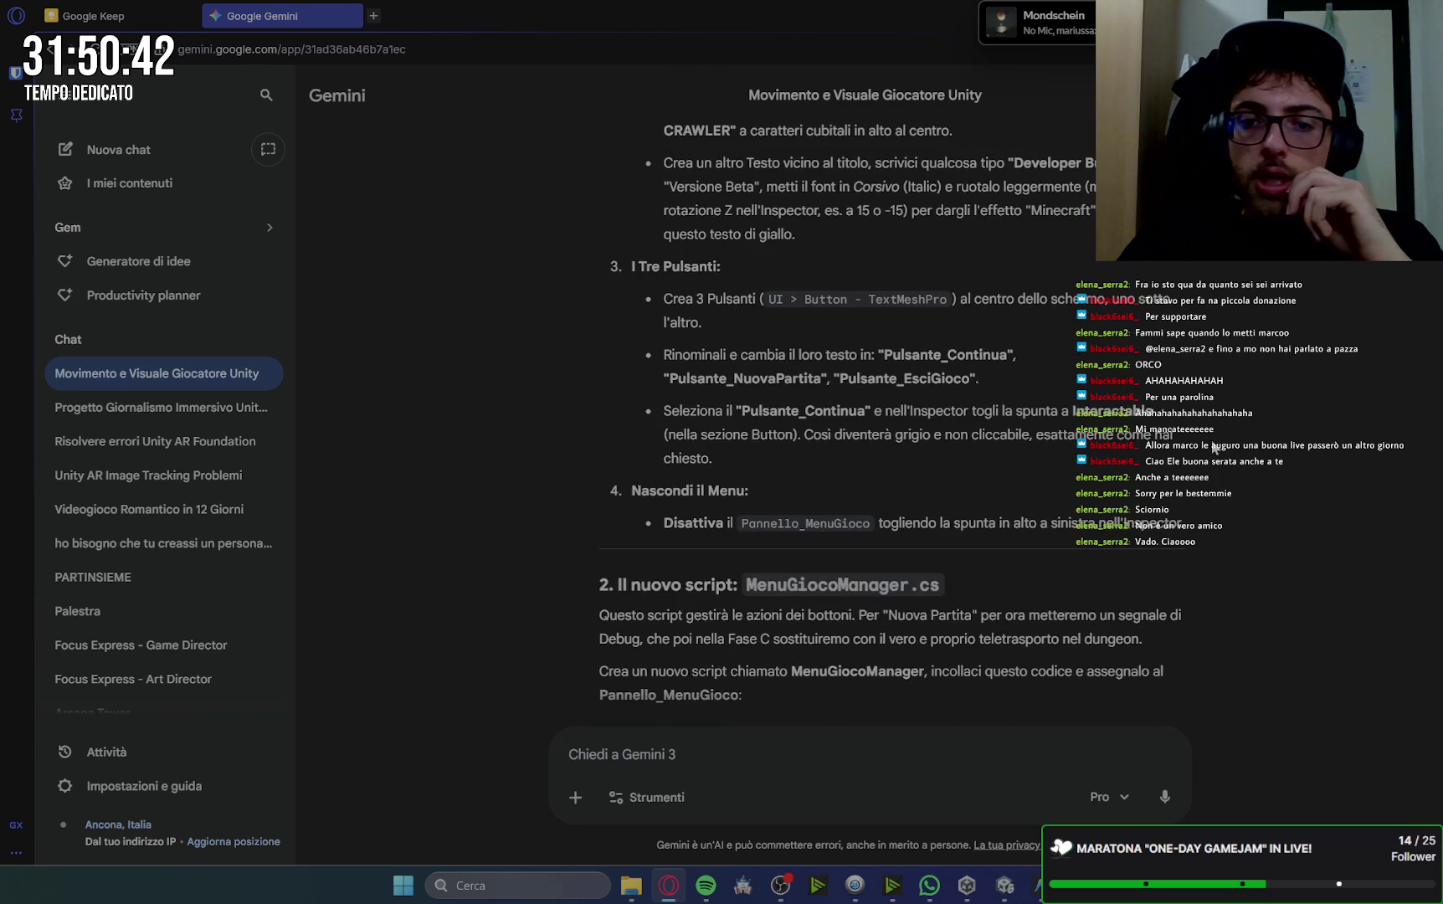
scroll(1215, 448, down, 10)
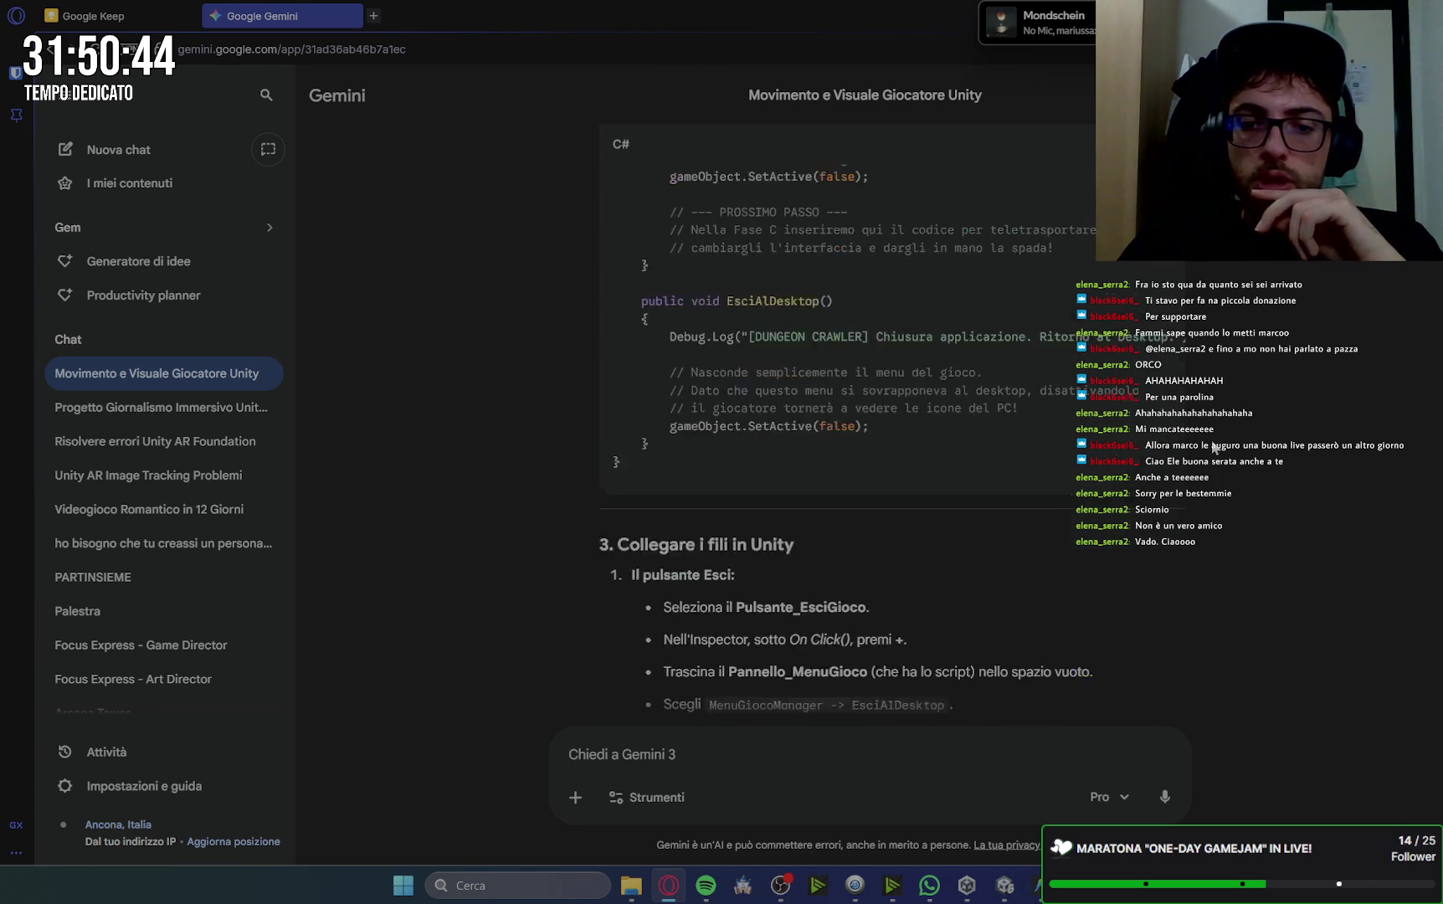
click(64, 95)
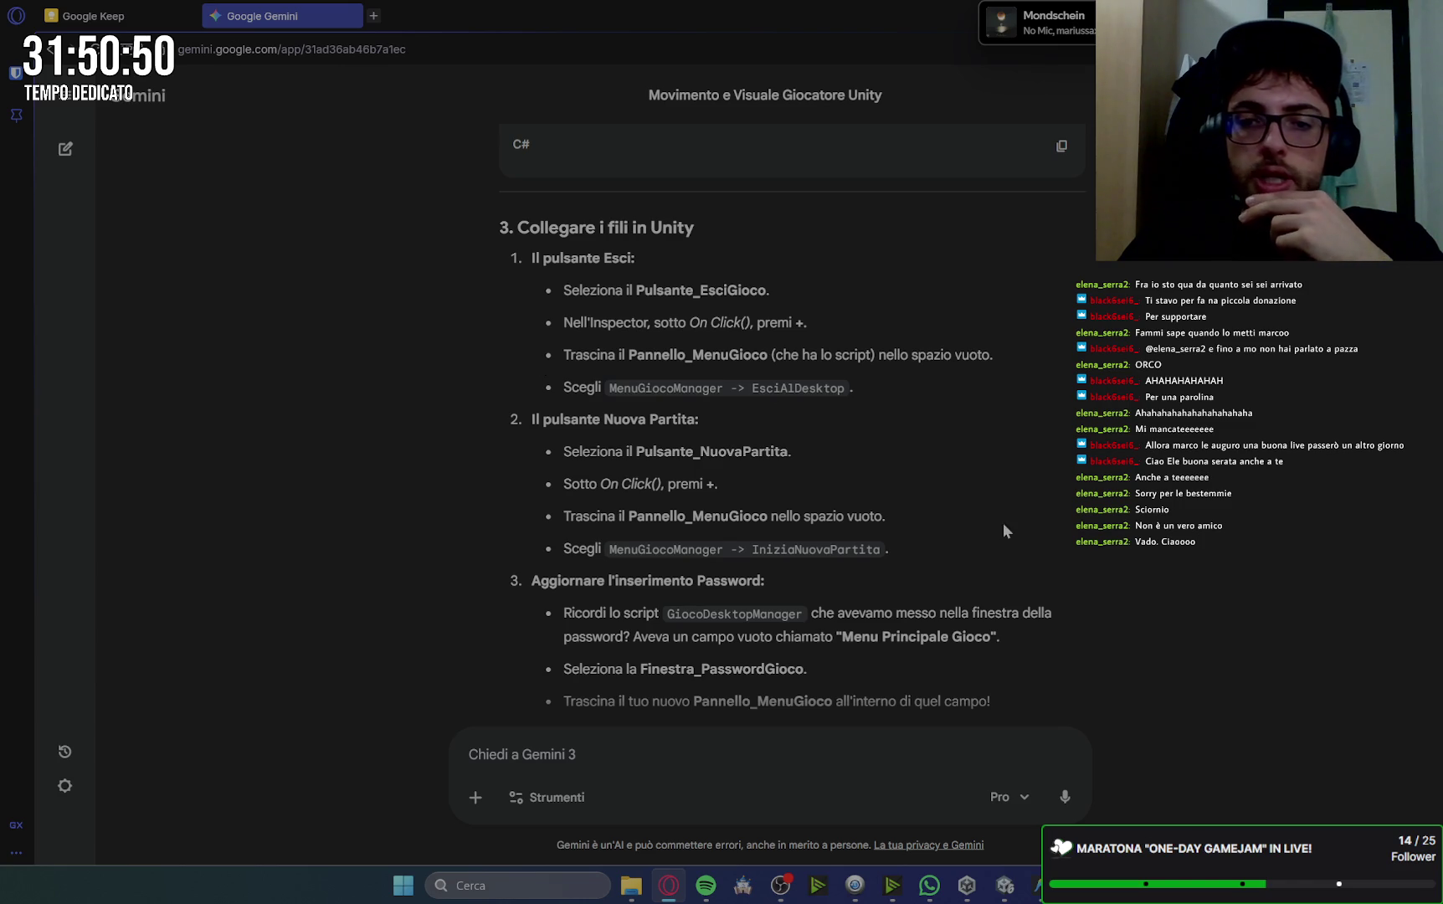
scroll(721, 529, down, 1)
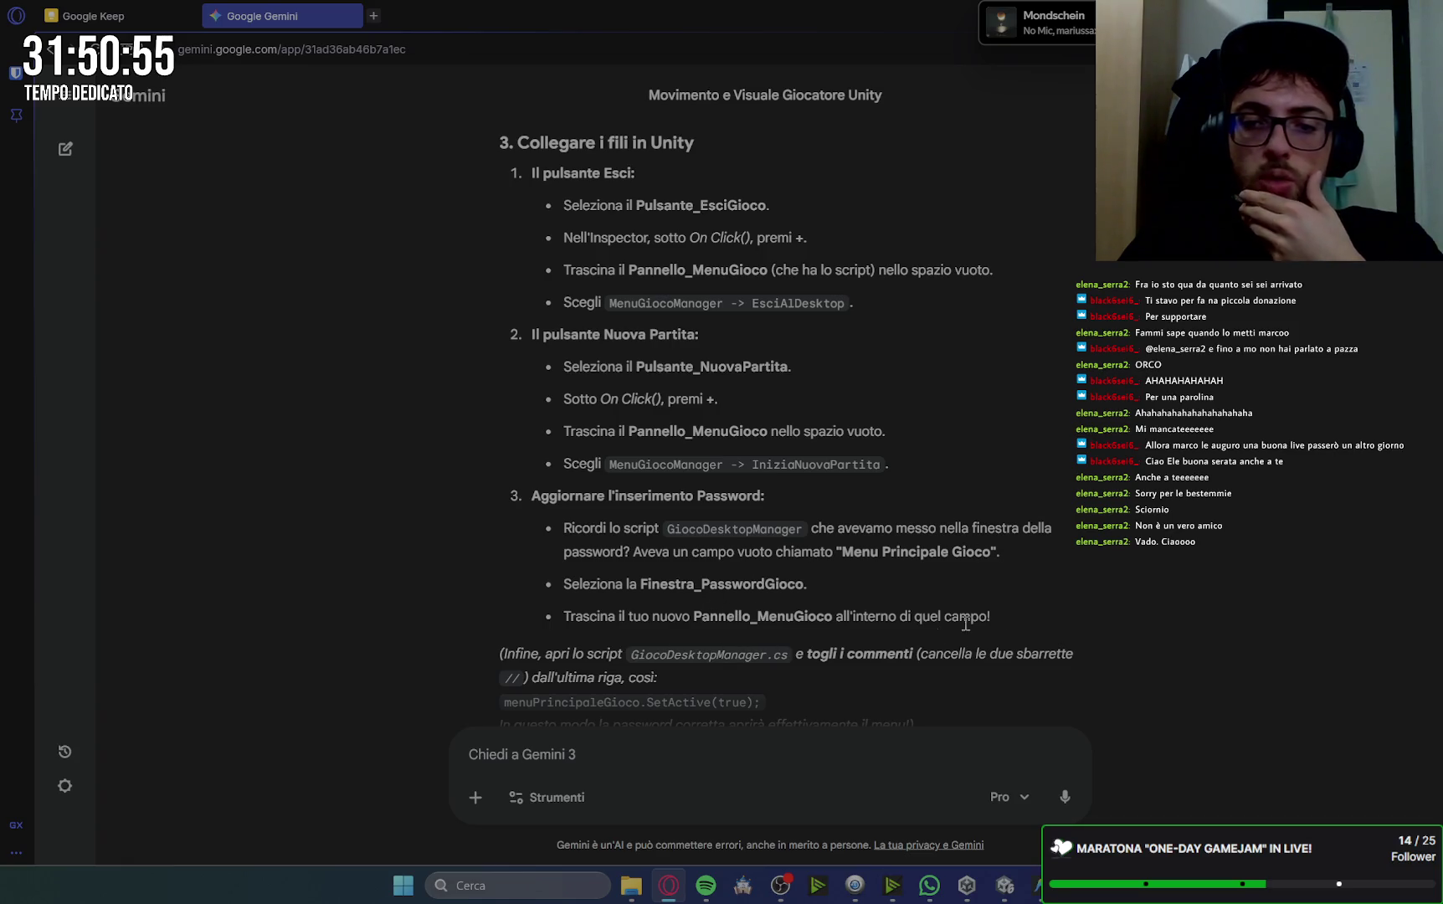
scroll(965, 624, down, 2)
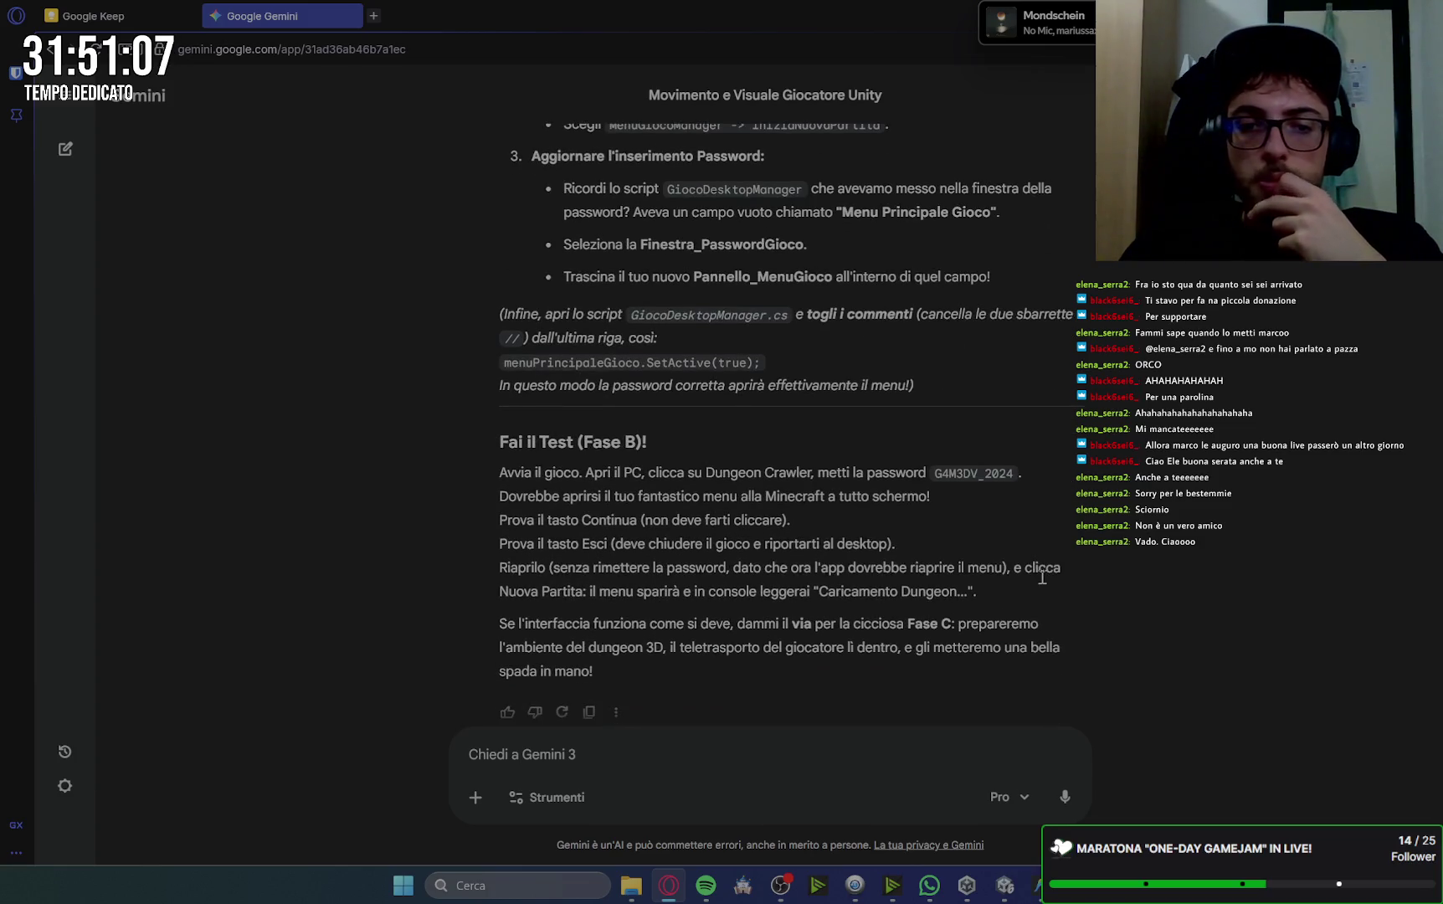
After compiling, select pnlGioco to view its Gioco Desktop Manager with the empty main menu field.
click(1015, 896)
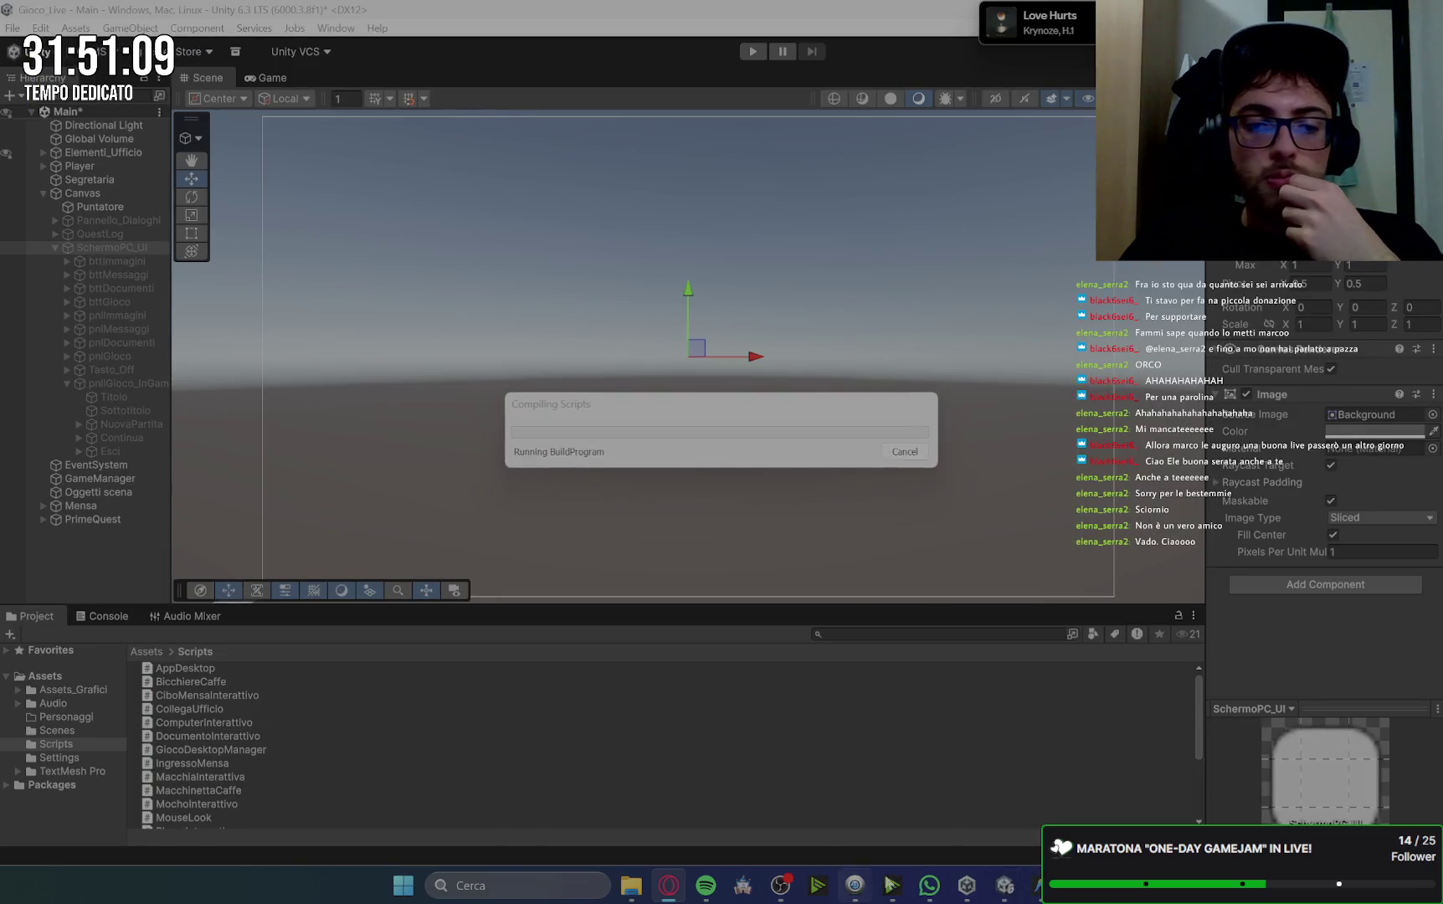
mouse_move(1015, 894)
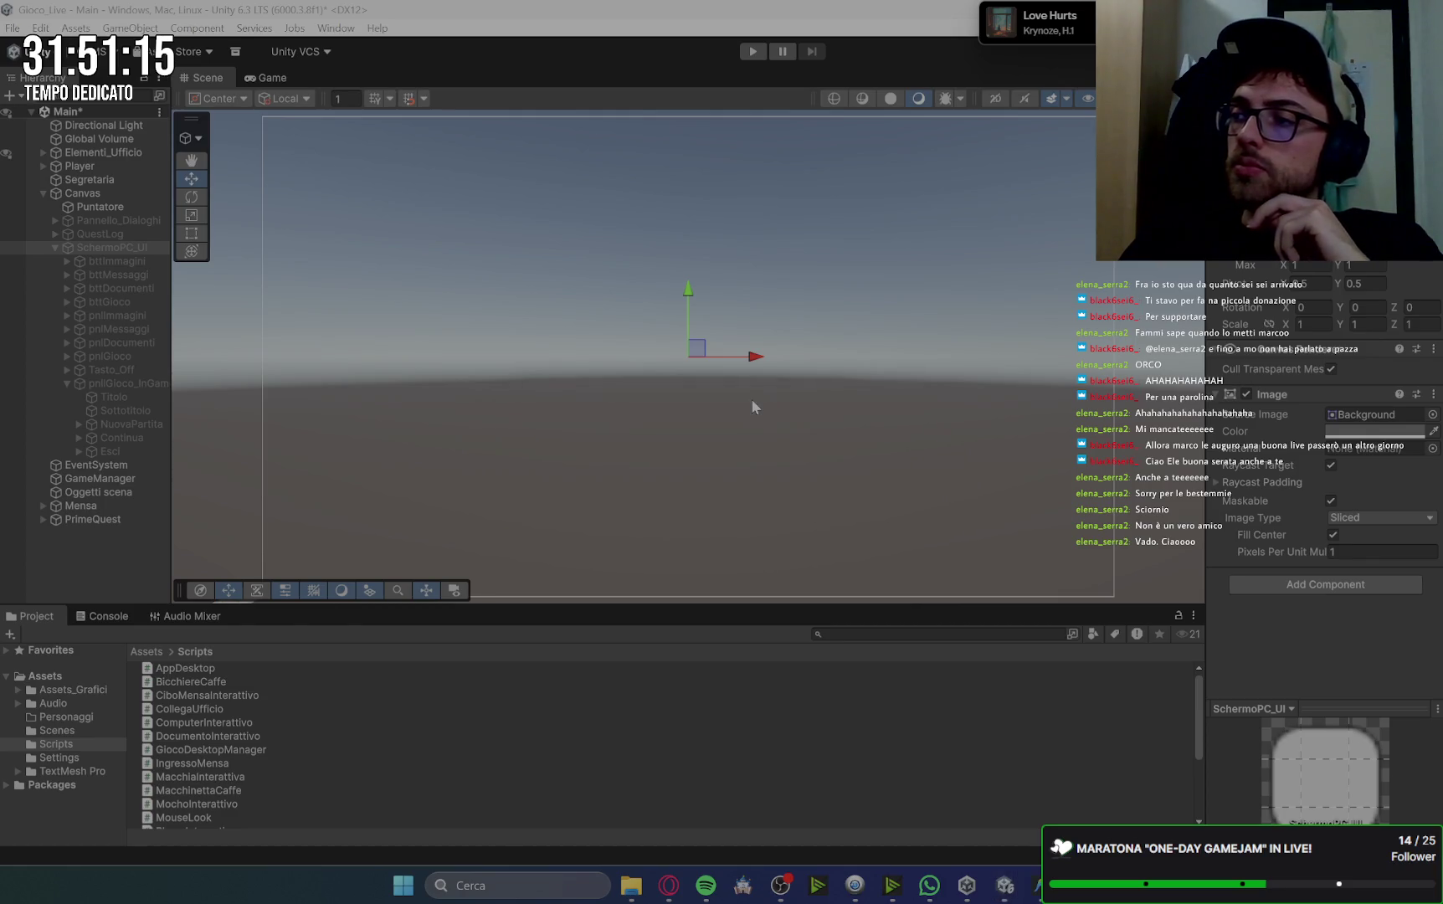
key(alt+Tab)
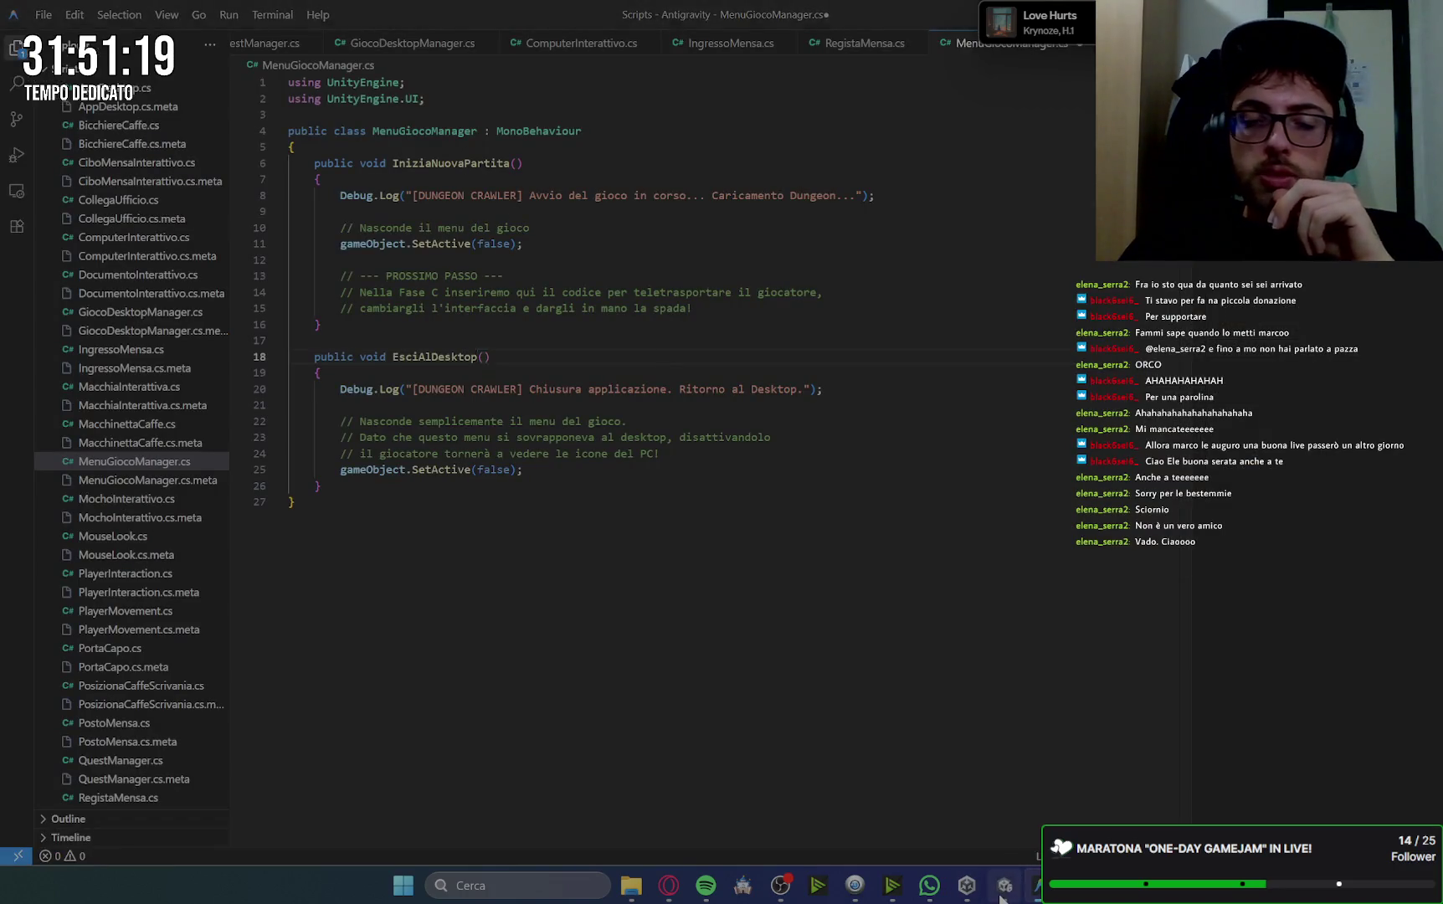
key(alt+Tab)
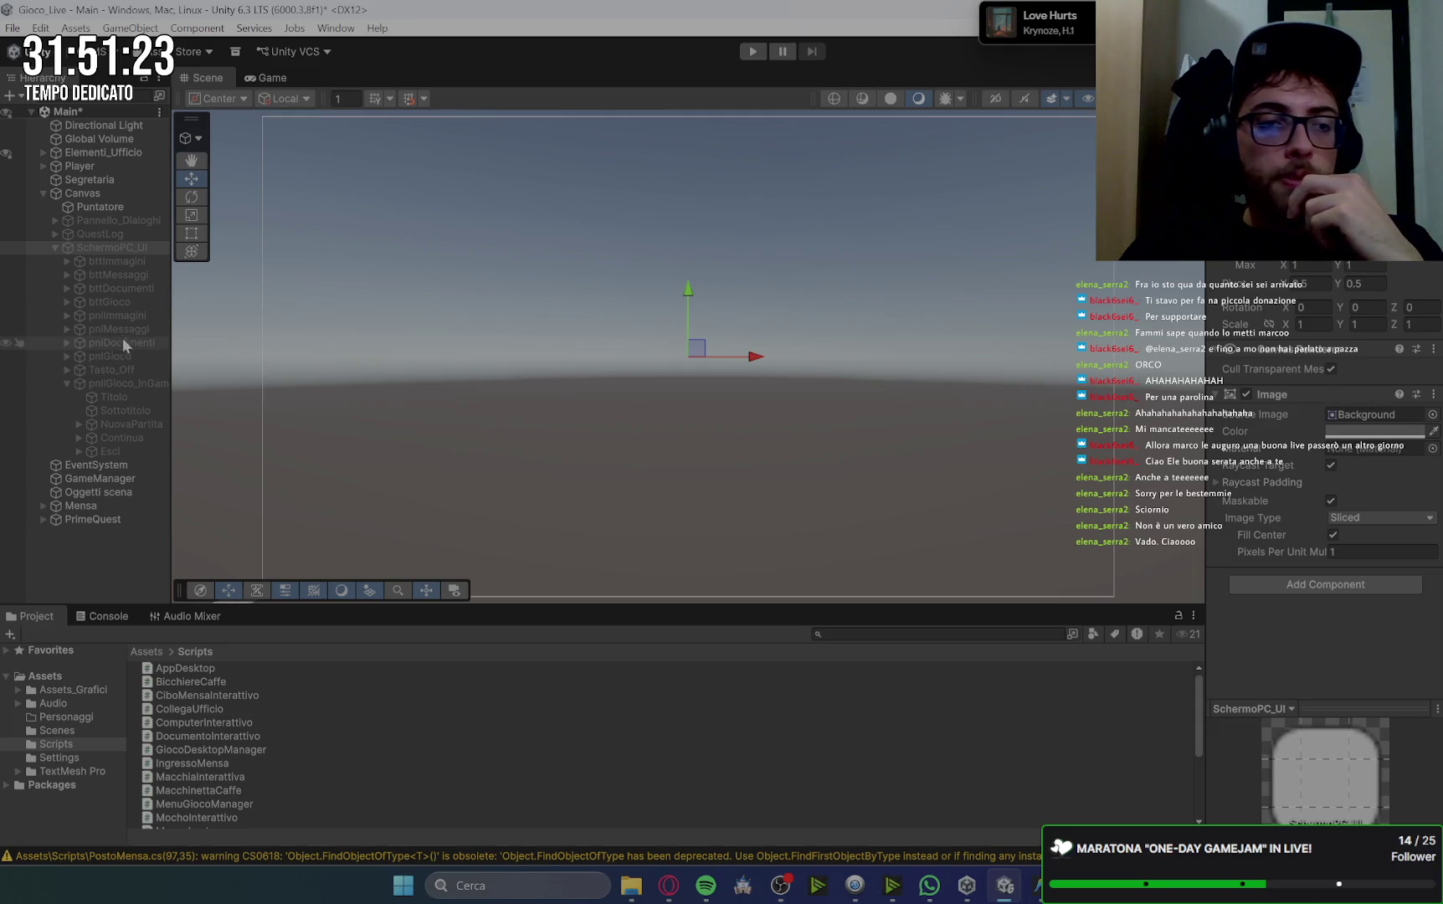
click(118, 301)
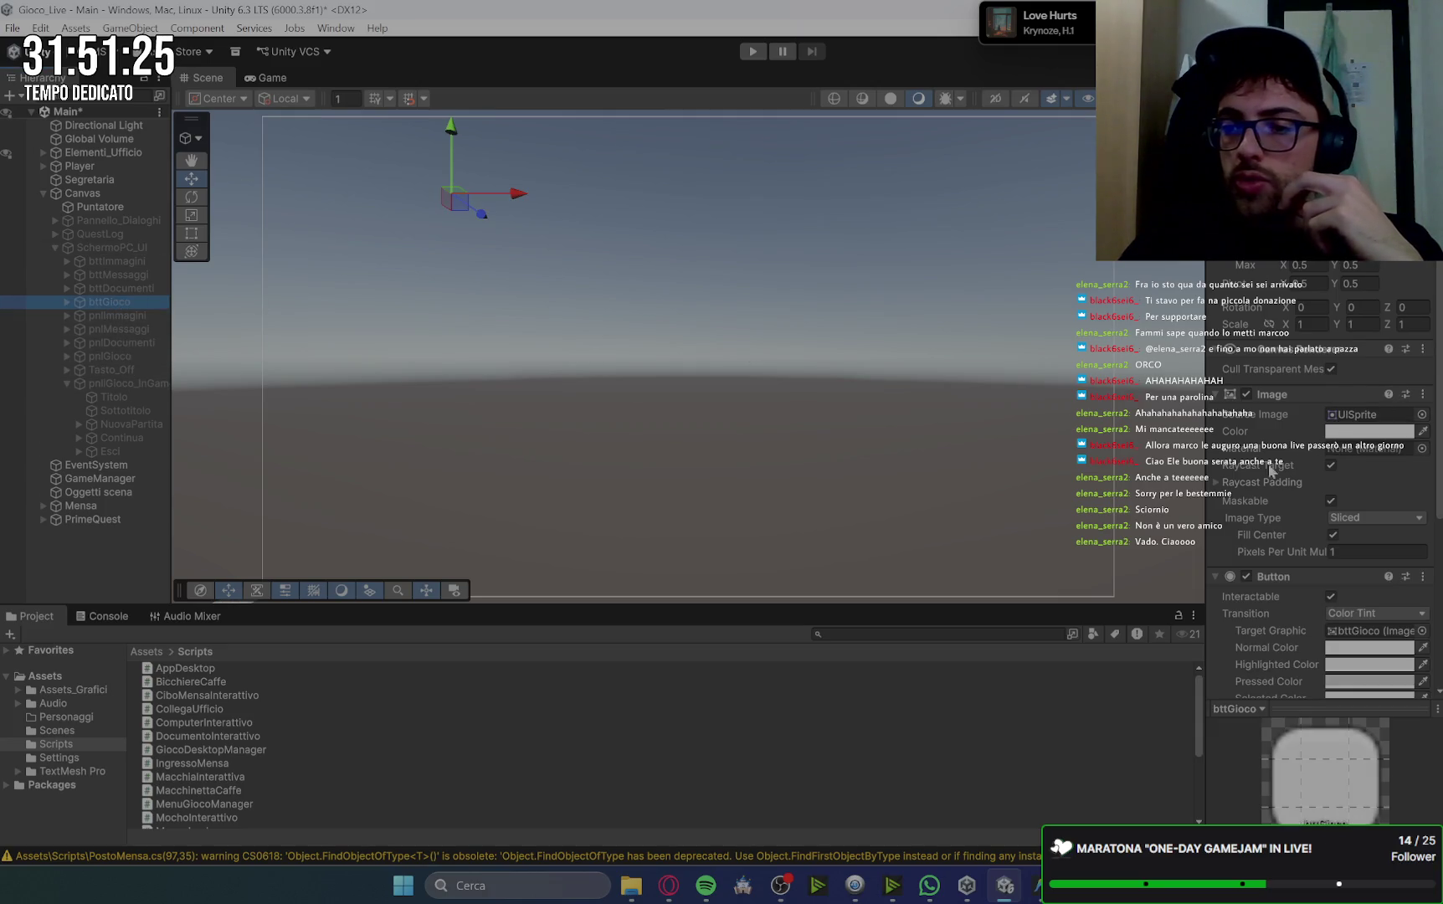
scroll(1271, 471, down, 5)
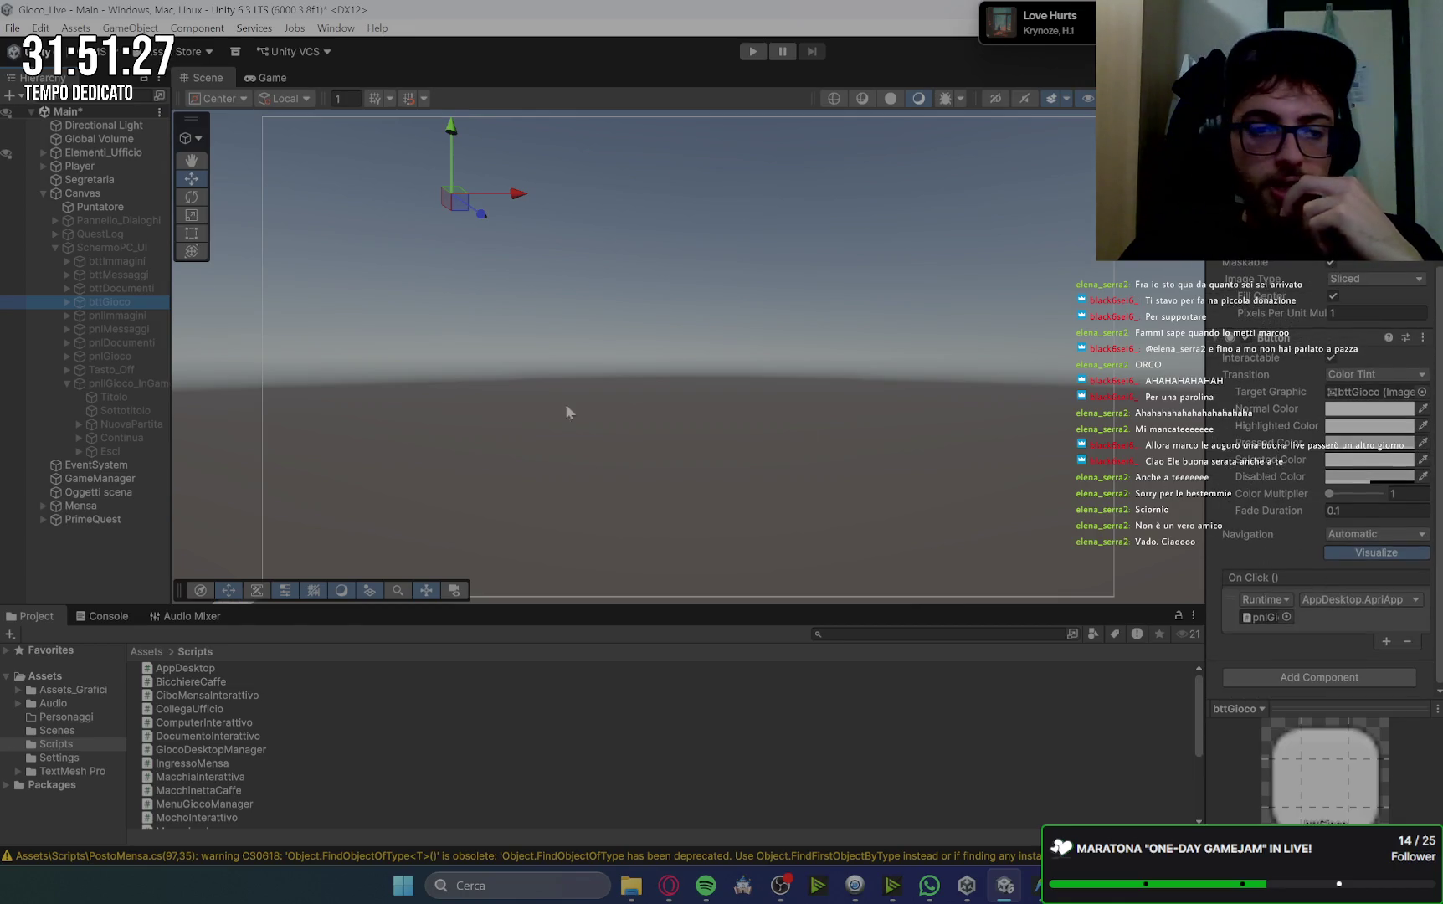
click(139, 385)
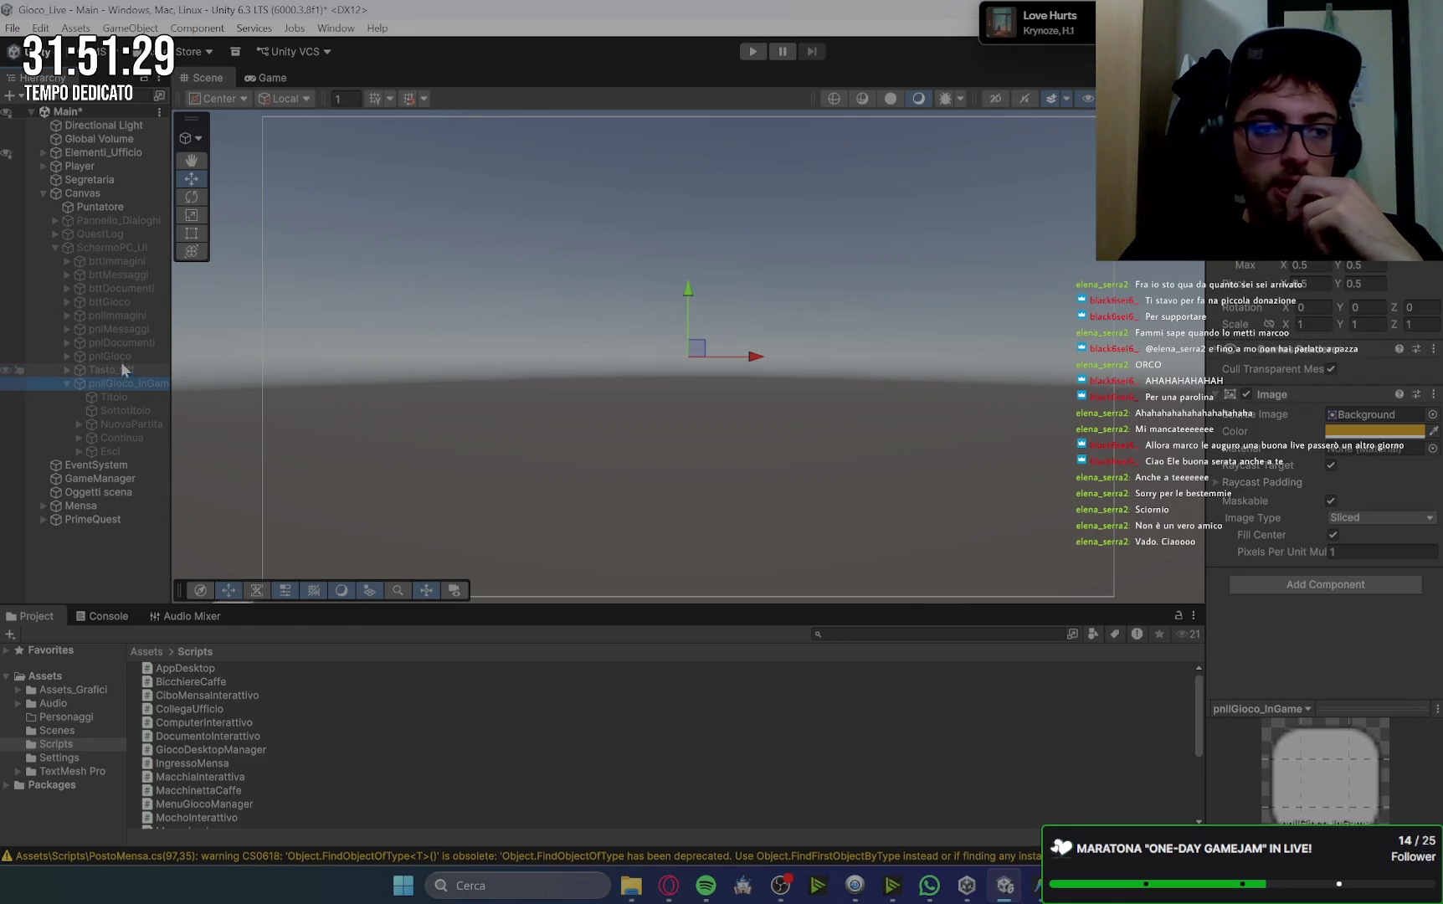
click(118, 356)
scroll(1284, 478, down, 1)
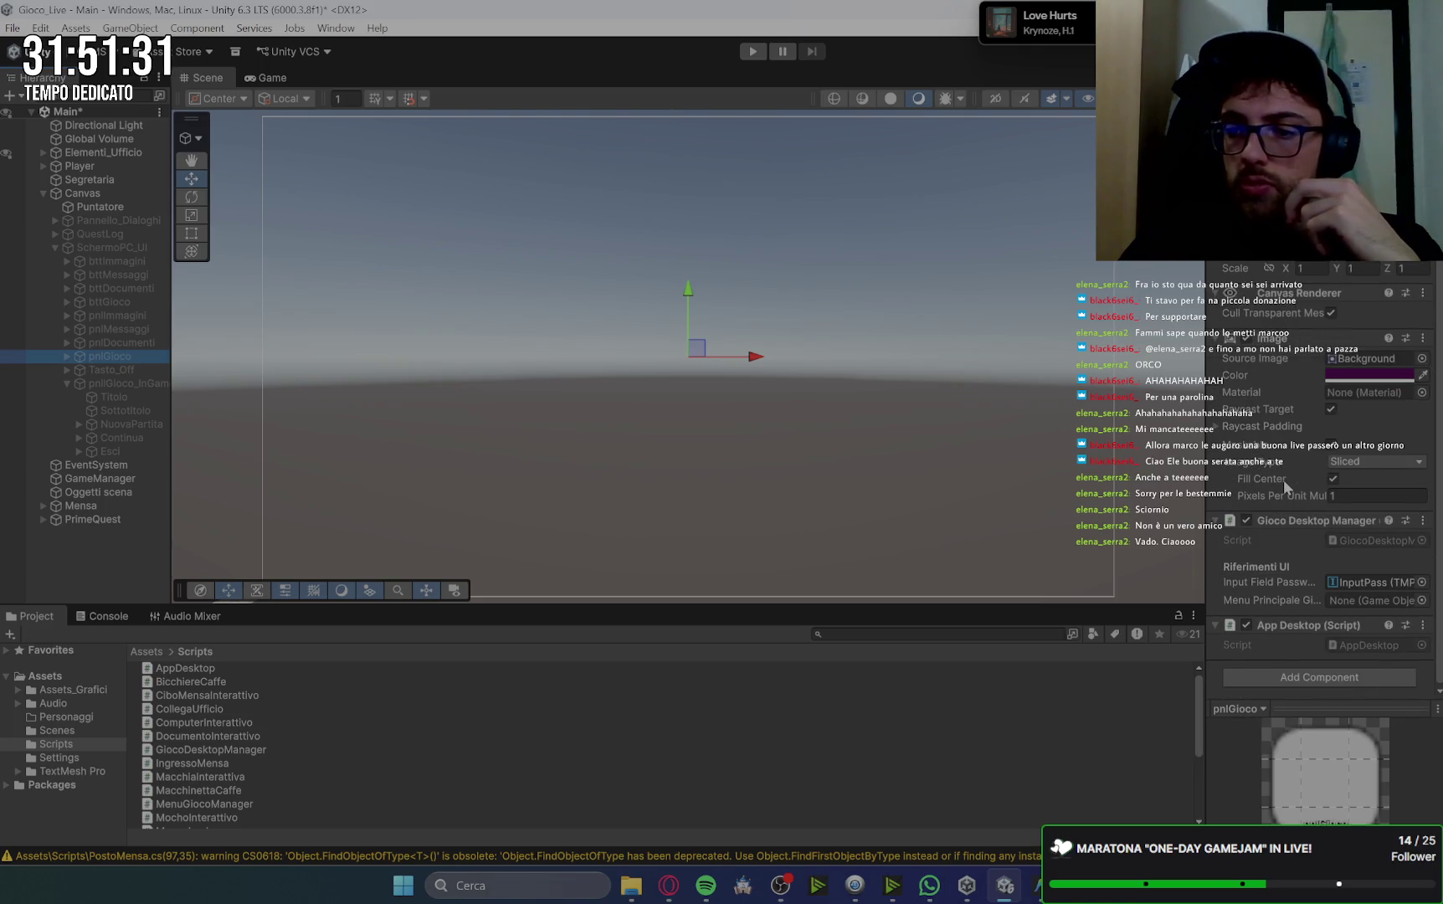
Assign pnlGioco_InGame to Menu Principale Gioco, then uncomment line 49's menuPrincipaleGioco.SetActive(true) and save.
mouse_move(96, 382)
mouse_down()
mouse_move(831, 428)
mouse_move(1370, 612)
mouse_up()
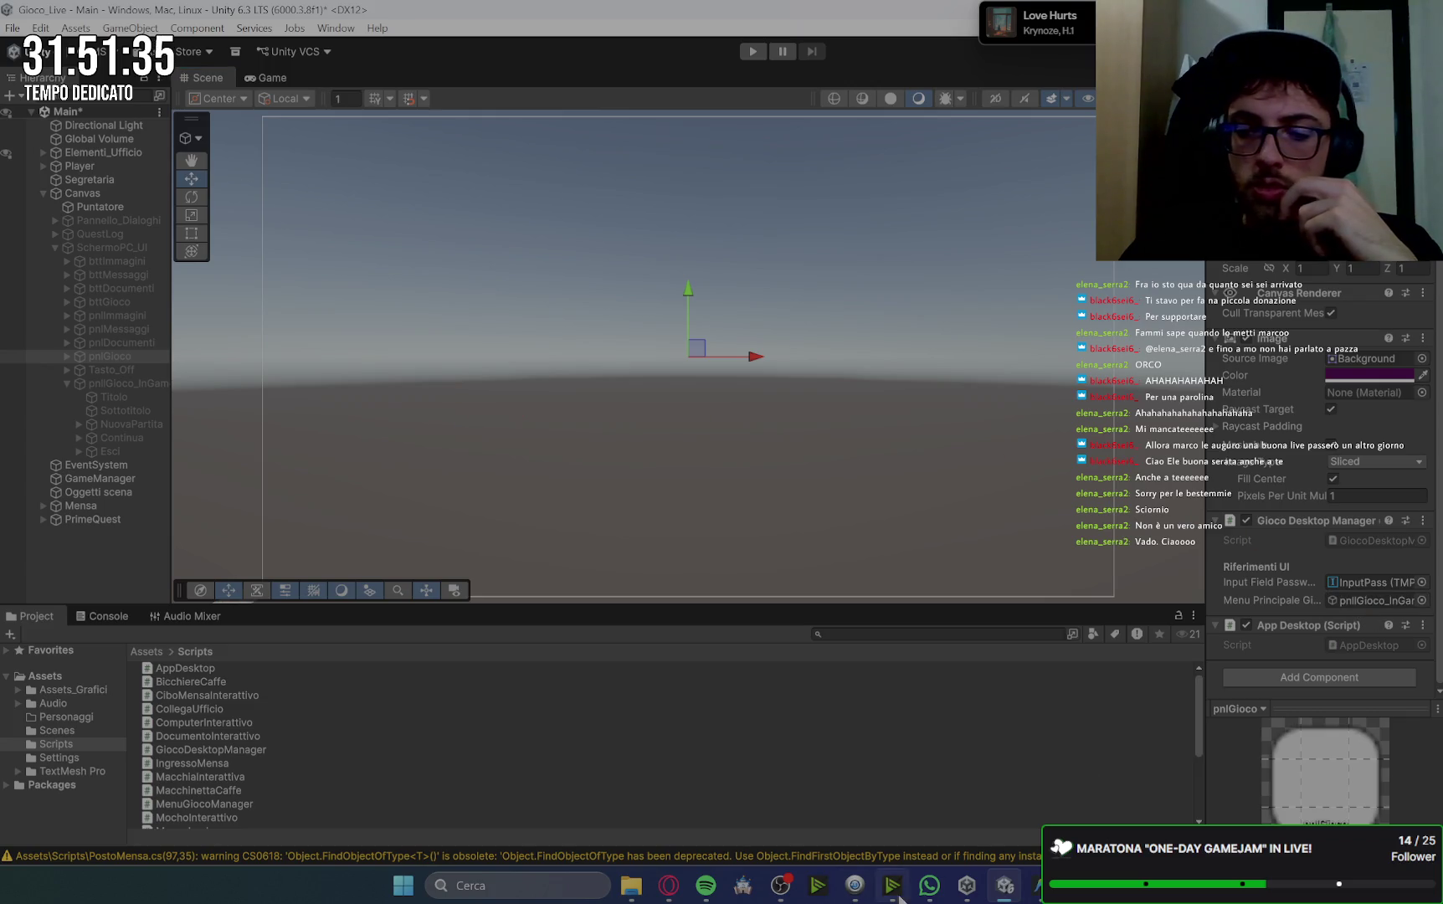
click(1383, 540)
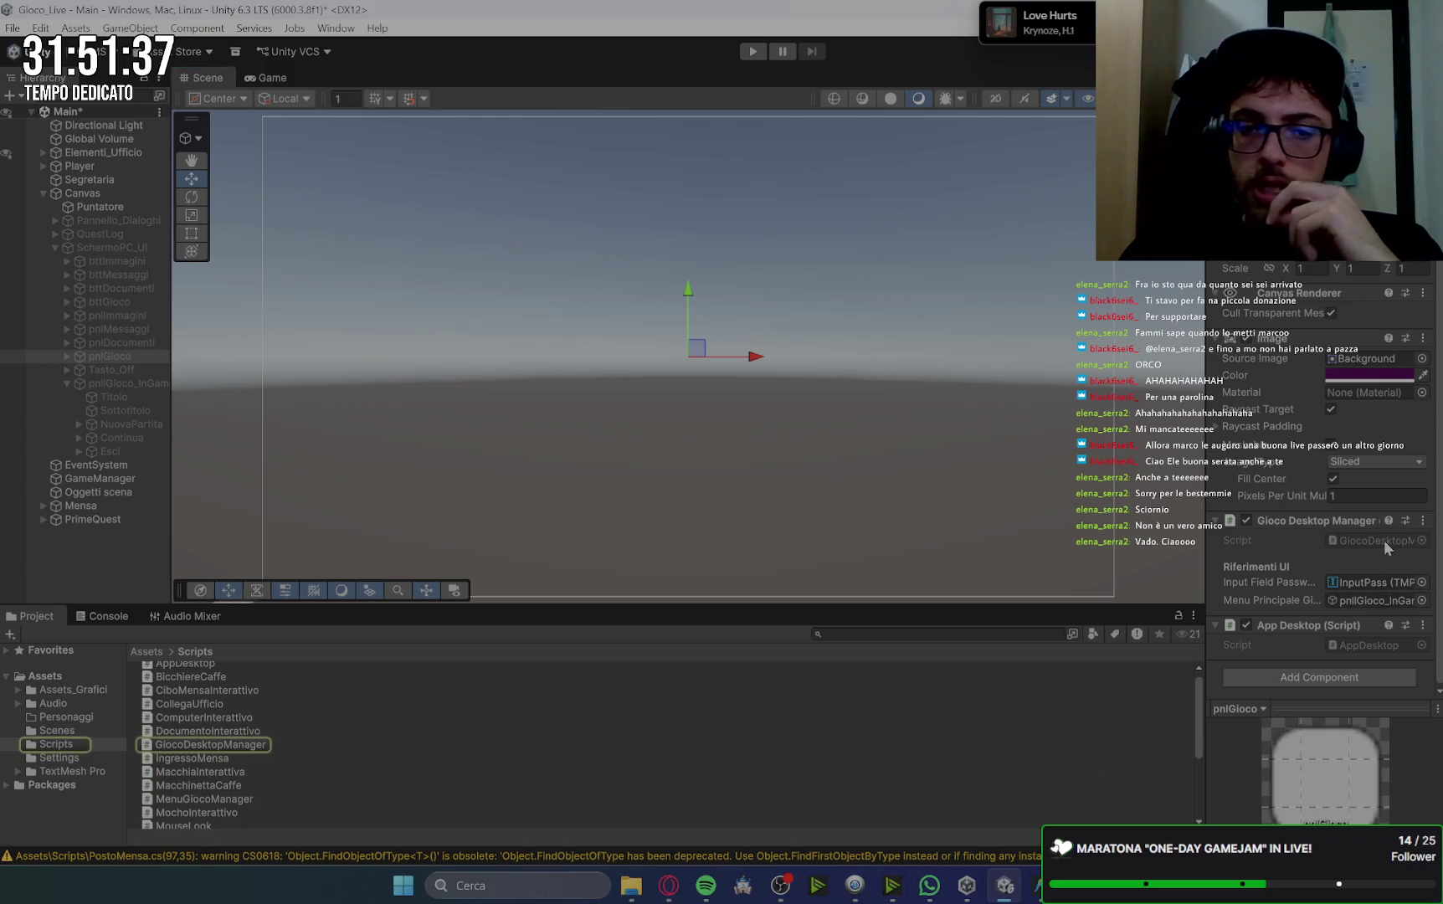
double_click(1384, 540)
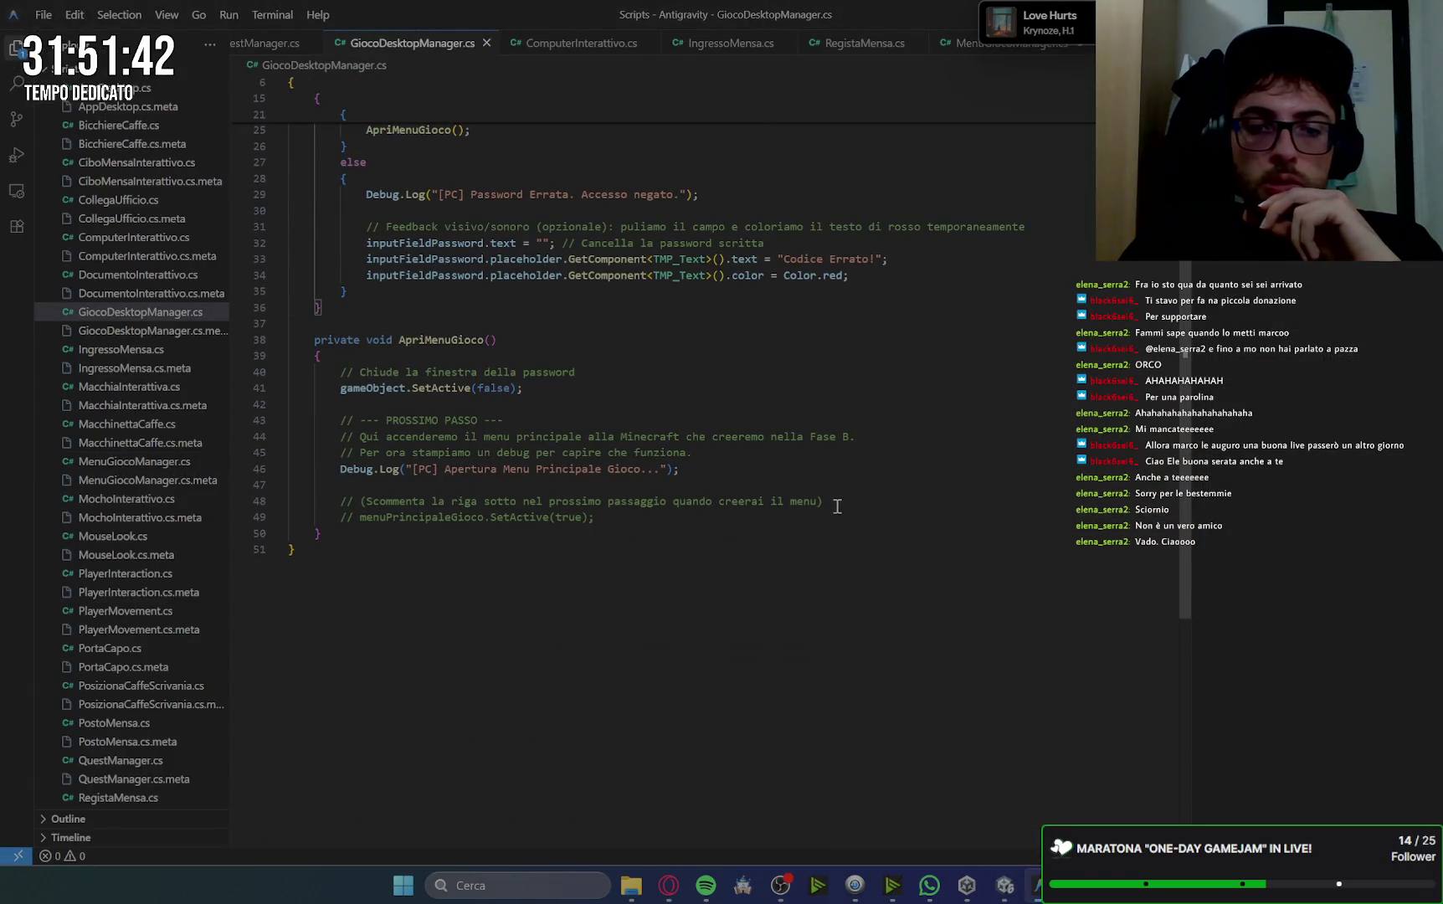
drag(361, 518, 339, 517)
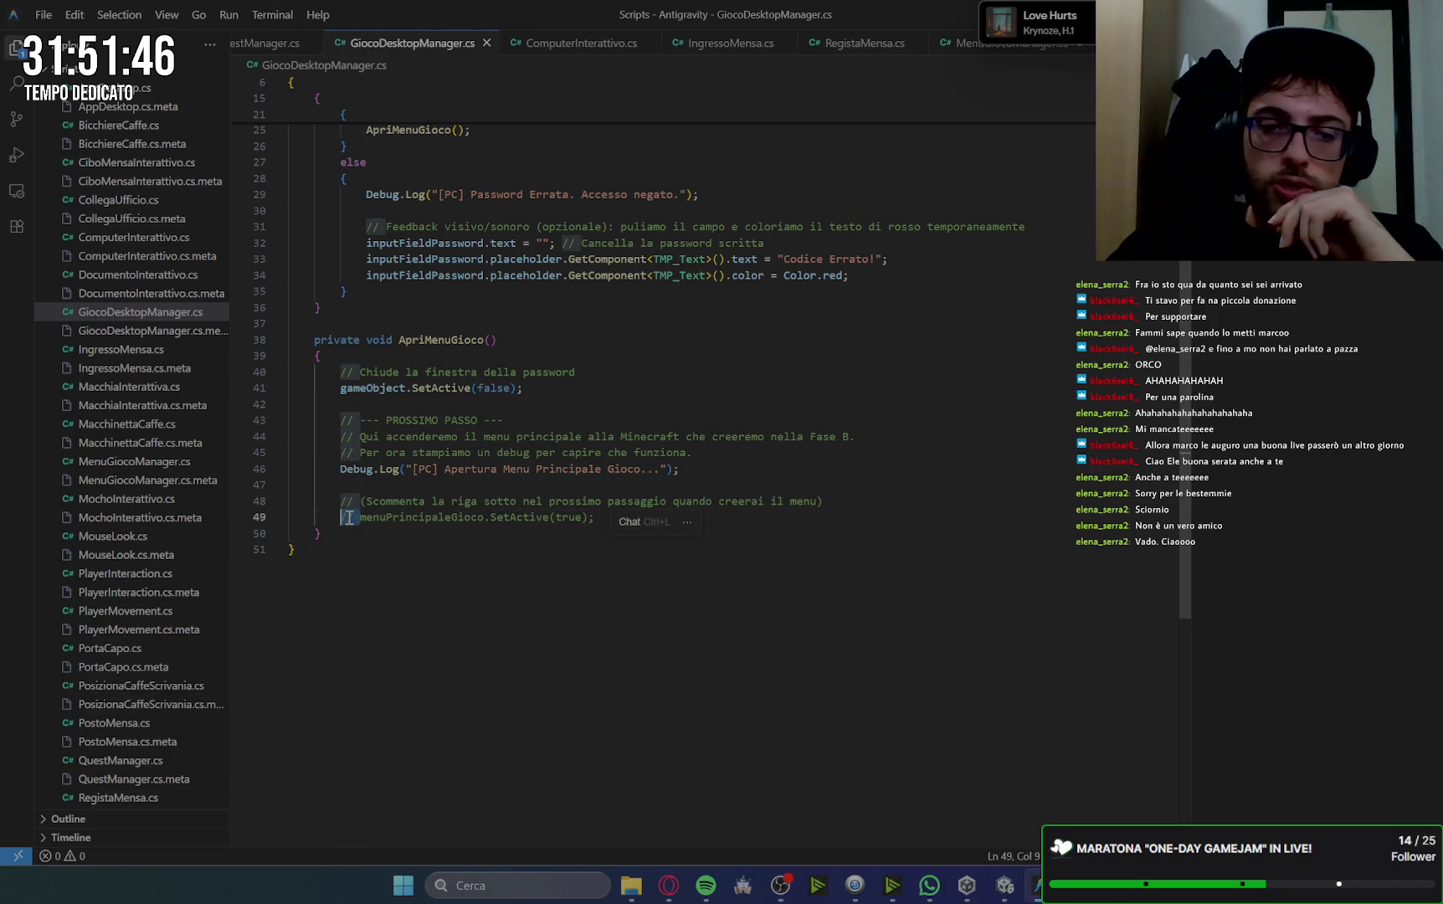
key(BackSpace)
click(869, 344)
key(ctrl+s)
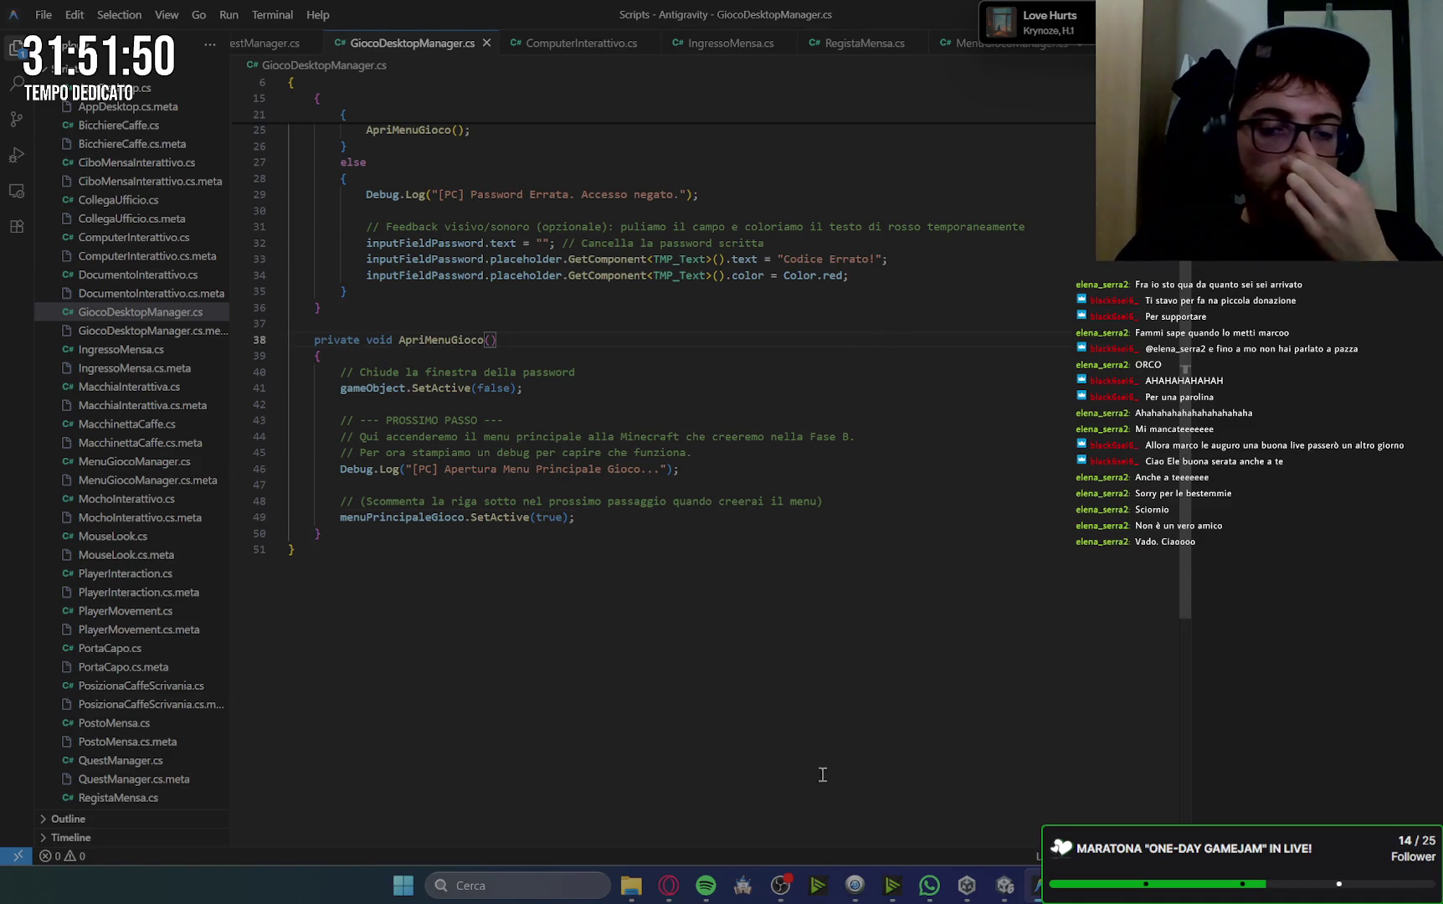
click(668, 885)
scroll(971, 448, up, 3)
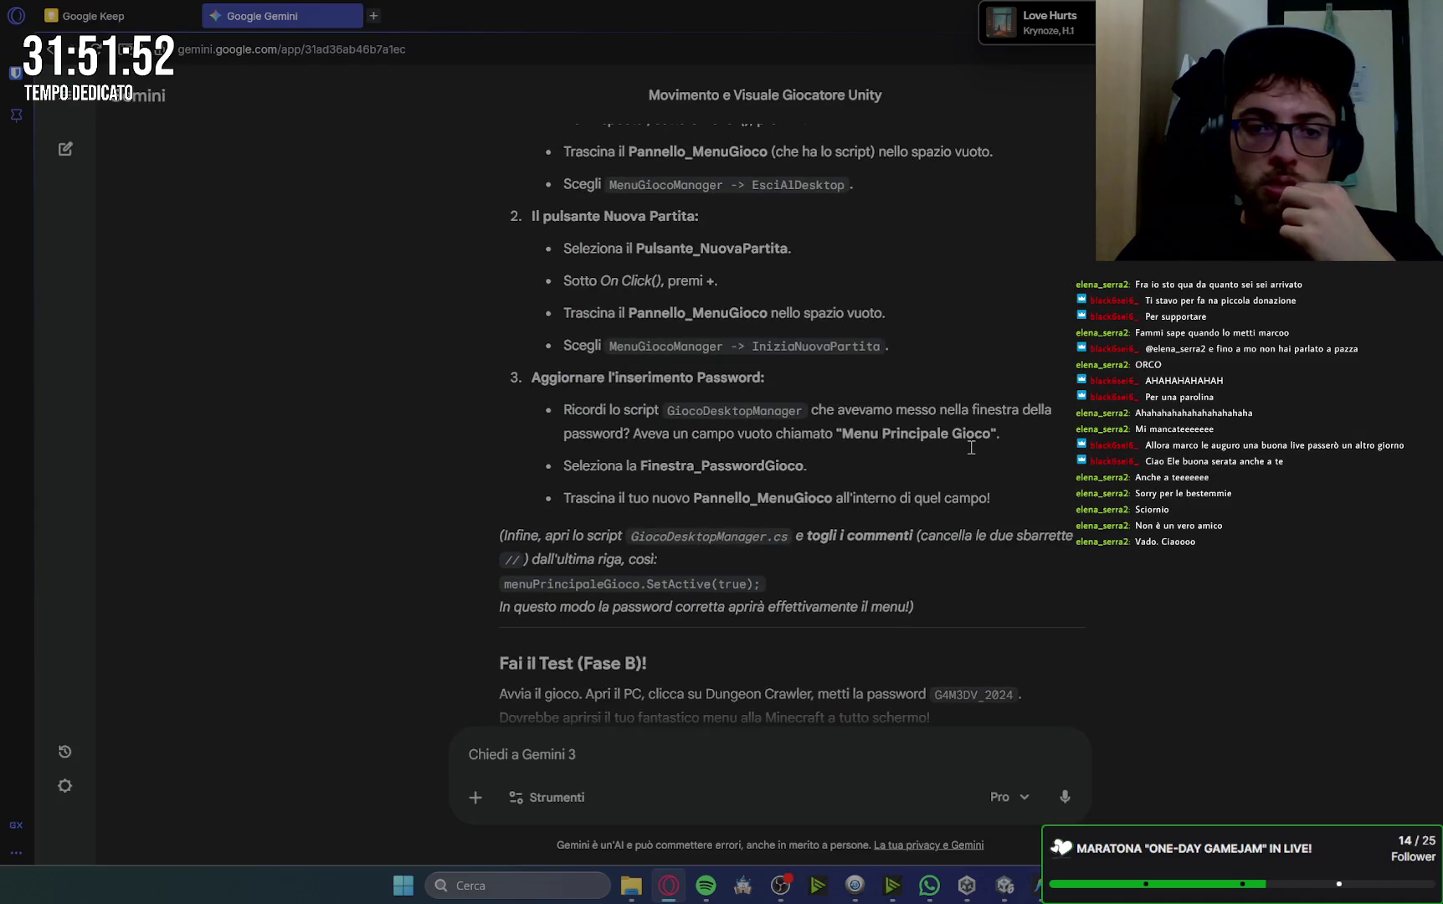
Reread Gemini's '3. I Tre Pulsanti' button-wiring section.
scroll(969, 445, up, 1)
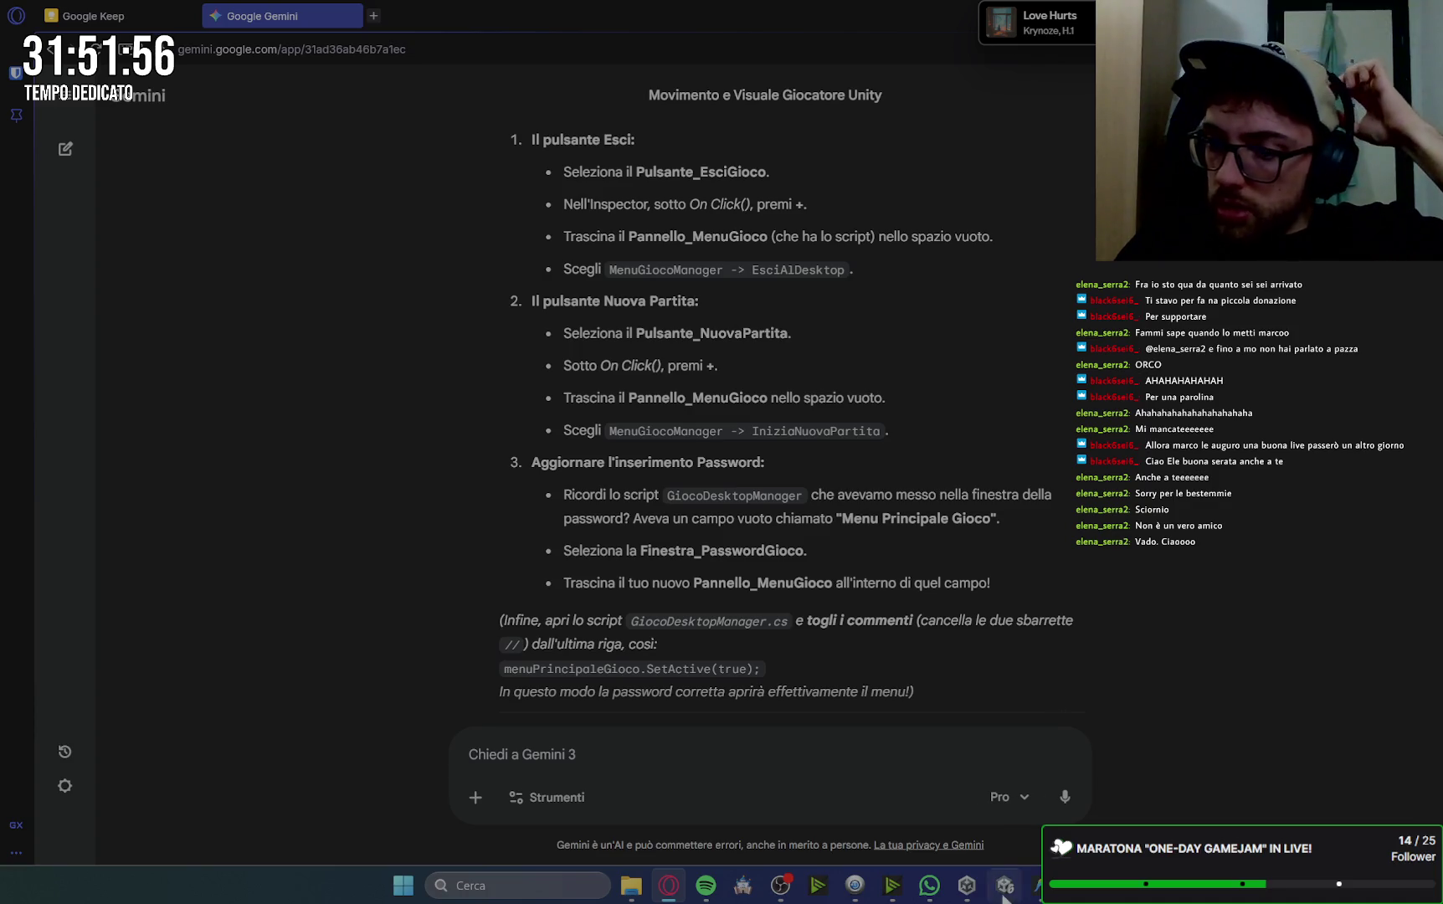
key(alt+Tab)
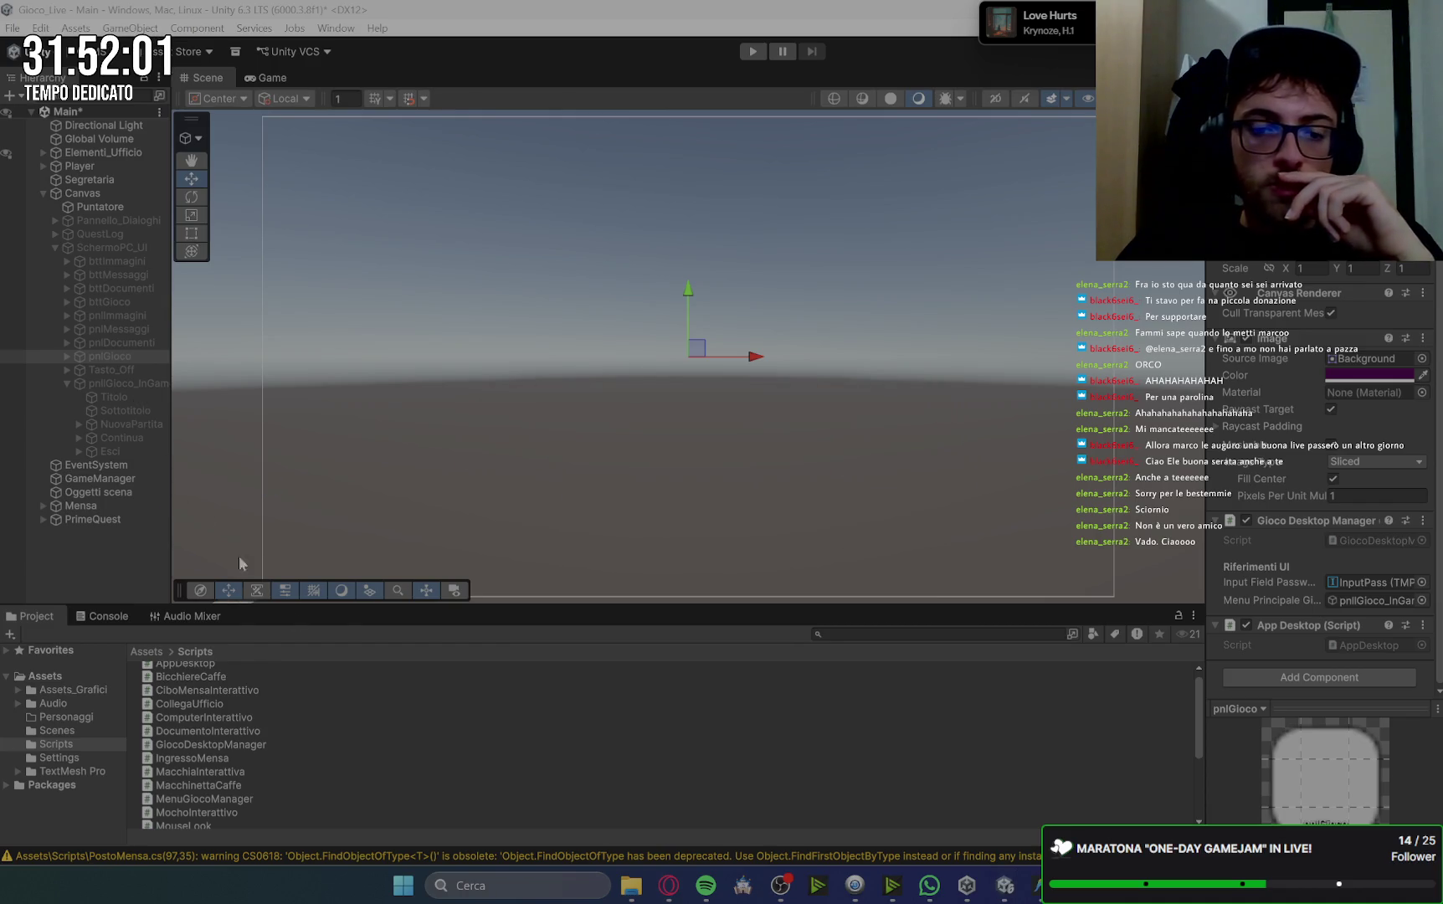
click(671, 894)
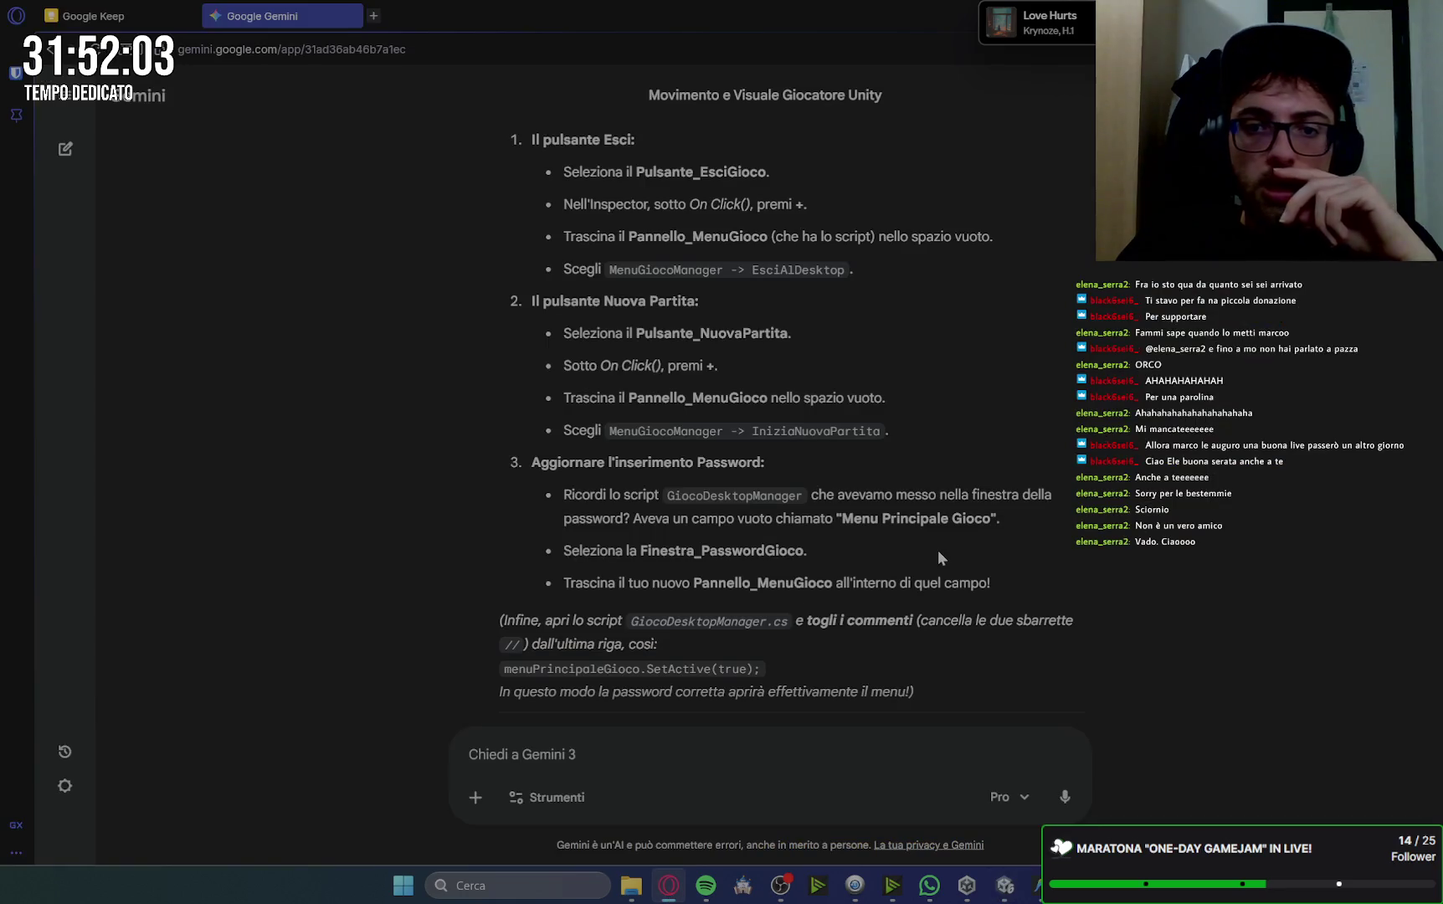
scroll(938, 550, up, 15)
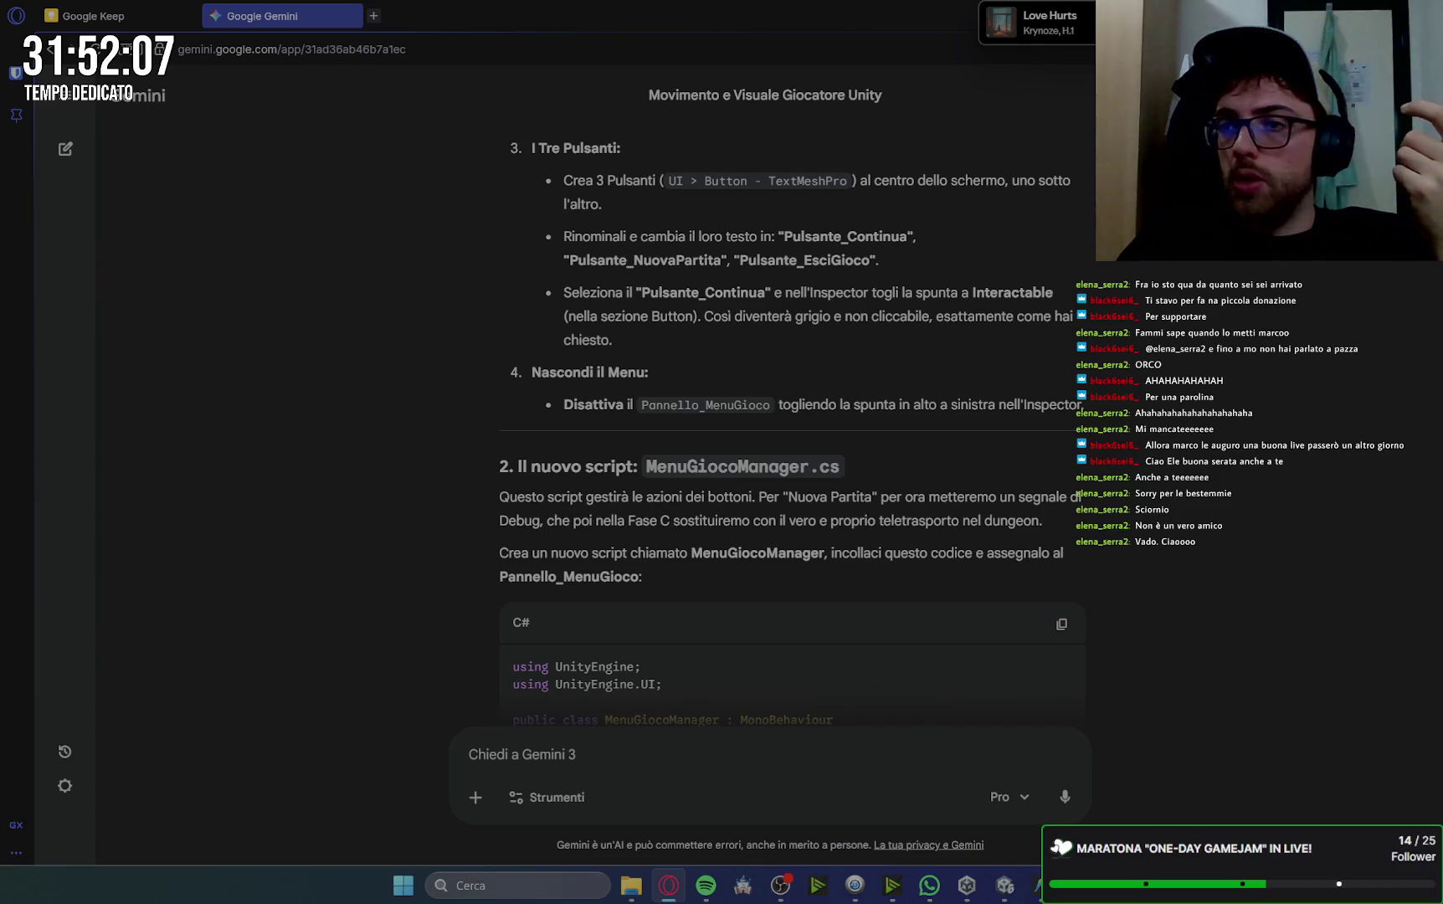
key(alt+Tab)
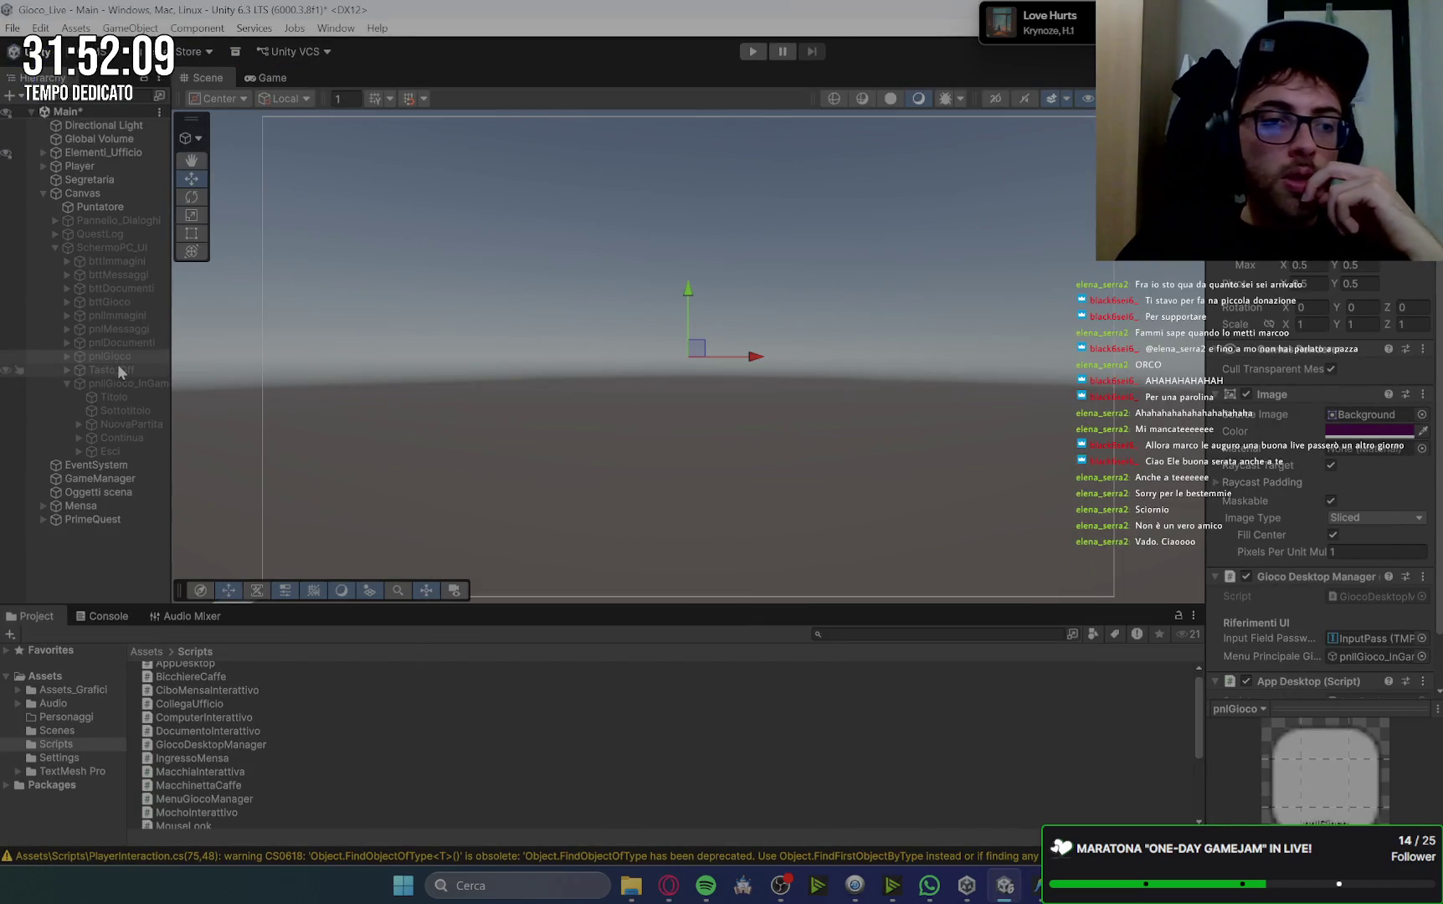
Search Add Component on pnlGioco_InGame for MenuGiocoManager, finding only New script.
click(132, 382)
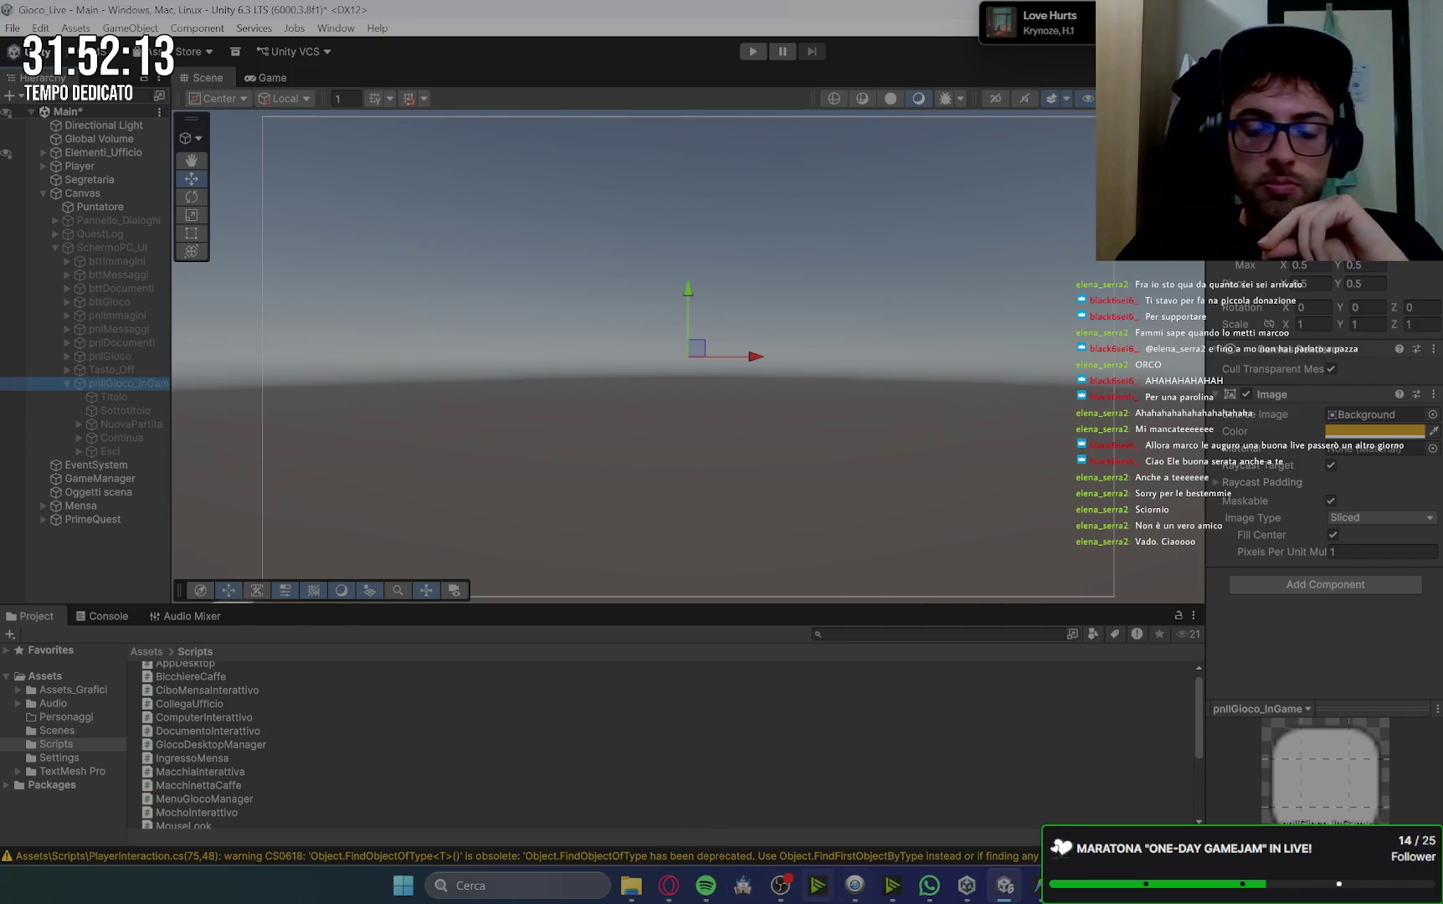
mouse_move(1041, 885)
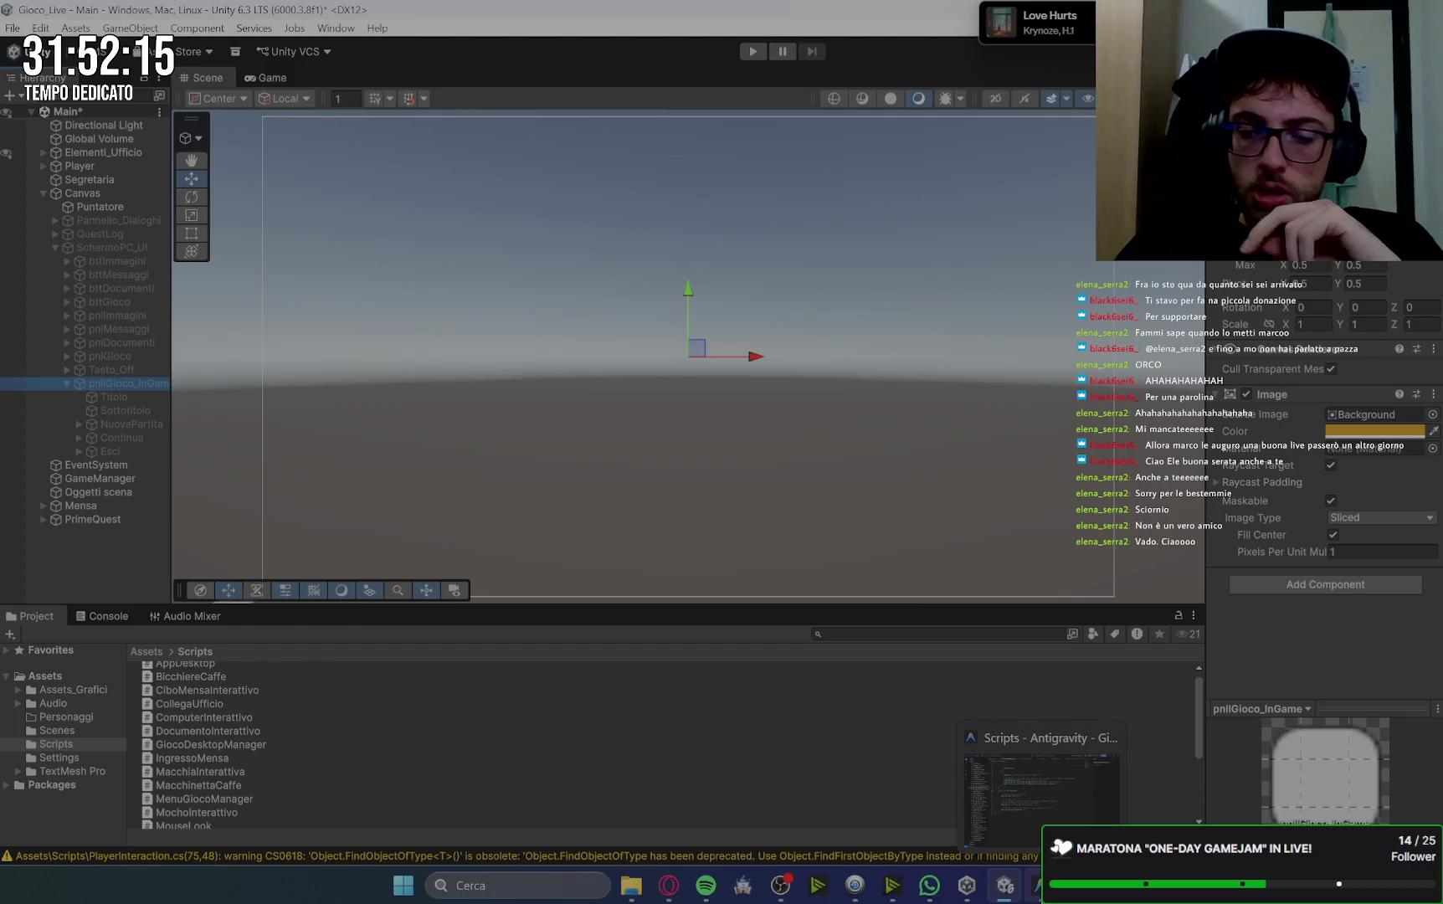
click(1362, 590)
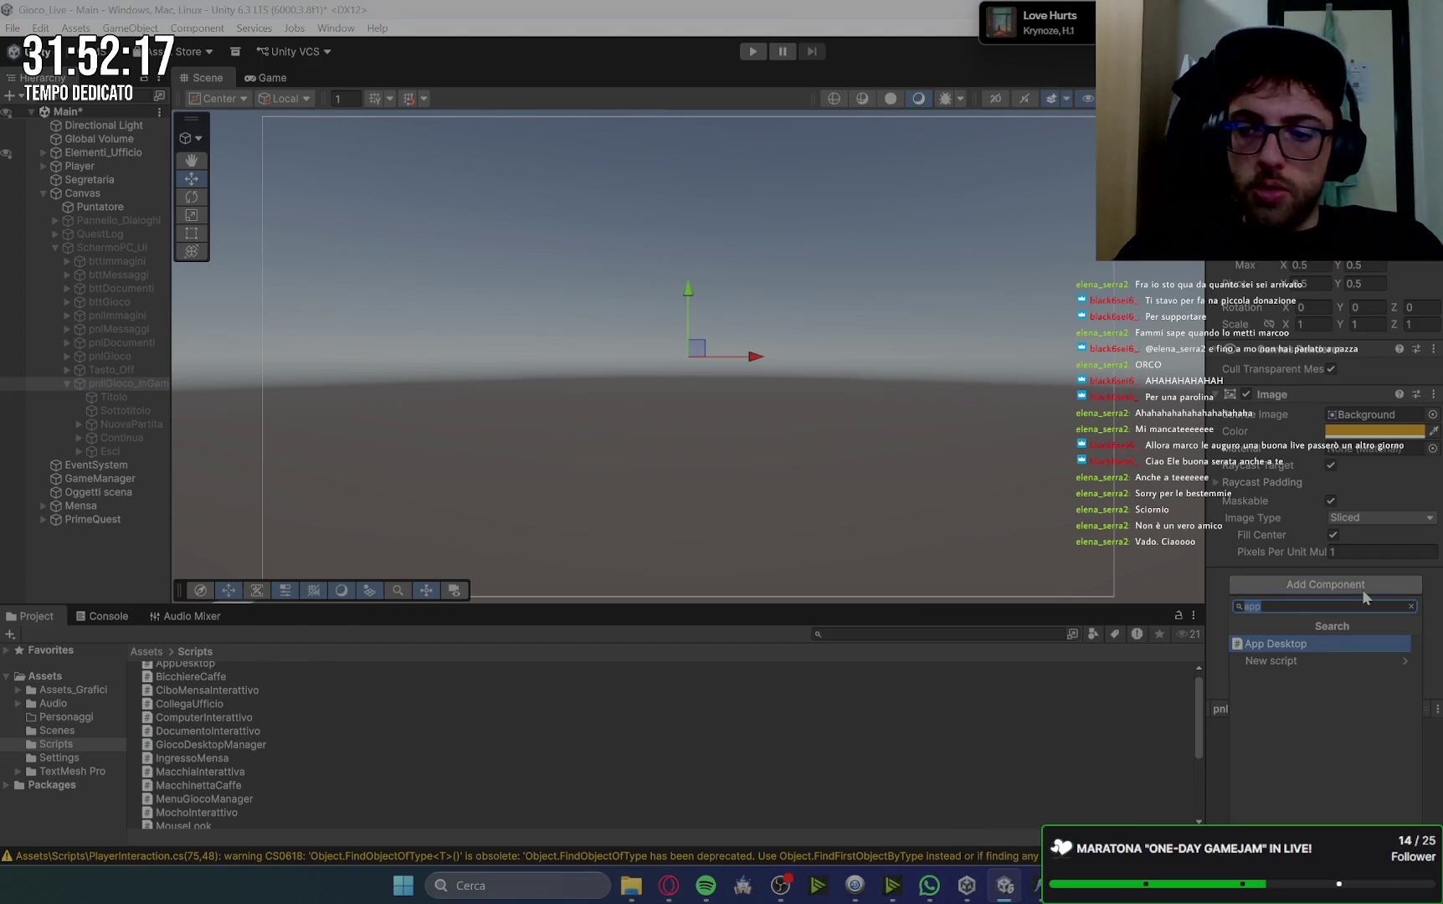
text(MenuGiocoManager)
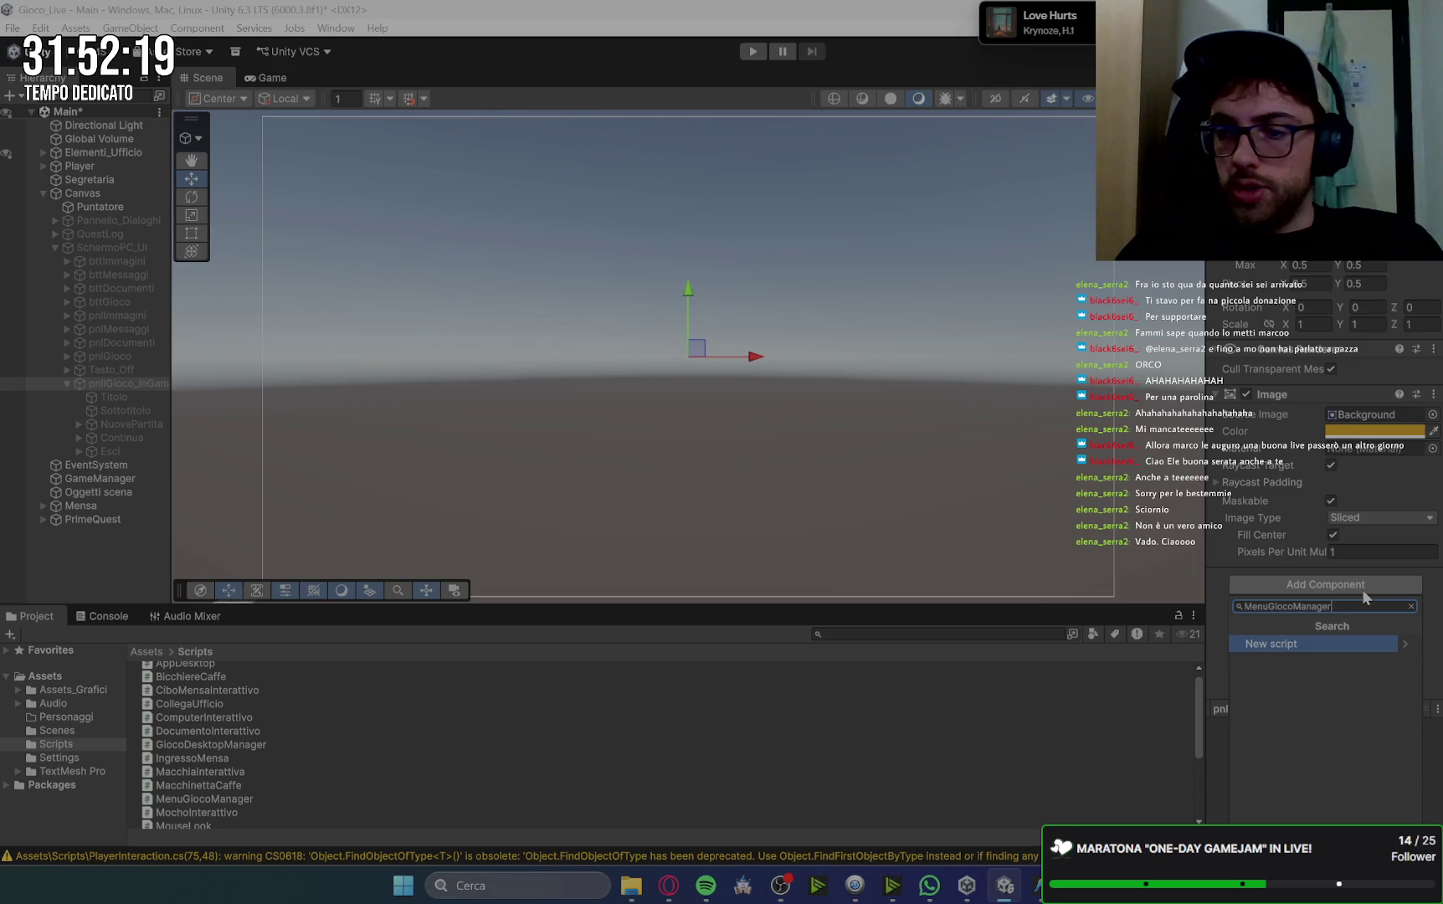
click(1038, 886)
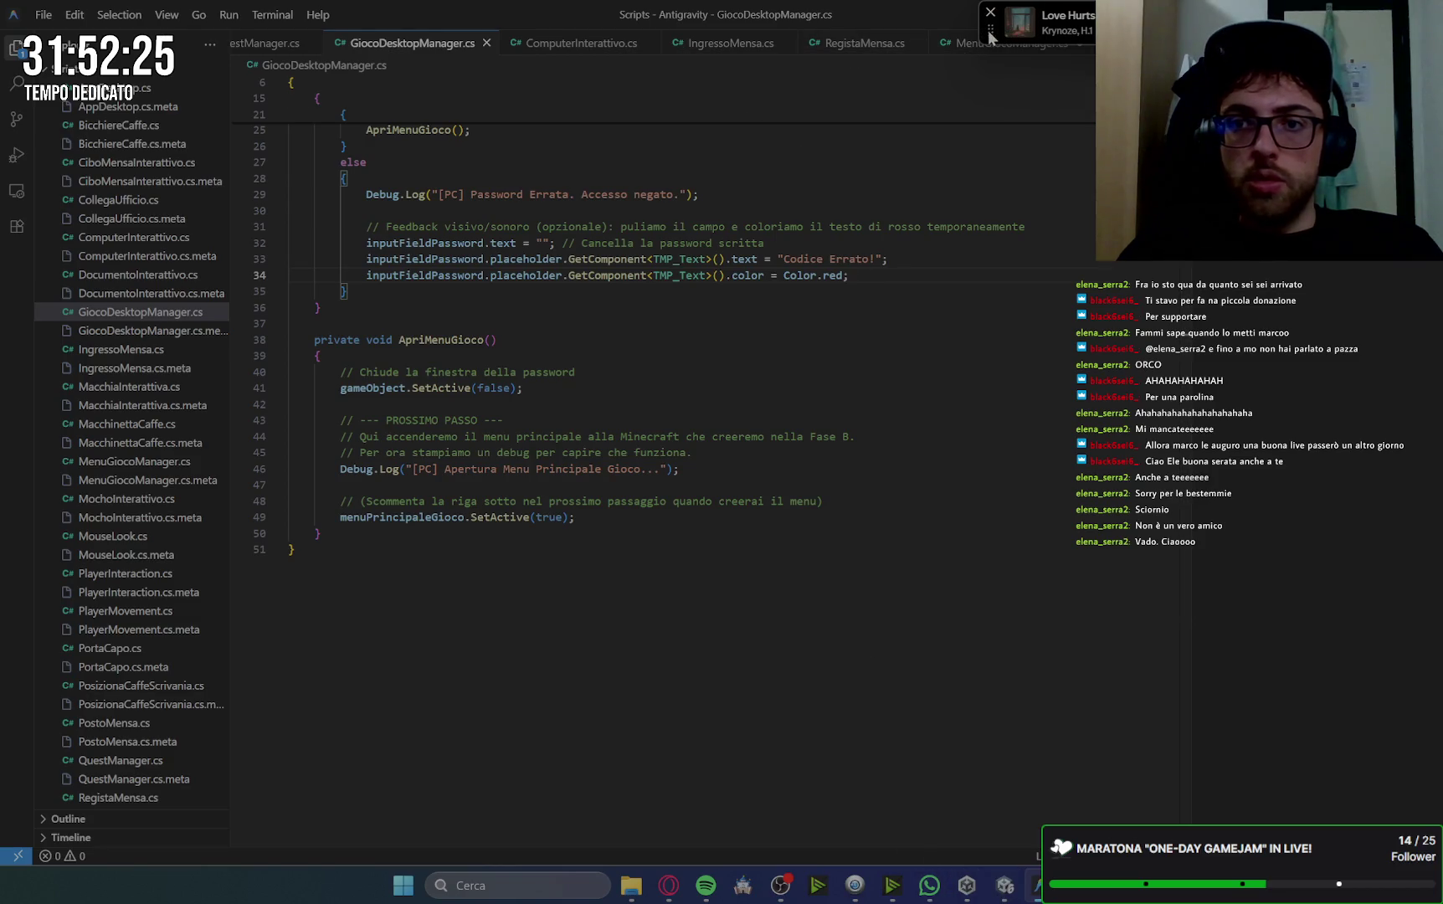
Save MenuGiocoManager.cs with Ctrl+S so Unity recompiles it.
click(251, 43)
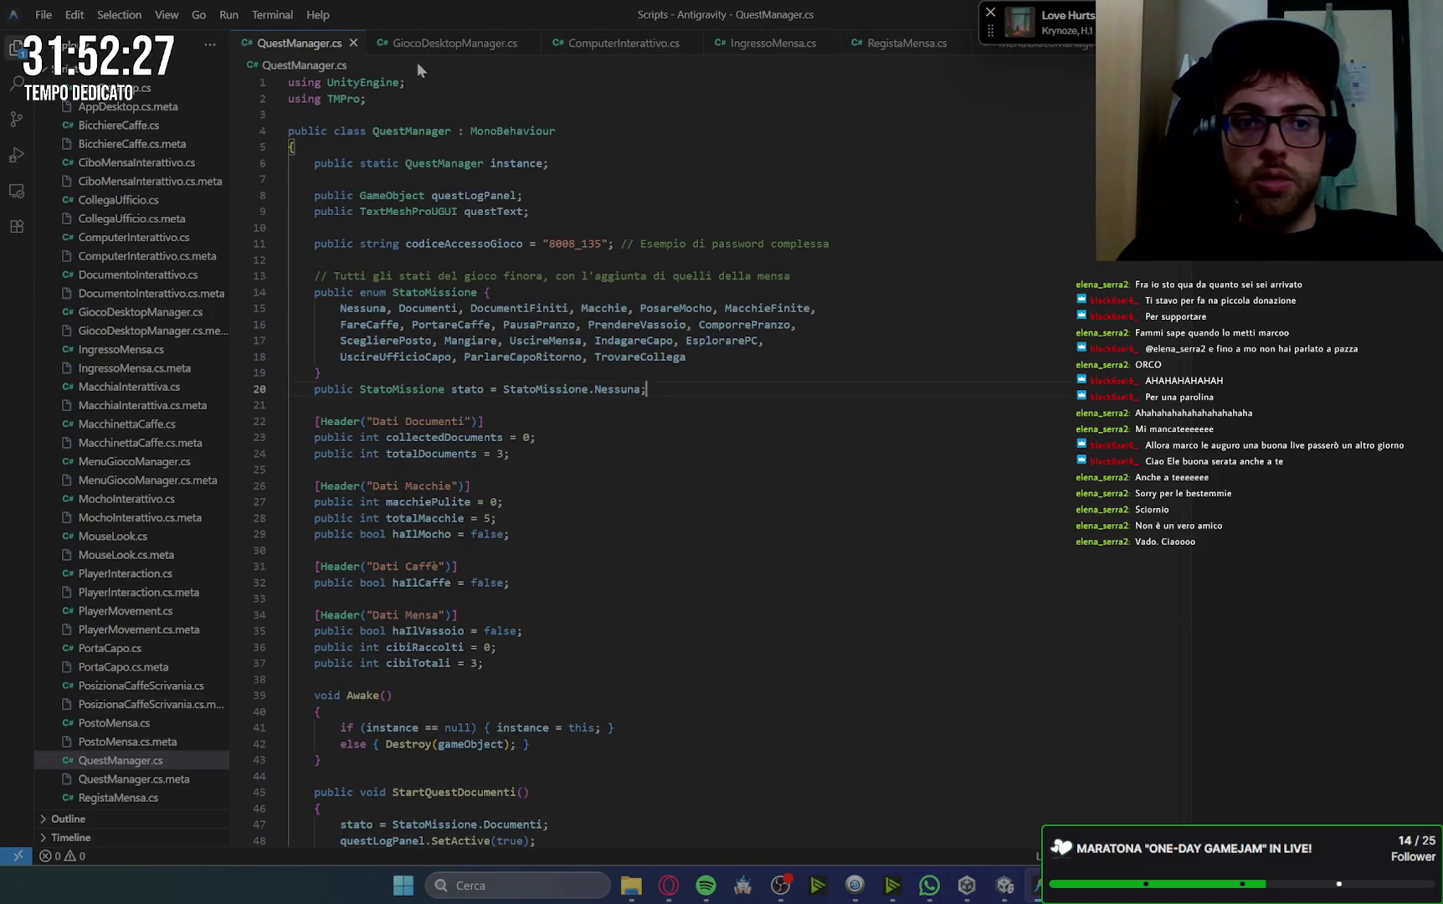
mouse_move(984, 34)
mouse_down()
mouse_move(698, 114)
mouse_move(617, 284)
mouse_up()
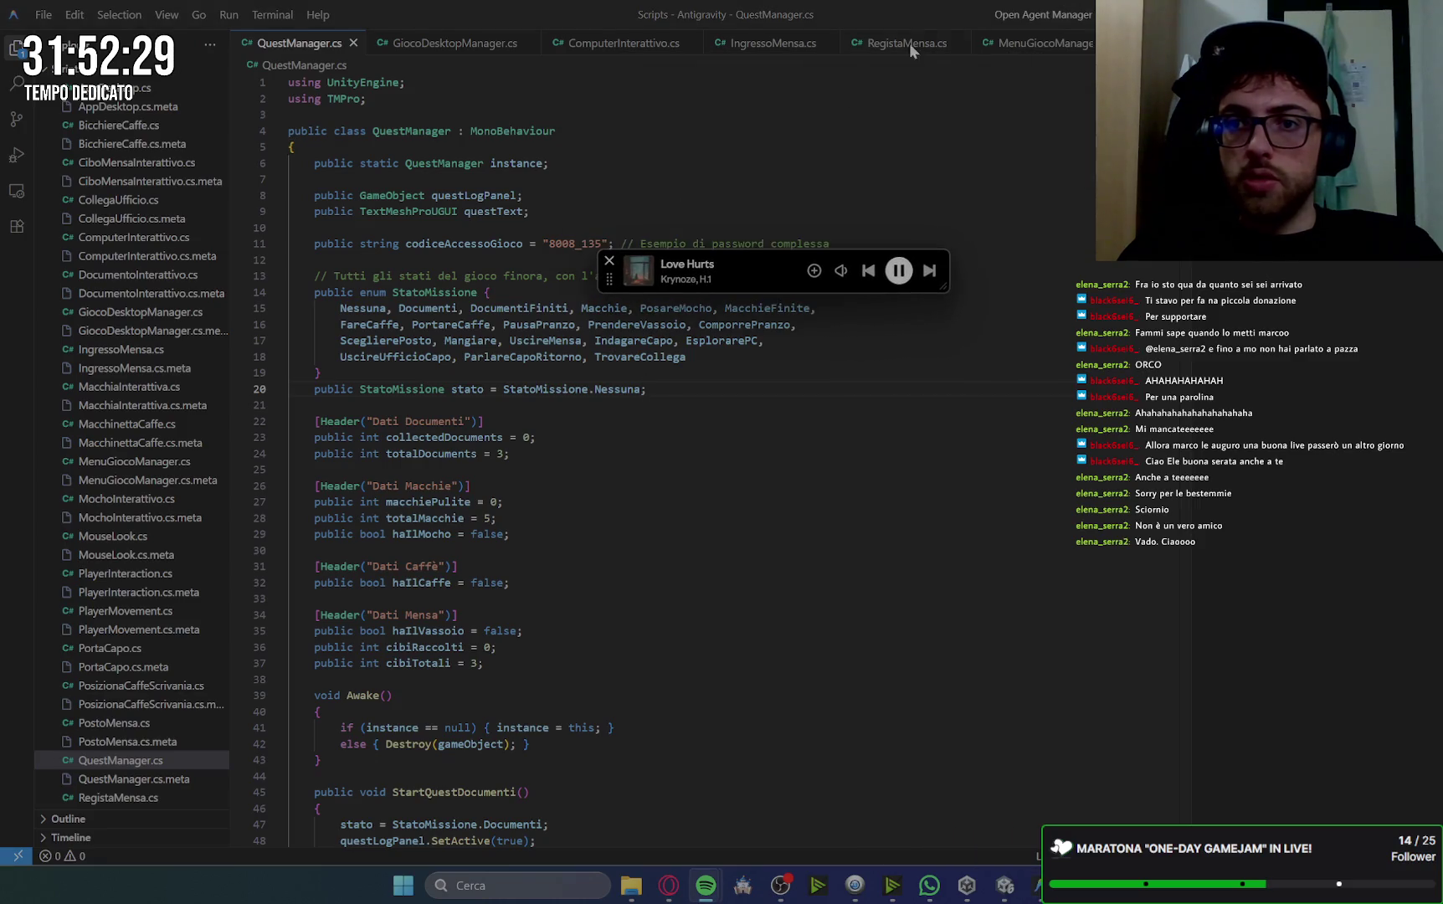
click(1038, 42)
click(969, 499)
key(ctrl+s)
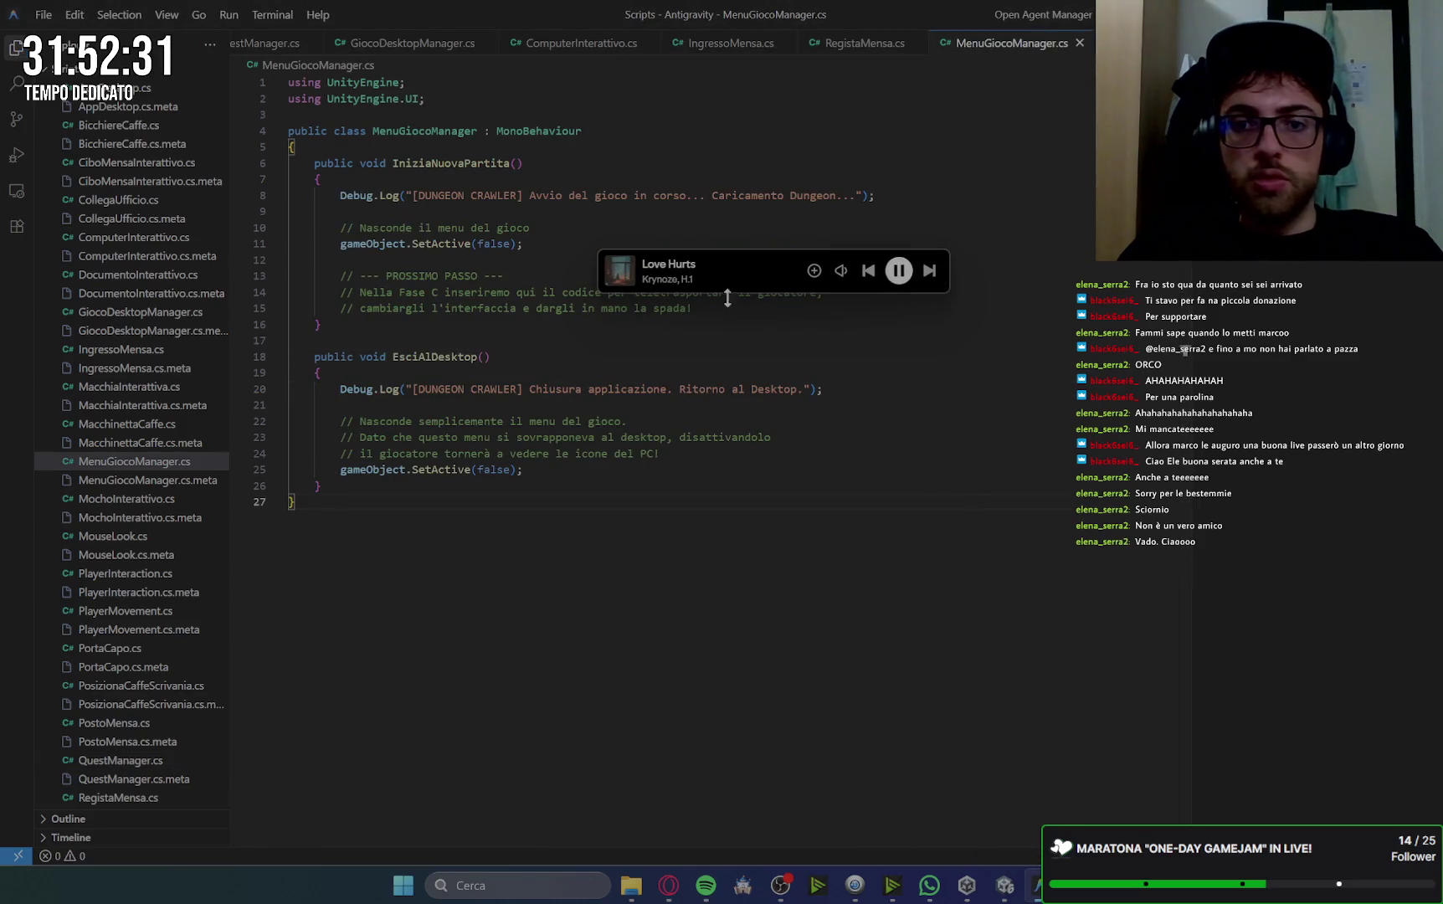
click(1012, 889)
mouse_move(609, 281)
mouse_down()
mouse_move(592, 71)
mouse_move(500, 50)
mouse_move(60, 30)
mouse_up()
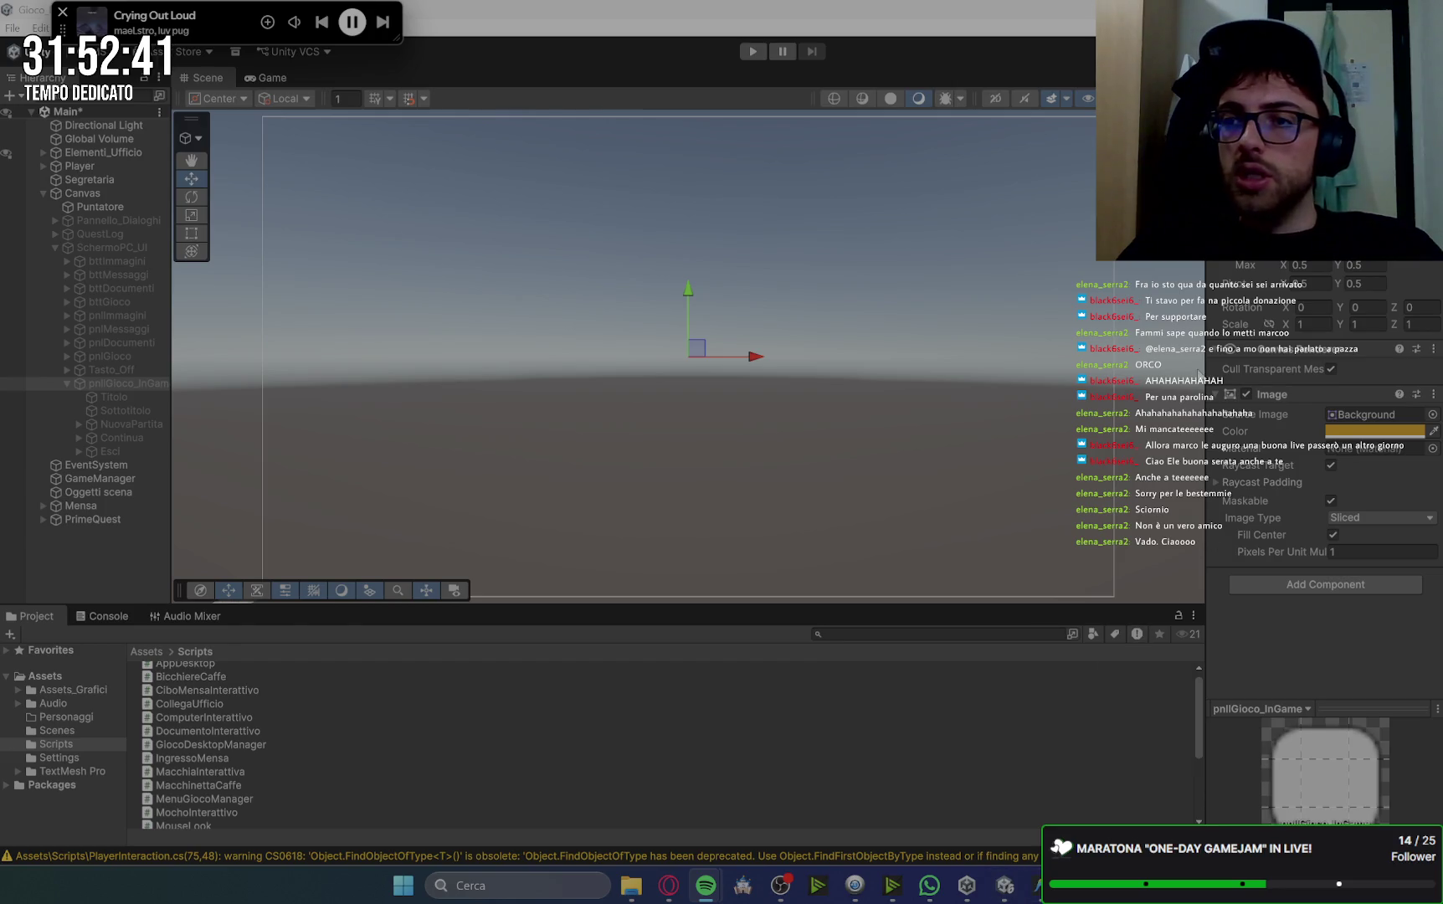
Add Menu Gioco Manager to pnlGioco_InGame and make NuovaPartita's On Click call IniziaNuovaPartita.
click(1353, 590)
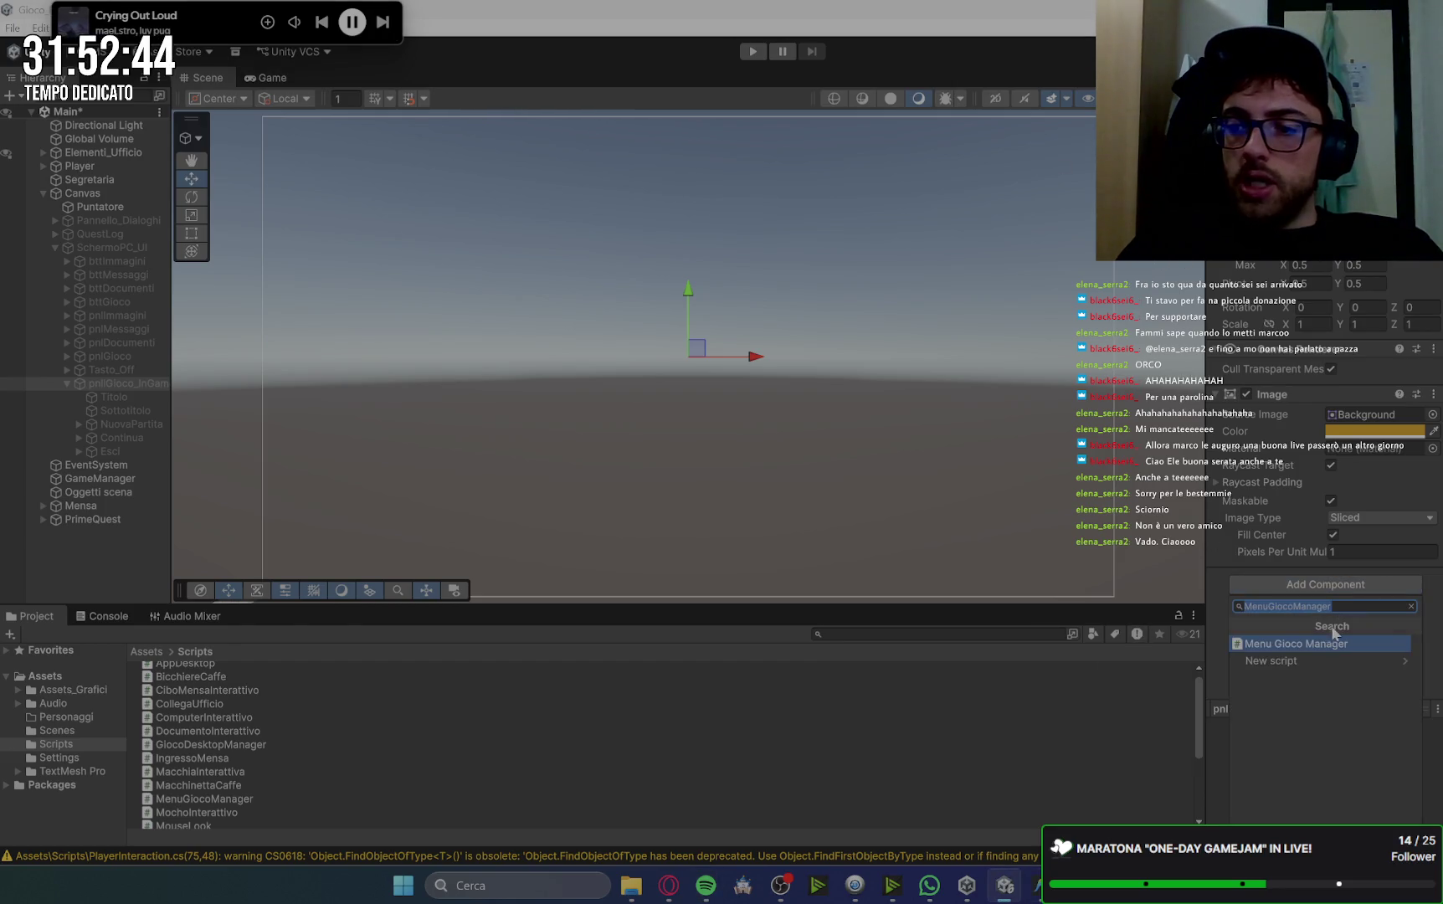
click(1328, 644)
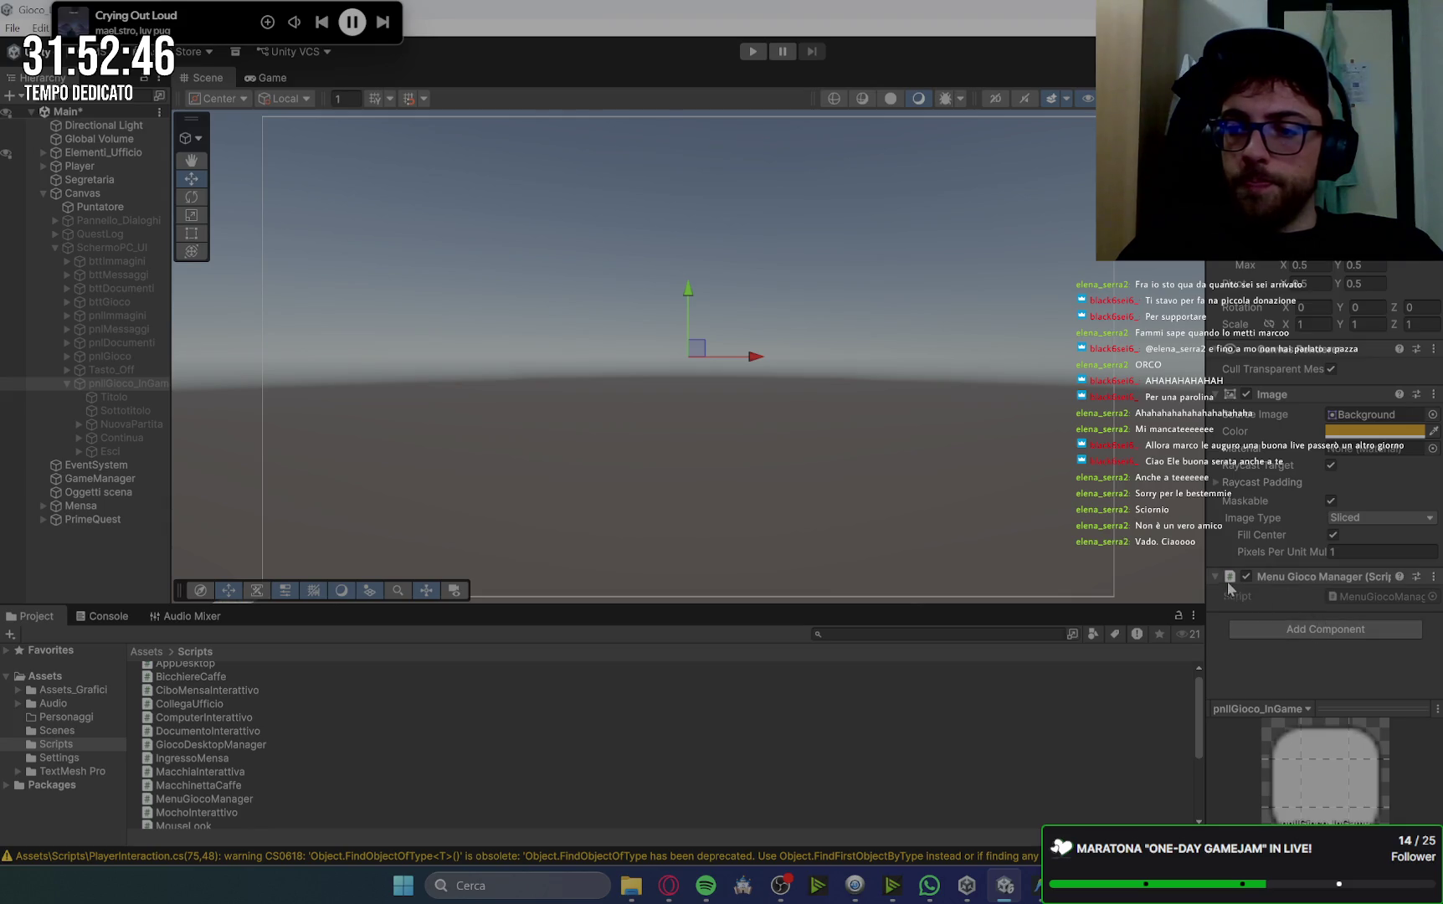
click(121, 423)
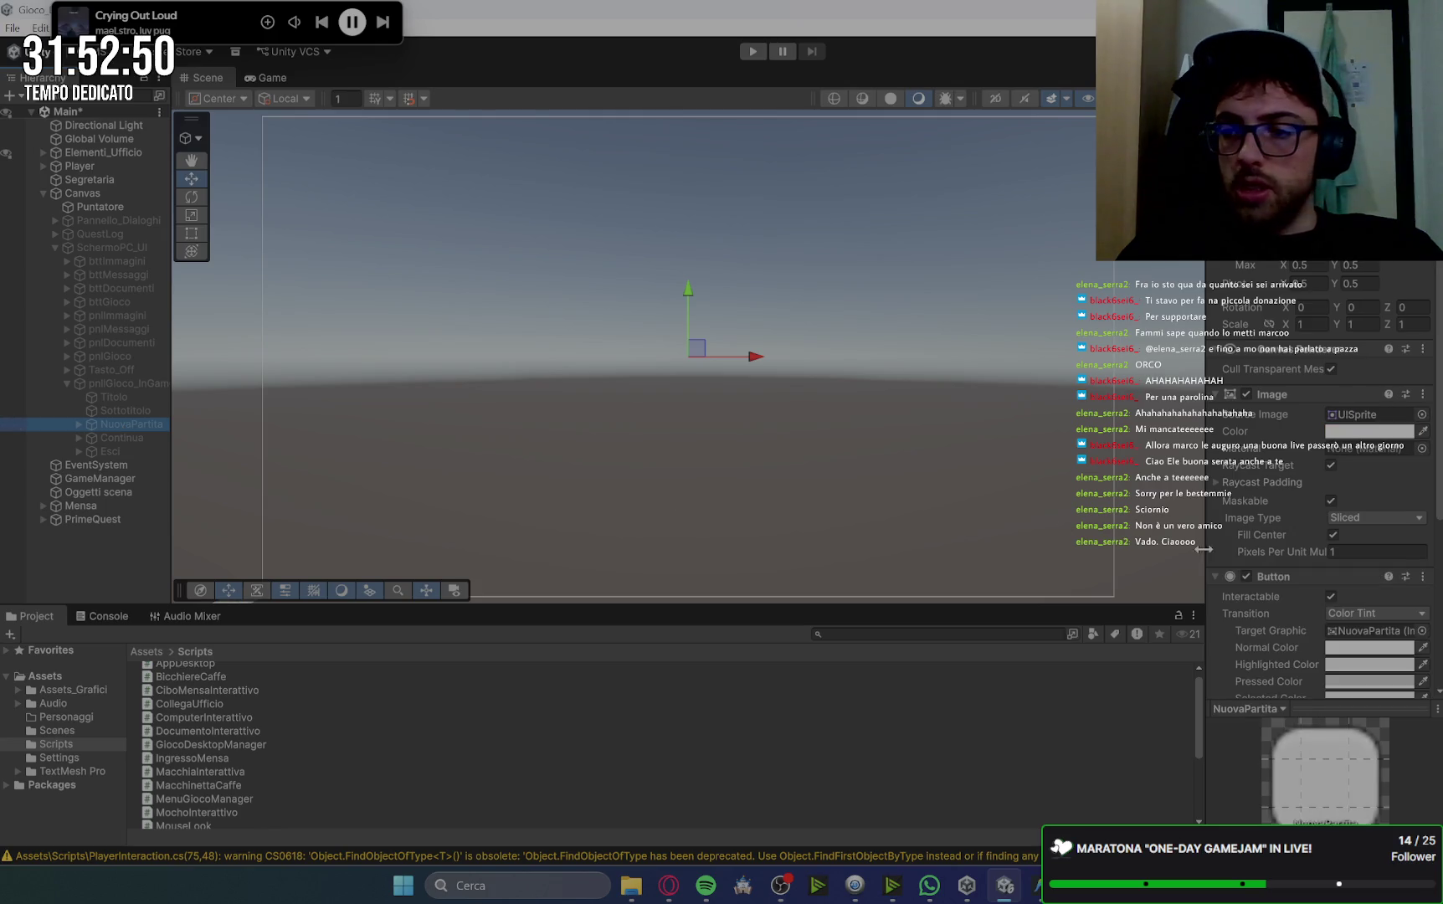
scroll(1278, 597, down, 5)
click(1385, 642)
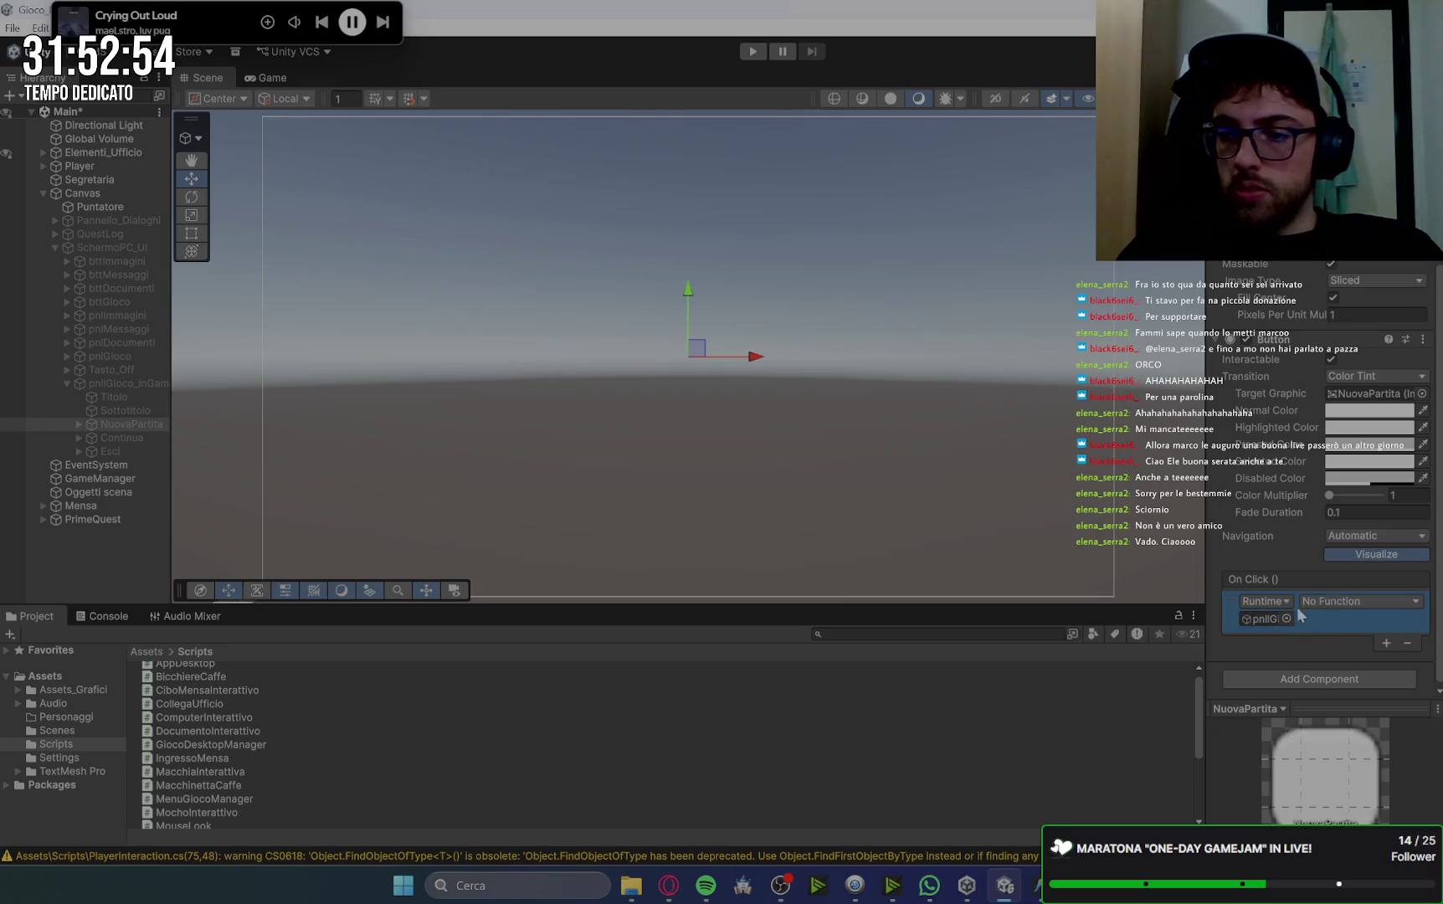
click(1356, 600)
mouse_move(1358, 728)
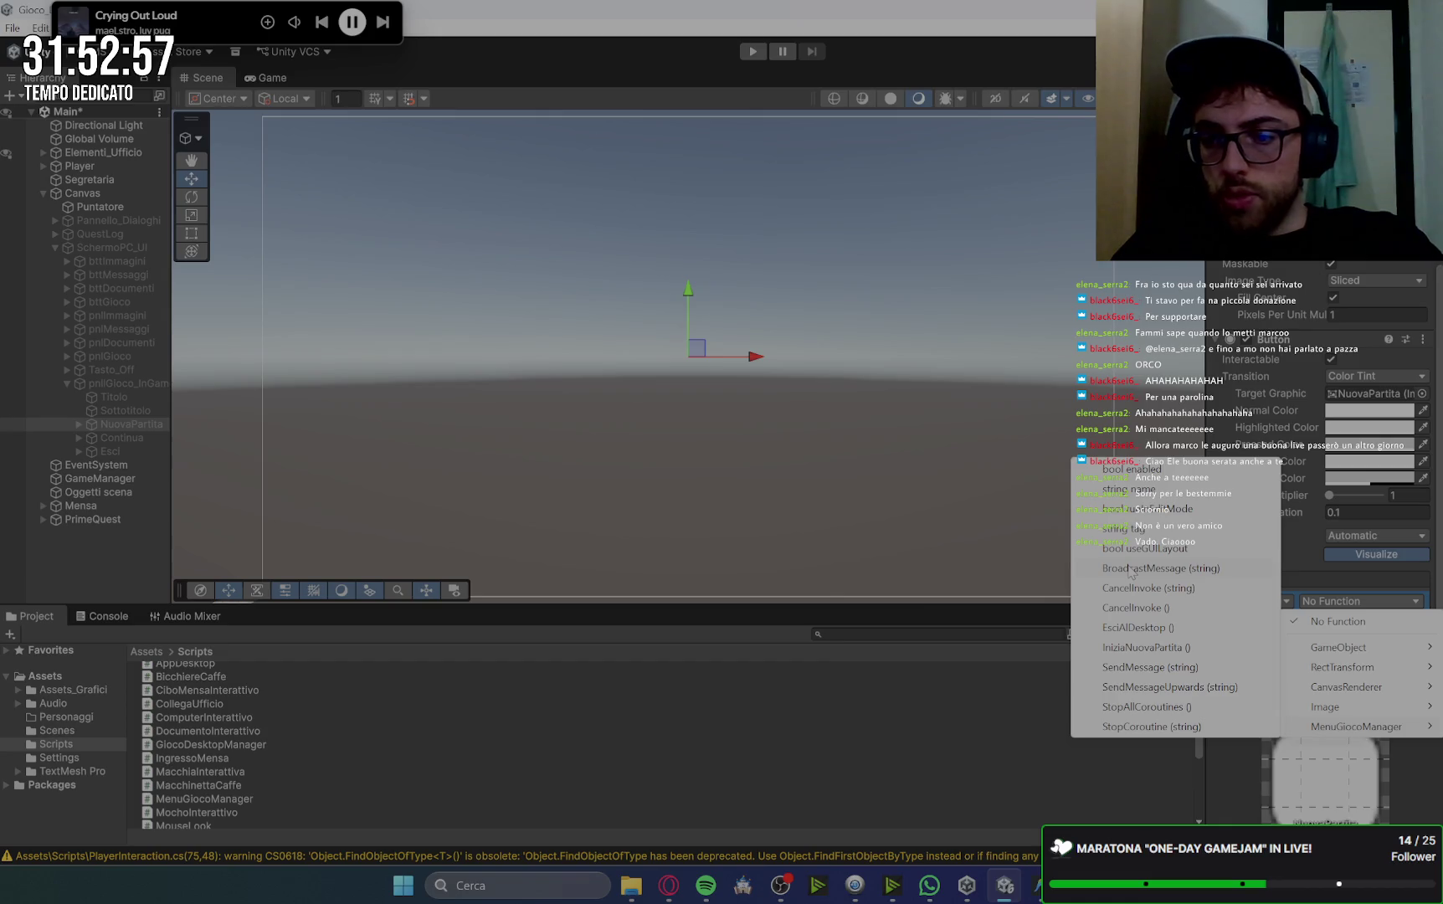
click(1146, 647)
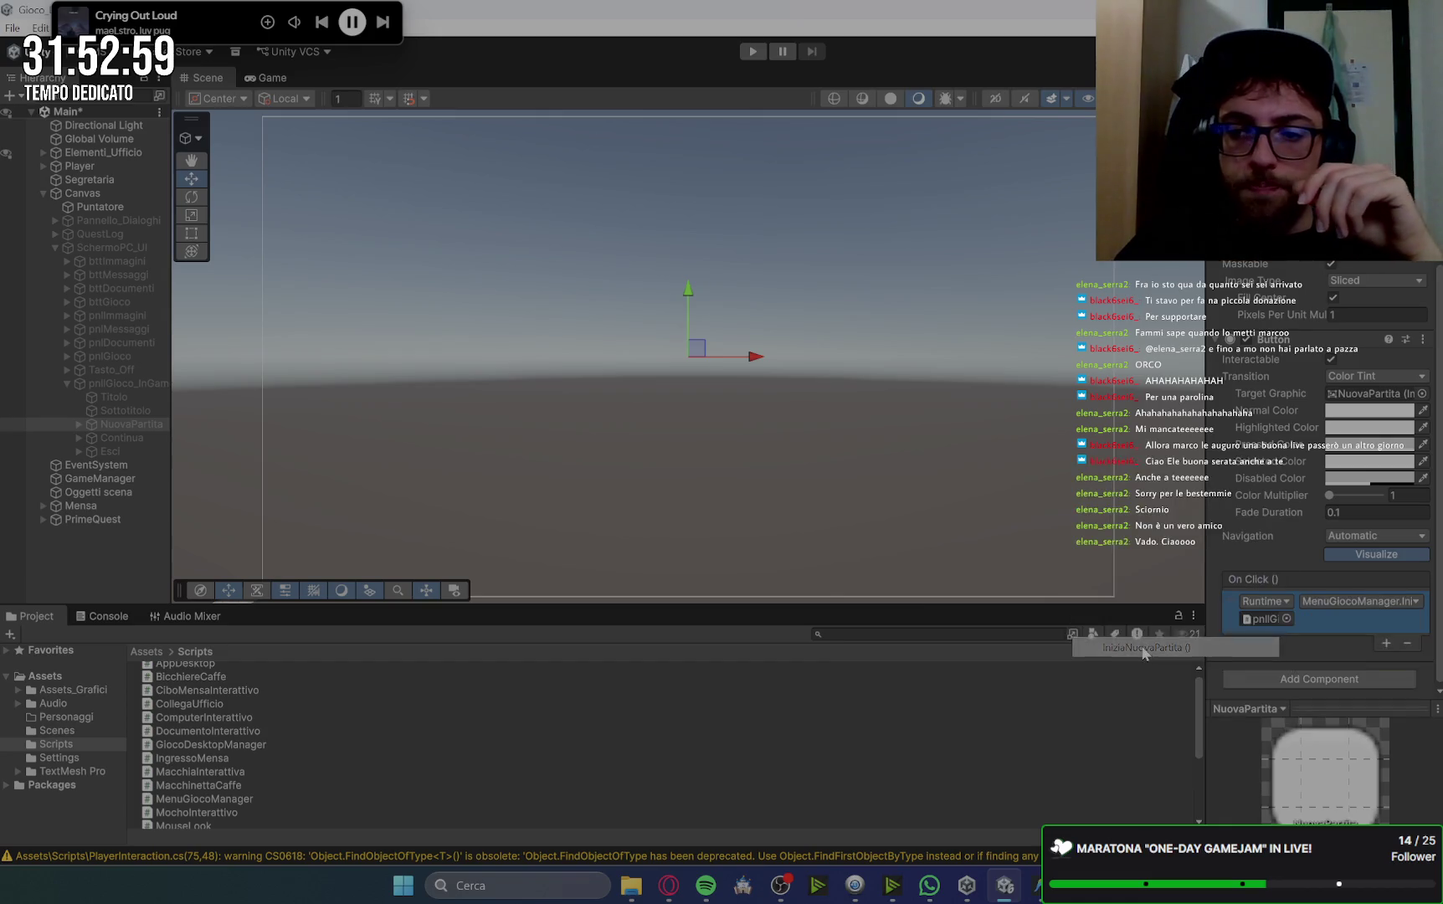
Make the Esci button's On Click call EsciAlDesktop on pnlGioco_InGame.
click(112, 453)
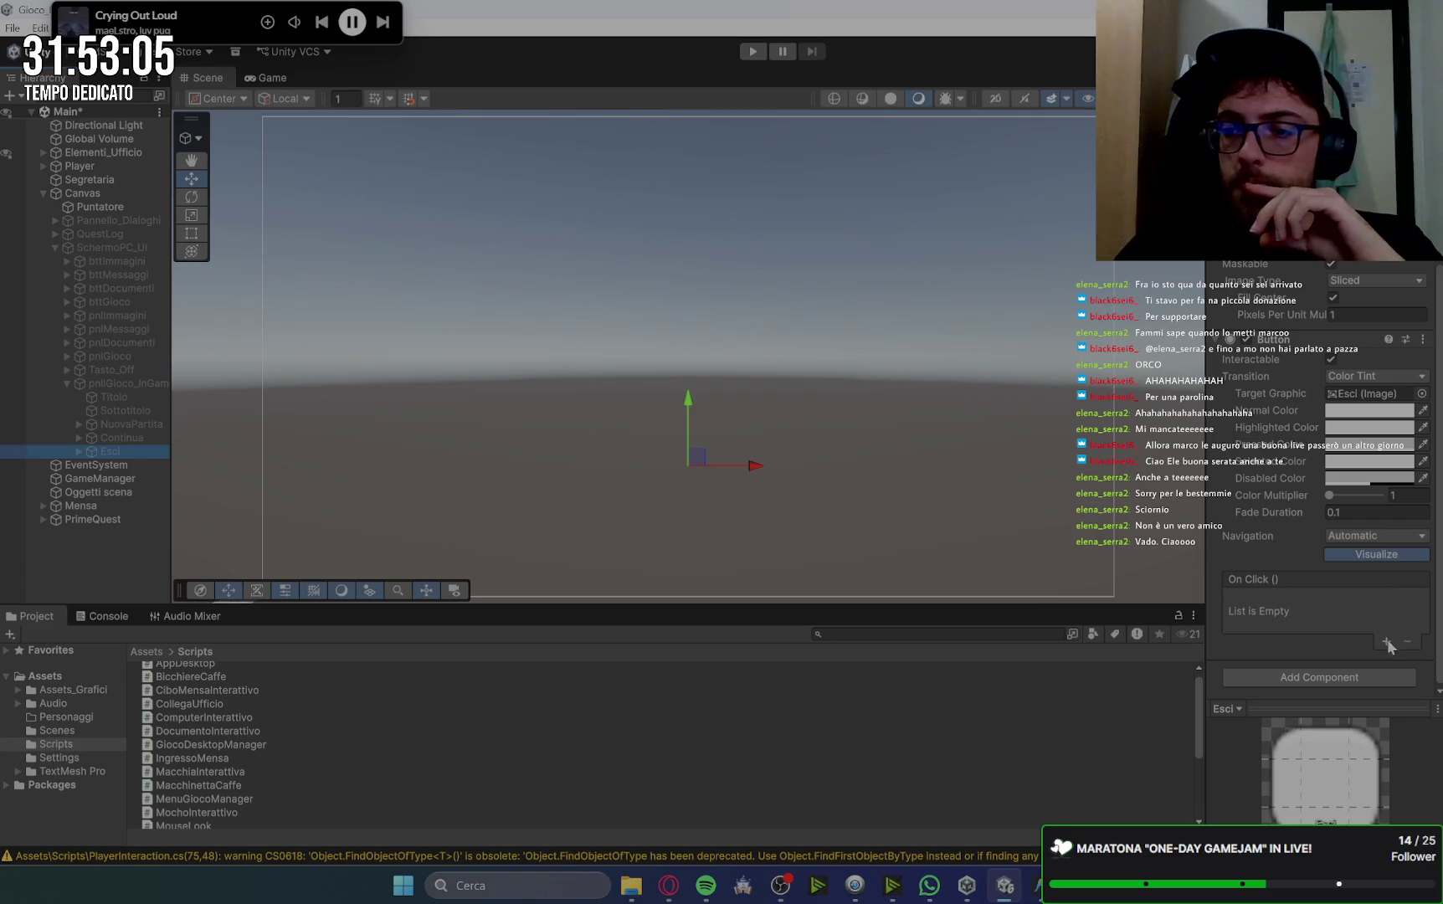
click(1386, 642)
drag(103, 383, 1266, 618)
click(1317, 603)
mouse_move(1353, 727)
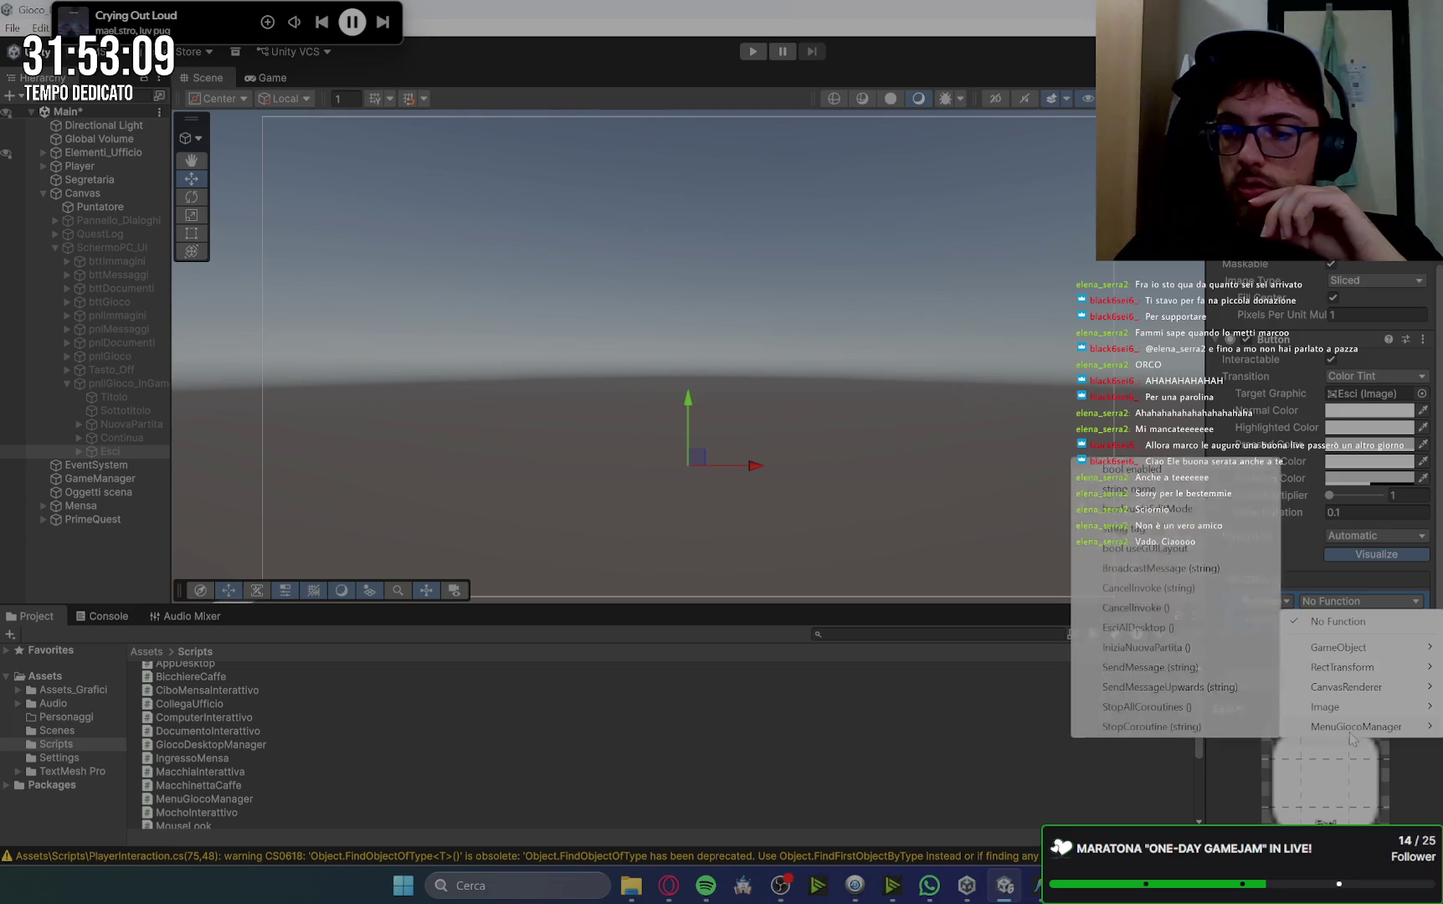
click(1139, 627)
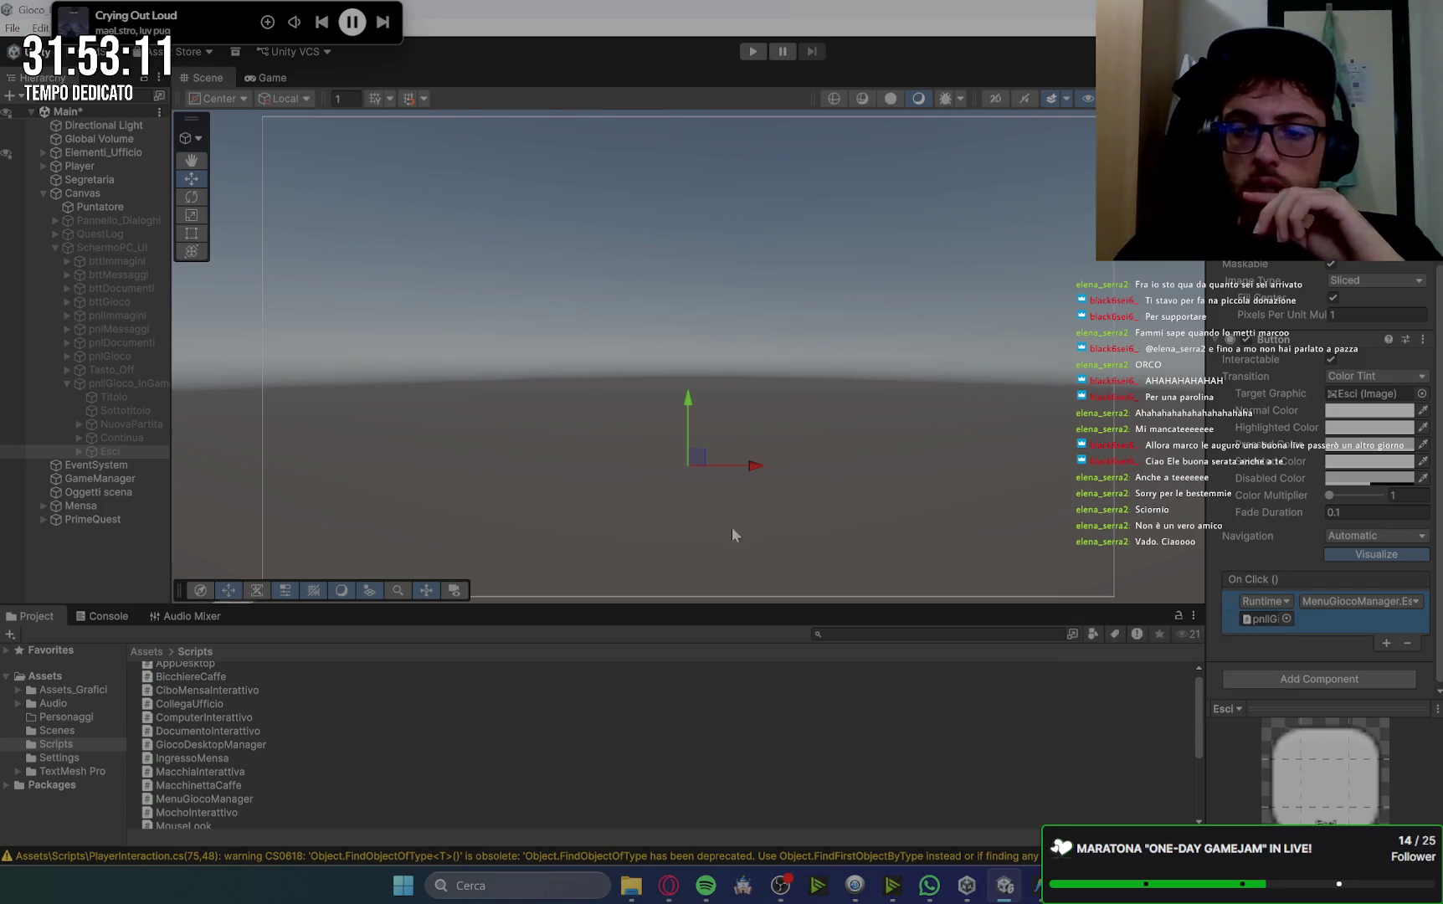
click(115, 436)
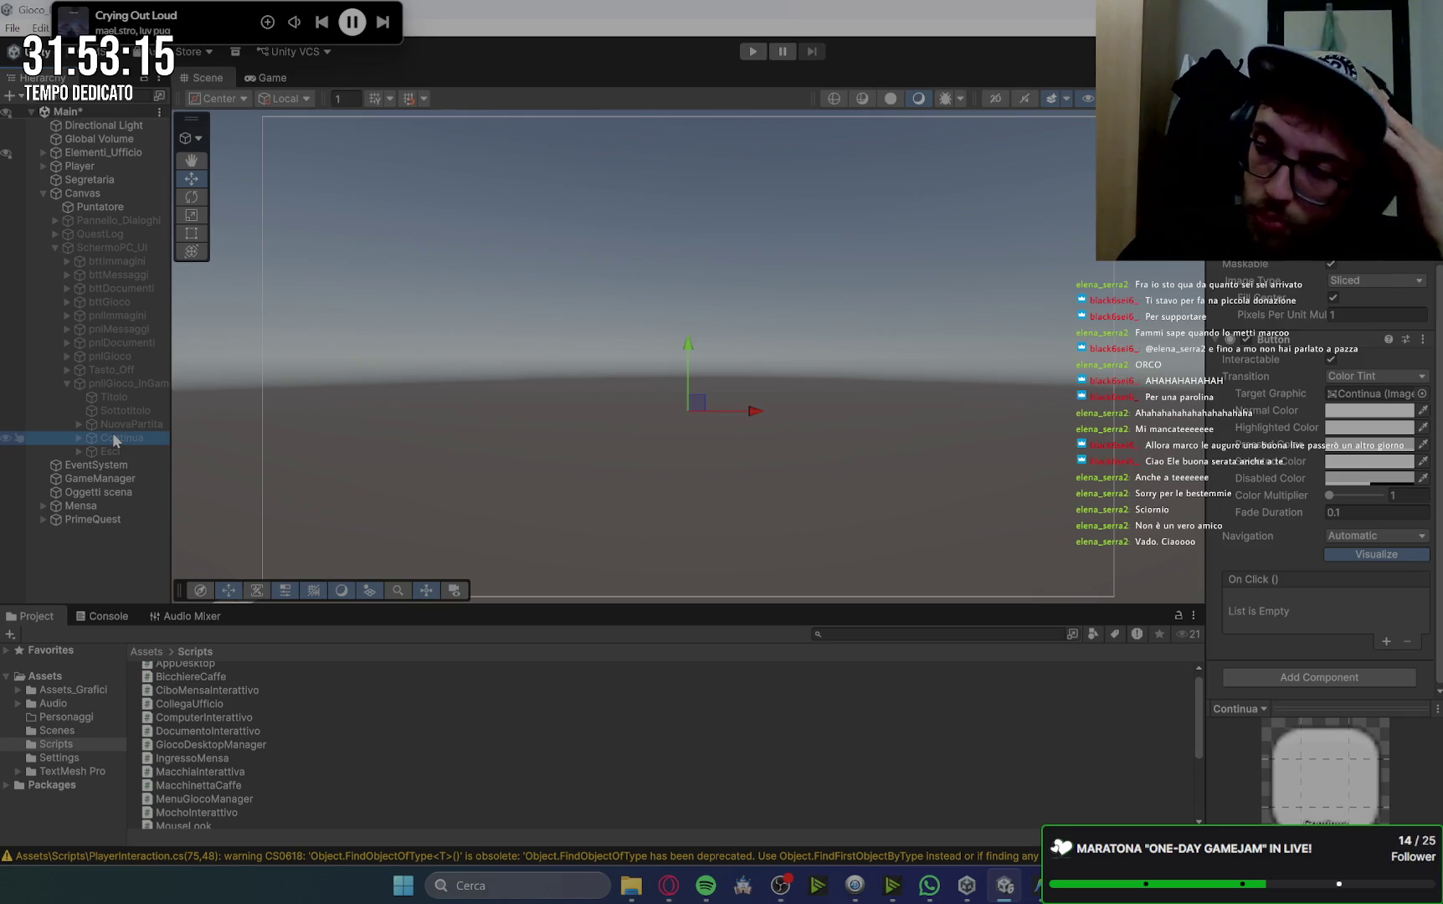
In the Game view, reactivate SchermoPC_UI and pnlGioco_InGame to show the DUNGEON CRAWLER menu.
click(272, 78)
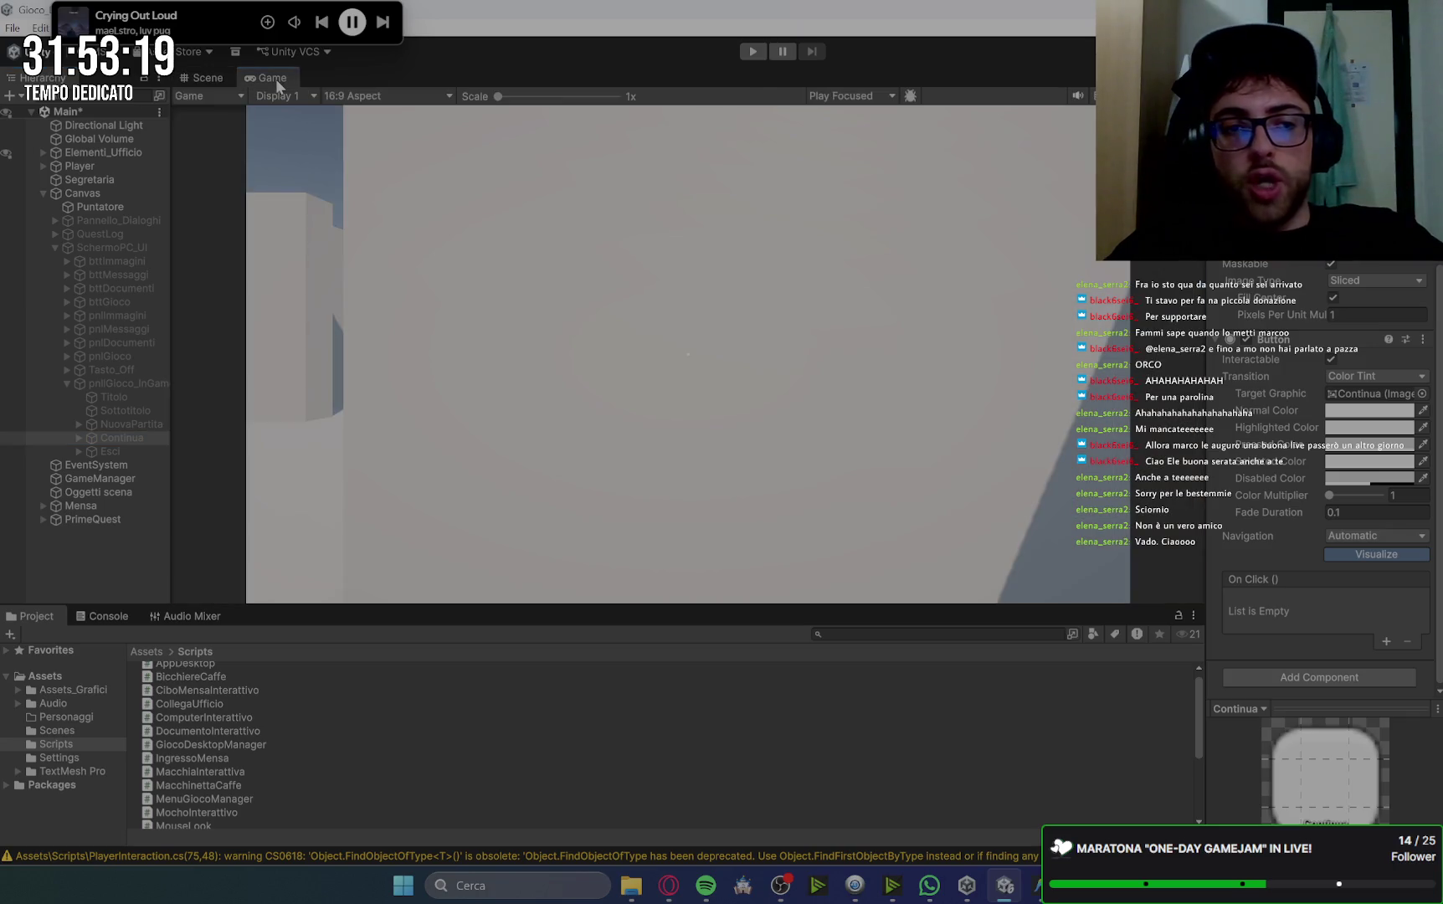
click(117, 247)
key(alt+shift+a)
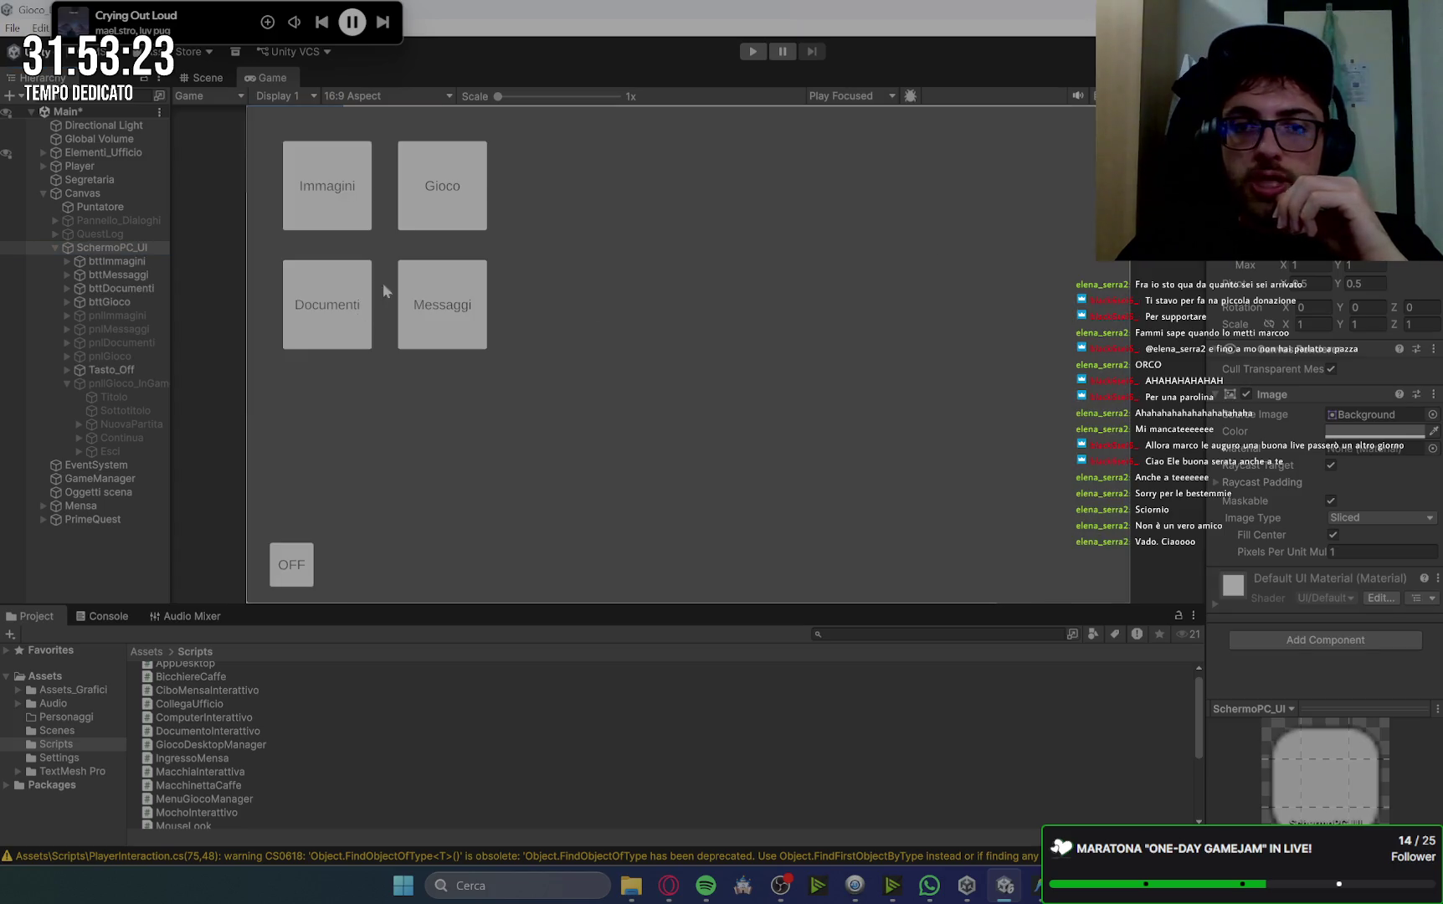
click(137, 383)
key(alt+shift+a)
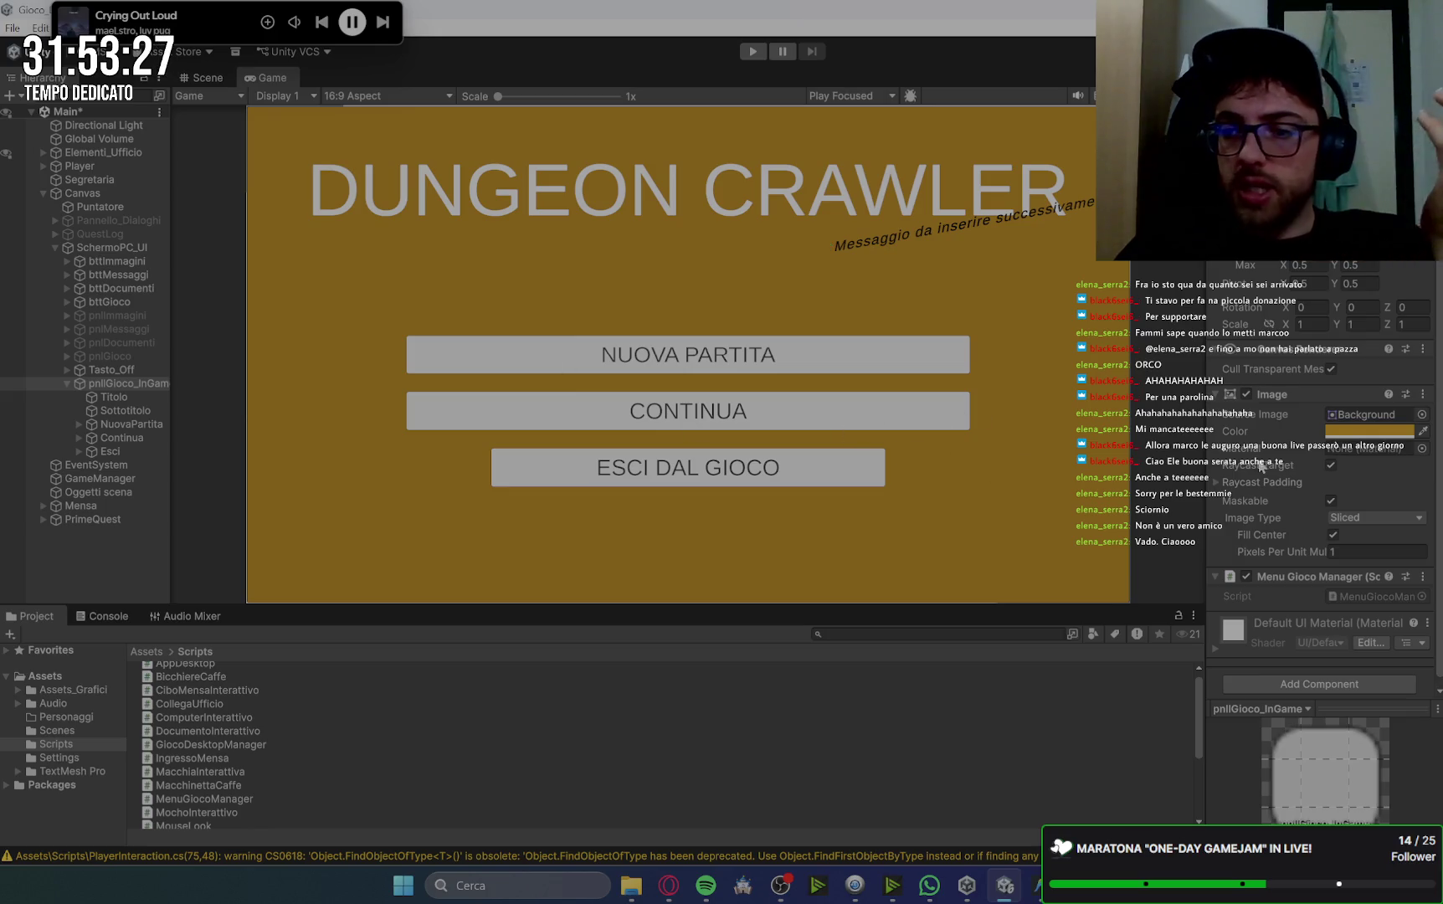
Select the Continua button and scroll to inspect its click actions.
scroll(1327, 479, down, 1)
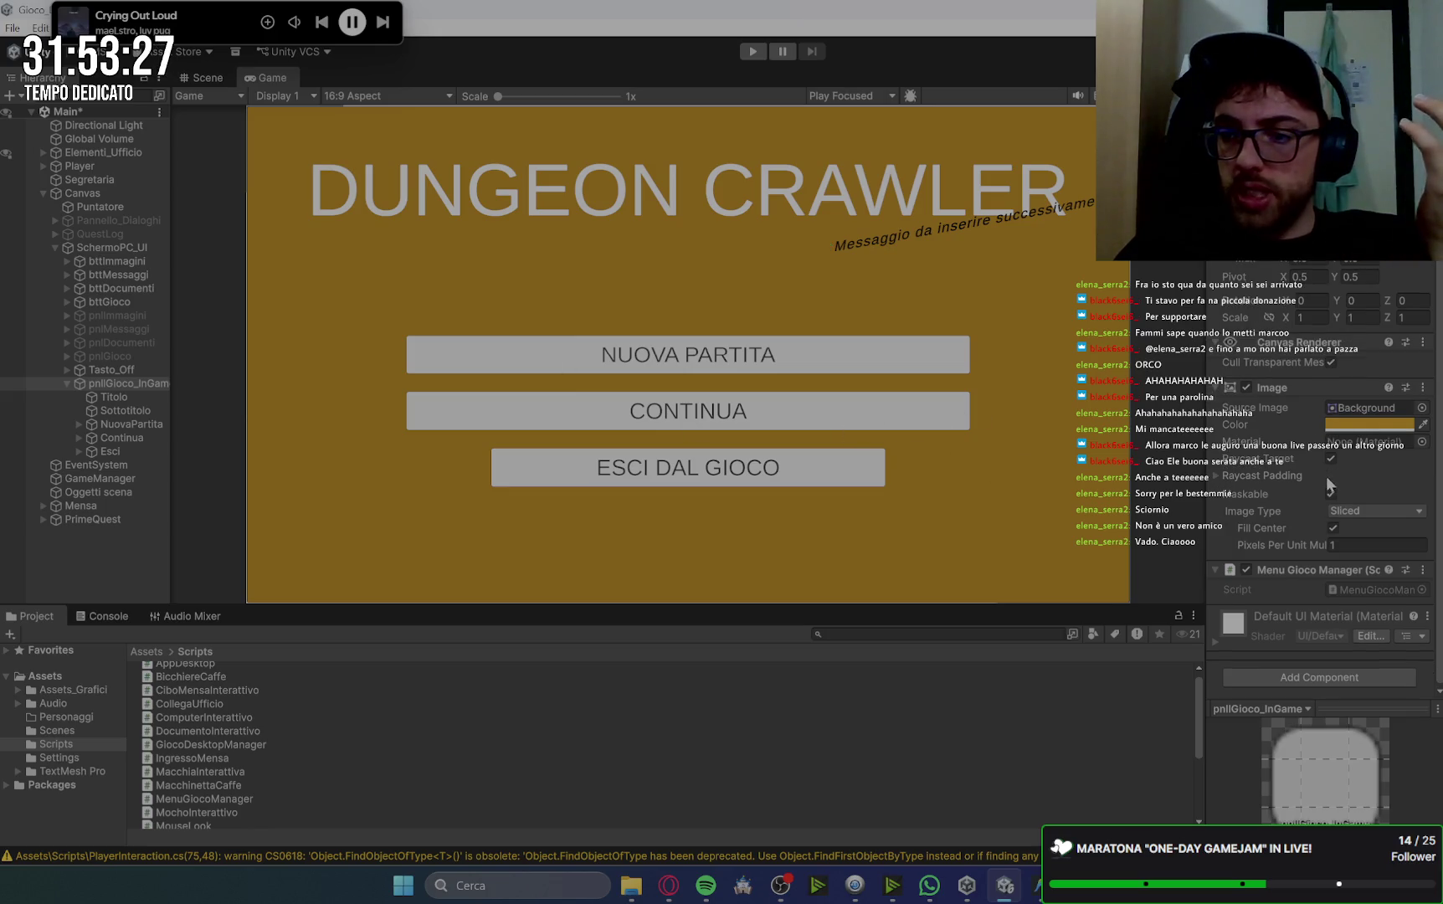
click(122, 438)
scroll(1247, 490, down, 5)
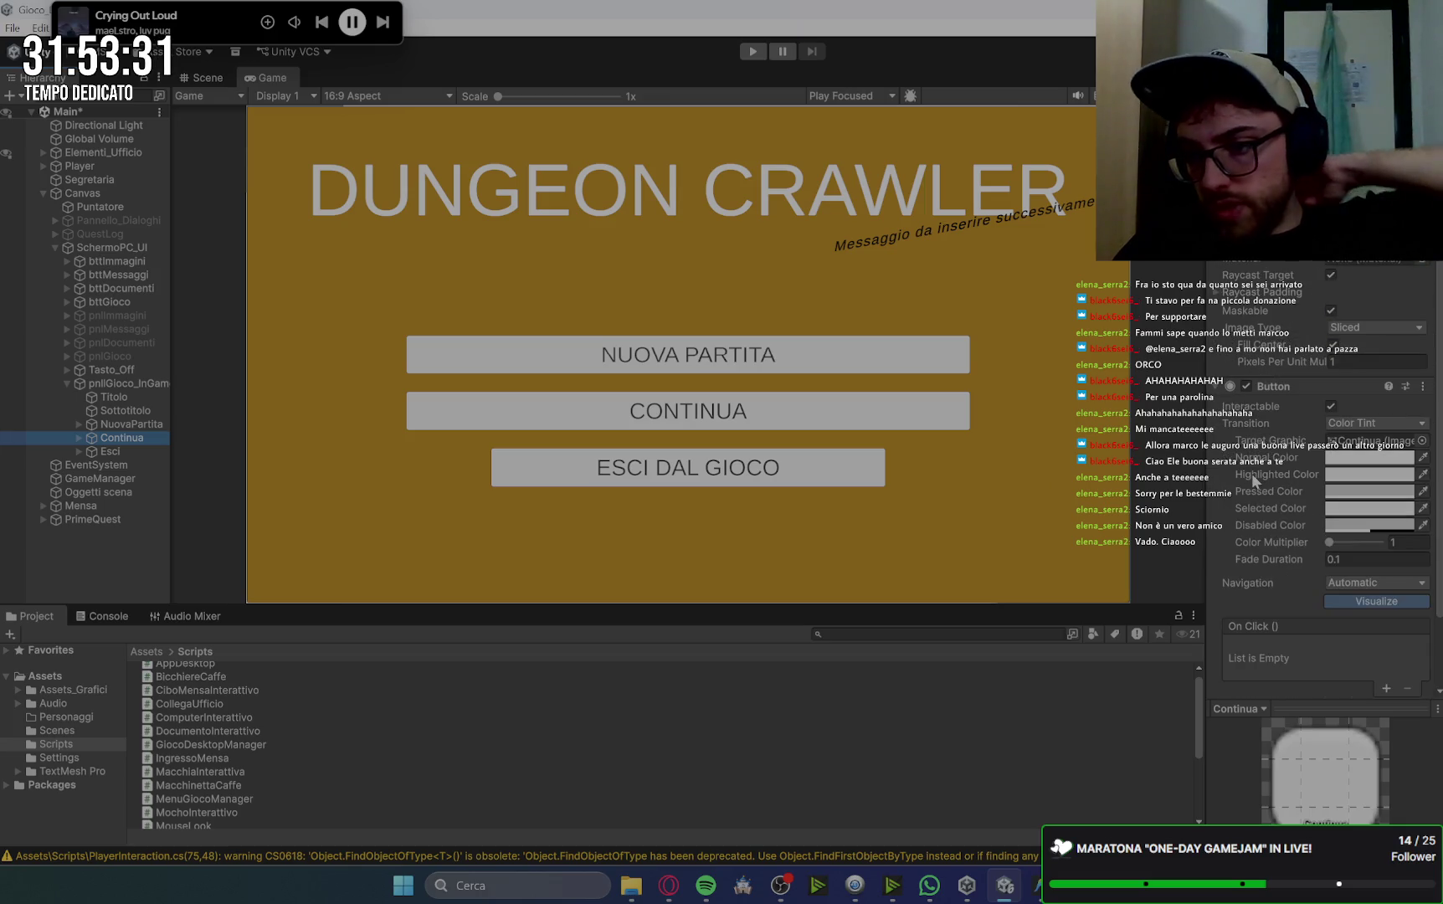